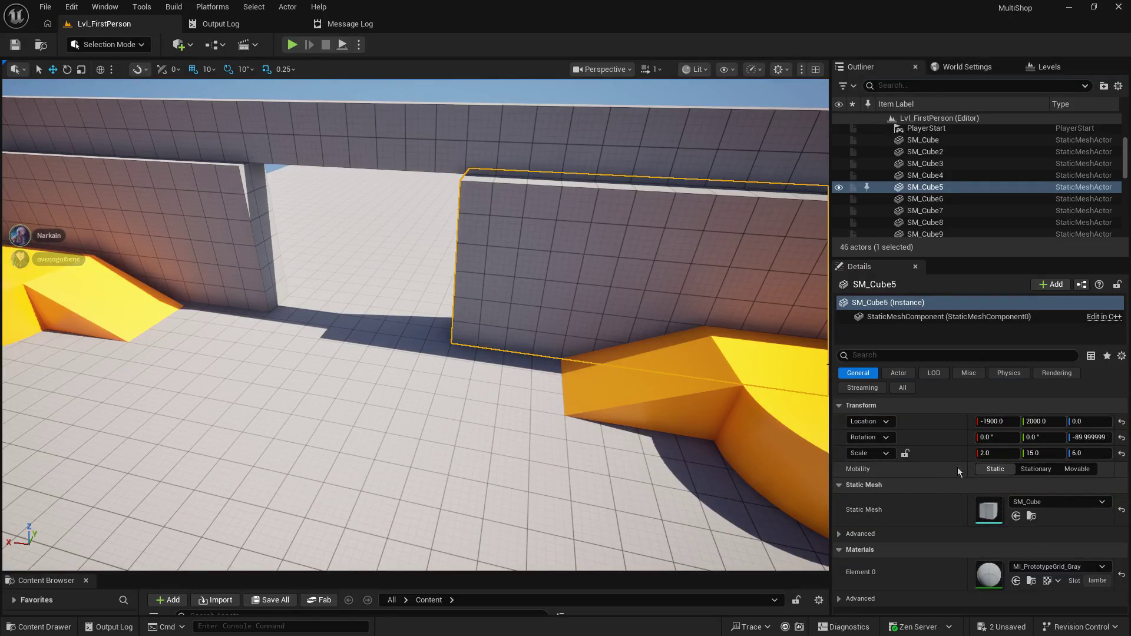
# - Set the right wall SM_Cube5's Scale X to 2.0
pyautogui.click(161, 201)
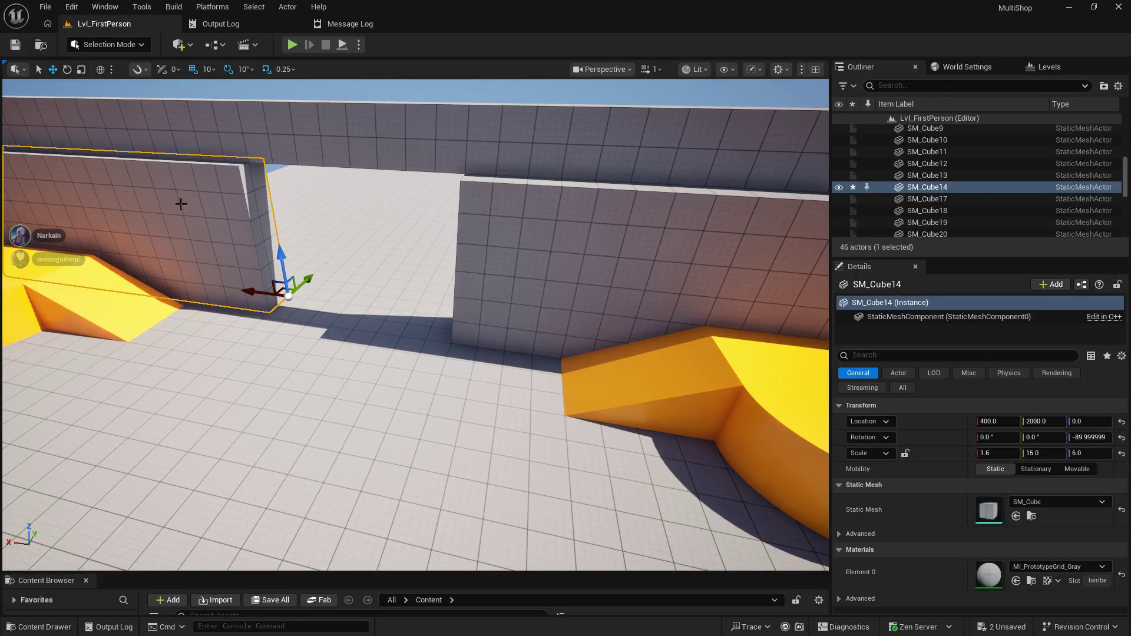
pyautogui.hotkey('ctrl', 'z')
pyautogui.click(986, 454)
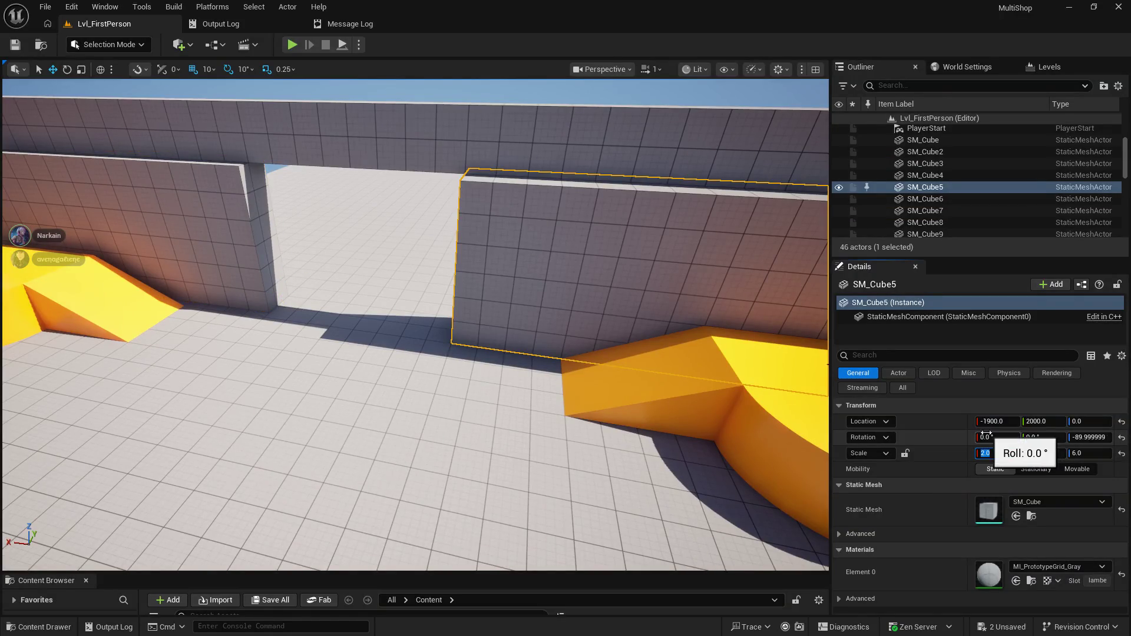
pyautogui.write('.6')
pyautogui.press('Return')
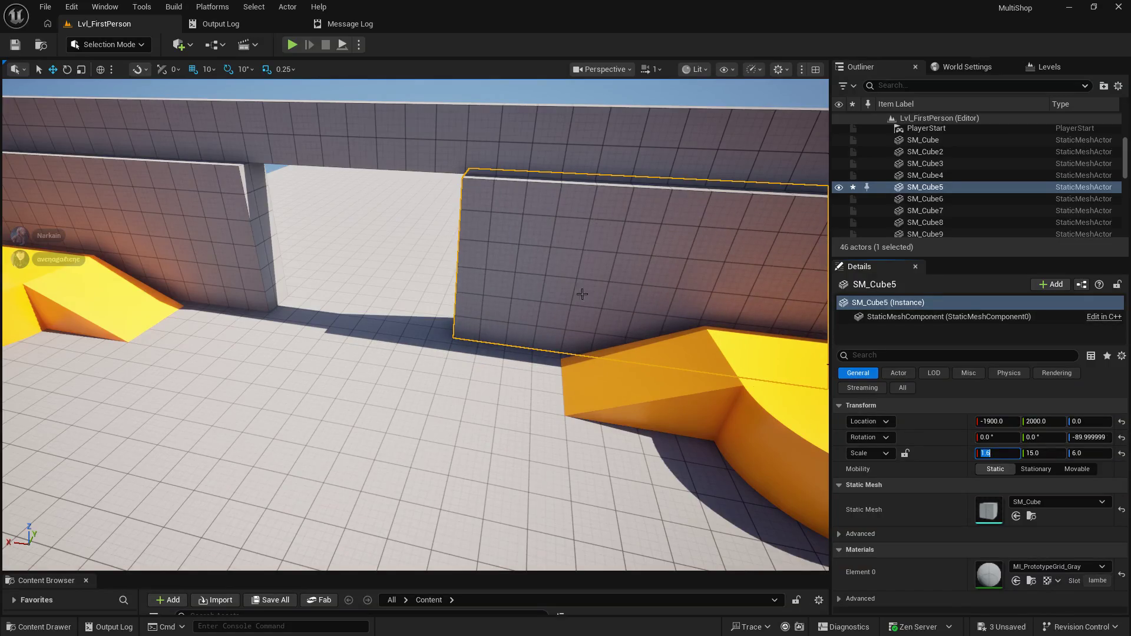
pyautogui.press('f')
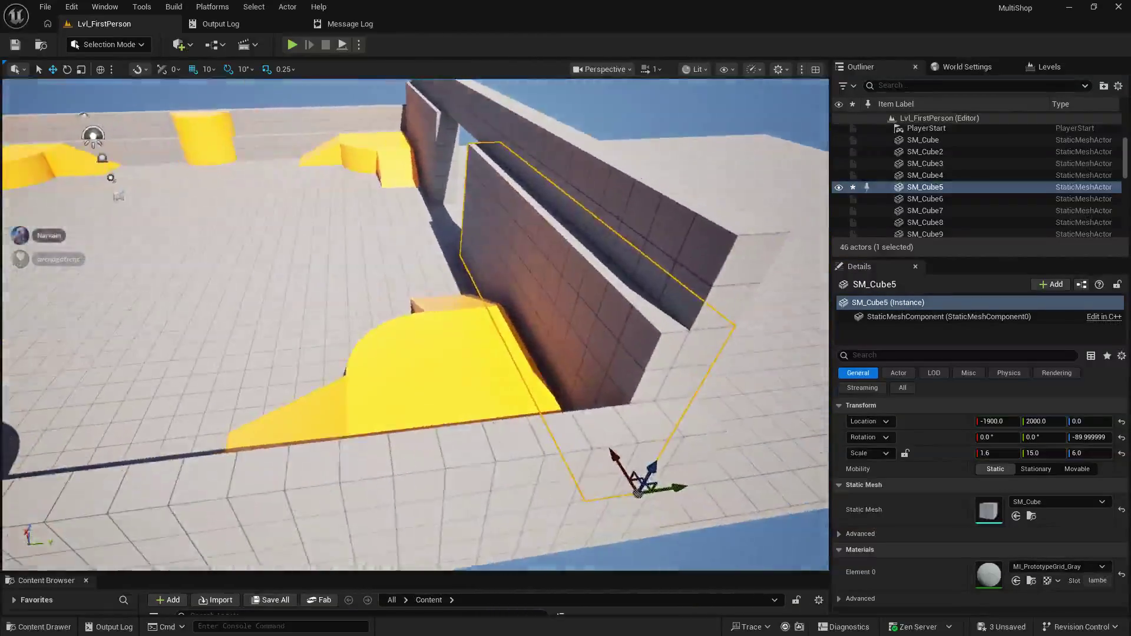
pyautogui.moveTo(489, 298)
pyautogui.mouseDown()
pyautogui.moveTo(412, 293)
pyautogui.moveTo(489, 298)
pyautogui.mouseUp()
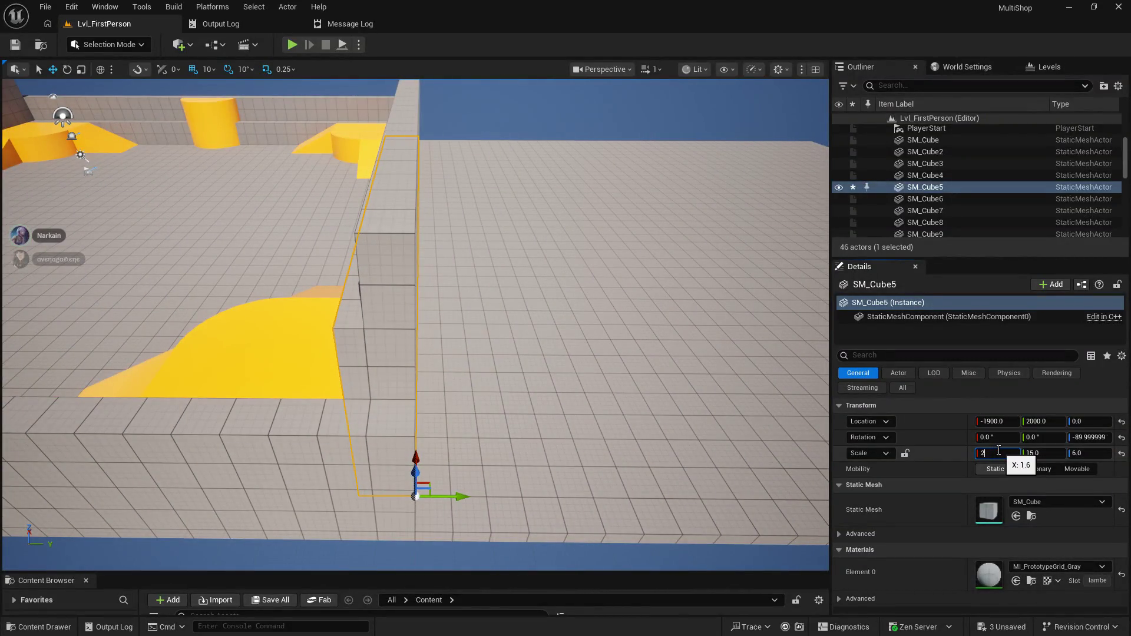
pyautogui.press('Return')
pyautogui.moveTo(415, 107); pyautogui.dragTo(433, 159)
# - Give the left wall SM_Cube14 Scale X 2.0 and adjust its Y scale
pyautogui.click(433, 159)
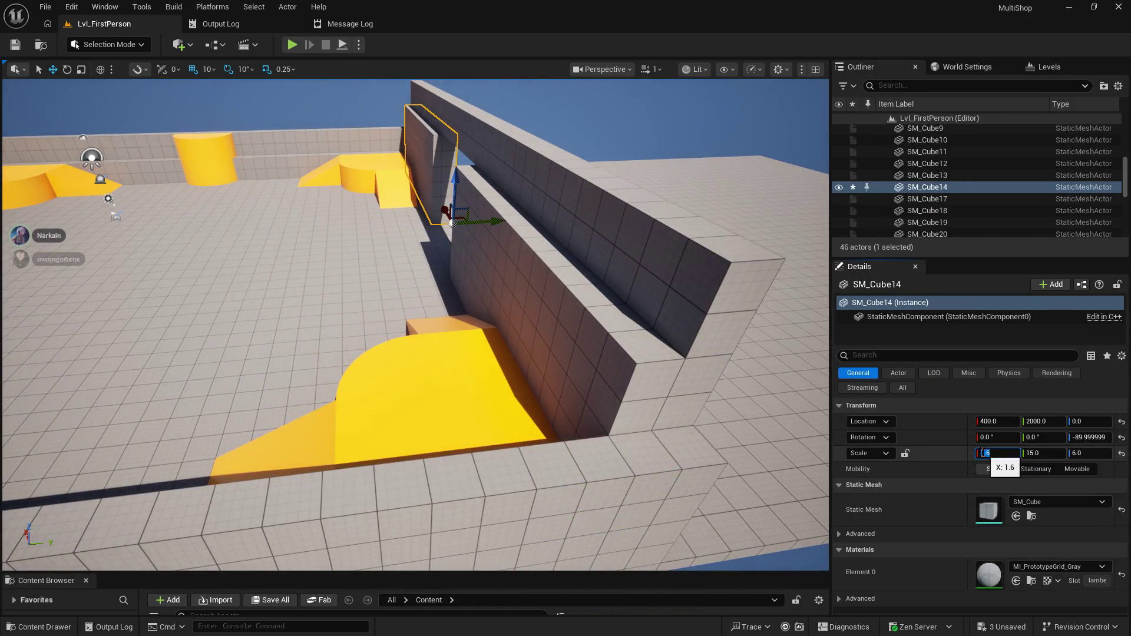
pyautogui.write('2')
pyautogui.press('Return')
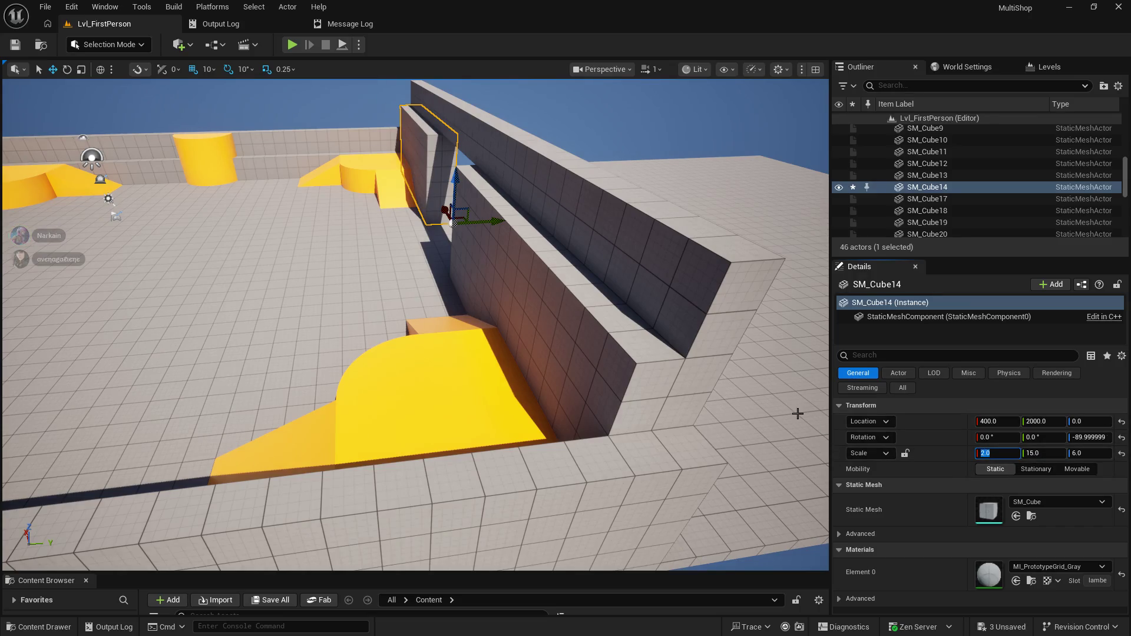
pyautogui.moveTo(577, 275)
pyautogui.mouseDown()
pyautogui.moveTo(548, 259)
pyautogui.moveTo(460, 294)
pyautogui.moveTo(526, 255)
pyautogui.mouseUp()
pyautogui.click(1045, 452)
pyautogui.write('12')
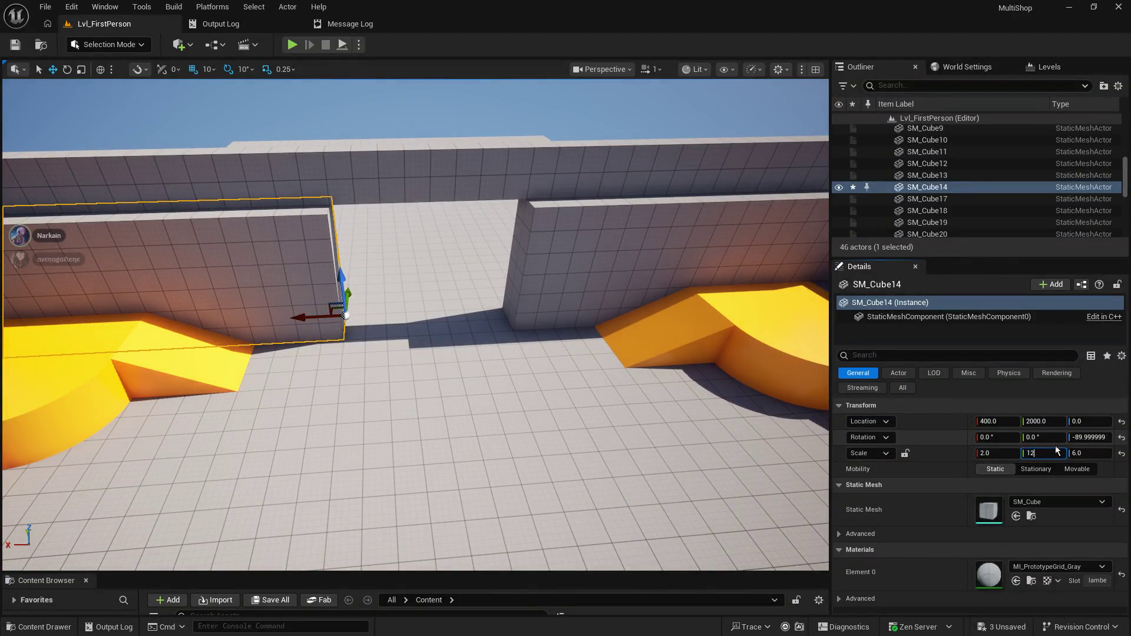
pyautogui.moveTo(766, 530); pyautogui.dragTo(707, 507)
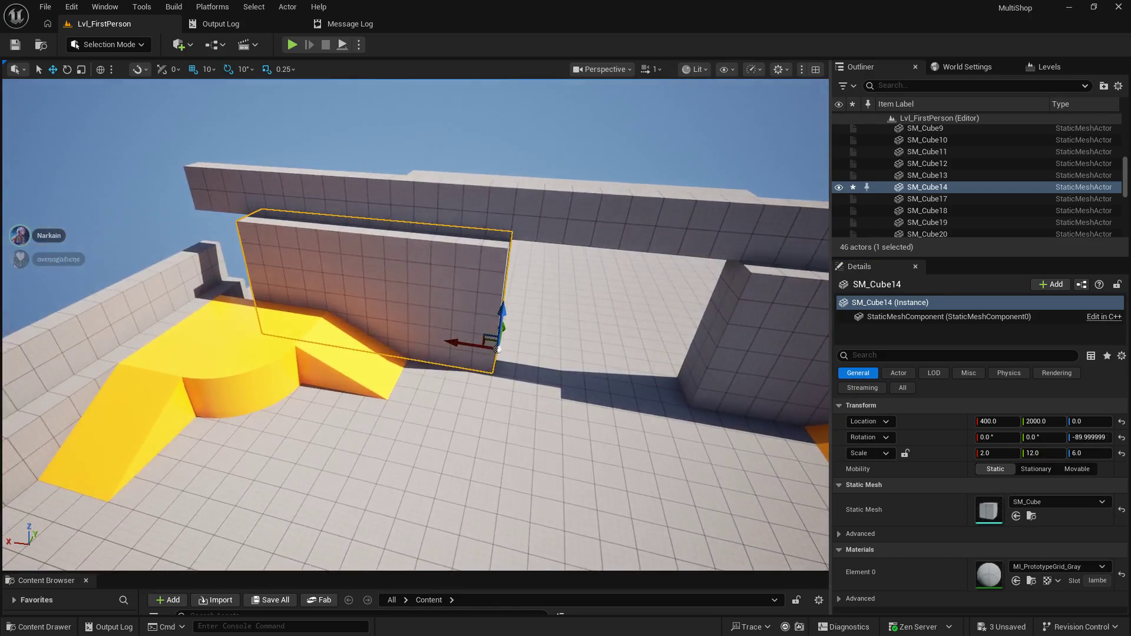
pyautogui.moveTo(617, 362)
pyautogui.mouseDown()
pyautogui.moveTo(617, 336)
pyautogui.moveTo(617, 362)
pyautogui.moveTo(526, 372)
pyautogui.moveTo(525, 389)
pyautogui.moveTo(506, 389)
pyautogui.moveTo(519, 353)
pyautogui.moveTo(519, 401)
pyautogui.moveTo(542, 401)
pyautogui.mouseUp()
# - Set the right wall SM_Cube5's Scale Y to 12.0 and check the doorway opening
pyautogui.click(677, 306)
pyautogui.click(1043, 454)
pyautogui.write('12')
pyautogui.press('Return')
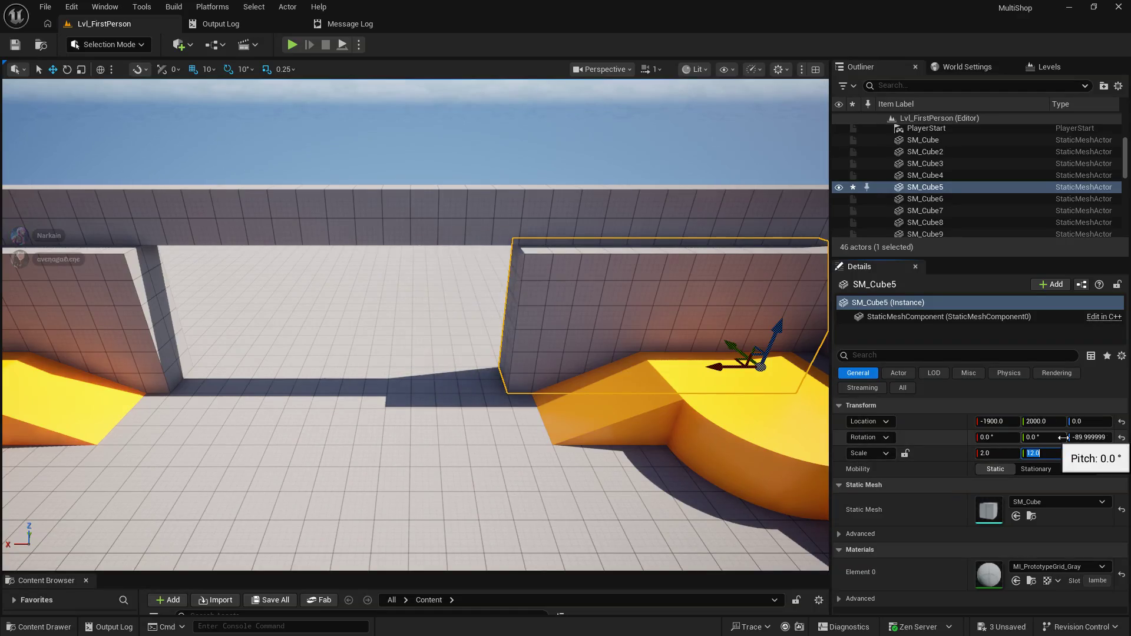
pyautogui.press('f')
pyautogui.moveTo(534, 323); pyautogui.dragTo(528, 324)
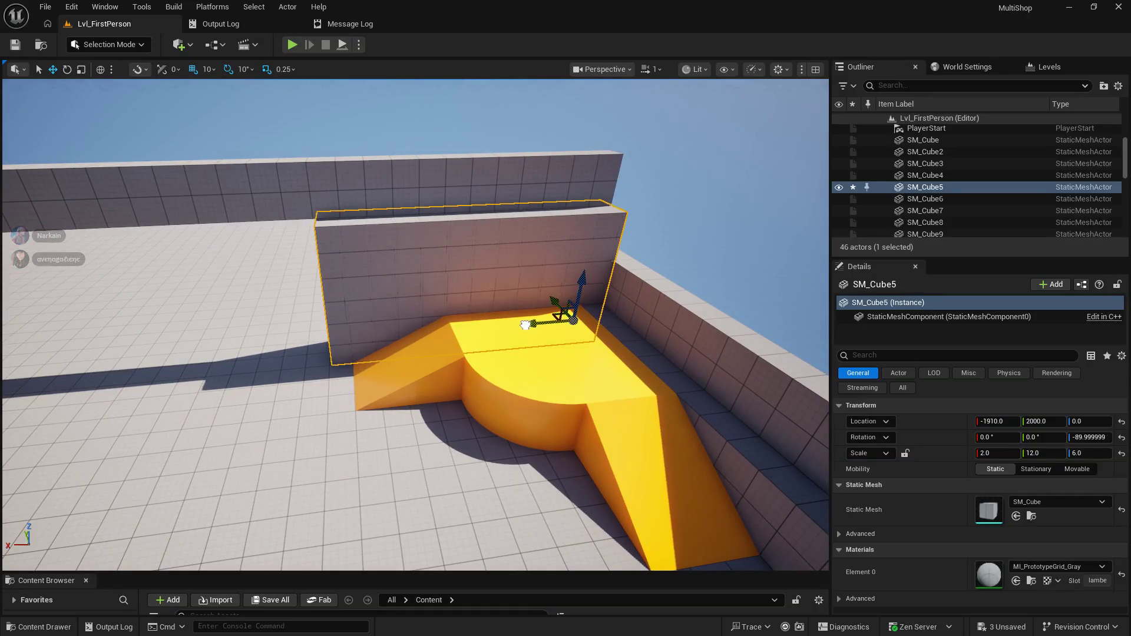
pyautogui.press('f')
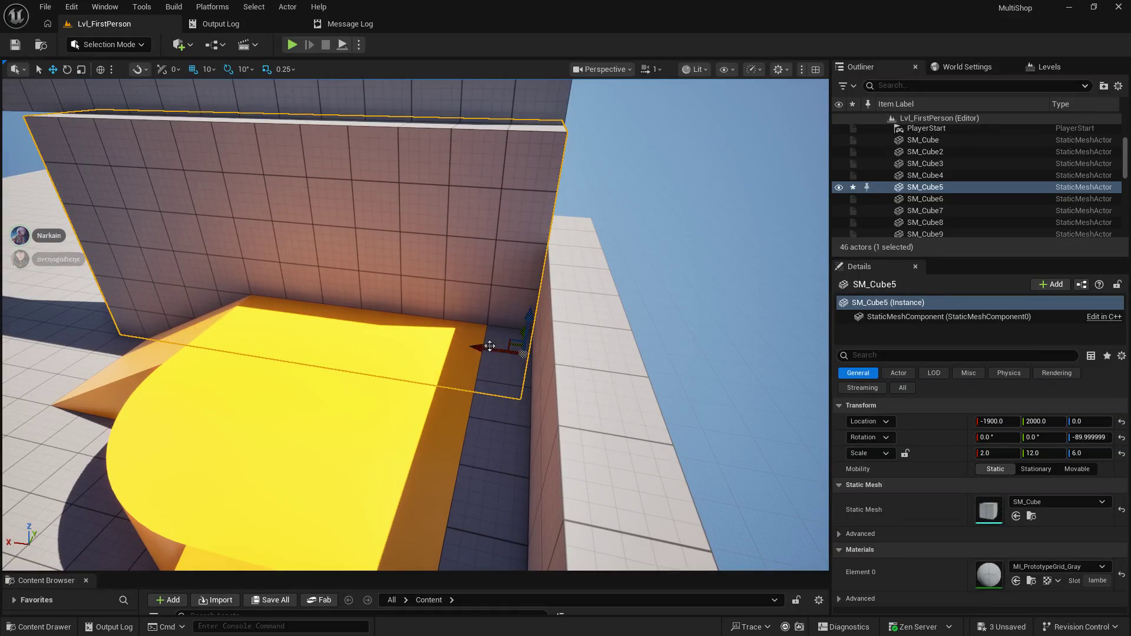
pyautogui.moveTo(461, 348); pyautogui.dragTo(461, 349)
pyautogui.moveTo(287, 188); pyautogui.dragTo(287, 188)
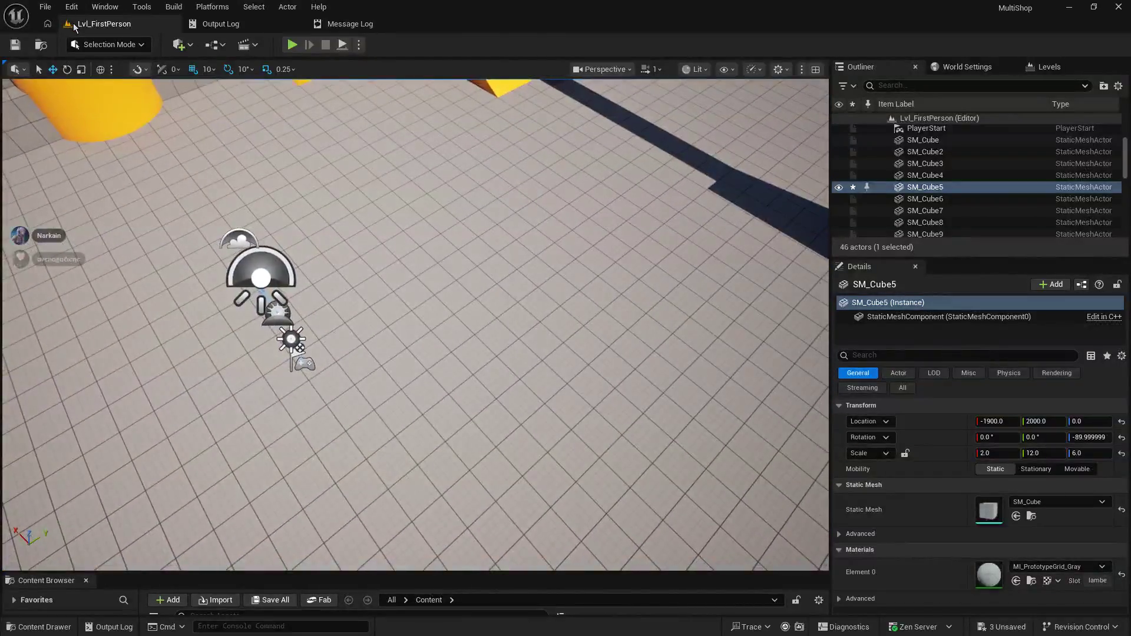
pyautogui.click(58, 9)
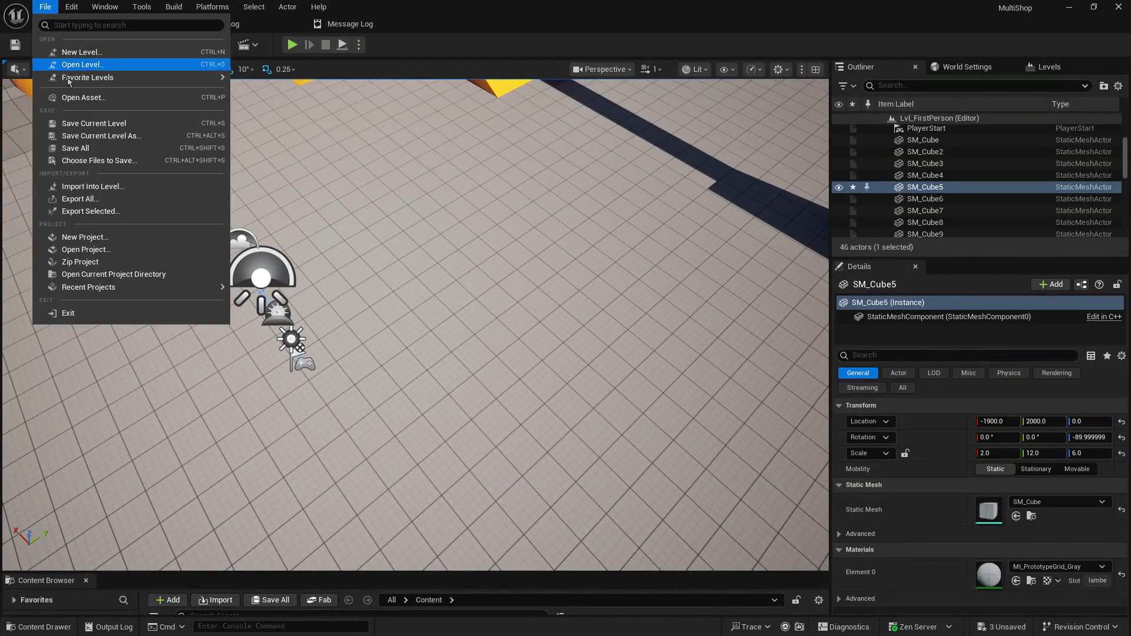
# - Save all, play-test walking through the widened doorway and back, then exit with Esc
pyautogui.click(84, 155)
pyautogui.click(292, 45)
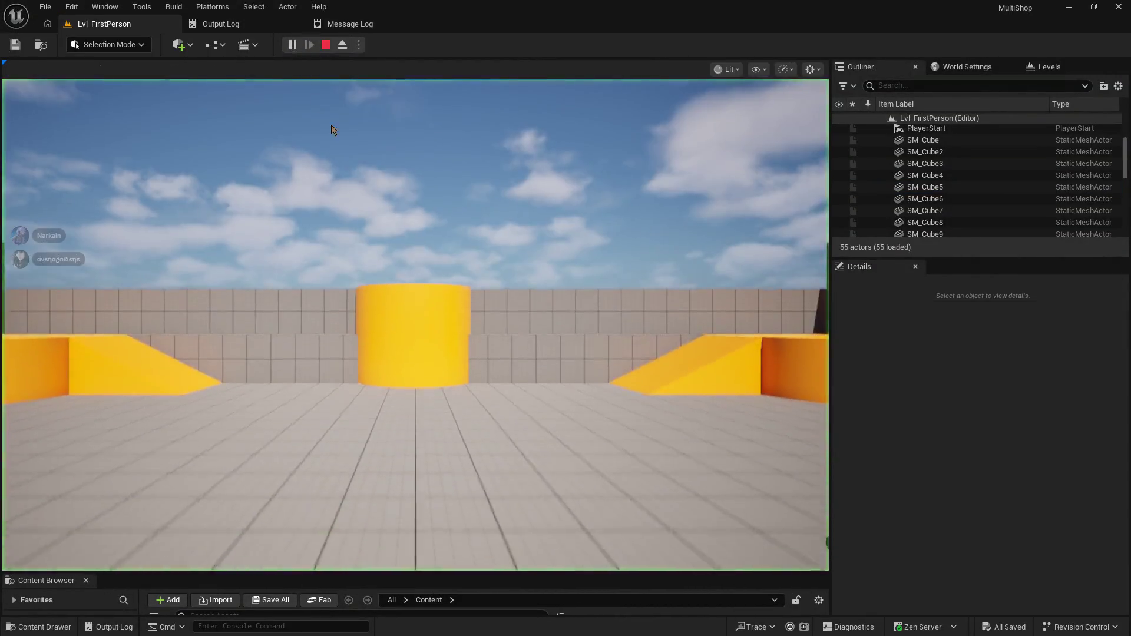
pyautogui.press('w')
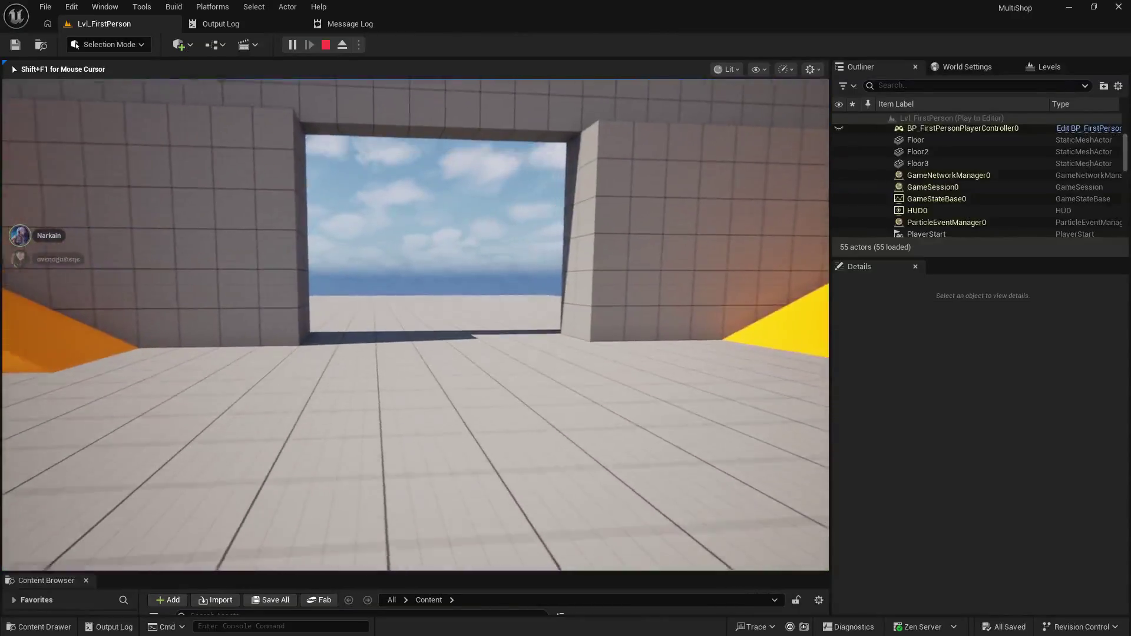
pyautogui.press('w')
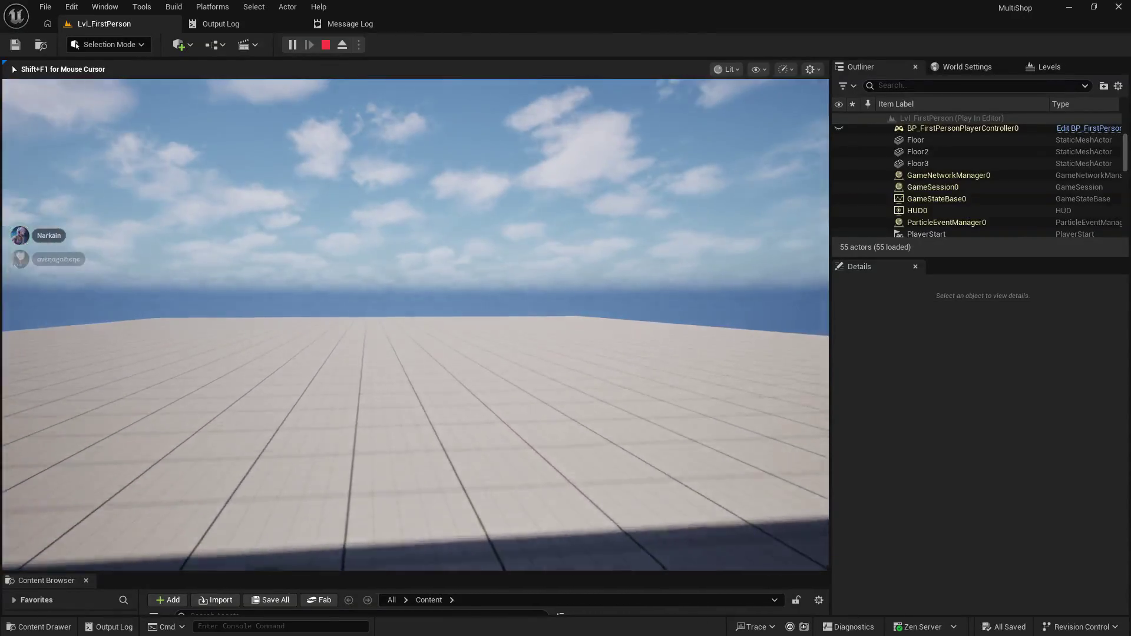
pyautogui.moveTo(416, 324)
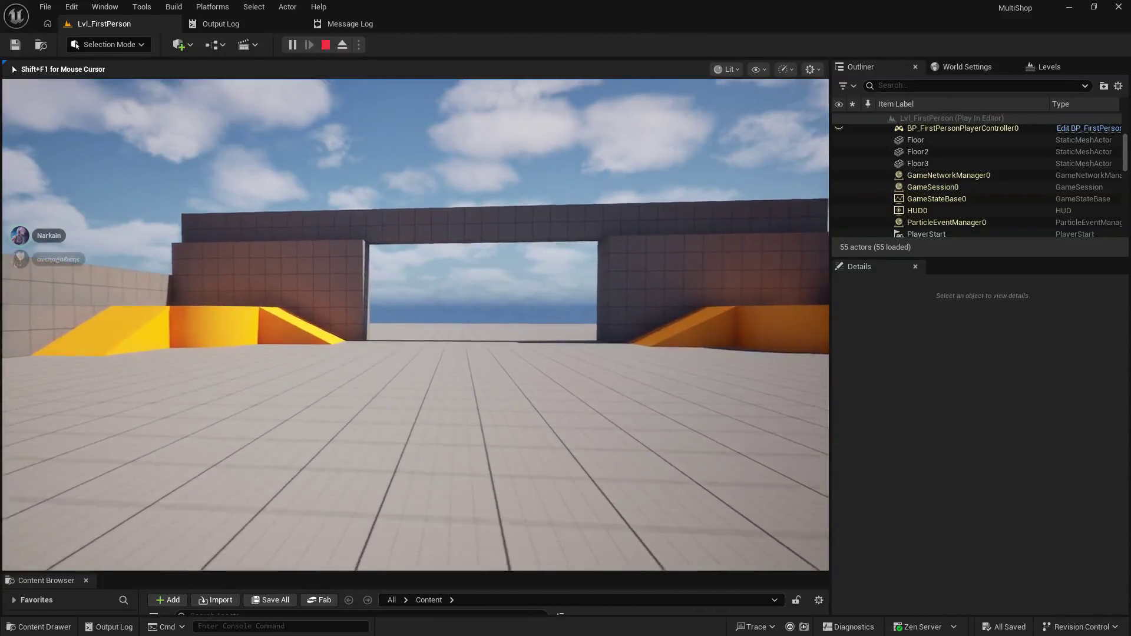
pyautogui.press('w')
pyautogui.moveTo(415, 413)
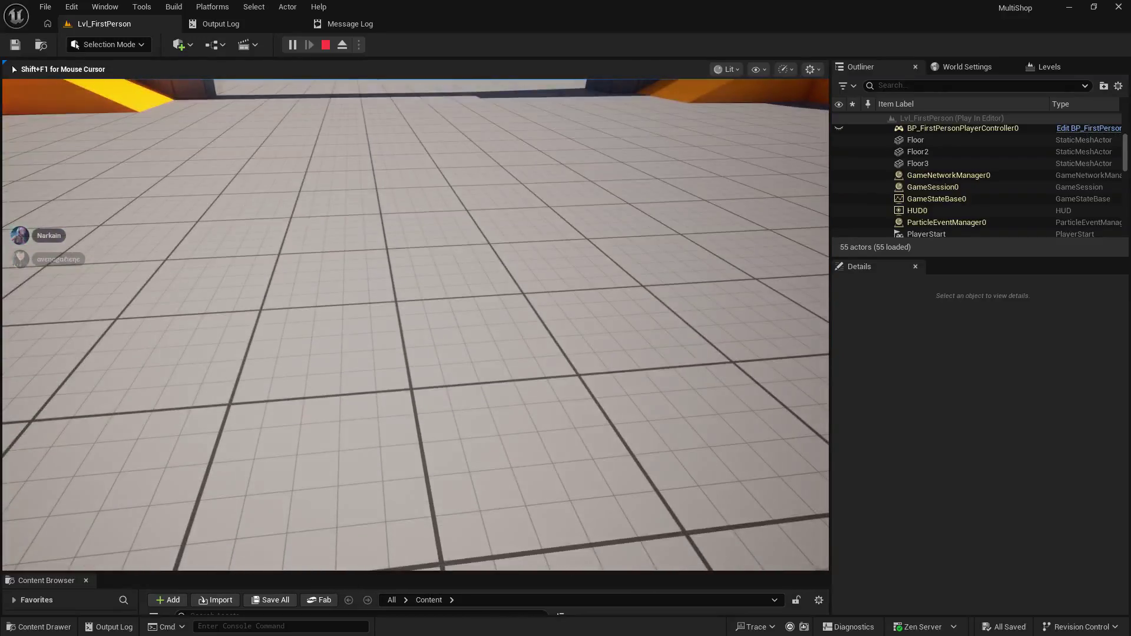
pyautogui.press('Escape')
pyautogui.scroll(-8, 410, 242)
pyautogui.moveTo(410, 242)
pyautogui.mouseDown()
pyautogui.moveTo(365, 177)
pyautogui.moveTo(17, 277)
pyautogui.moveTo(350, 209)
pyautogui.mouseUp()
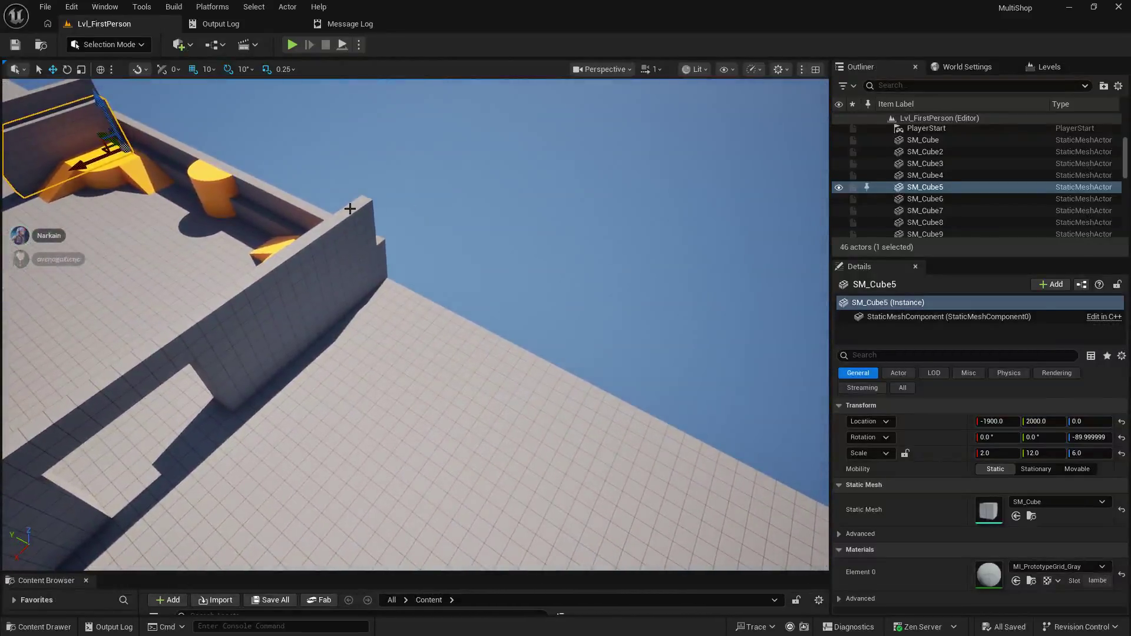
# - Duplicate the wall-top piece SM_Cube20 and move the copy along Y down to floor level
pyautogui.click(283, 198)
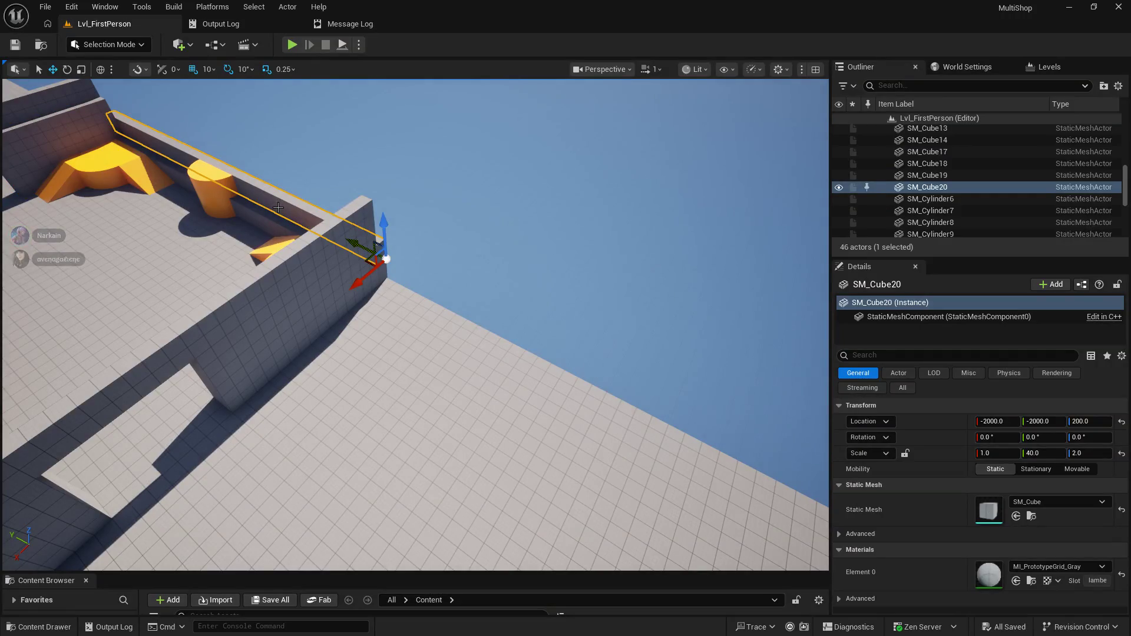
pyautogui.hotkey('ctrl', 'd')
pyautogui.moveTo(356, 242); pyautogui.dragTo(519, 324)
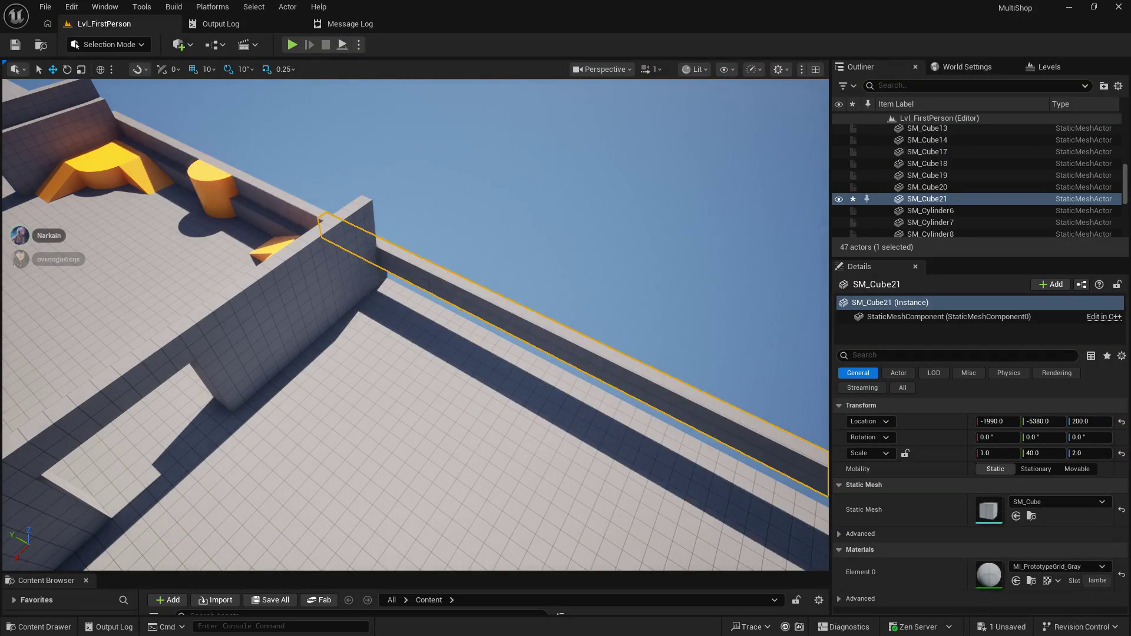
pyautogui.press('f')
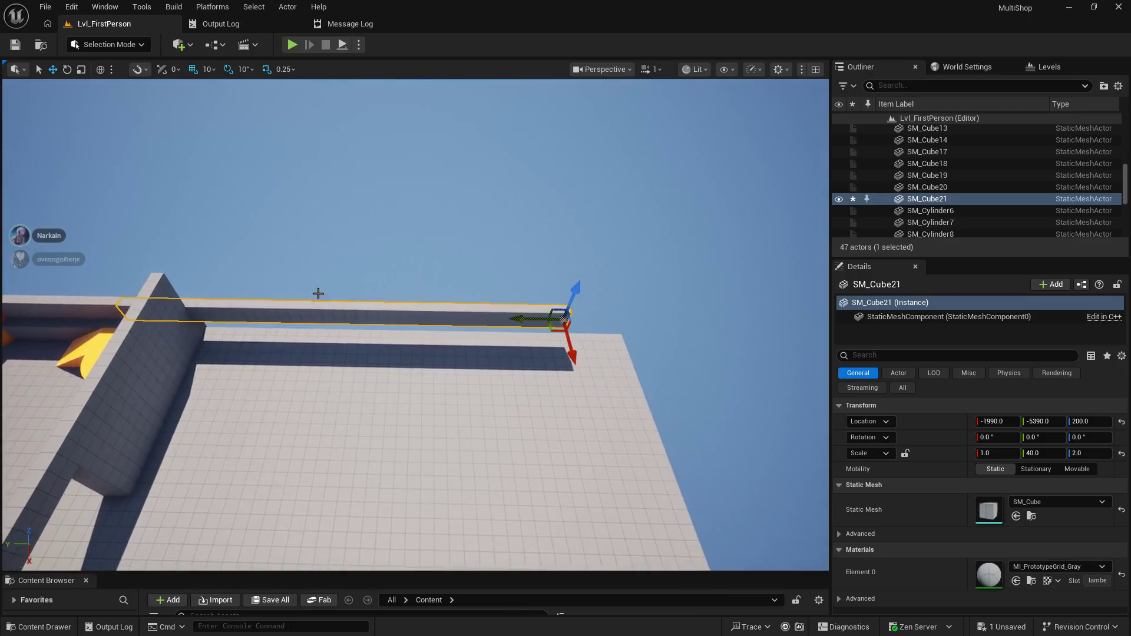
pyautogui.moveTo(514, 322)
pyautogui.mouseDown()
pyautogui.moveTo(591, 324)
pyautogui.moveTo(581, 330)
pyautogui.moveTo(677, 493)
pyautogui.moveTo(674, 476)
pyautogui.moveTo(755, 493)
pyautogui.moveTo(77, 243)
pyautogui.mouseUp()
pyautogui.moveTo(430, 468); pyautogui.dragTo(429, 467)
pyautogui.moveTo(569, 256); pyautogui.dragTo(552, 298)
# - Set the new wall's Scale Z to 5.0 and fly around to check its placement
pyautogui.click(1075, 457)
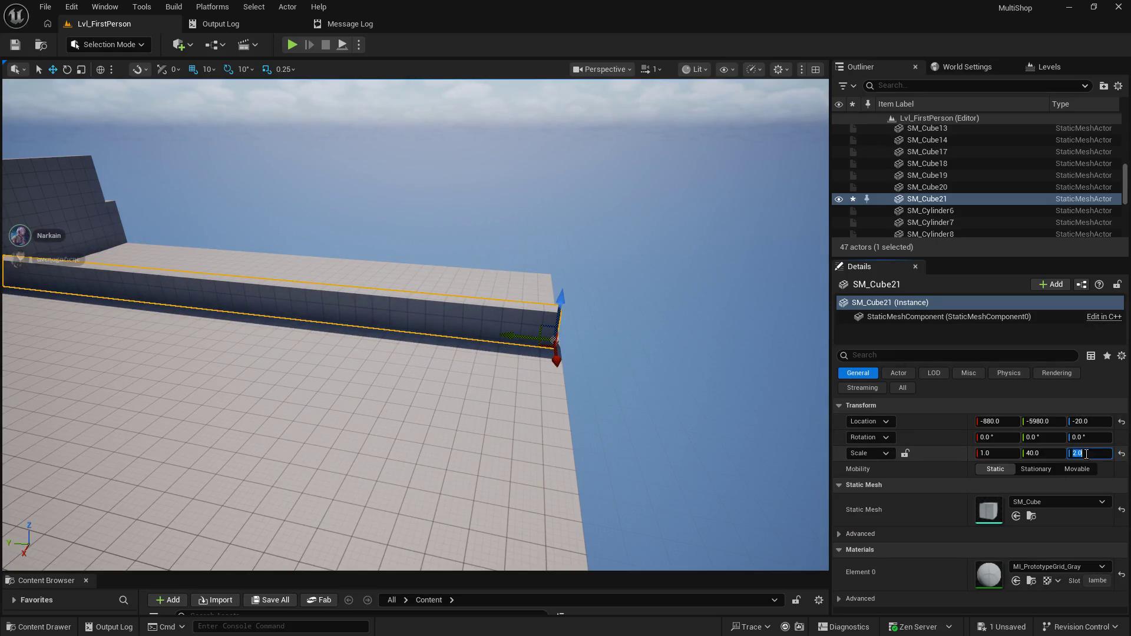
pyautogui.write('5')
pyautogui.press('Return')
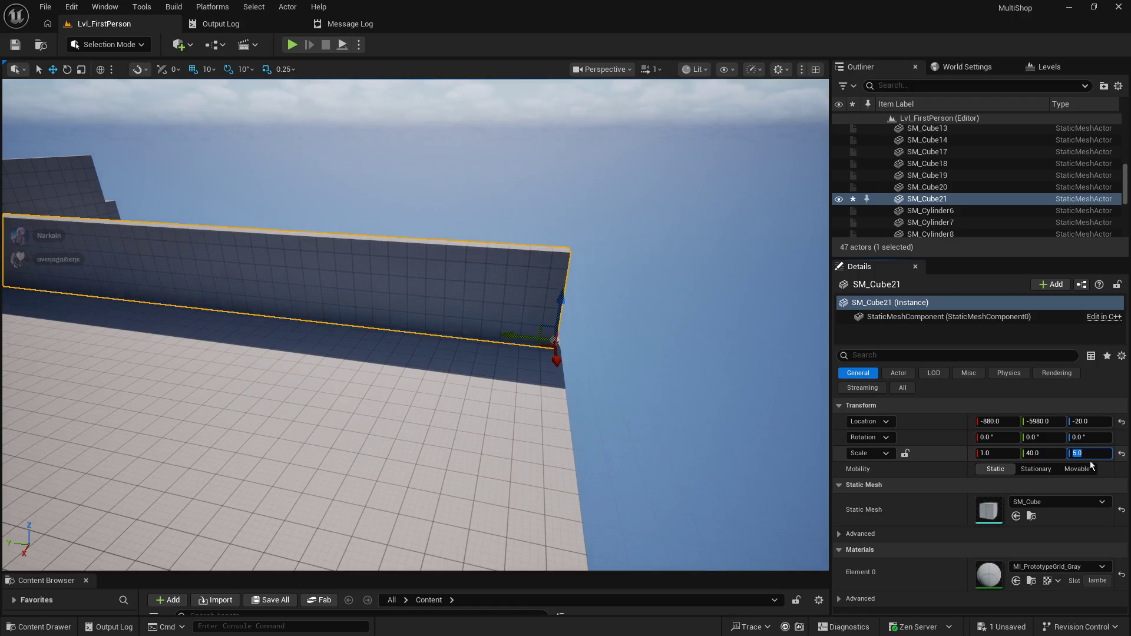
pyautogui.press('w')
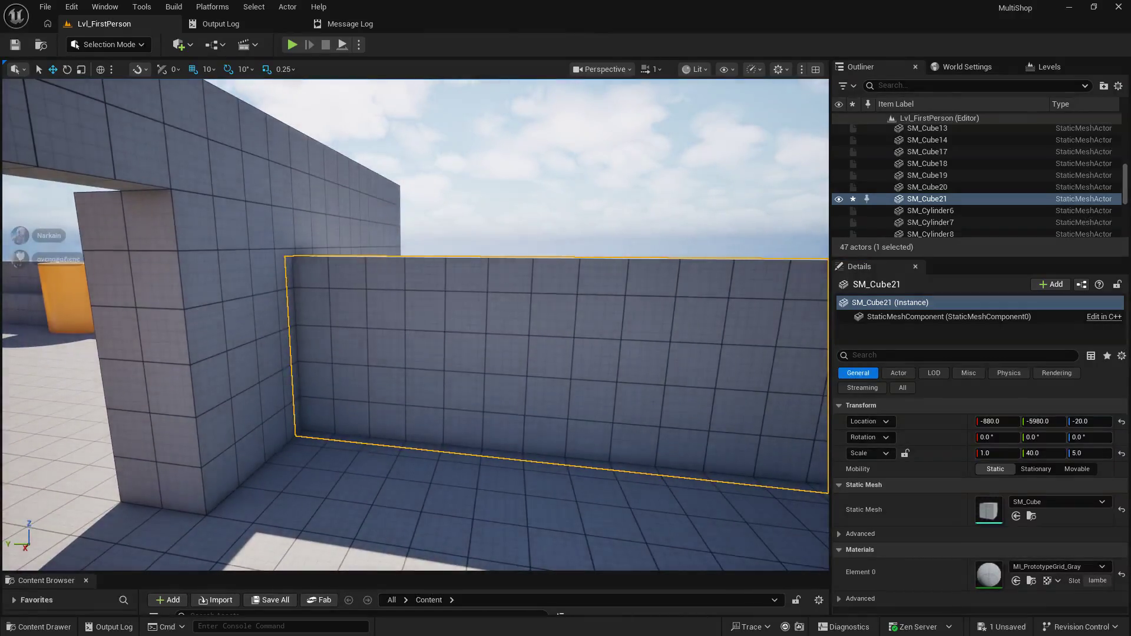
pyautogui.press('w')
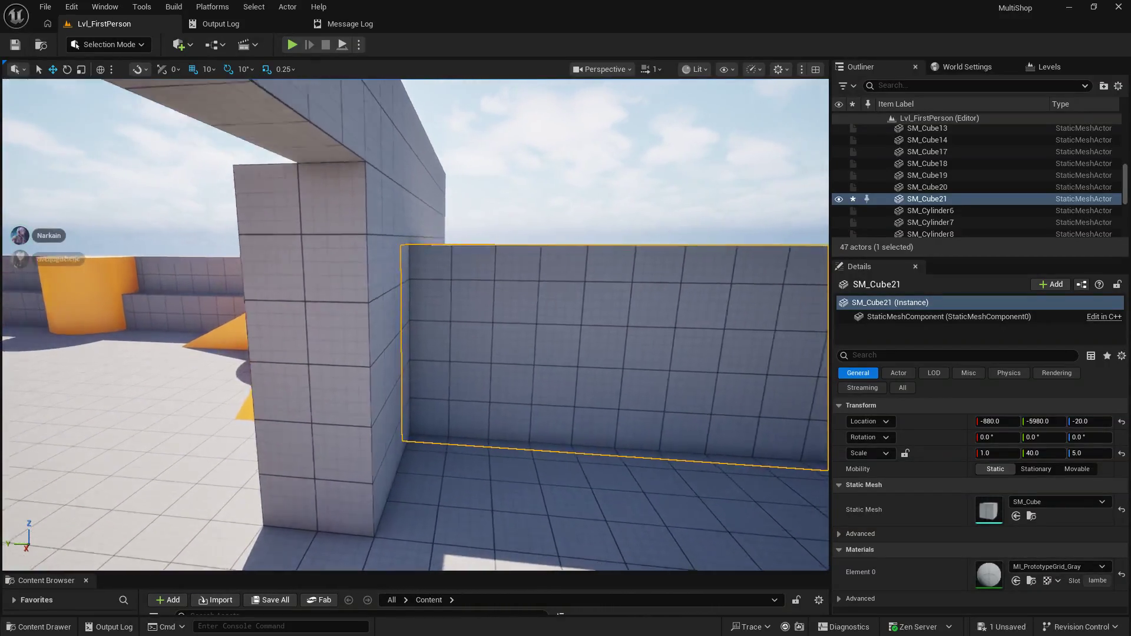
pyautogui.press('s')
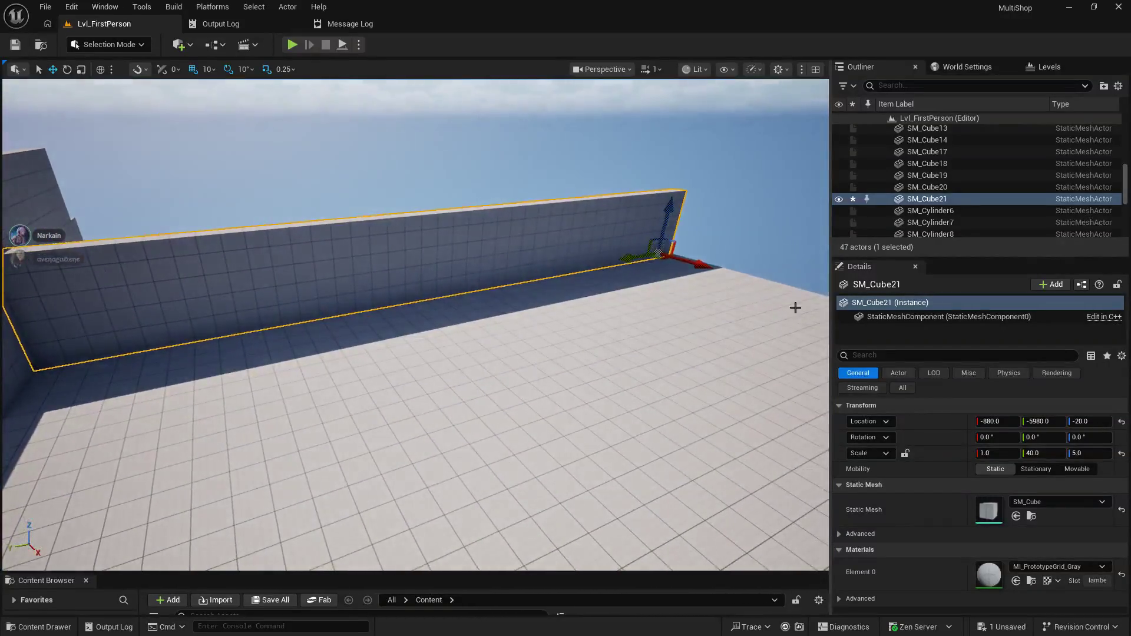
pyautogui.press('a')
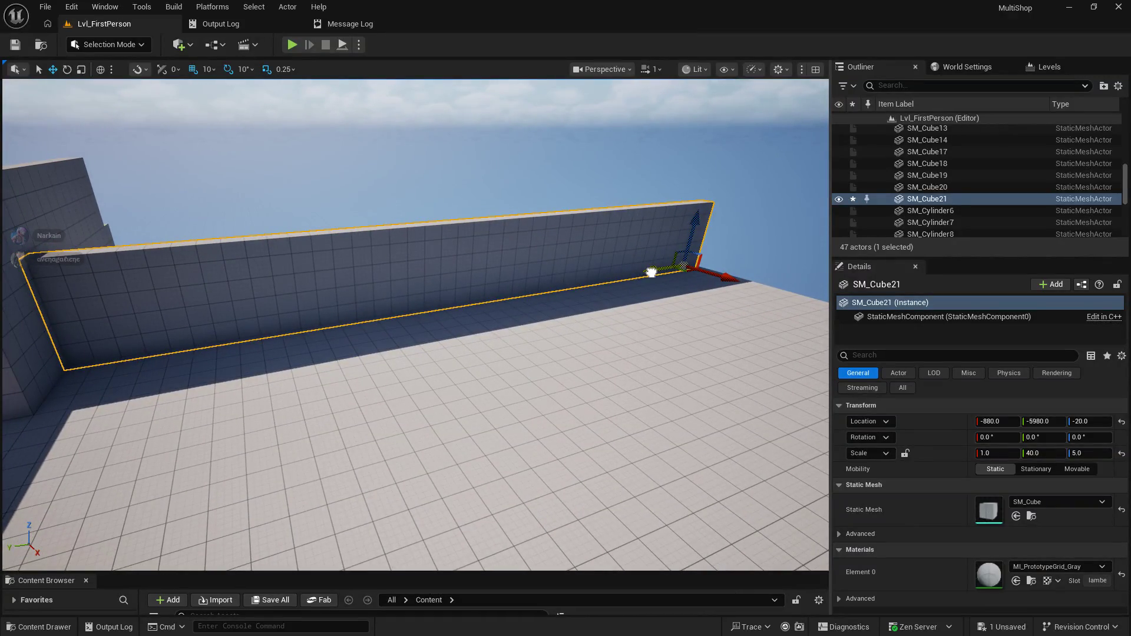
pyautogui.press('w')
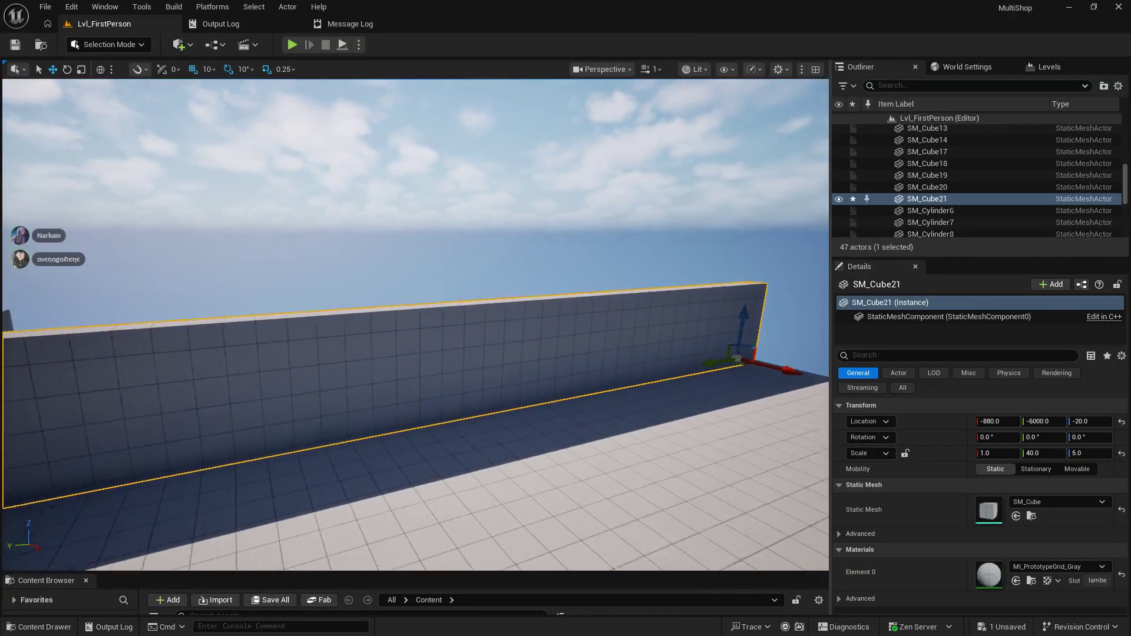
pyautogui.press('s')
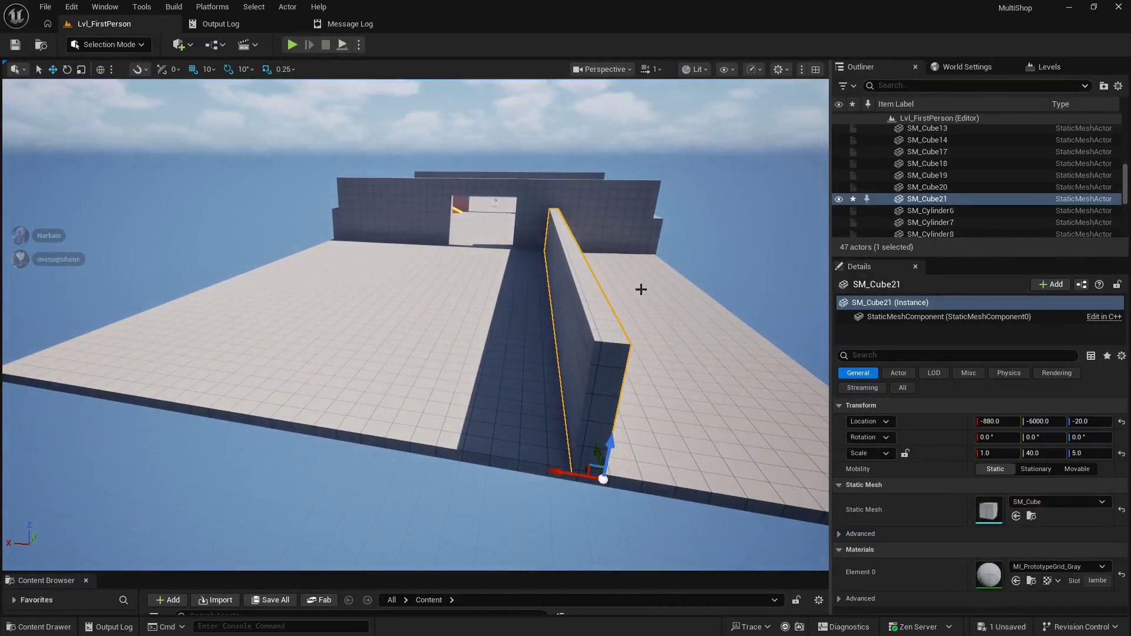
pyautogui.rightClick(572, 476)
# - Duplicate SM_Cube21 and drag the copy to X 800 on the floor's opposite side
pyautogui.click(435, 508)
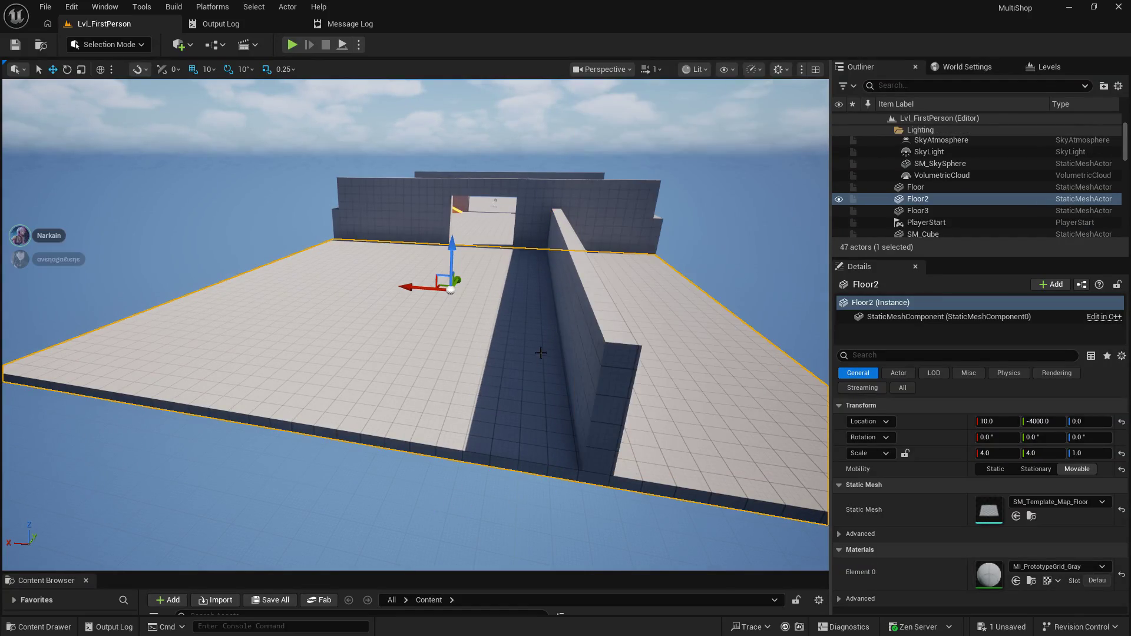
pyautogui.click(604, 299)
pyautogui.hotkey('ctrl', 'd')
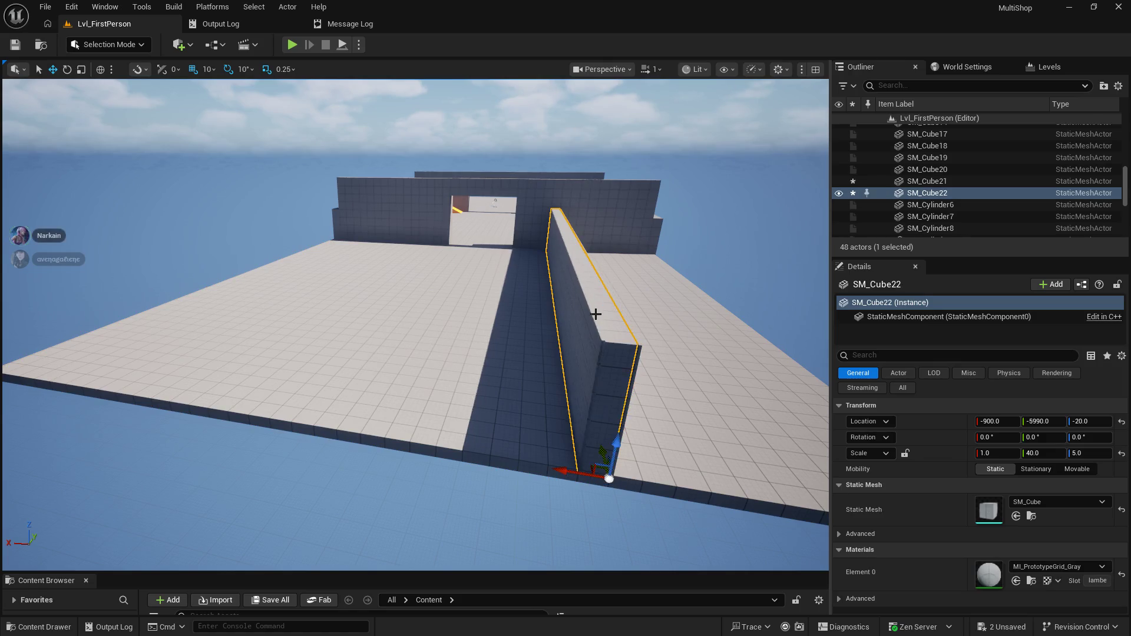
pyautogui.moveTo(544, 472); pyautogui.dragTo(185, 420)
pyautogui.moveTo(490, 261)
pyautogui.mouseDown()
pyautogui.moveTo(489, 224)
pyautogui.moveTo(491, 307)
pyautogui.moveTo(436, 321)
pyautogui.moveTo(405, 349)
pyautogui.moveTo(412, 177)
pyautogui.mouseUp()
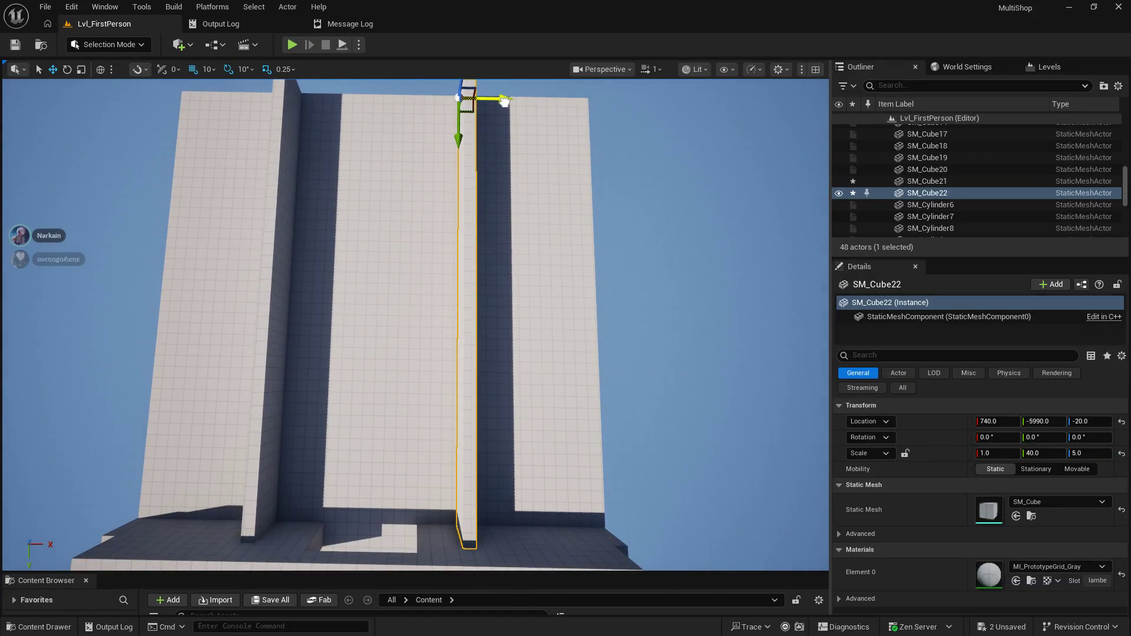
pyautogui.moveTo(412, 318)
pyautogui.mouseDown()
pyautogui.moveTo(389, 366)
pyautogui.moveTo(400, 283)
pyautogui.moveTo(489, 458)
pyautogui.mouseUp()
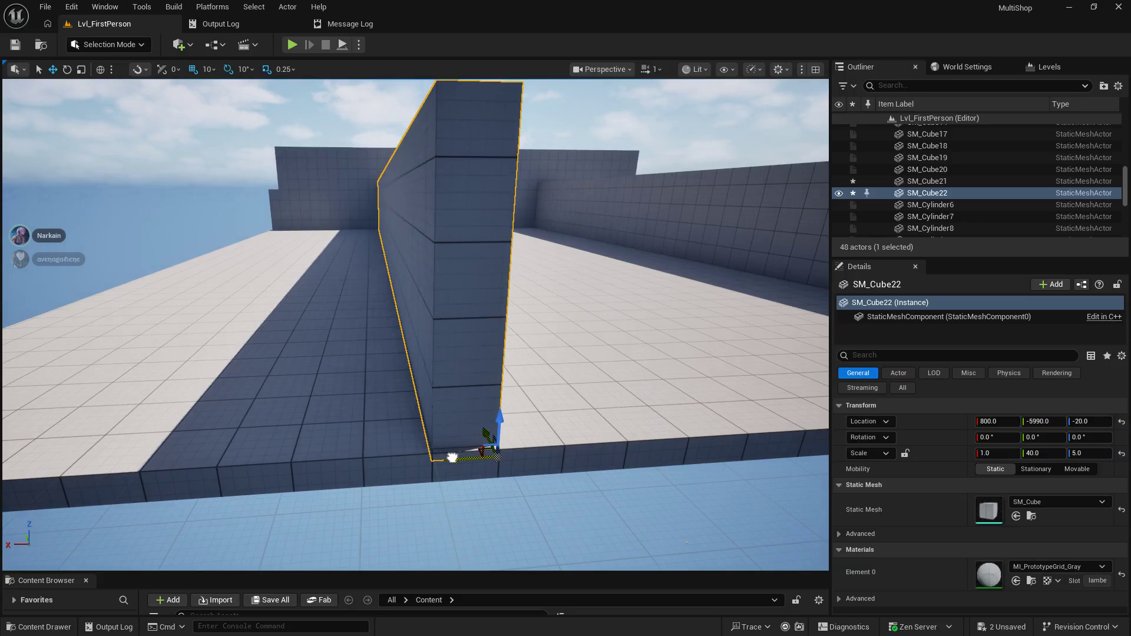
pyautogui.moveTo(515, 377); pyautogui.dragTo(431, 260)
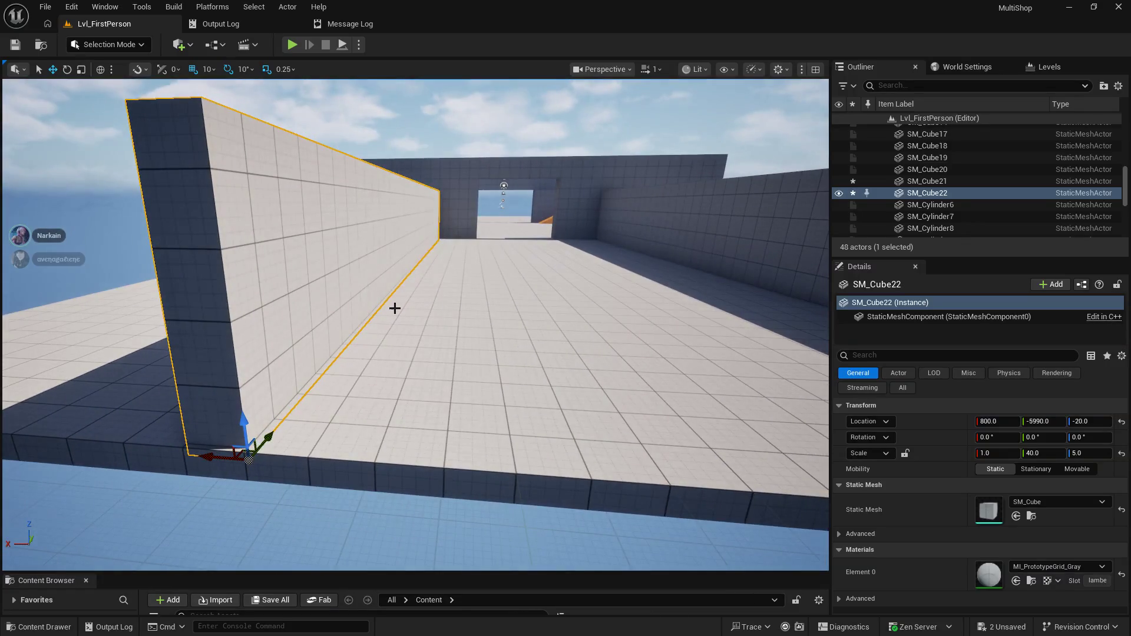
pyautogui.moveTo(397, 304); pyautogui.dragTo(377, 307)
pyautogui.moveTo(495, 413)
pyautogui.mouseDown()
pyautogui.moveTo(505, 379)
pyautogui.moveTo(522, 379)
pyautogui.moveTo(517, 438)
pyautogui.moveTo(568, 459)
pyautogui.mouseUp()
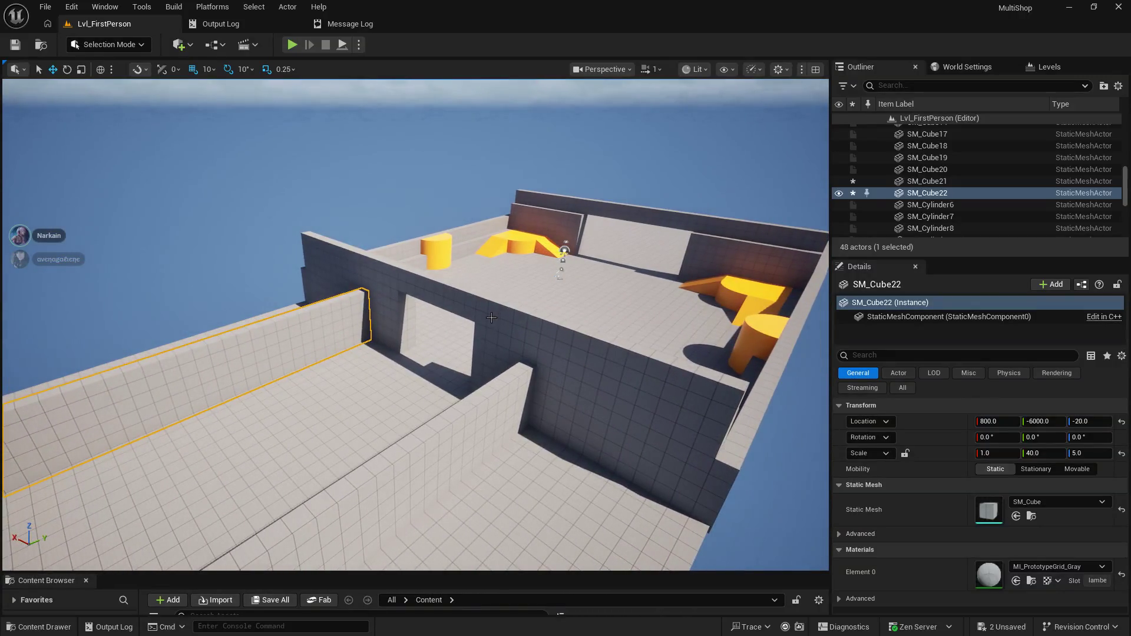
# - Duplicate wall SM_Cube18 as SM_Cube23 and view the walled floor from above
pyautogui.click(491, 317)
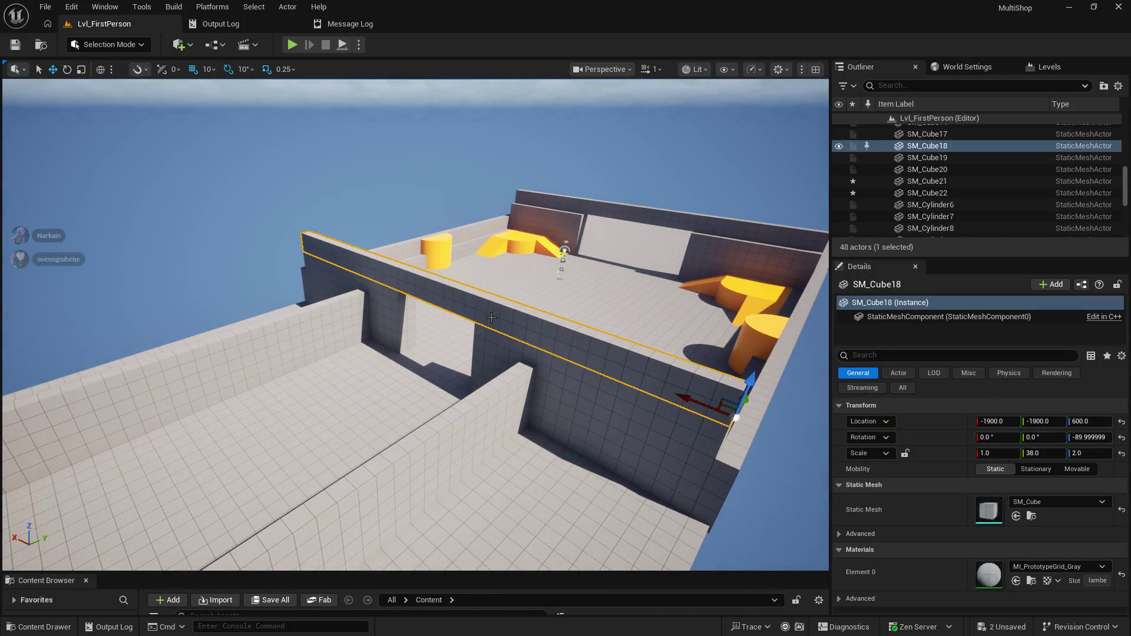
pyautogui.hotkey('ctrl', 'd')
pyautogui.moveTo(492, 317)
pyautogui.mouseDown()
pyautogui.moveTo(686, 492)
pyautogui.moveTo(330, 445)
pyautogui.moveTo(352, 446)
pyautogui.moveTo(365, 330)
pyautogui.moveTo(485, 210)
pyautogui.mouseUp()
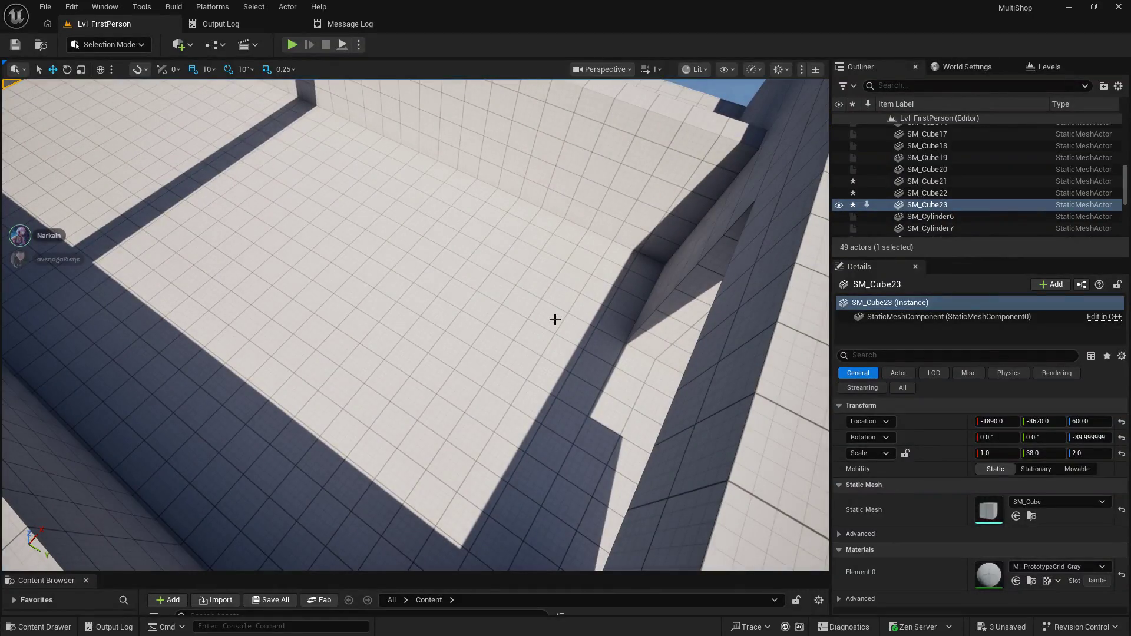
pyautogui.moveTo(485, 210); pyautogui.dragTo(478, 225)
pyautogui.moveTo(437, 262); pyautogui.dragTo(416, 190)
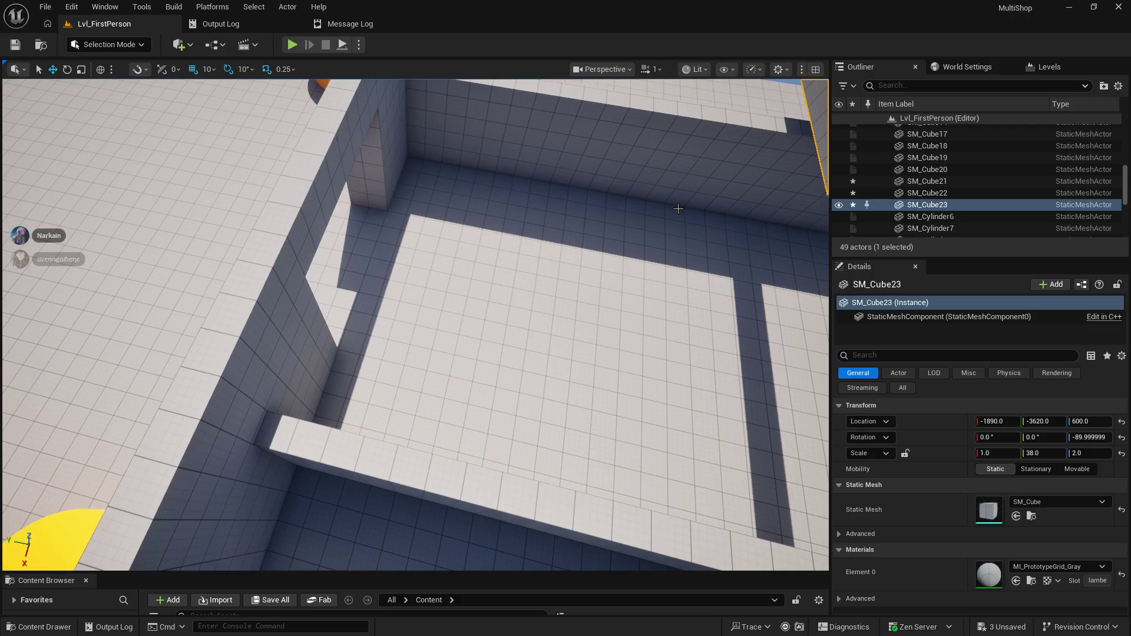
# - Undo the accidental downward move of the Floor2 floor
pyautogui.click(763, 123)
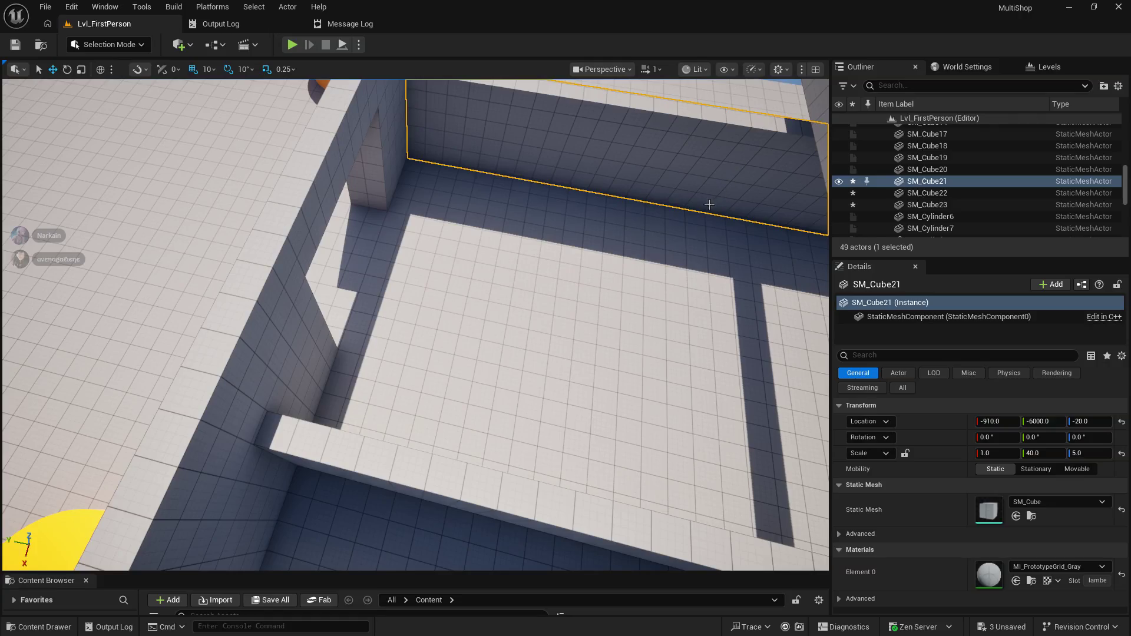
pyautogui.click(695, 225)
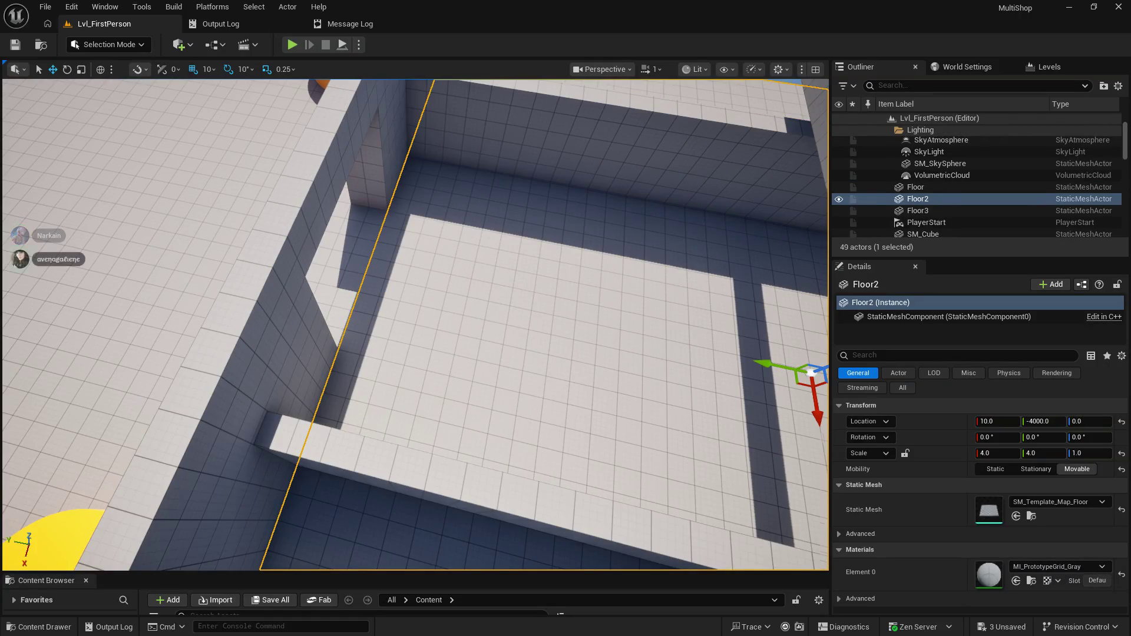
pyautogui.press('Up')
pyautogui.scroll(-5, 696, 224)
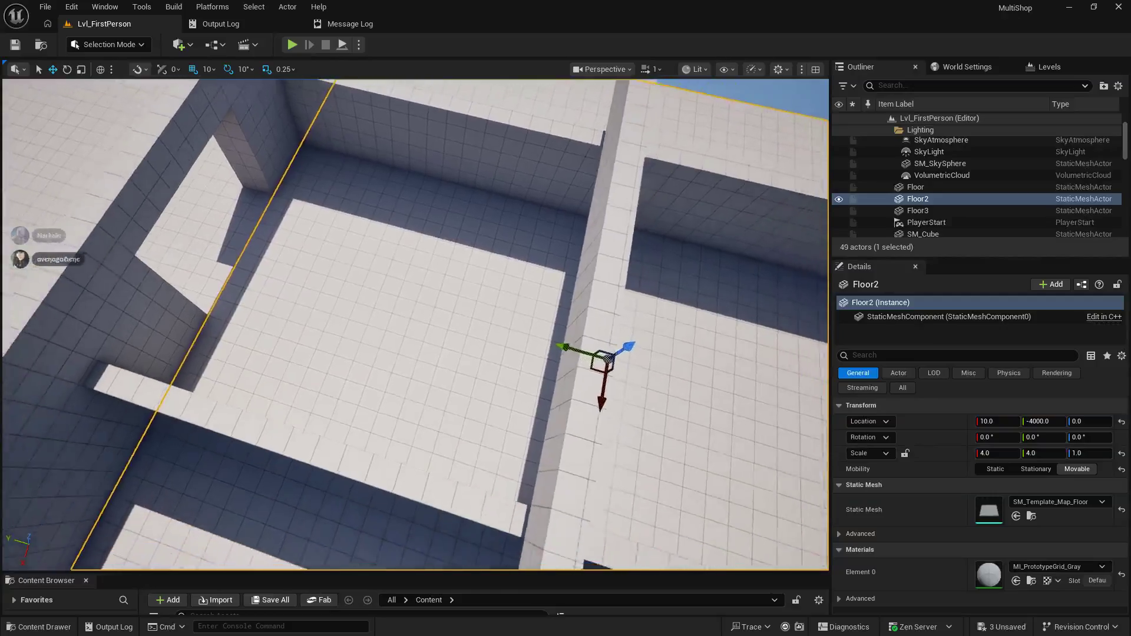
pyautogui.moveTo(619, 300)
pyautogui.mouseDown()
pyautogui.moveTo(571, 368)
pyautogui.moveTo(573, 328)
pyautogui.mouseUp()
pyautogui.hotkey('ctrl', 'z')
# - Drag the new SM_Cube23 wall down toward the floor and nudge it along Y
pyautogui.click(592, 280)
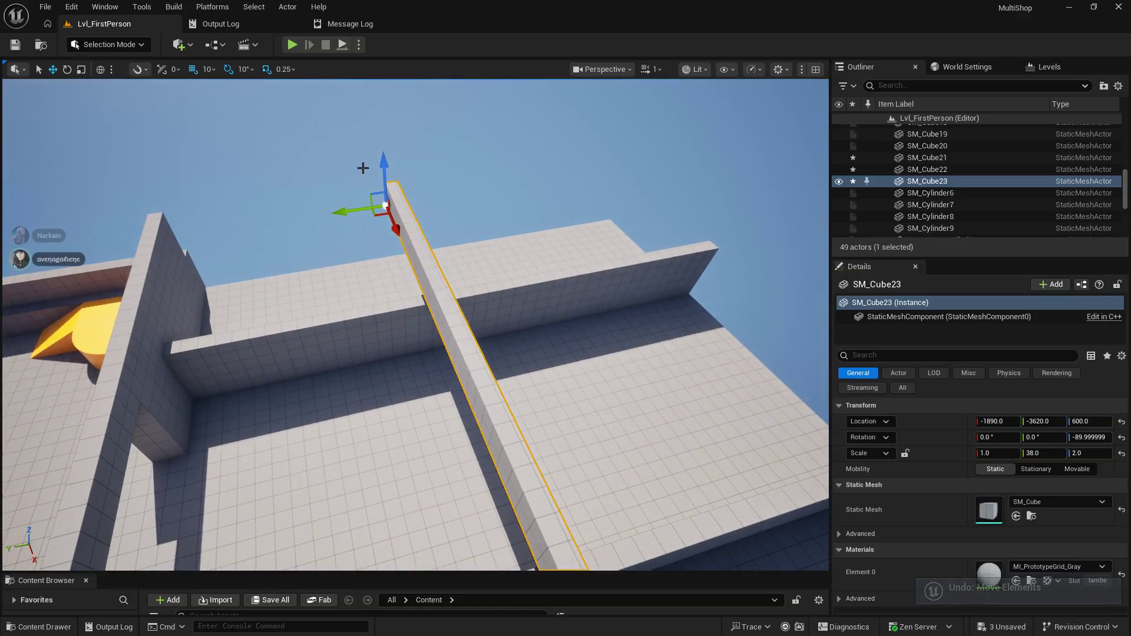
pyautogui.moveTo(386, 172)
pyautogui.mouseDown()
pyautogui.moveTo(378, 277)
pyautogui.moveTo(263, 379)
pyautogui.moveTo(184, 328)
pyautogui.moveTo(178, 338)
pyautogui.mouseUp()
pyautogui.scroll(-3, 419, 239)
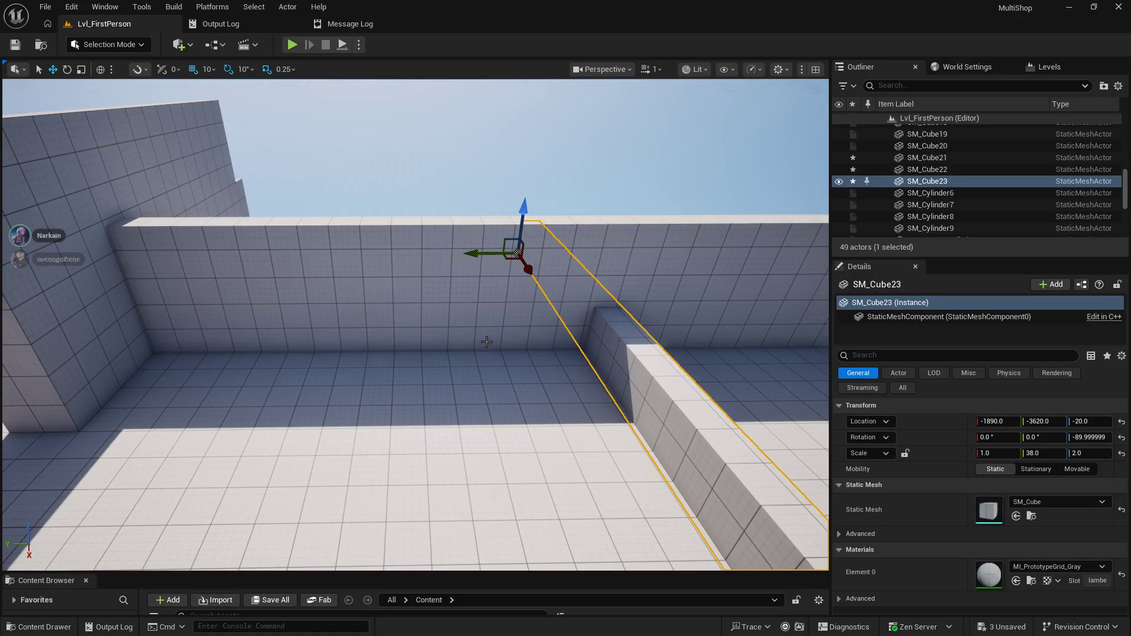
pyautogui.moveTo(532, 344)
pyautogui.mouseDown()
pyautogui.moveTo(492, 251)
pyautogui.moveTo(412, 253)
pyautogui.moveTo(163, 319)
pyautogui.moveTo(135, 314)
pyautogui.mouseUp()
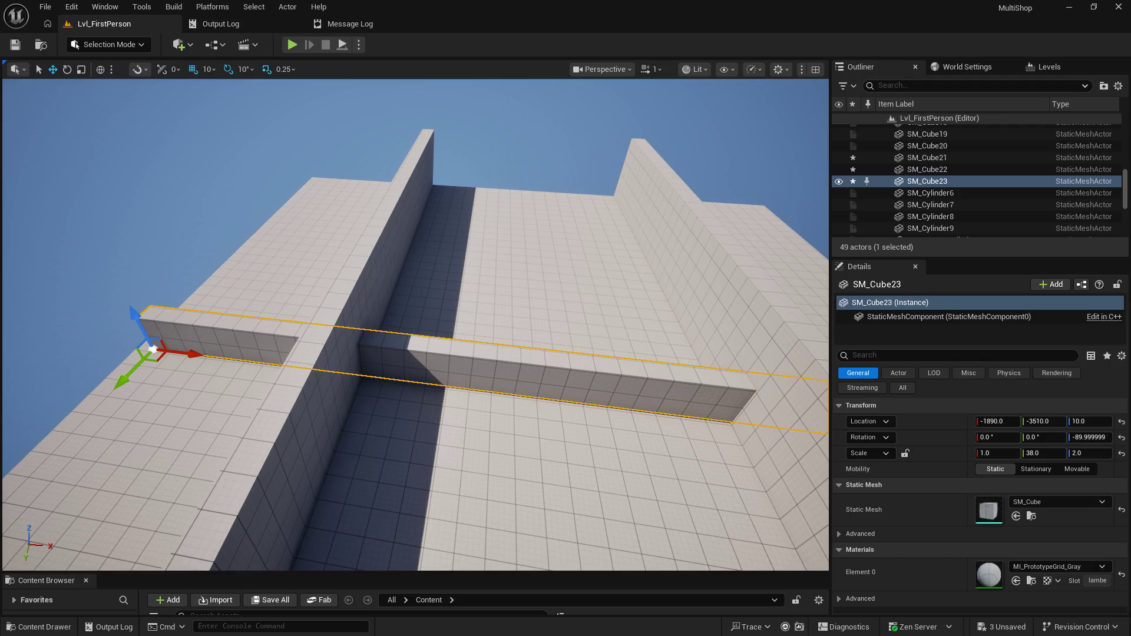
pyautogui.press('w')
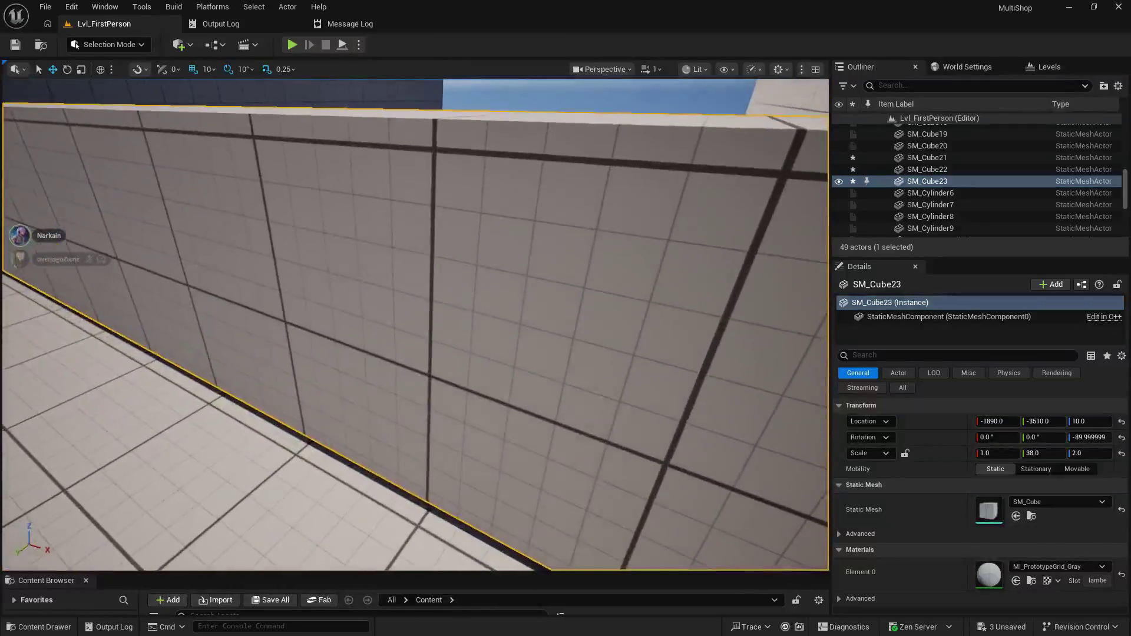
pyautogui.moveTo(412, 324)
pyautogui.mouseDown()
pyautogui.moveTo(215, 277)
pyautogui.moveTo(167, 288)
pyautogui.mouseUp()
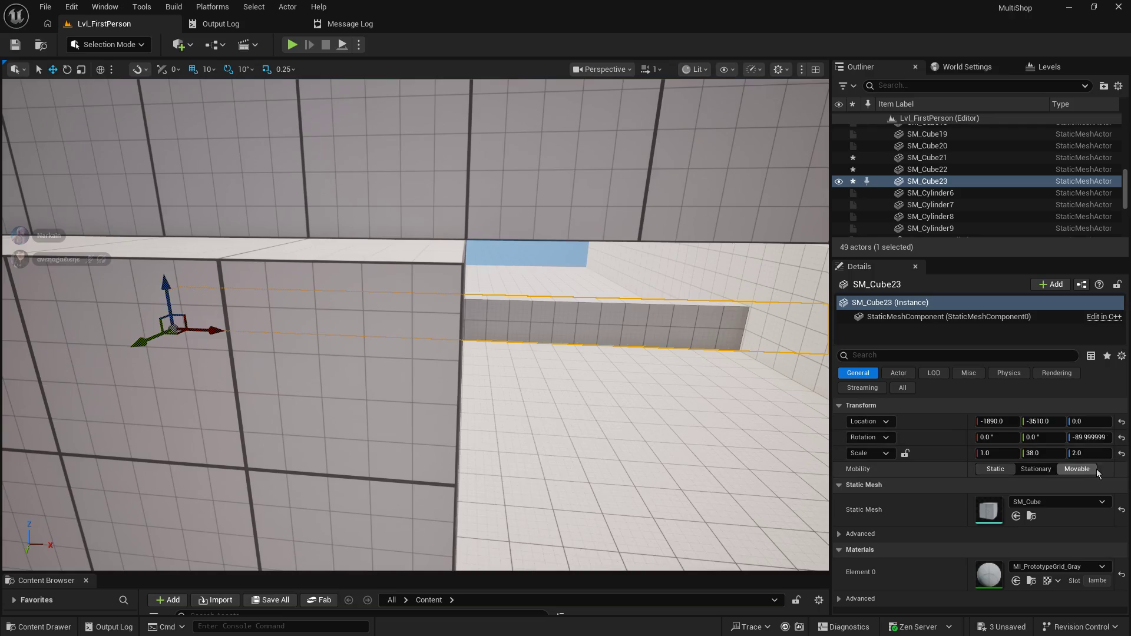
pyautogui.press('f')
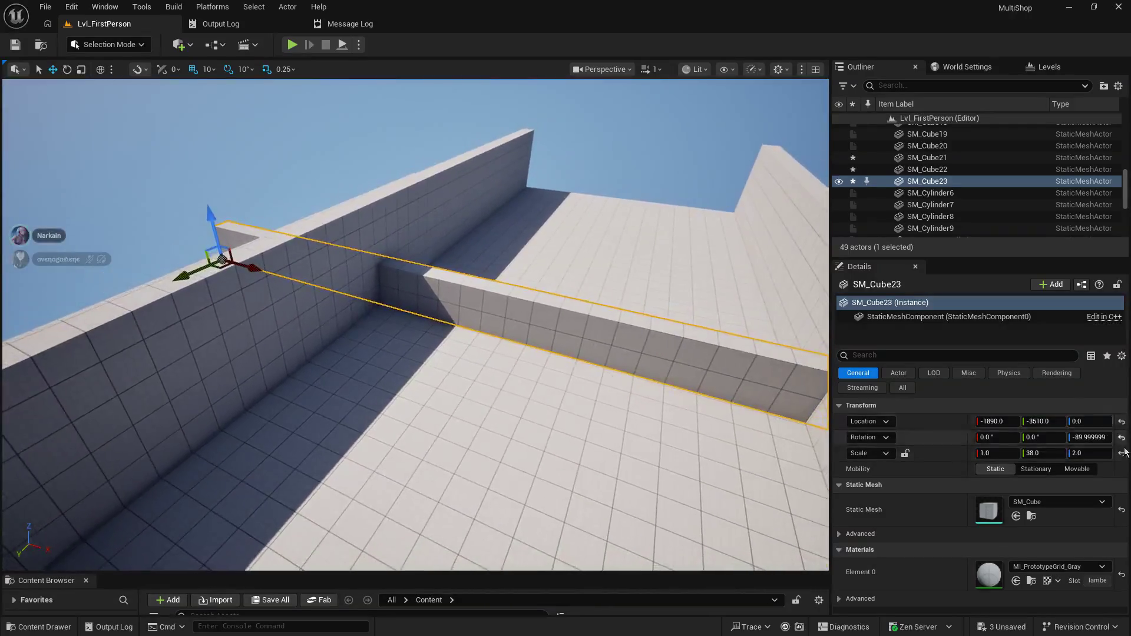
# - Set SM_Cube23's Scale Z to 5.0
pyautogui.click(1096, 454)
pyautogui.write('5')
pyautogui.press('Return')
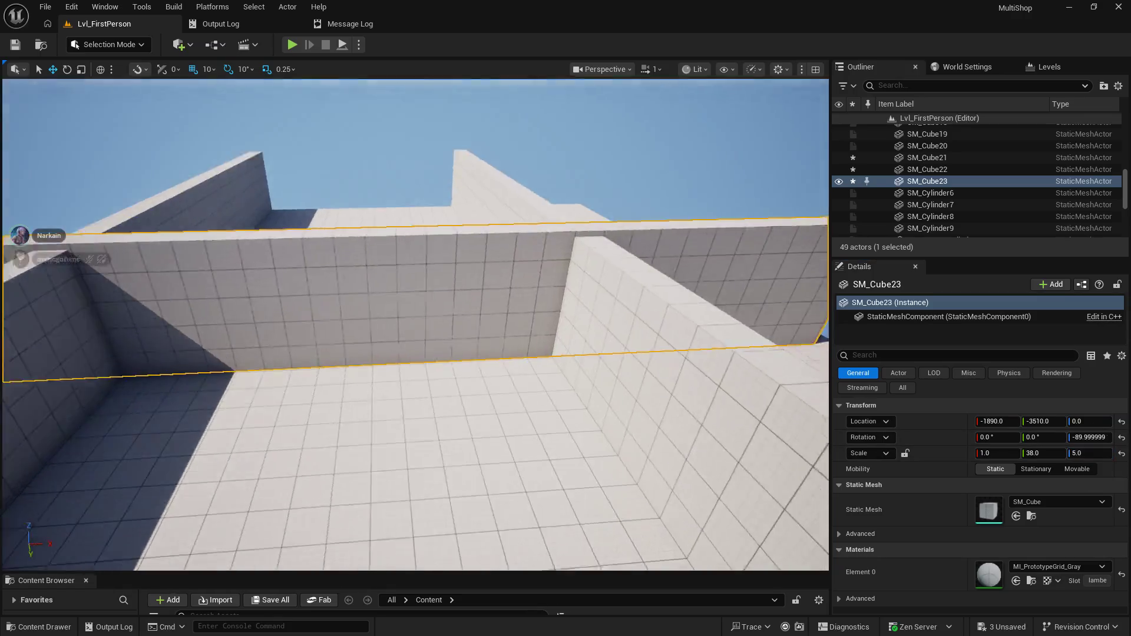
pyautogui.moveTo(710, 304); pyautogui.dragTo(710, 304)
# - Raise SM_Cube22 to sit at Z 0, then check SM_Cube21's height
pyautogui.click(721, 343)
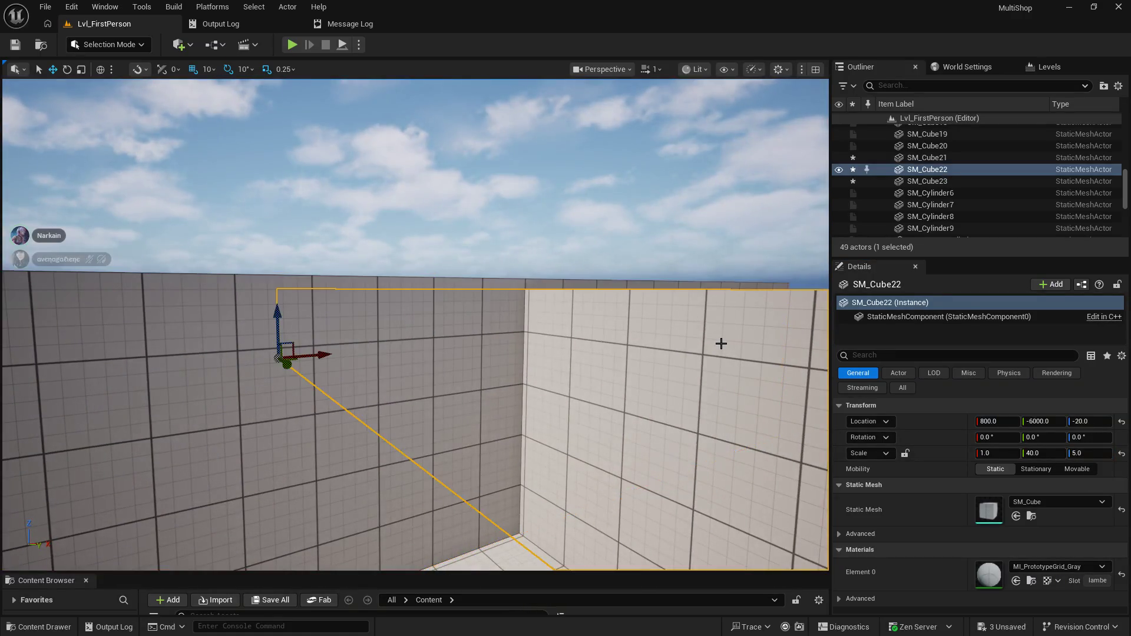
pyautogui.moveTo(722, 343); pyautogui.dragTo(702, 369)
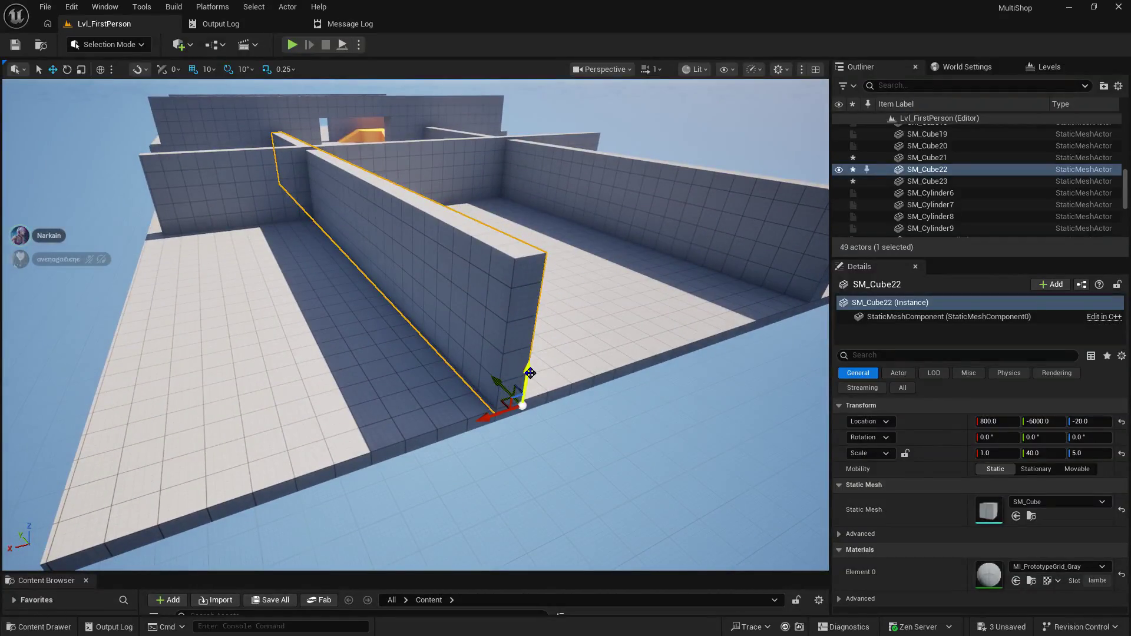
pyautogui.moveTo(530, 373); pyautogui.dragTo(426, 255)
pyautogui.click(635, 399)
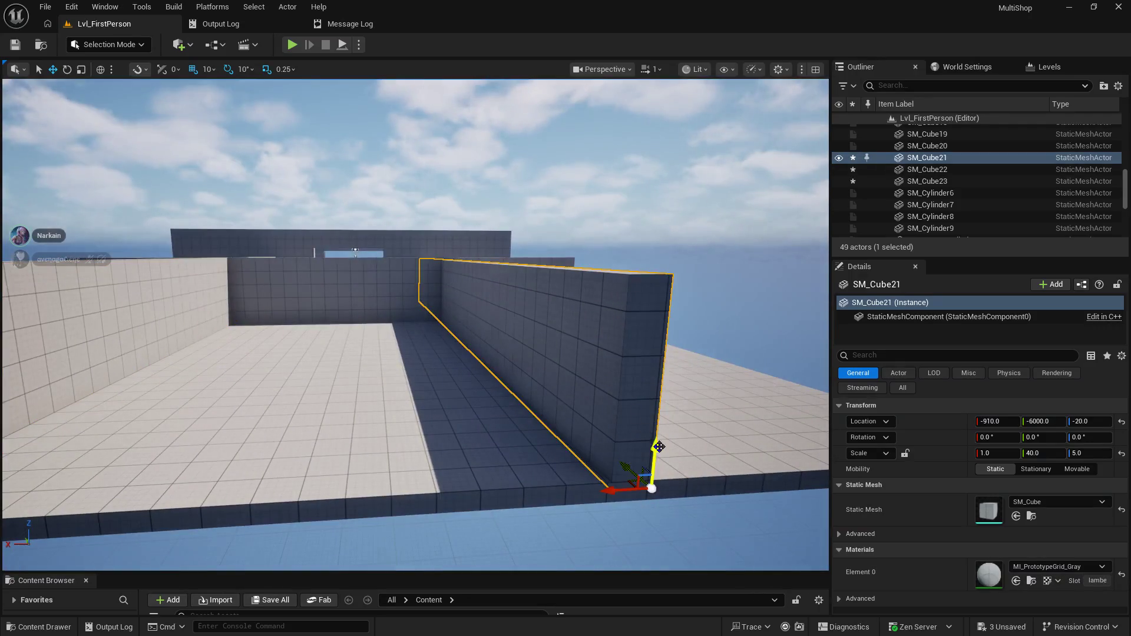
pyautogui.moveTo(655, 440)
pyautogui.mouseDown()
pyautogui.moveTo(655, 401)
pyautogui.moveTo(655, 462)
pyautogui.moveTo(655, 442)
pyautogui.mouseUp()
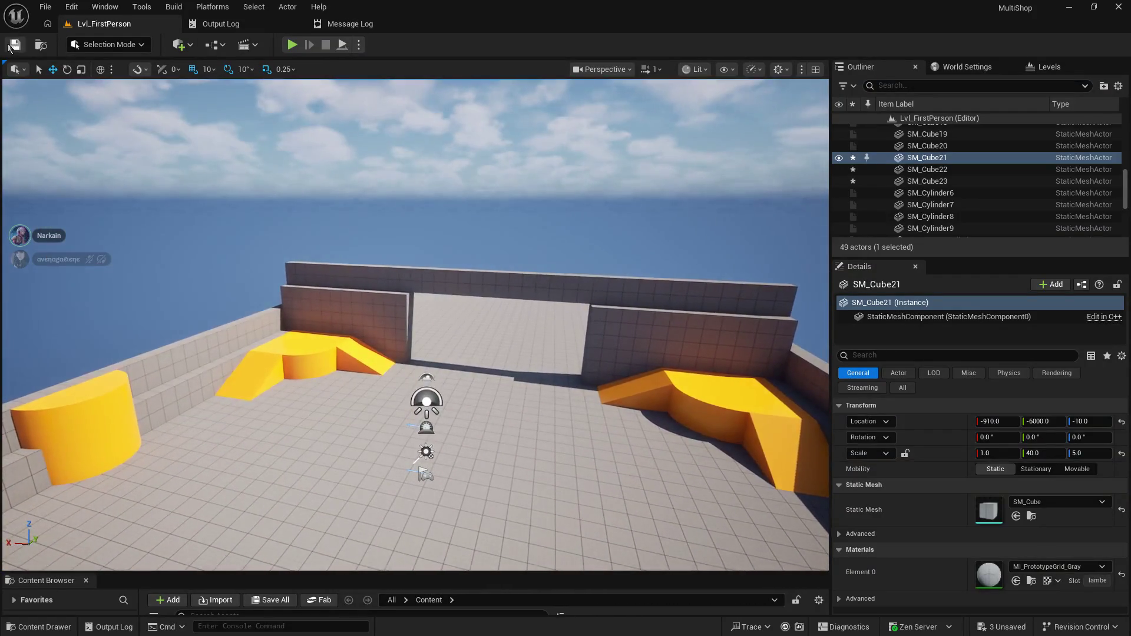
pyautogui.click(44, 7)
# - Save all, walk through the doorway toward the gate in Play, then stop with Esc
pyautogui.click(63, 151)
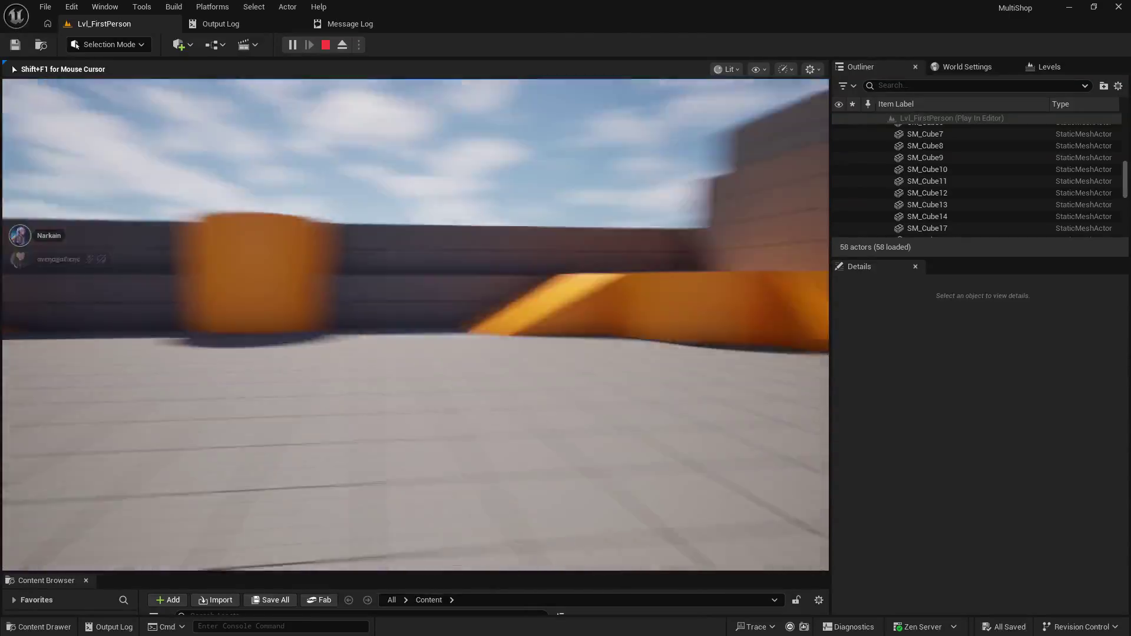
pyautogui.press('w')
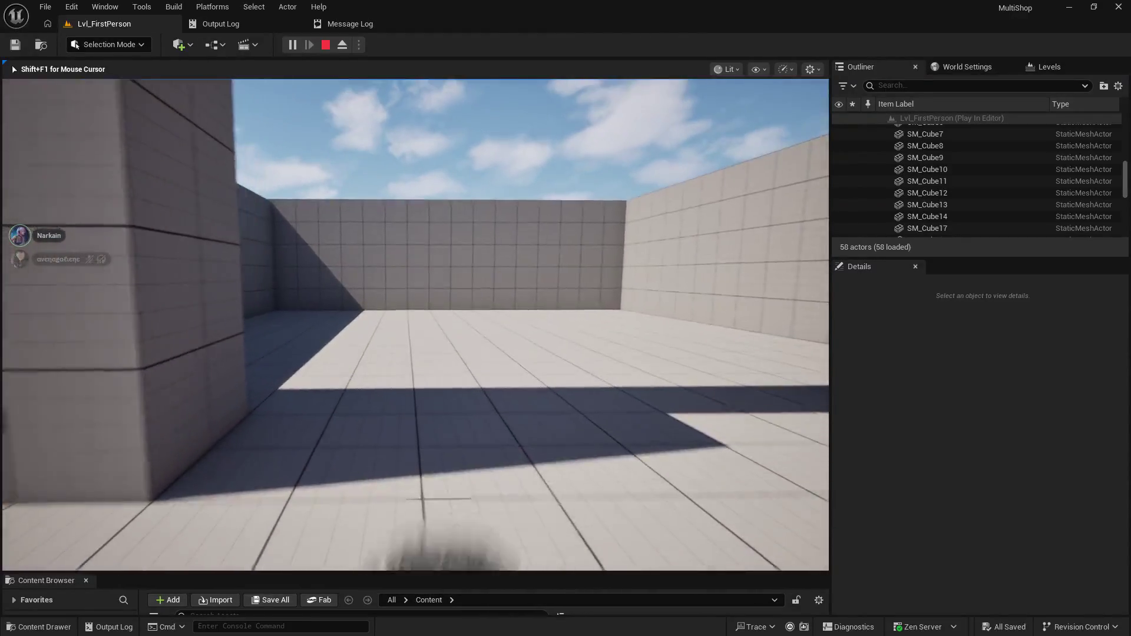
pyautogui.moveTo(415, 324)
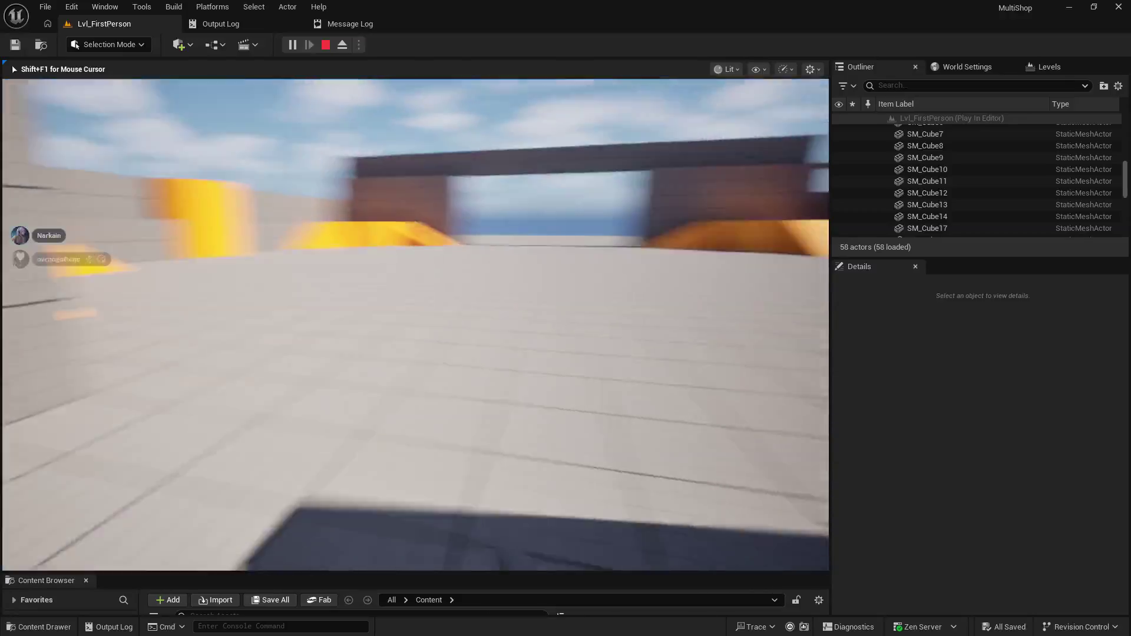
pyautogui.press('w')
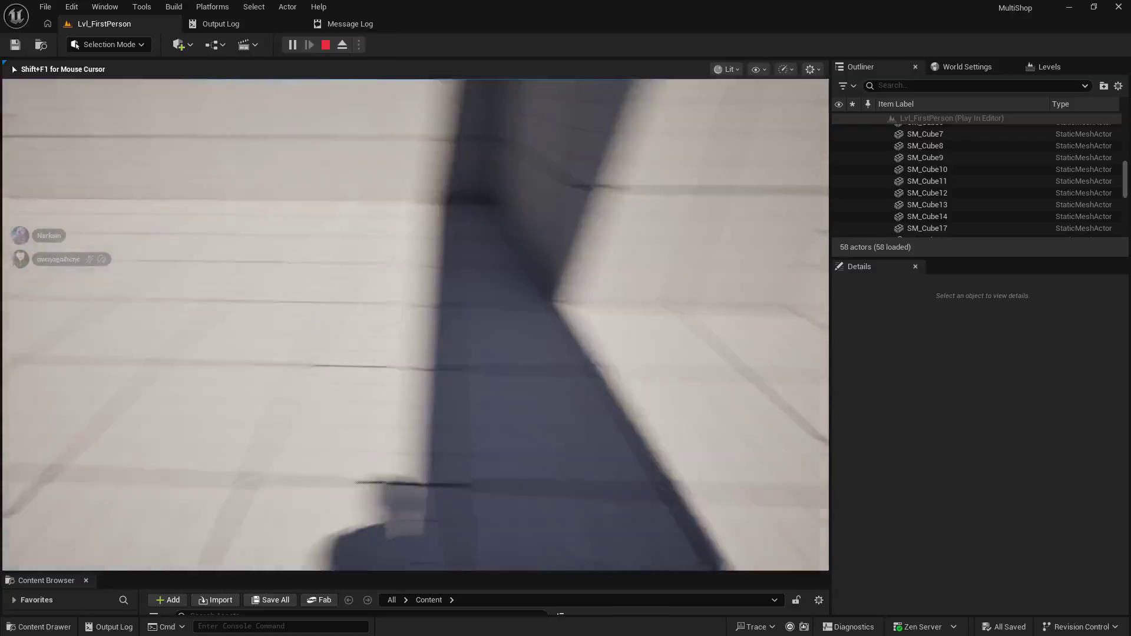
pyautogui.press('Escape')
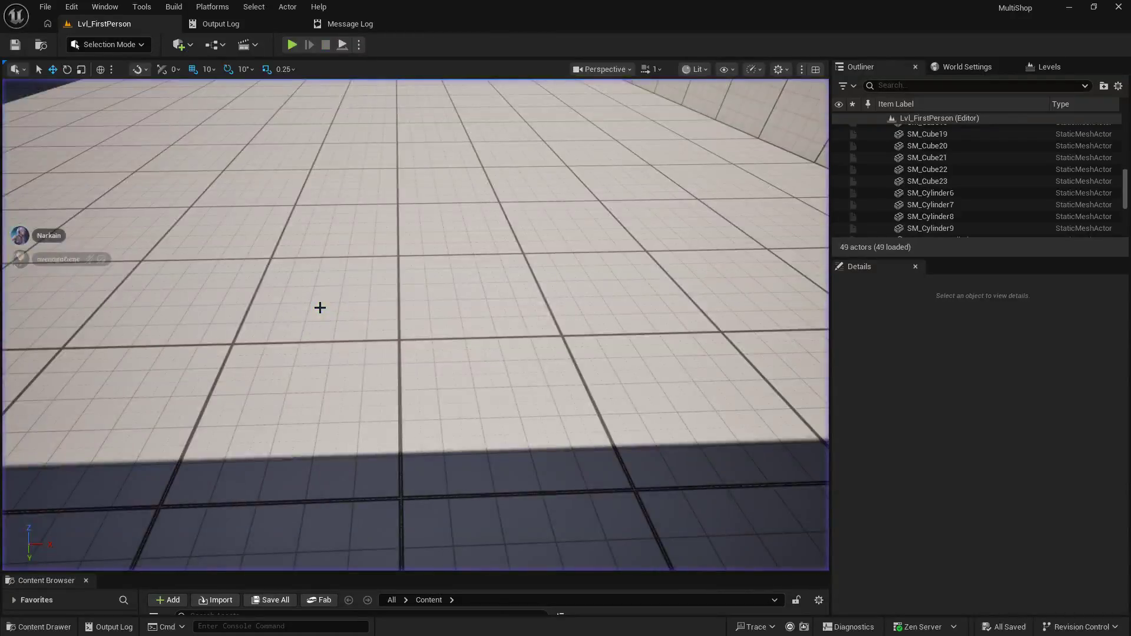
# - Fly up to a level overview and drag the splitter up to enlarge the Content Browser
pyautogui.moveTo(308, 227); pyautogui.dragTo(280, 91)
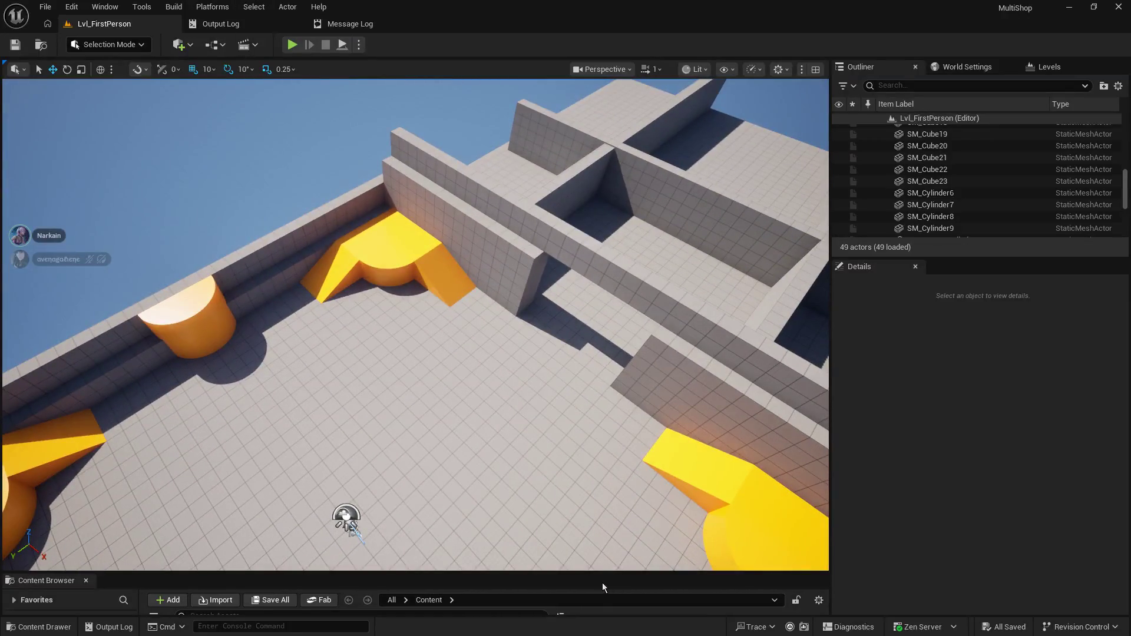
pyautogui.moveTo(596, 571)
pyautogui.mouseDown()
pyautogui.moveTo(617, 344)
pyautogui.moveTo(617, 371)
pyautogui.mouseUp()
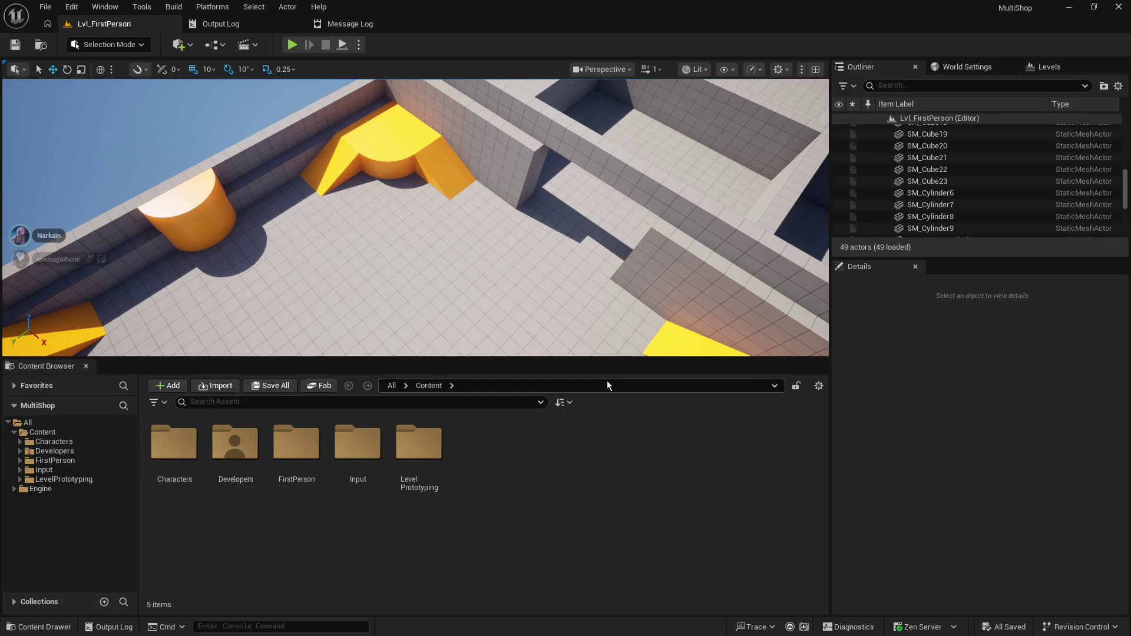
# - Create a new folder named Core under Content
pyautogui.click(54, 436)
pyautogui.rightClick(345, 544)
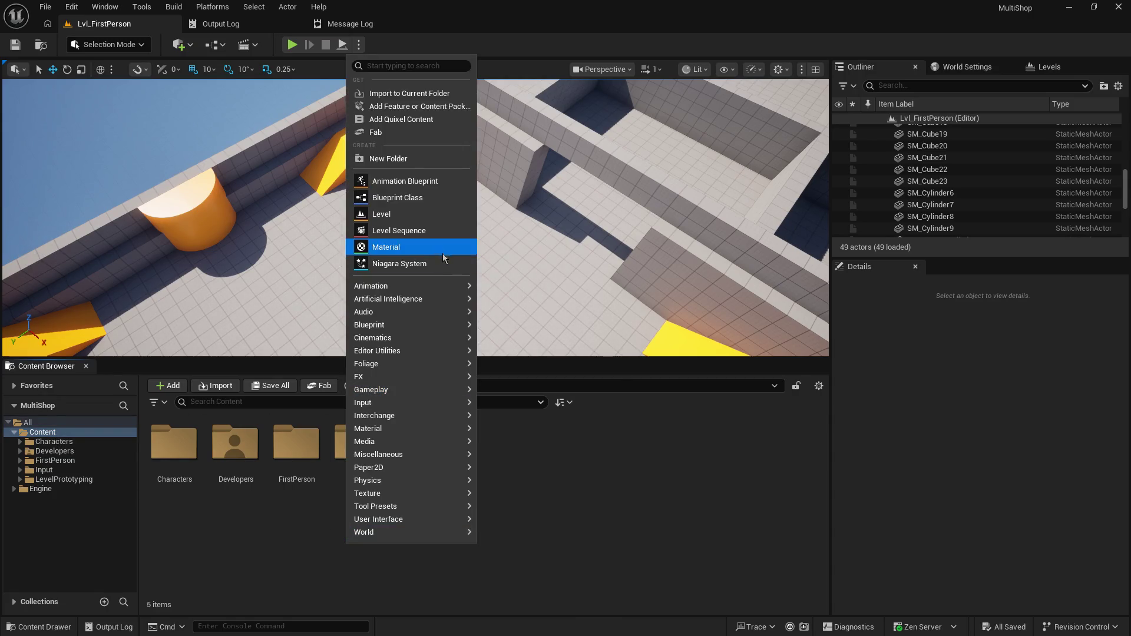
pyautogui.click(413, 159)
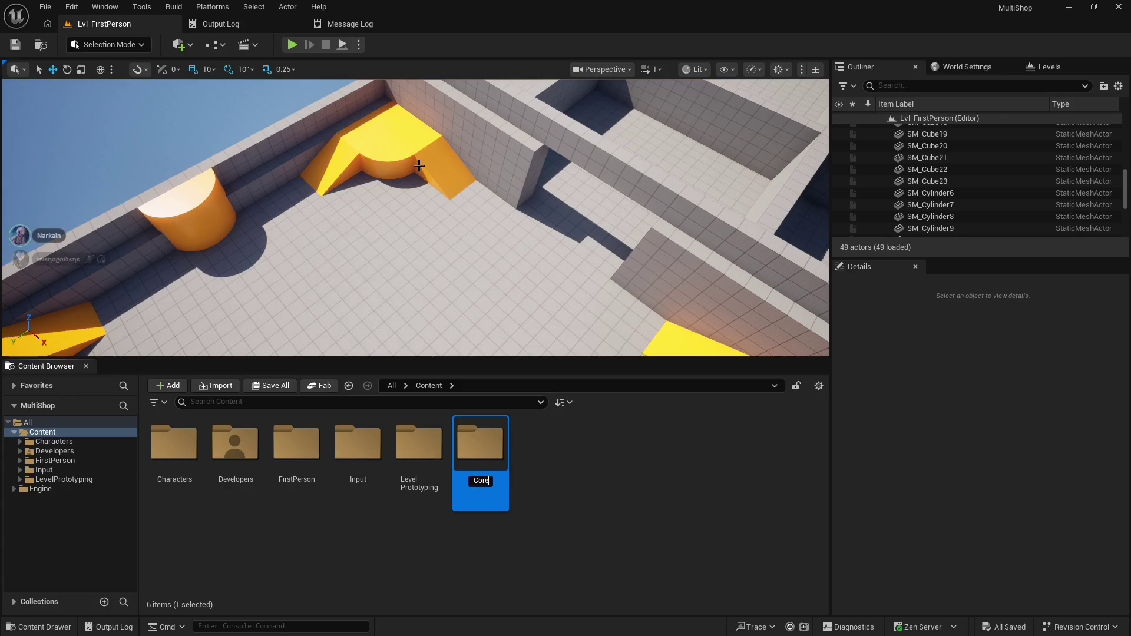
pyautogui.press('Return')
pyautogui.press('Return')
# - Inside Core, create a GameMode-based Blueprint Class named GM_GamePlay
pyautogui.rightClick(331, 465)
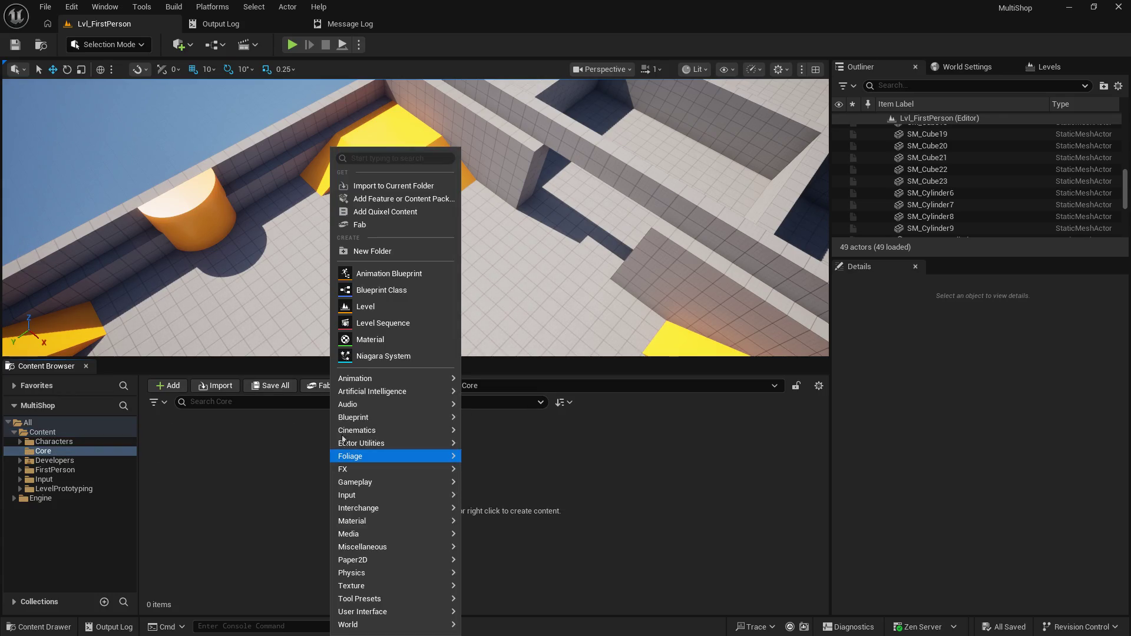
pyautogui.click(390, 276)
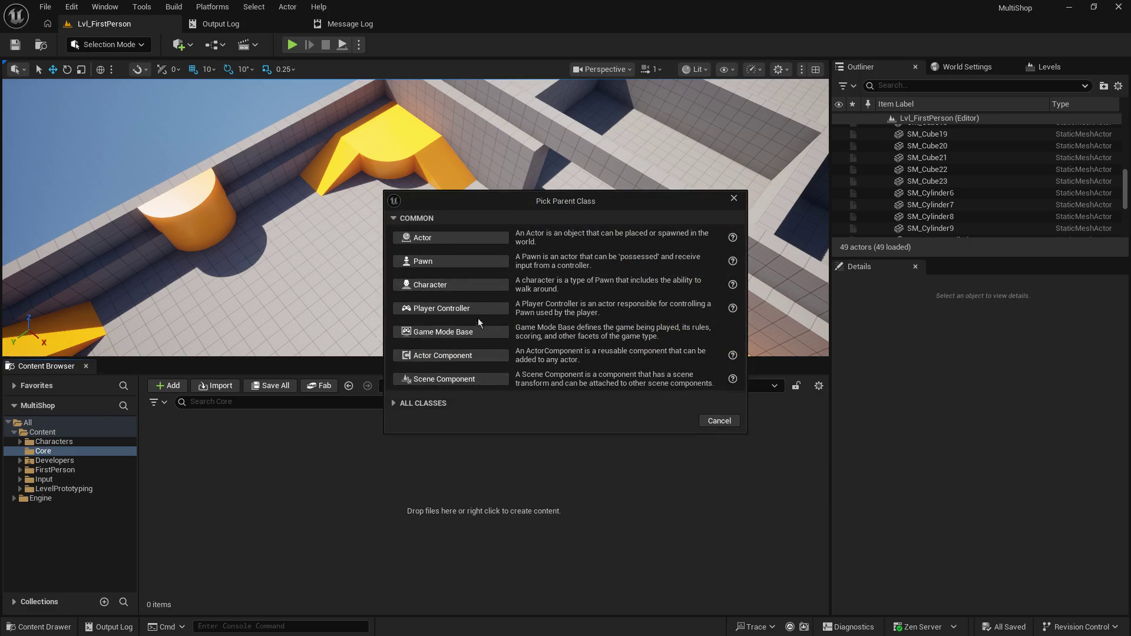
pyautogui.click(454, 404)
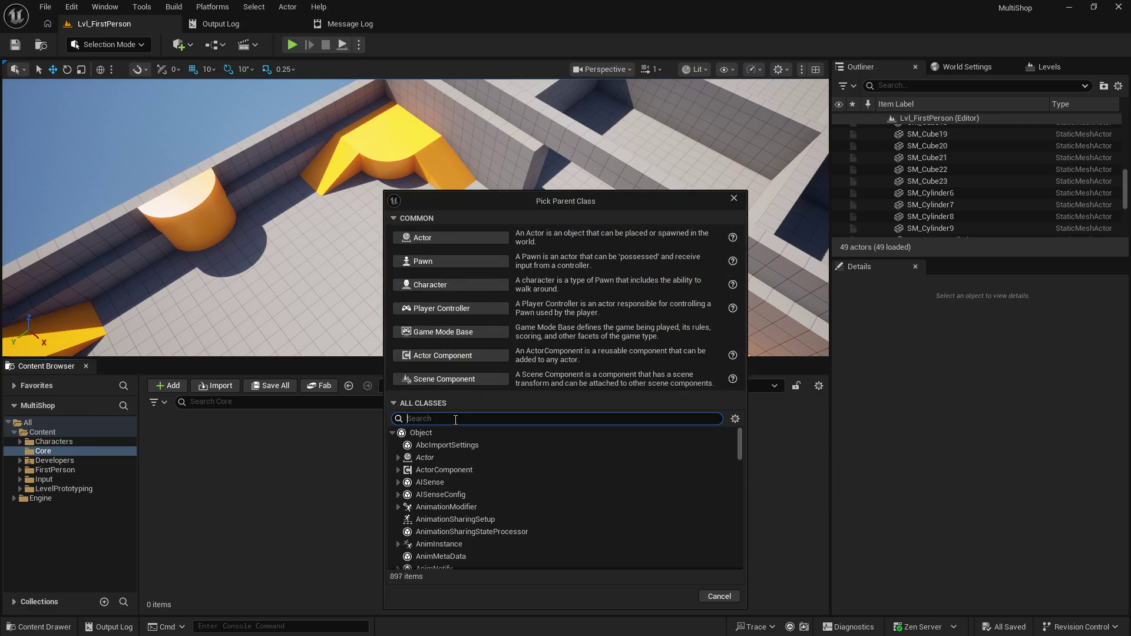
pyautogui.write('gamemode')
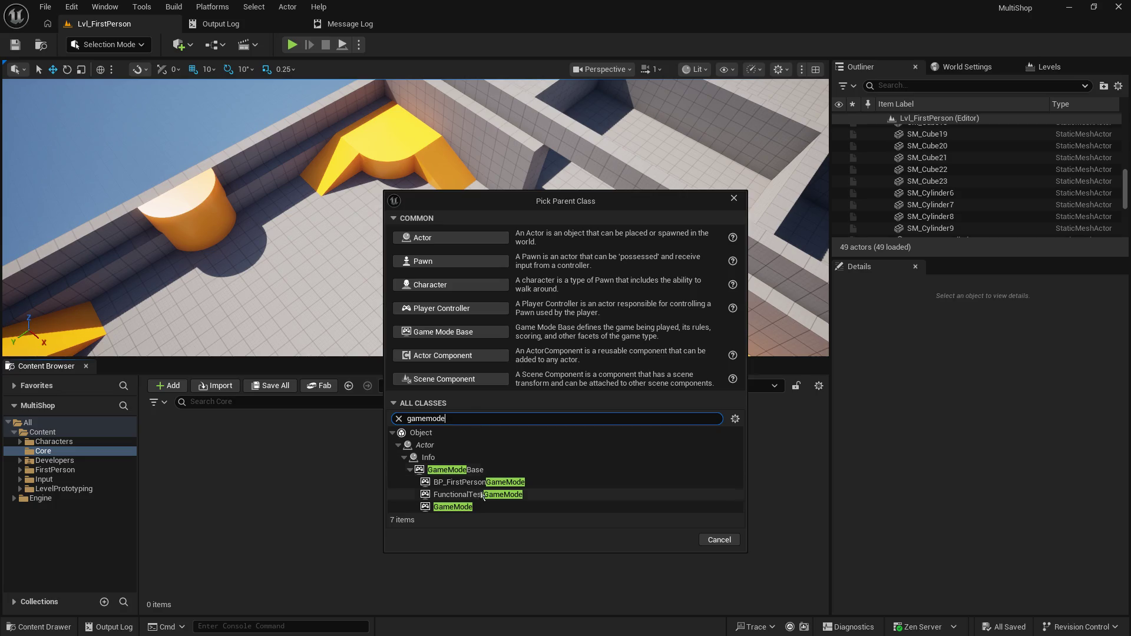
pyautogui.click(454, 510)
pyautogui.click(673, 543)
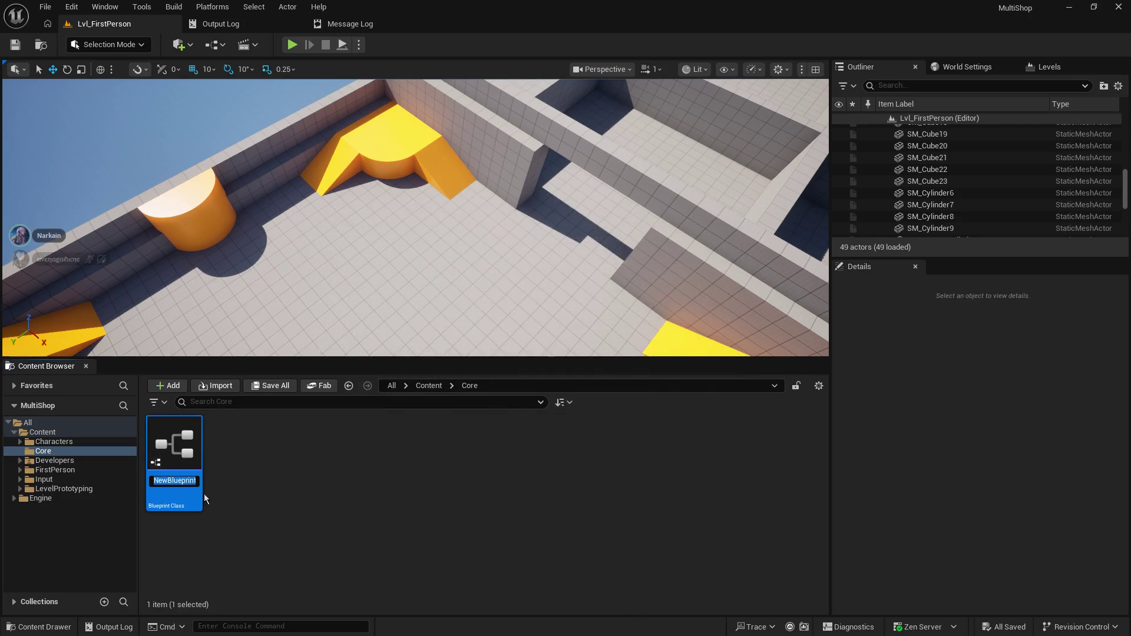
pyautogui.write('Game')
pyautogui.press('BackSpace')
pyautogui.press('BackSpace')
pyautogui.press('BackSpace')
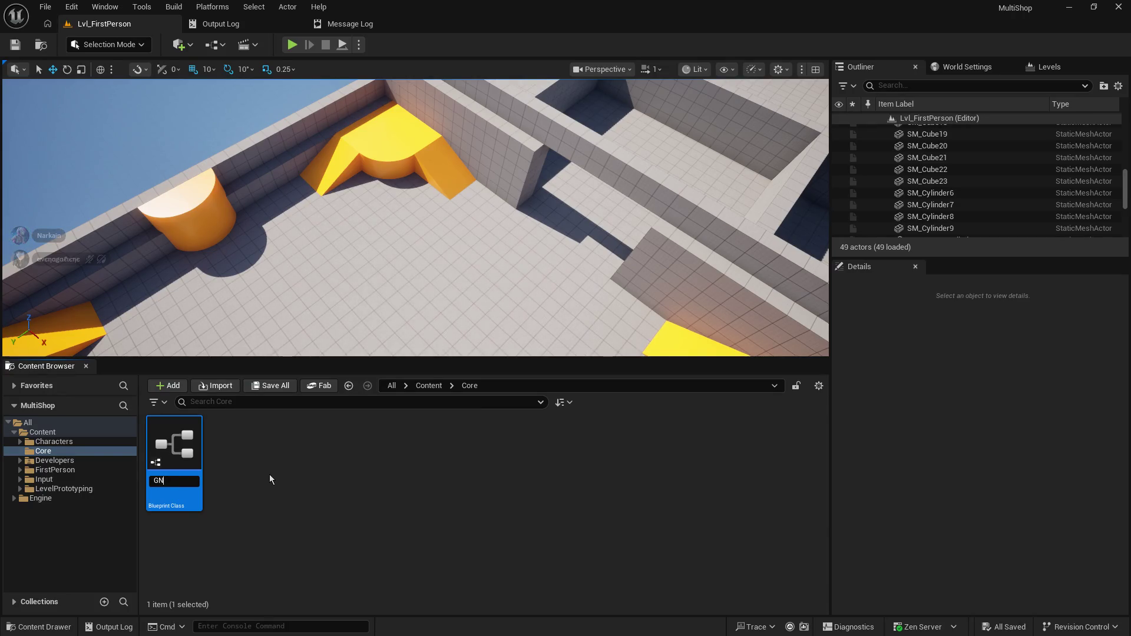
pyautogui.write('M_')
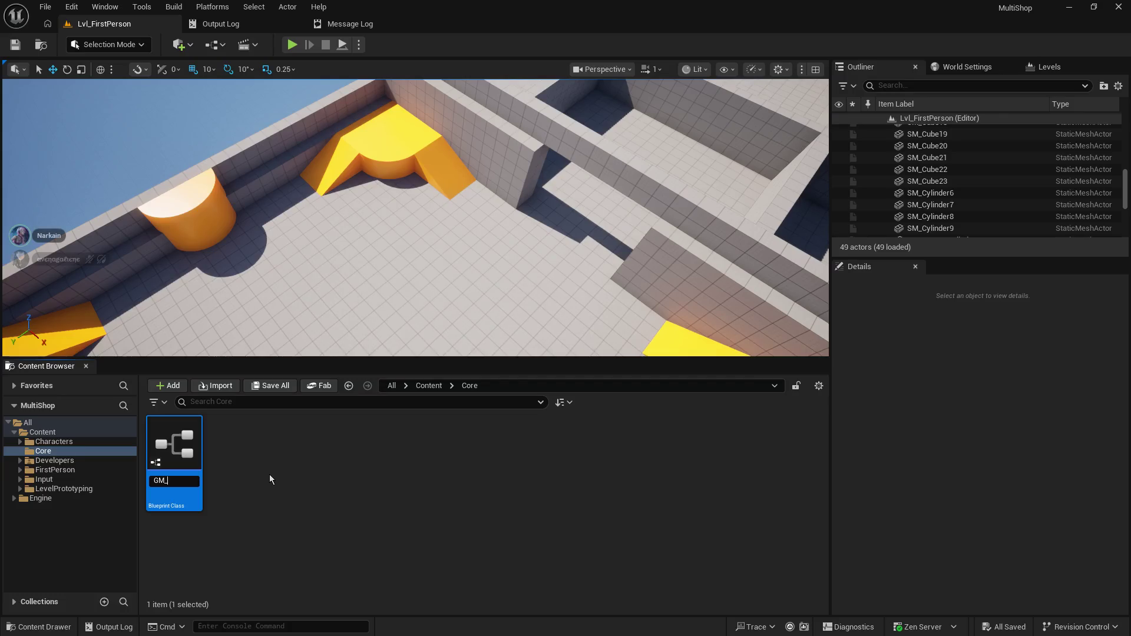
pyautogui.write('GamePlay')
pyautogui.press('Return')
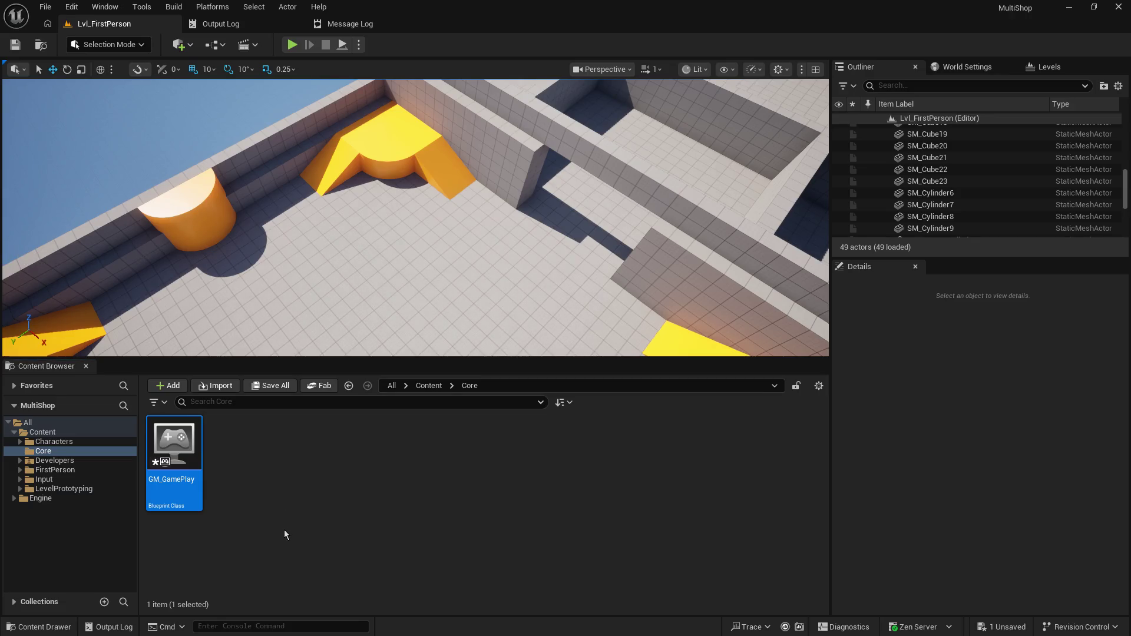
# - Open GM_GamePlay, dock its editor beside the level, and save it
pyautogui.doubleClick(174, 448)
pyautogui.moveTo(454, 71); pyautogui.dragTo(284, 18)
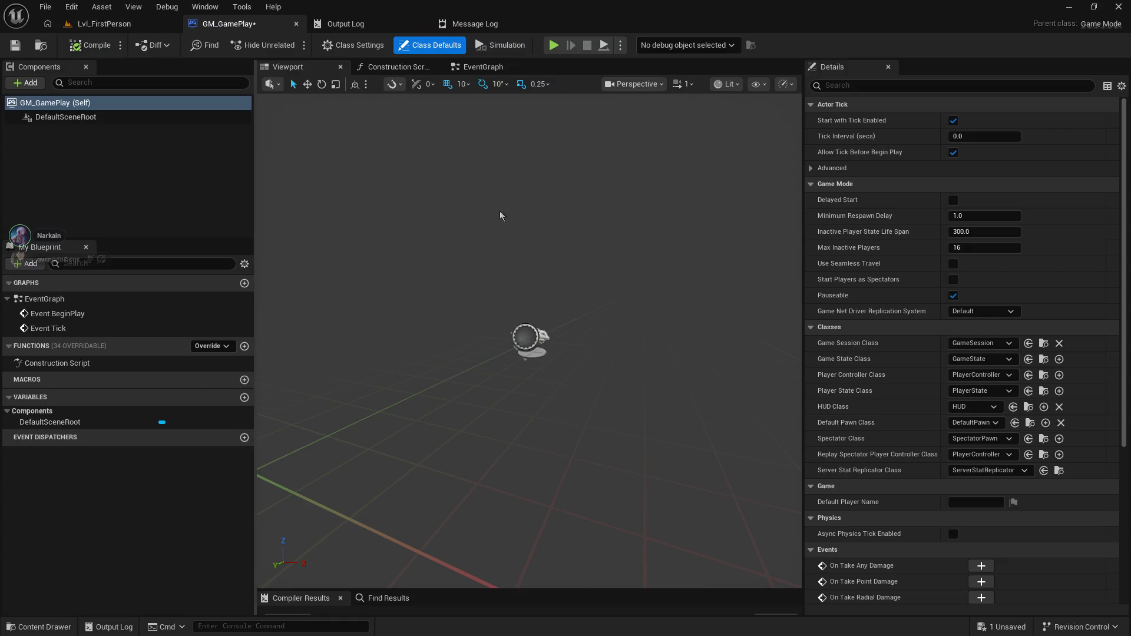
pyautogui.click(8, 49)
pyautogui.moveTo(611, 245)
pyautogui.mouseDown()
pyautogui.moveTo(580, 268)
pyautogui.moveTo(601, 265)
pyautogui.moveTo(592, 263)
pyautogui.moveTo(610, 278)
pyautogui.mouseUp()
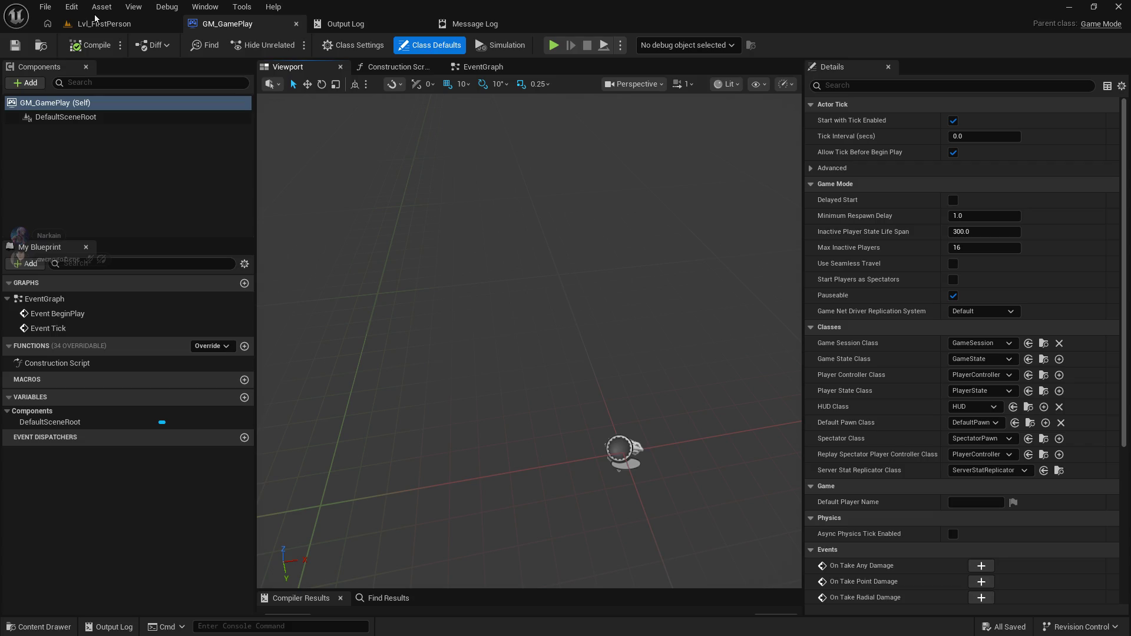
# - View the event graph's BeginPlay and Tick nodes, then return to Lvl_FirstPerson
pyautogui.click(458, 70)
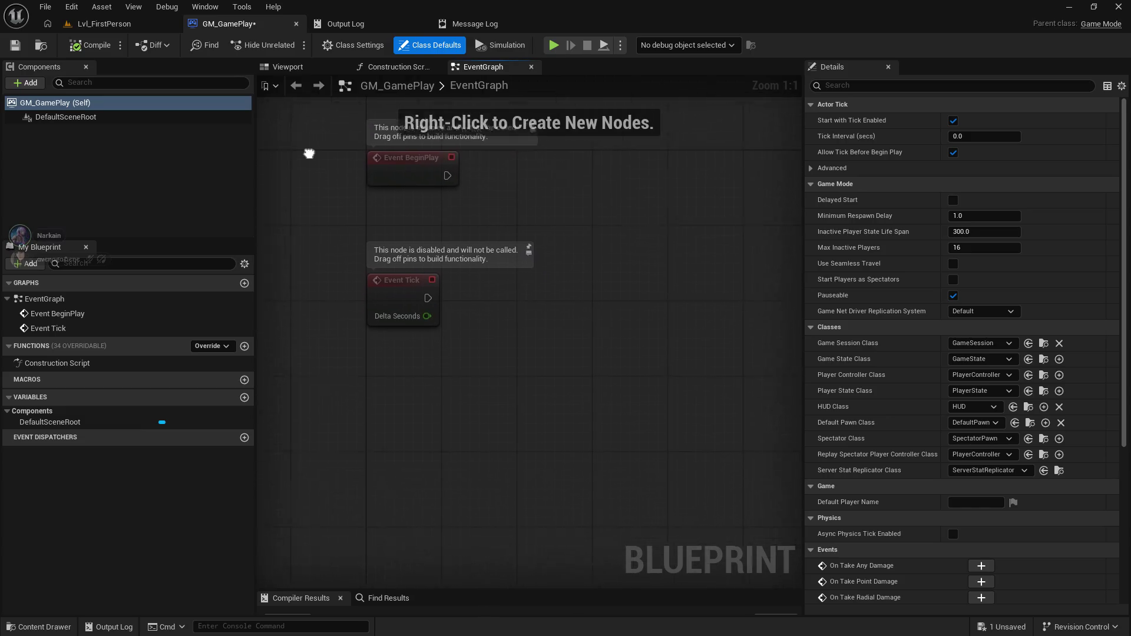
pyautogui.scroll(-2, 530, 392)
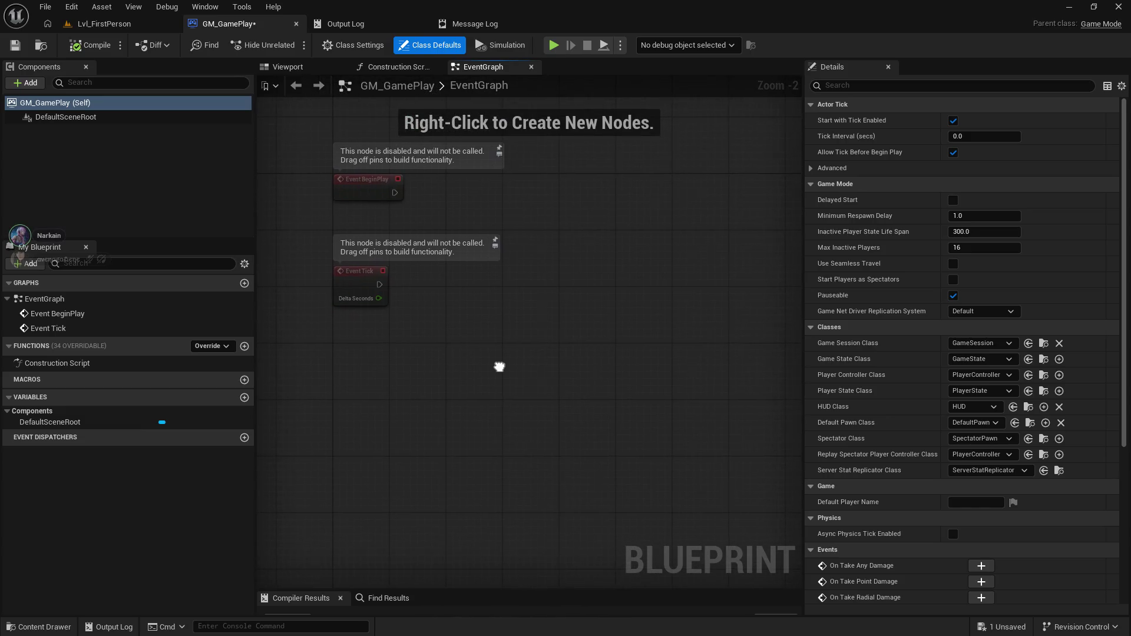
pyautogui.click(115, 24)
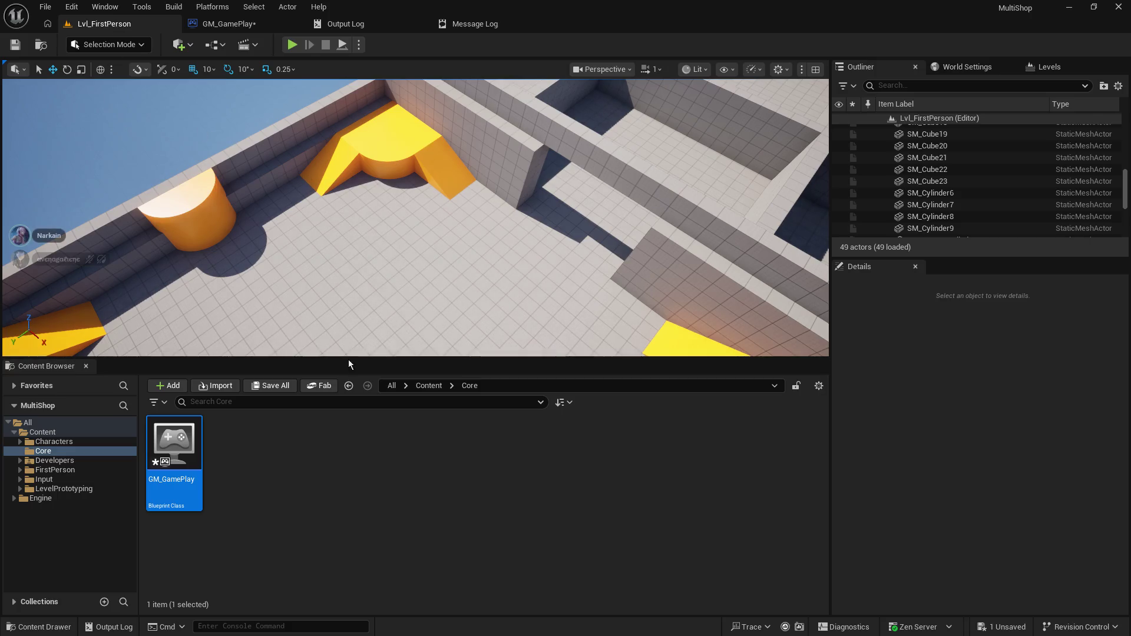
pyautogui.moveTo(349, 360)
pyautogui.mouseDown()
pyautogui.moveTo(337, 470)
pyautogui.moveTo(346, 466)
pyautogui.mouseUp()
pyautogui.moveTo(424, 302); pyautogui.dragTo(353, 412)
pyautogui.moveTo(312, 487)
pyautogui.mouseDown()
pyautogui.moveTo(310, 416)
pyautogui.moveTo(309, 471)
pyautogui.mouseUp()
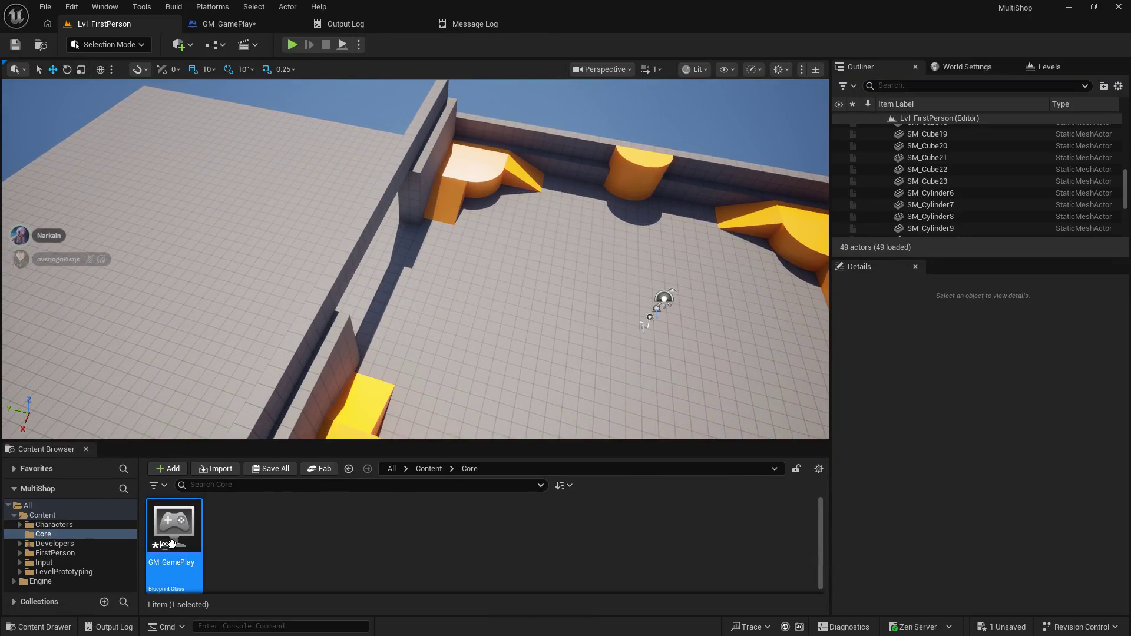
pyautogui.moveTo(398, 305)
pyautogui.mouseDown()
pyautogui.moveTo(399, 330)
pyautogui.moveTo(611, 366)
pyautogui.moveTo(745, 323)
pyautogui.moveTo(828, 348)
pyautogui.mouseUp()
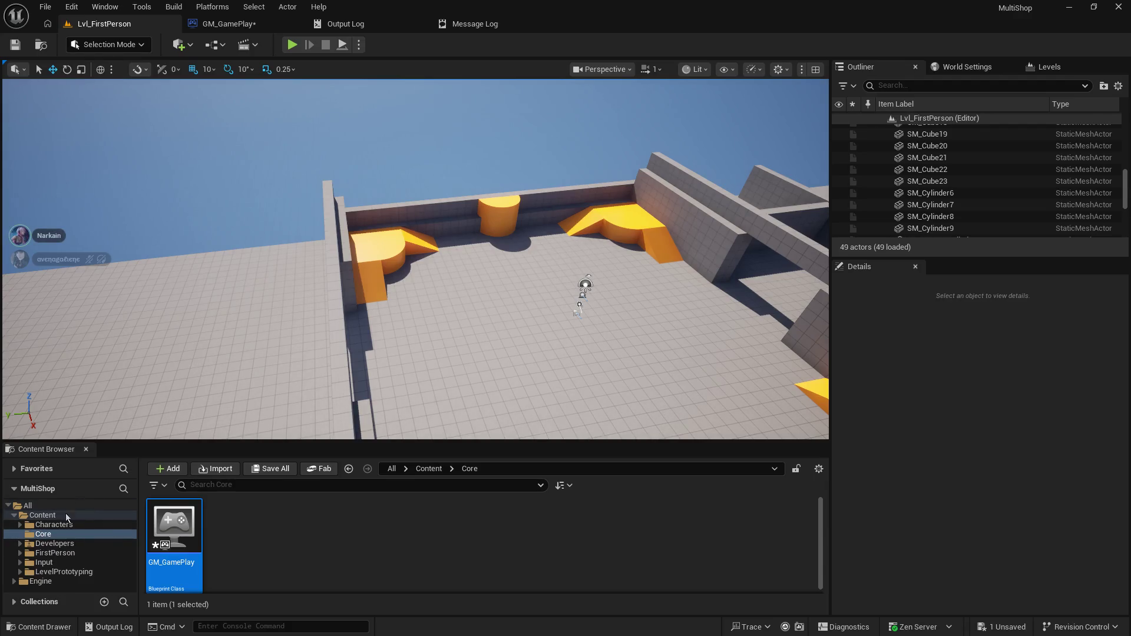
pyautogui.click(42, 515)
# - Start a new folder under Content, then discard it
pyautogui.rightClick(659, 540)
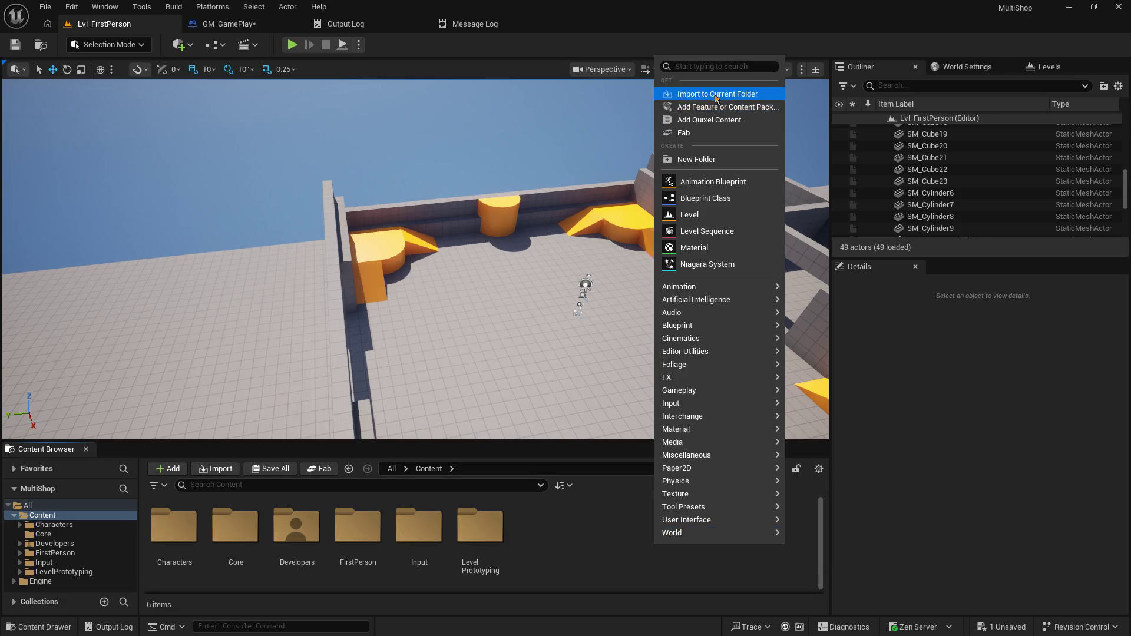
pyautogui.click(696, 159)
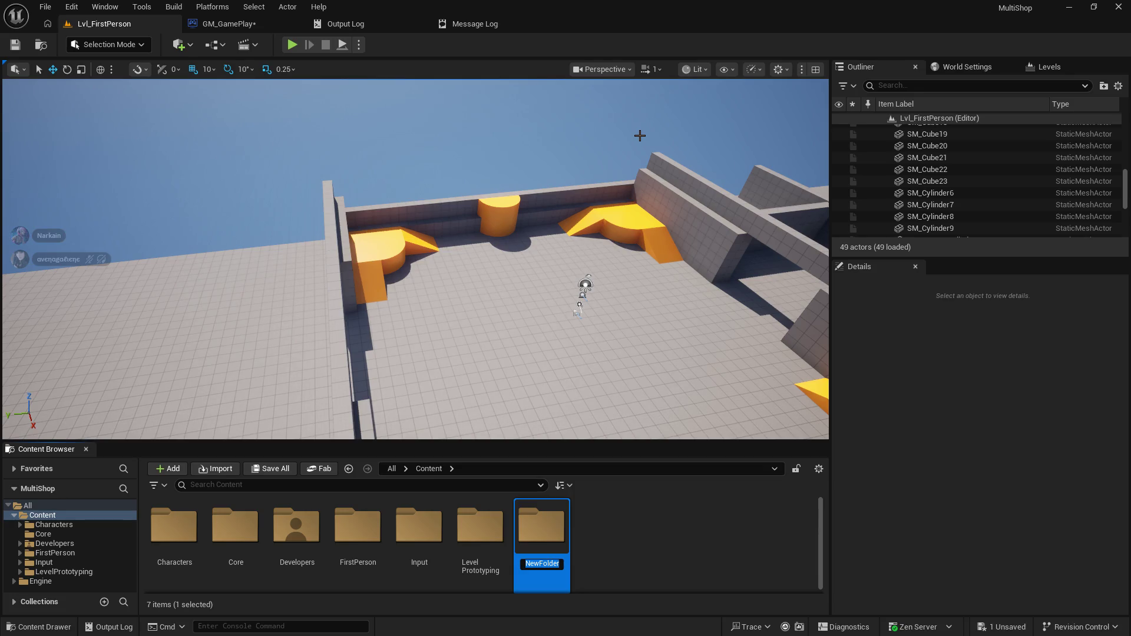
pyautogui.press('BackSpace')
pyautogui.press('Escape')
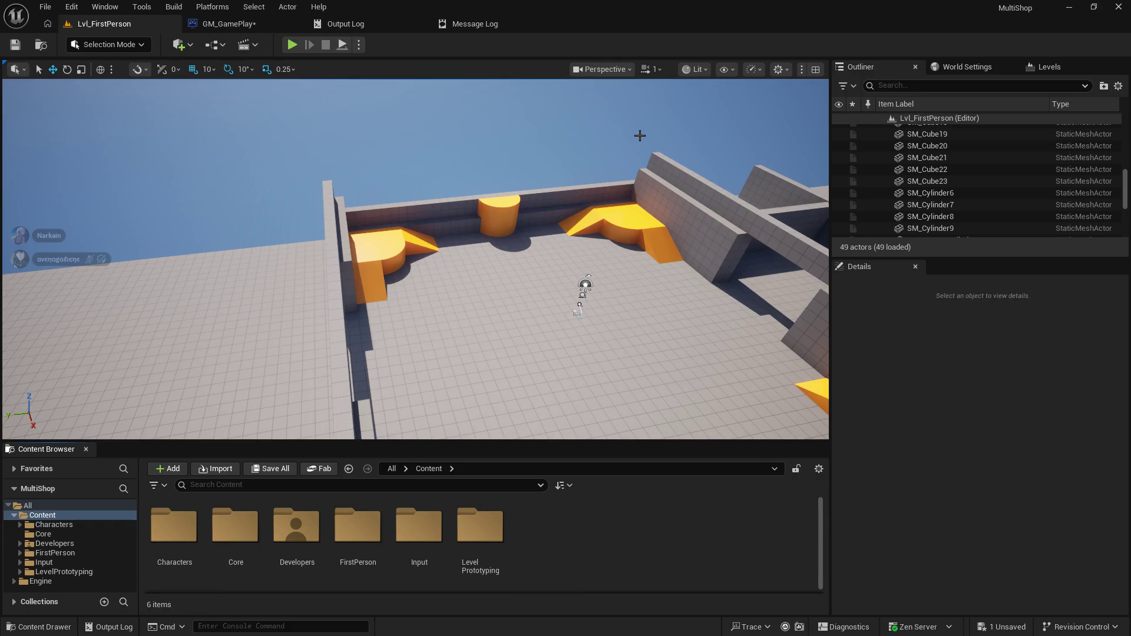
# - Inside Core, create a Blueprint Class with the chosen parent and name it BP_Store
pyautogui.click(43, 534)
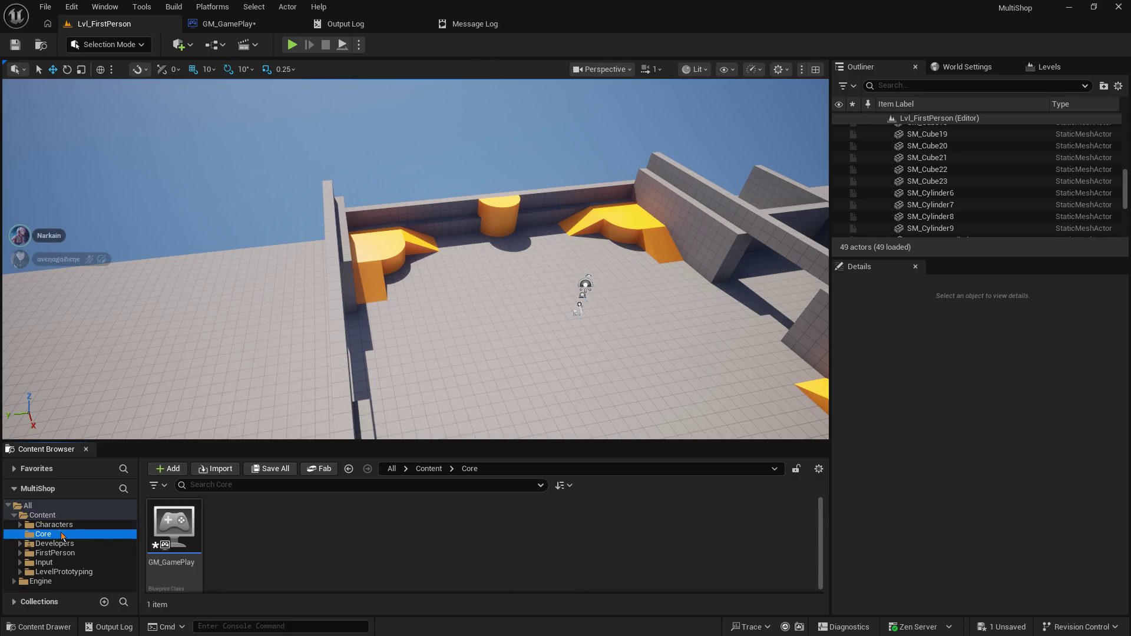
pyautogui.rightClick(359, 540)
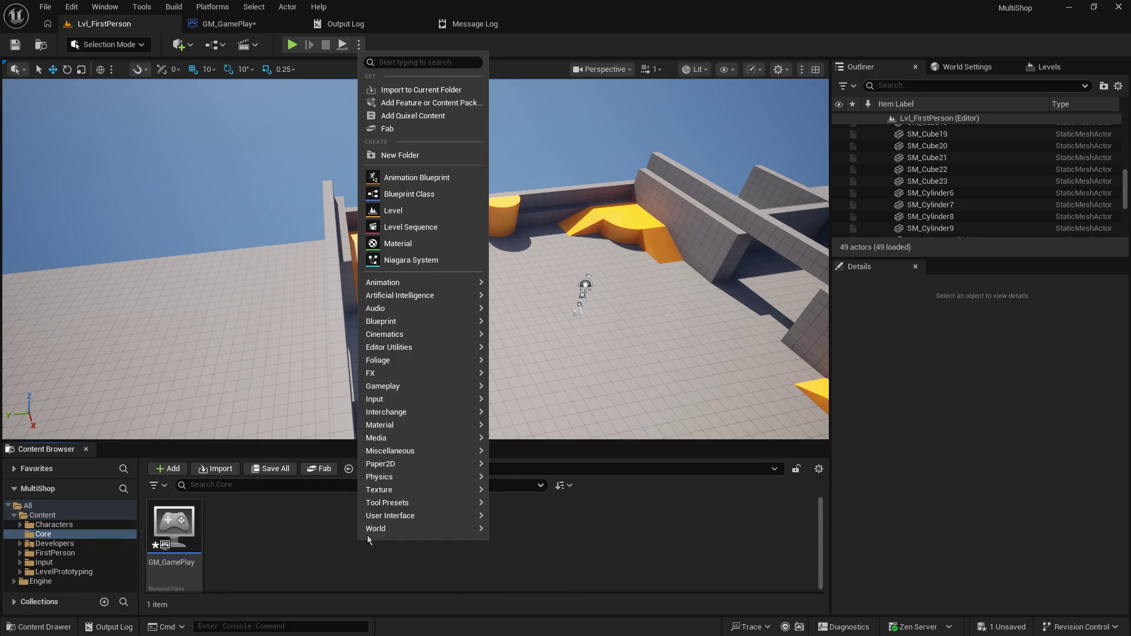
pyautogui.click(442, 194)
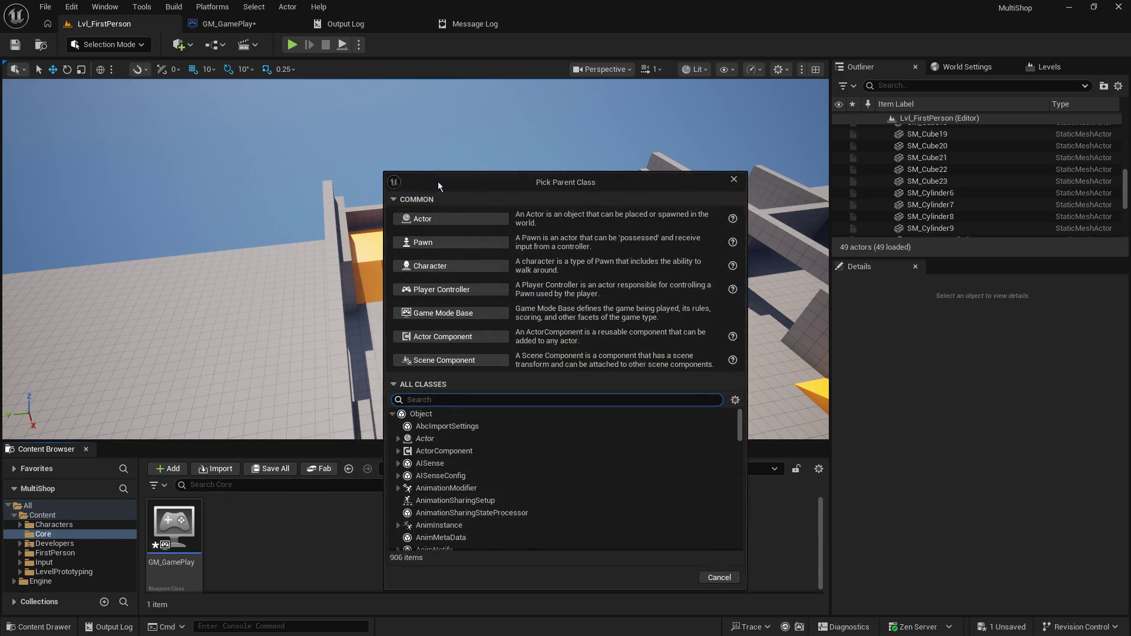
pyautogui.click(444, 215)
pyautogui.write('BP_Store')
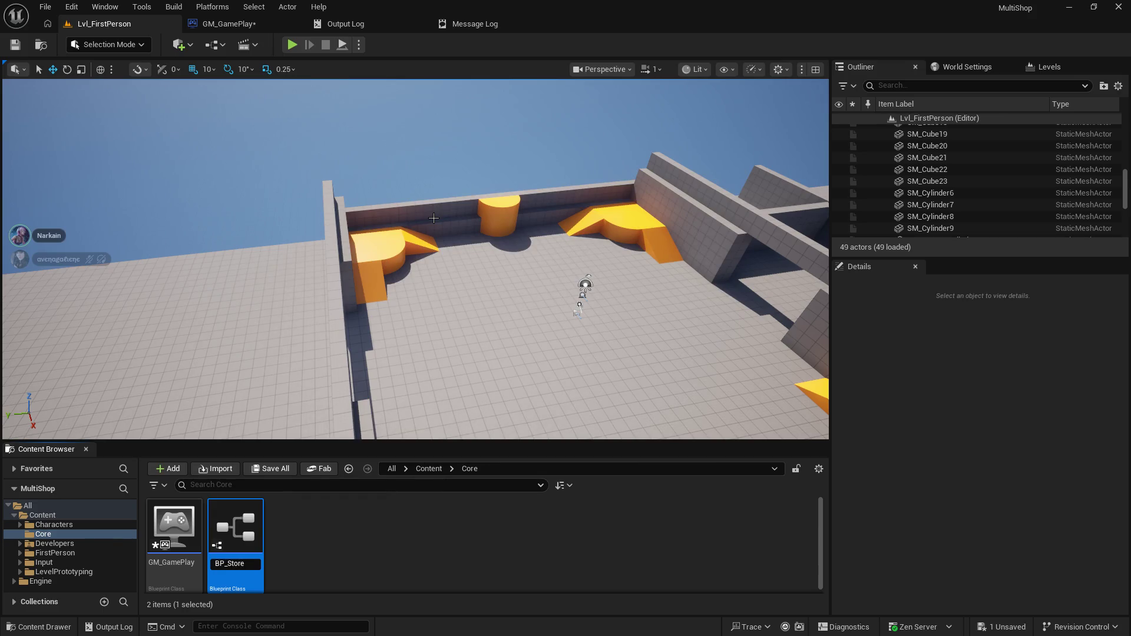
pyautogui.press('Return')
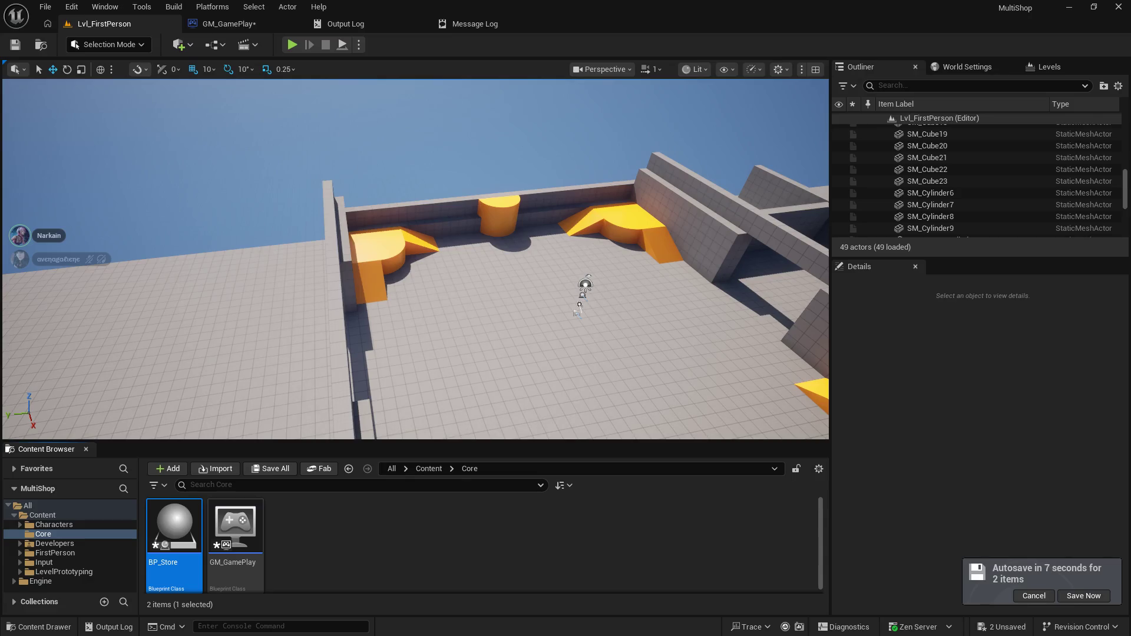
pyautogui.moveTo(427, 237); pyautogui.dragTo(427, 312)
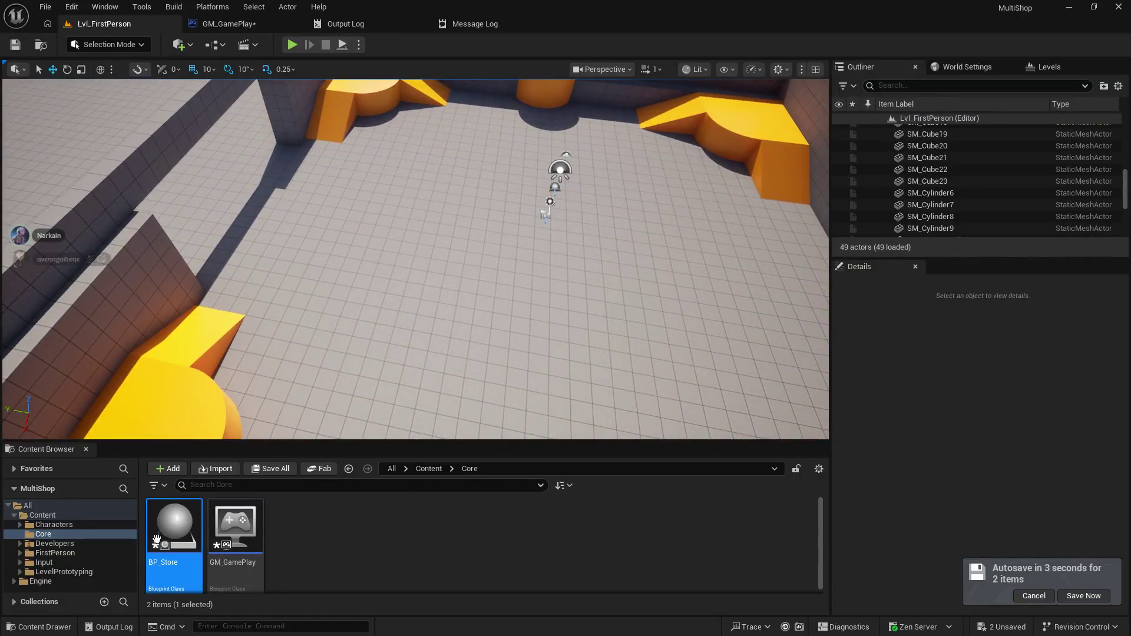
pyautogui.moveTo(154, 539)
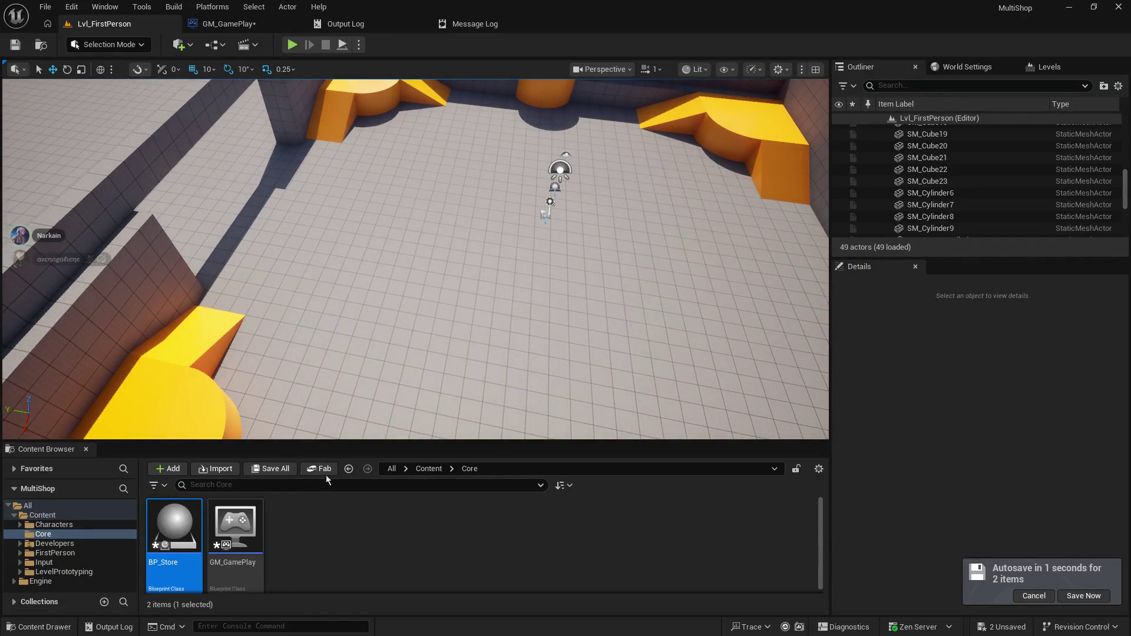
# - From BP_Store's asset options, create a child Blueprint named BP_Store_0_Dev
pyautogui.rightClick(179, 531)
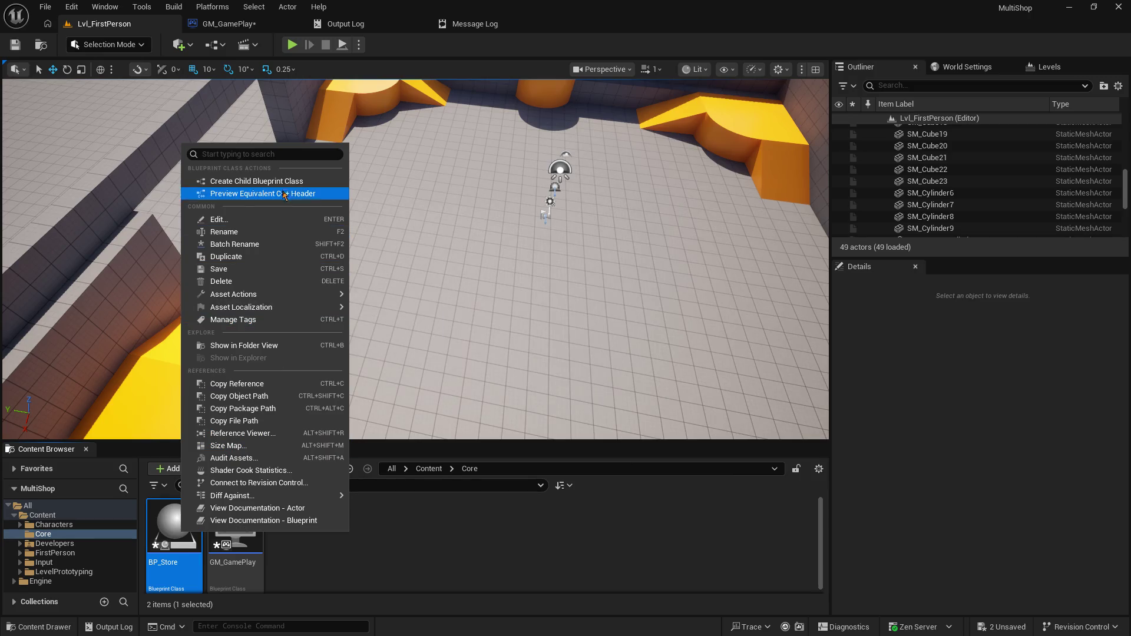
pyautogui.click(283, 183)
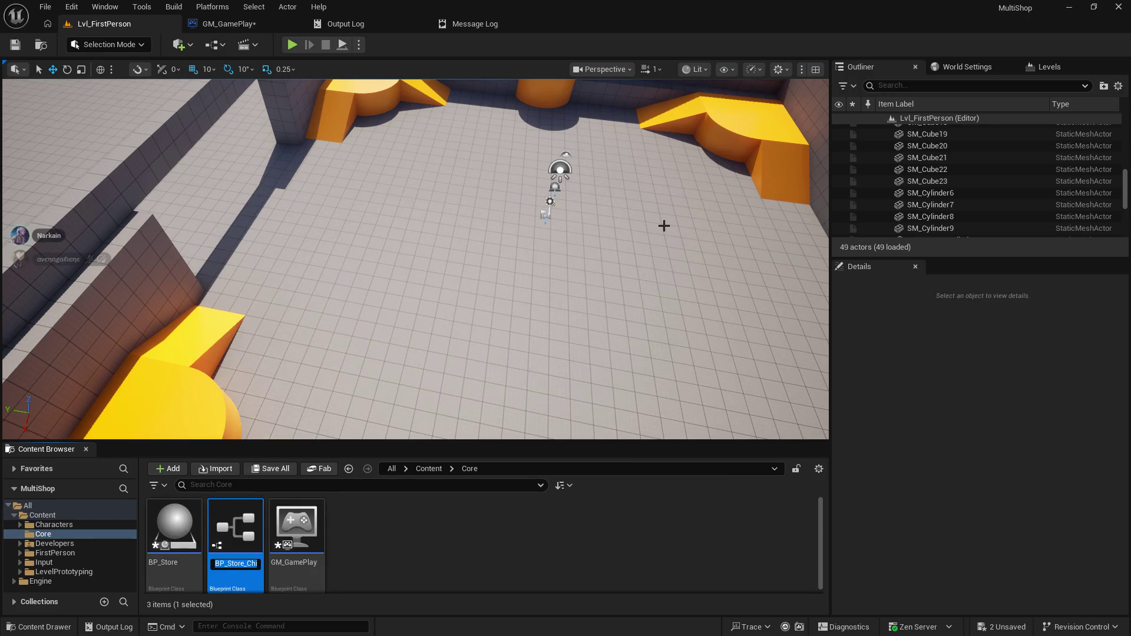
pyautogui.write('BP_Store')
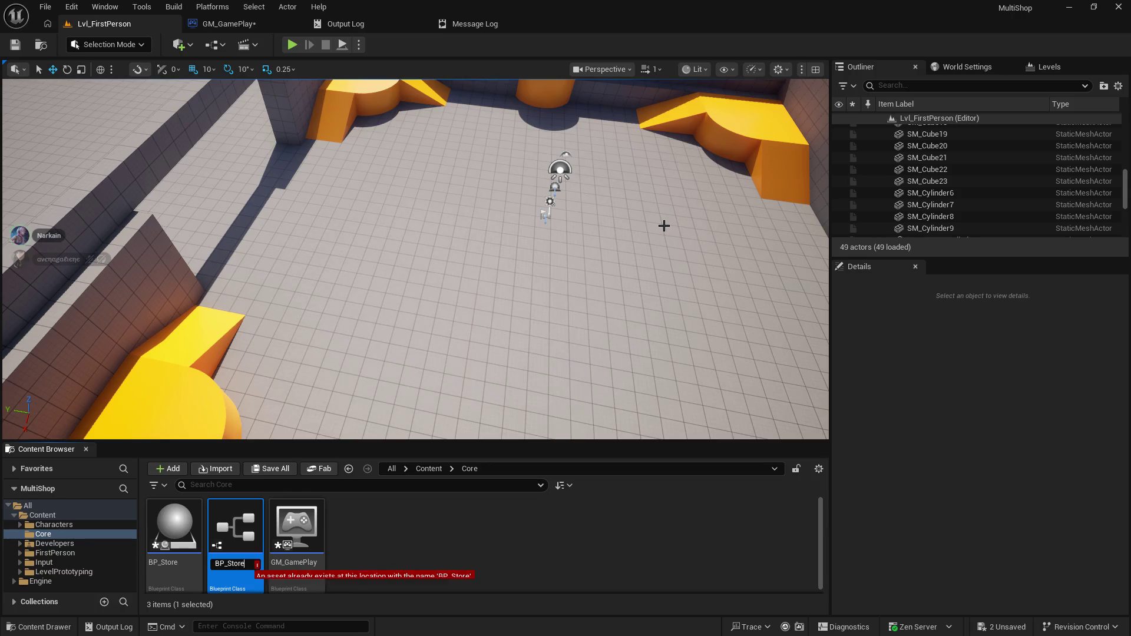
pyautogui.write('_0_')
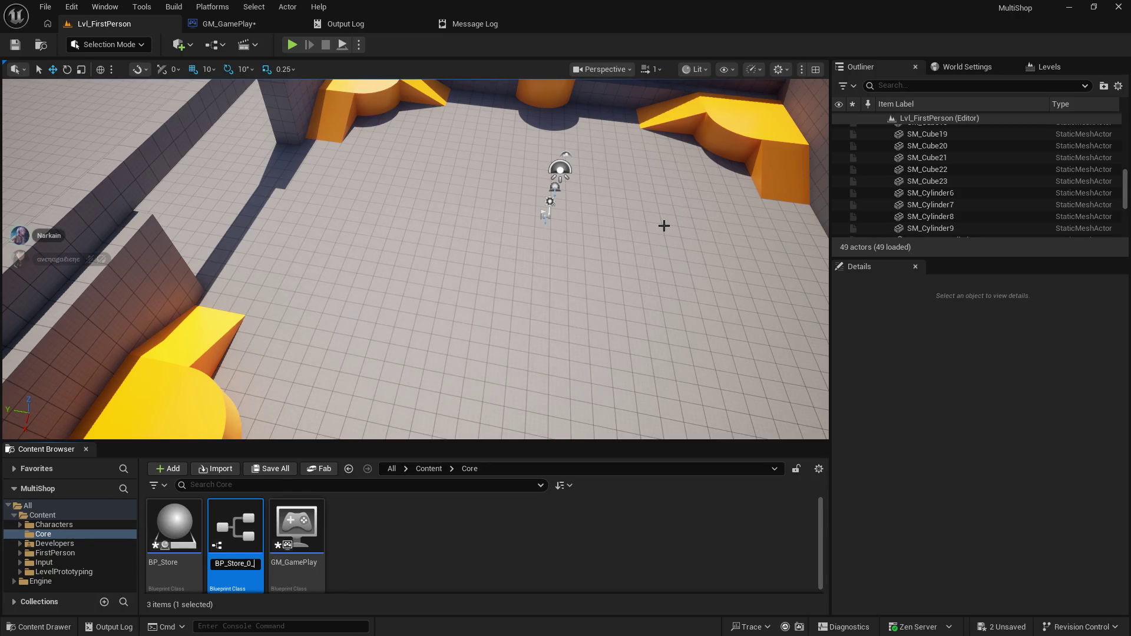
pyautogui.write('Dev')
pyautogui.press('Return')
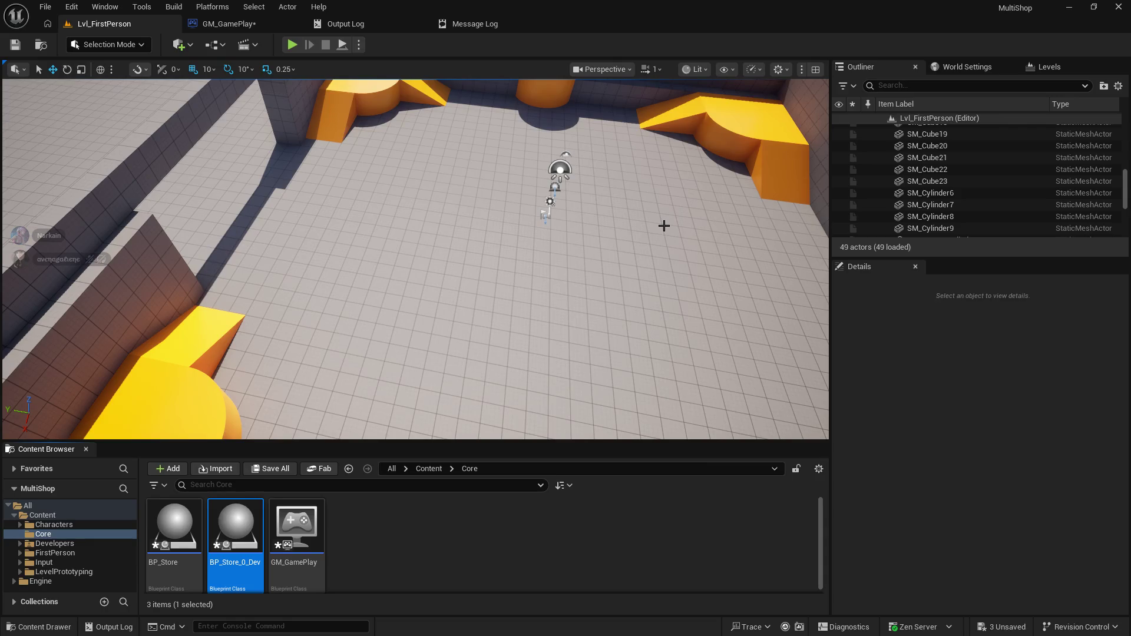
# - Select BP_Store and open it in the Blueprint editor
pyautogui.click(422, 553)
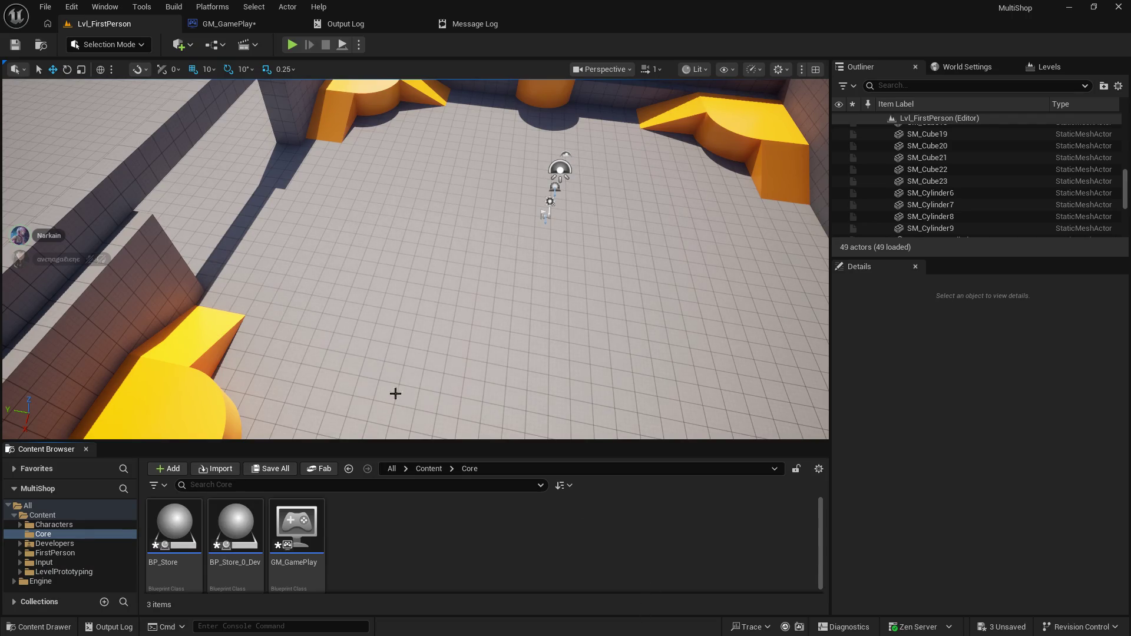
pyautogui.click(183, 524)
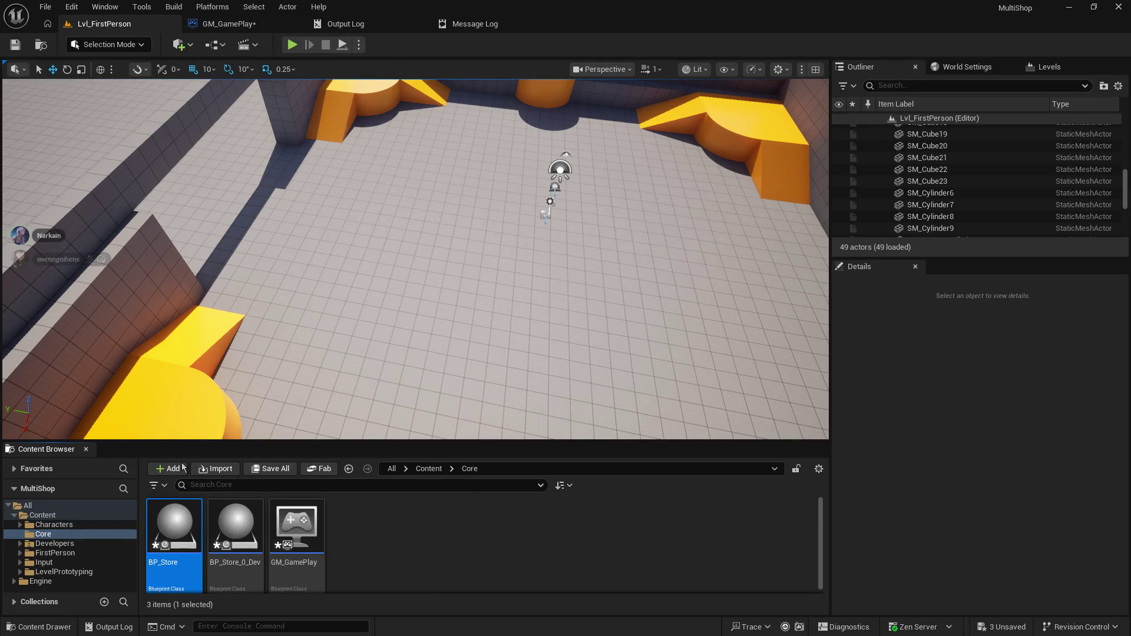
pyautogui.doubleClick(174, 525)
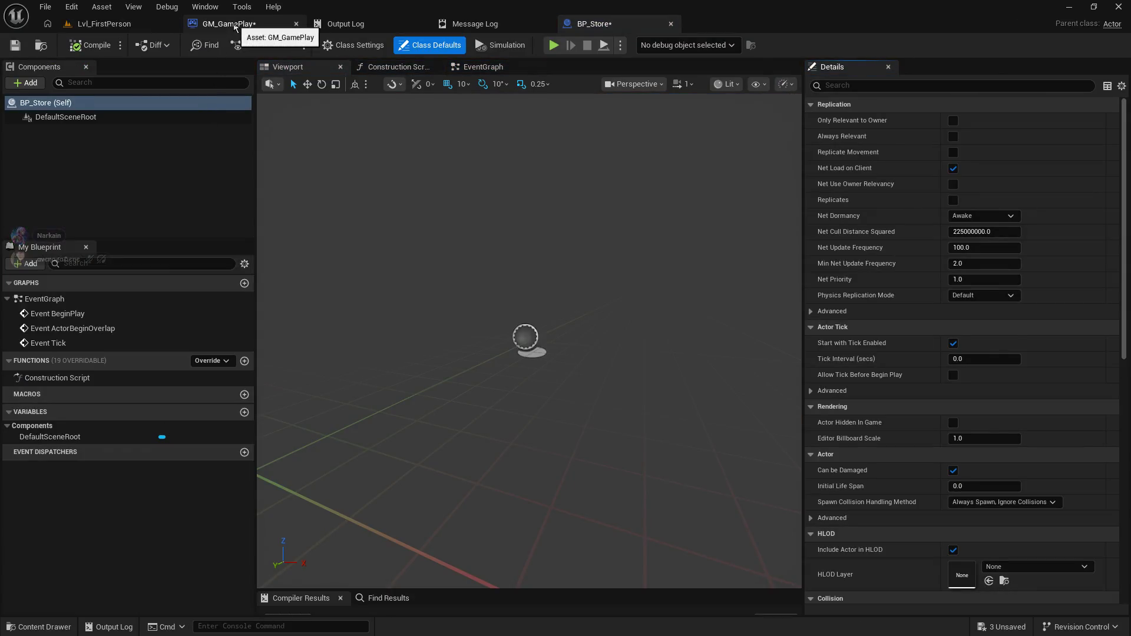
# - Save GM_GamePlay and BP_Store, then return to the Lvl_FirstPerson level
pyautogui.rightClick(234, 26)
pyautogui.click(16, 46)
pyautogui.click(592, 23)
pyautogui.click(16, 46)
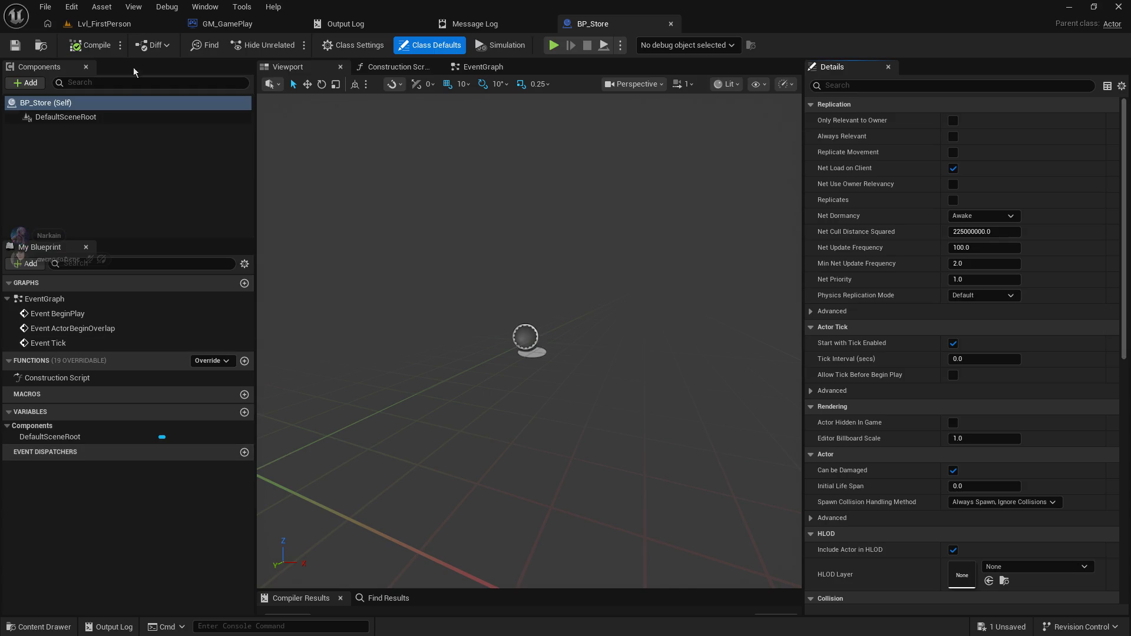
pyautogui.click(122, 25)
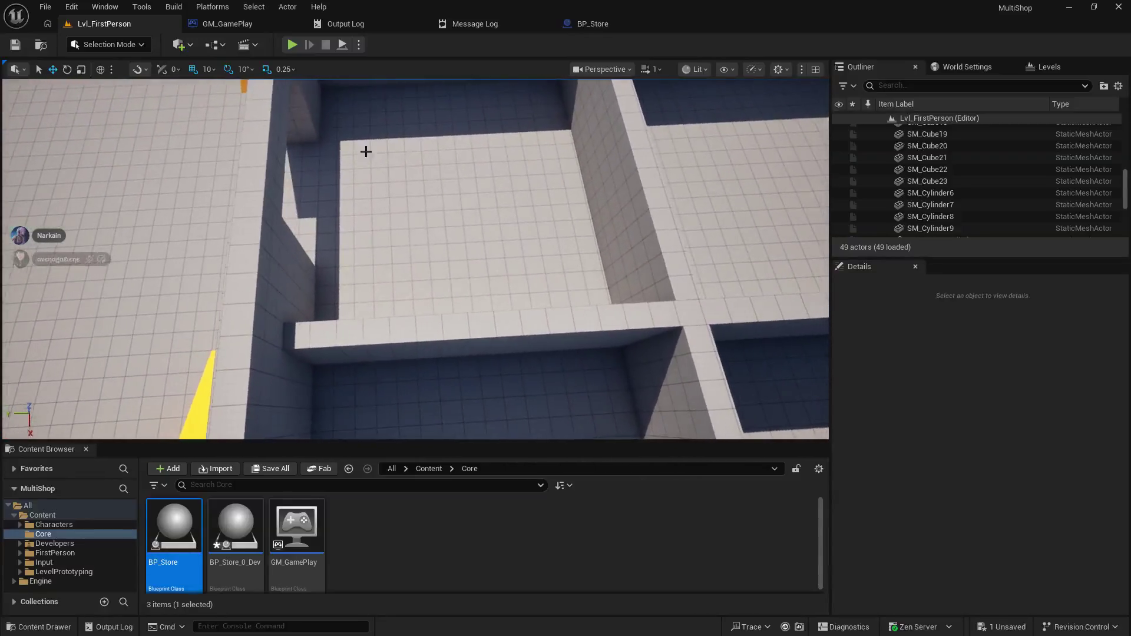
pyautogui.rightClick(424, 538)
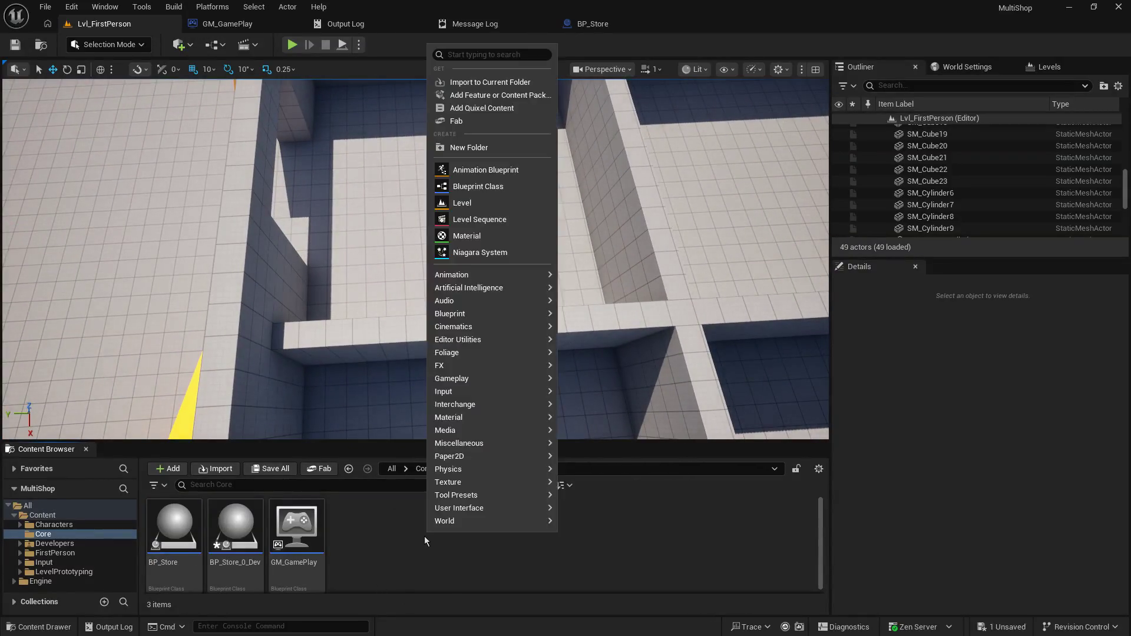
# - Create an Actor-based Blueprint in Core named BP_StoreLocations
pyautogui.click(522, 184)
pyautogui.click(421, 218)
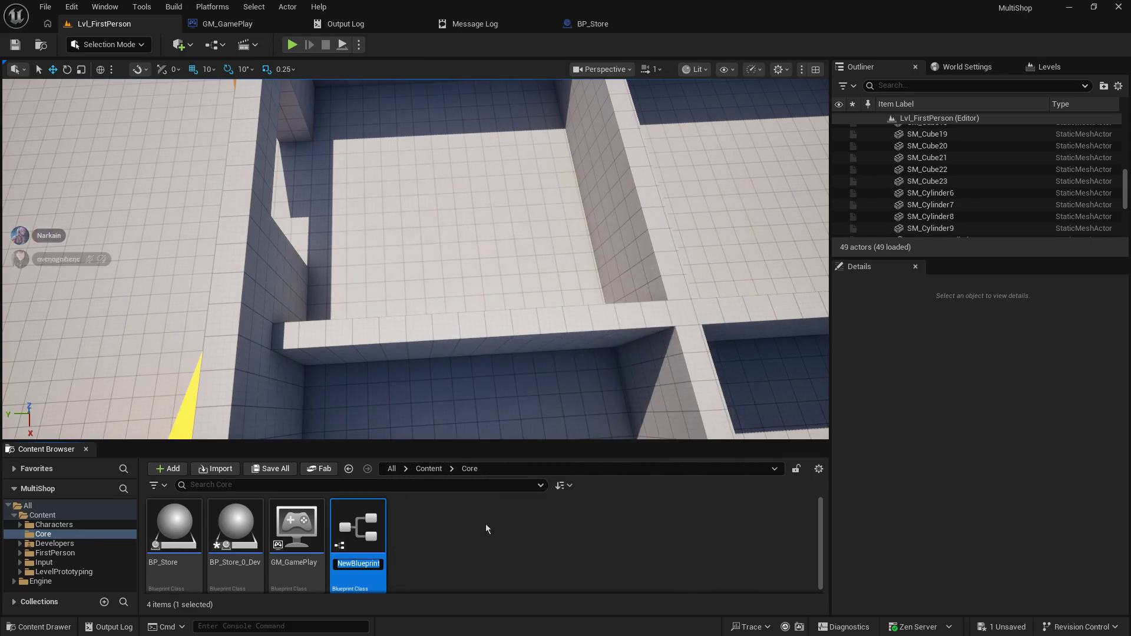
pyautogui.write('BP_')
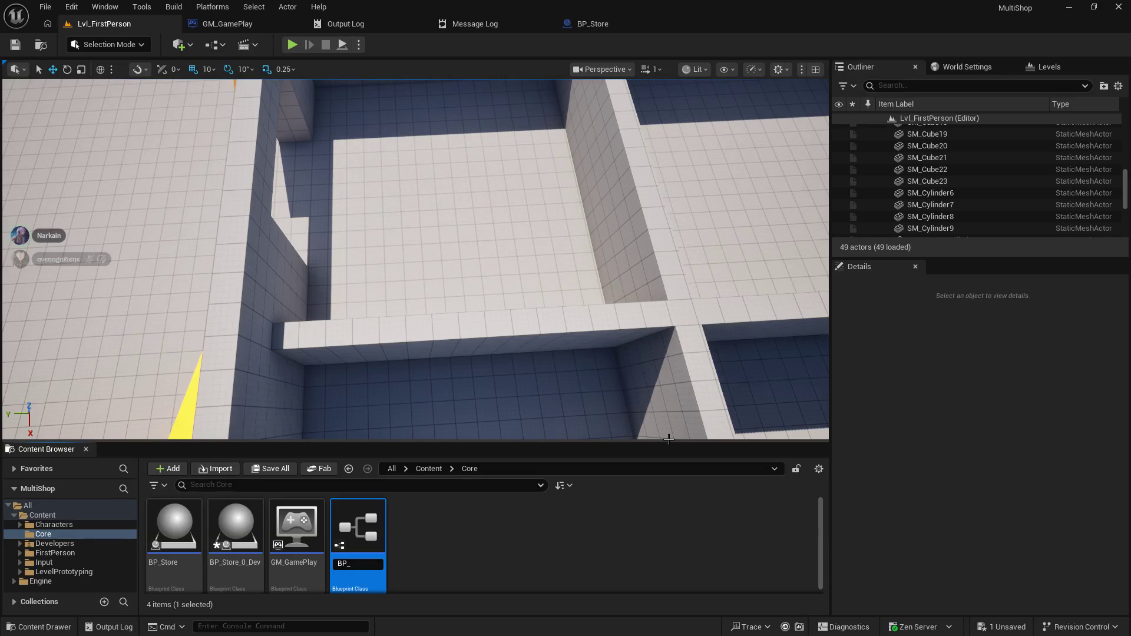
pyautogui.write('StoreLoca')
pyautogui.write('tions')
pyautogui.press('Return')
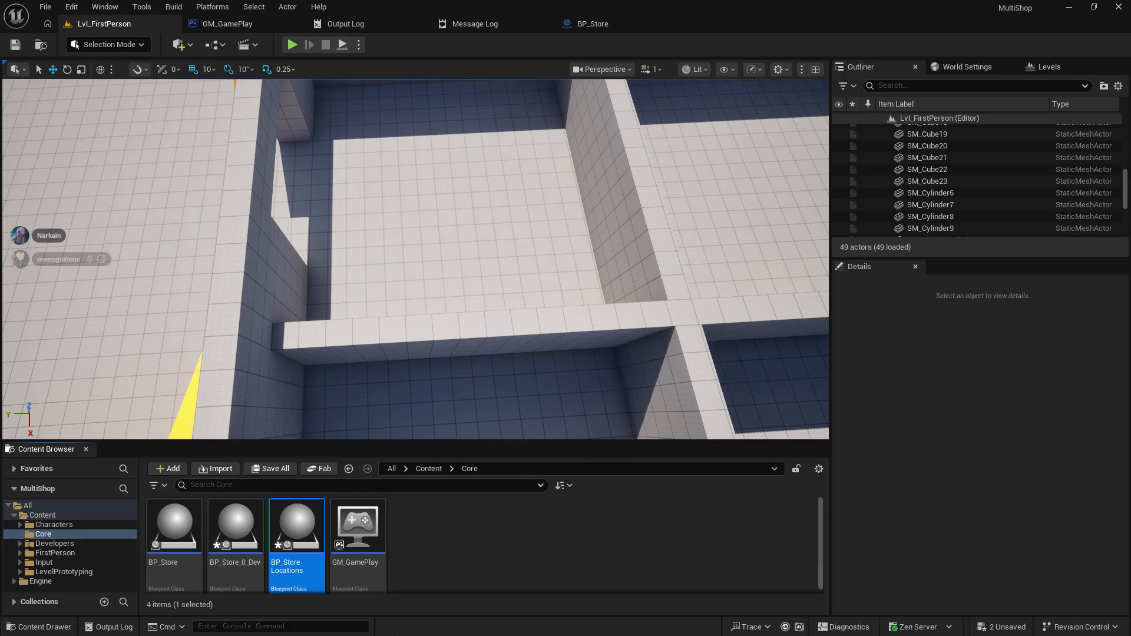
pyautogui.click(475, 521)
pyautogui.click(294, 566)
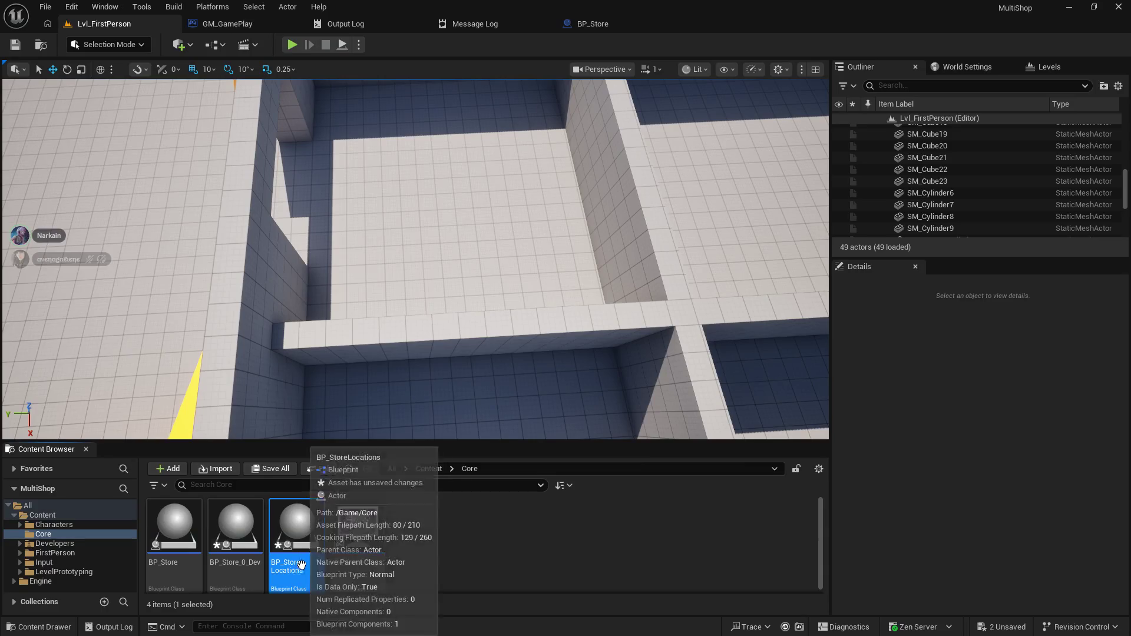
# - Rename it to BP_StoreLocation by removing the trailing s, and enlarge the Content Browser
pyautogui.rightClick(310, 551)
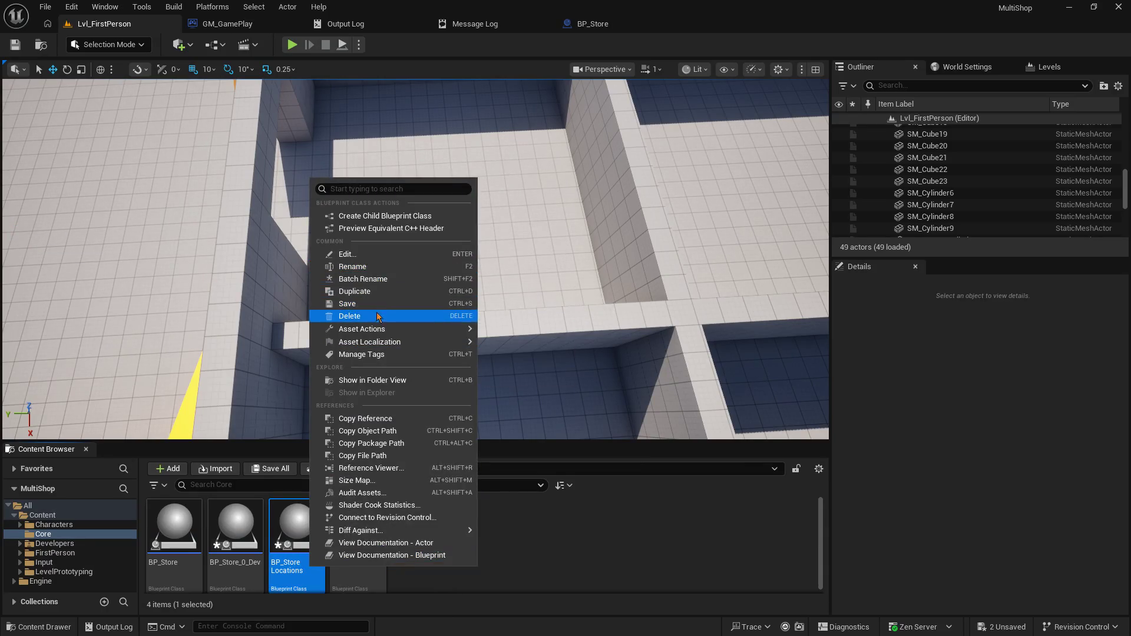
pyautogui.click(389, 267)
pyautogui.press('End')
pyautogui.press('BackSpace')
pyautogui.press('Return')
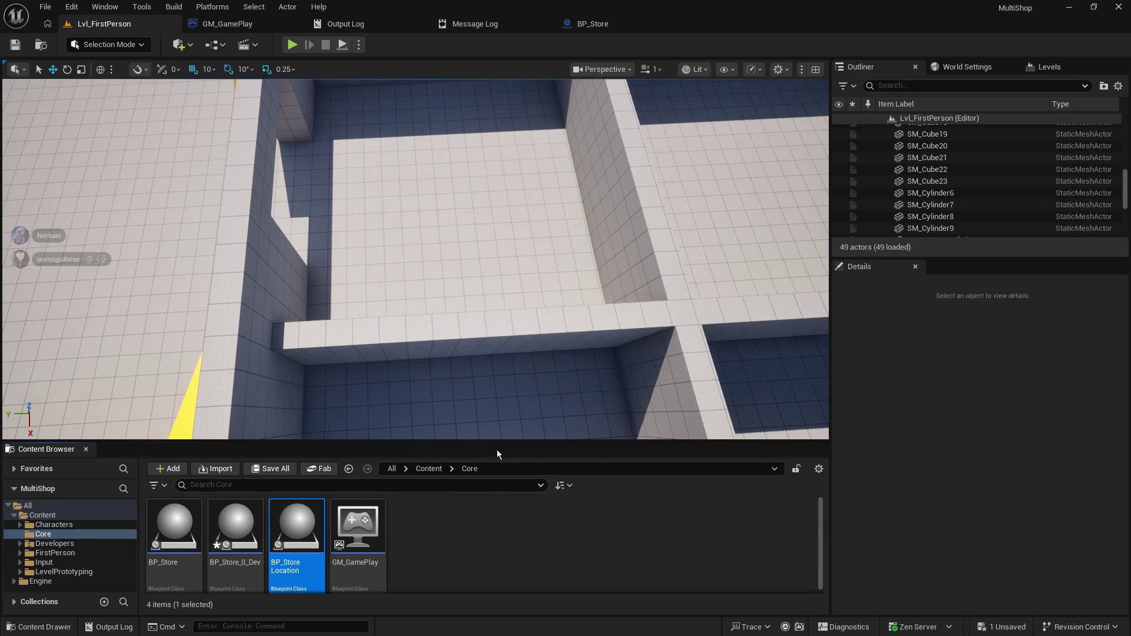
pyautogui.moveTo(497, 443); pyautogui.dragTo(497, 388)
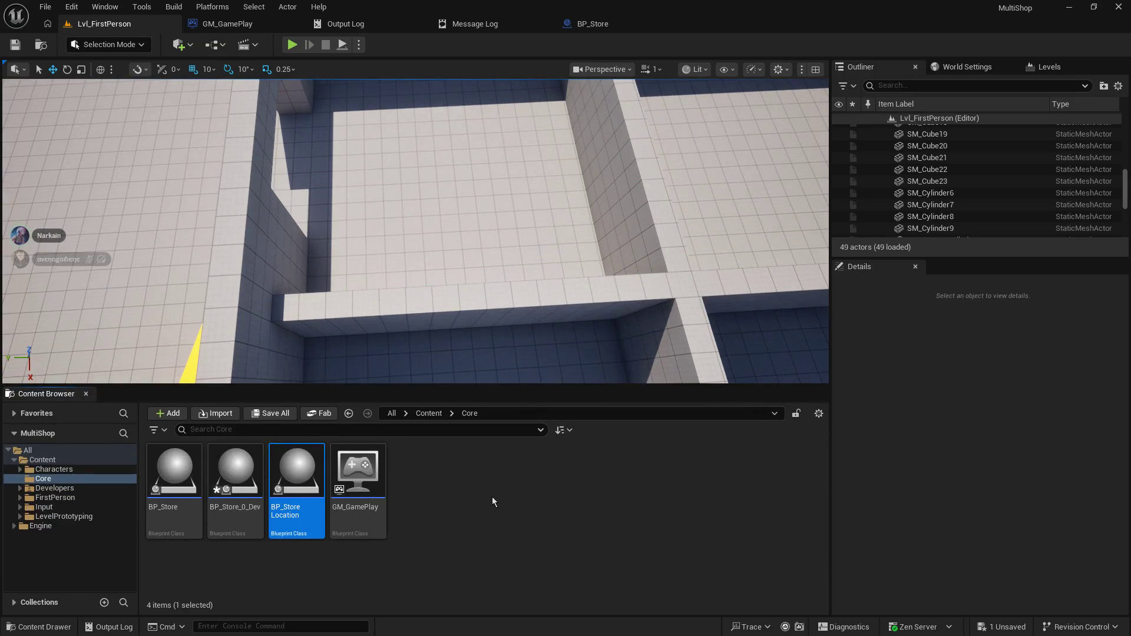
pyautogui.doubleClick(295, 467)
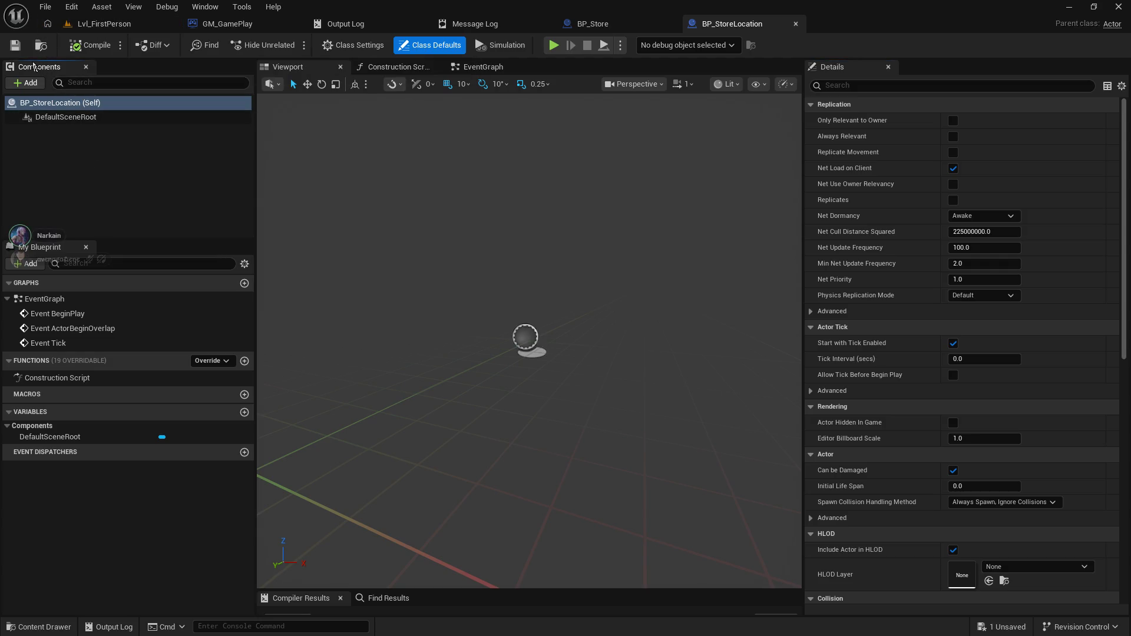
# - Add a Cube component to BP_StoreLocation, compile it, and return to the level
pyautogui.click(26, 83)
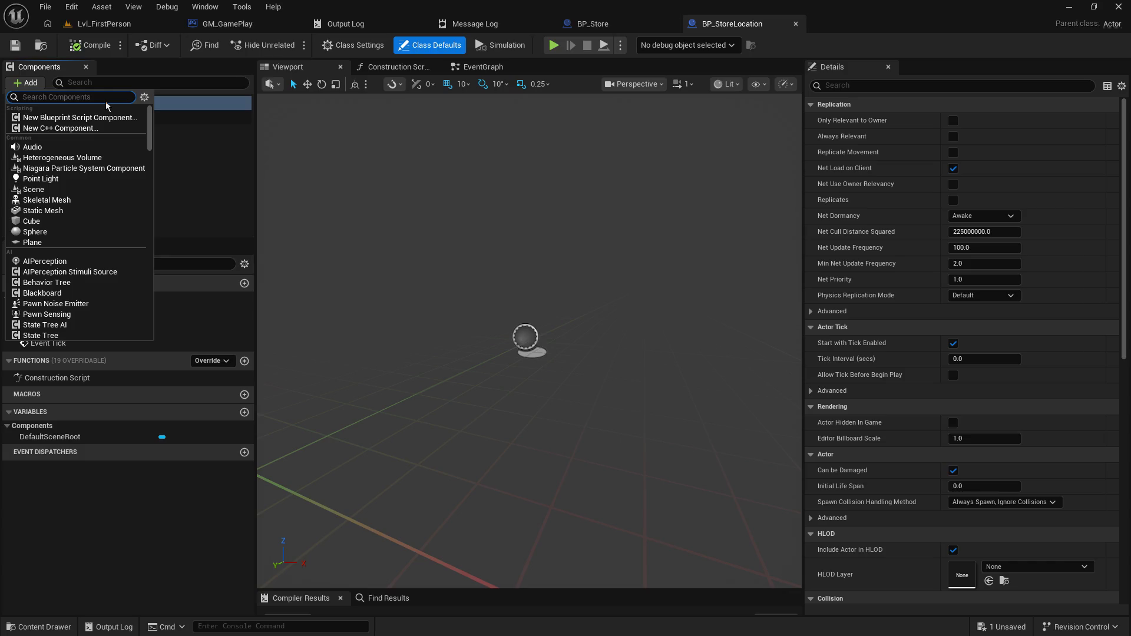
pyautogui.click(32, 221)
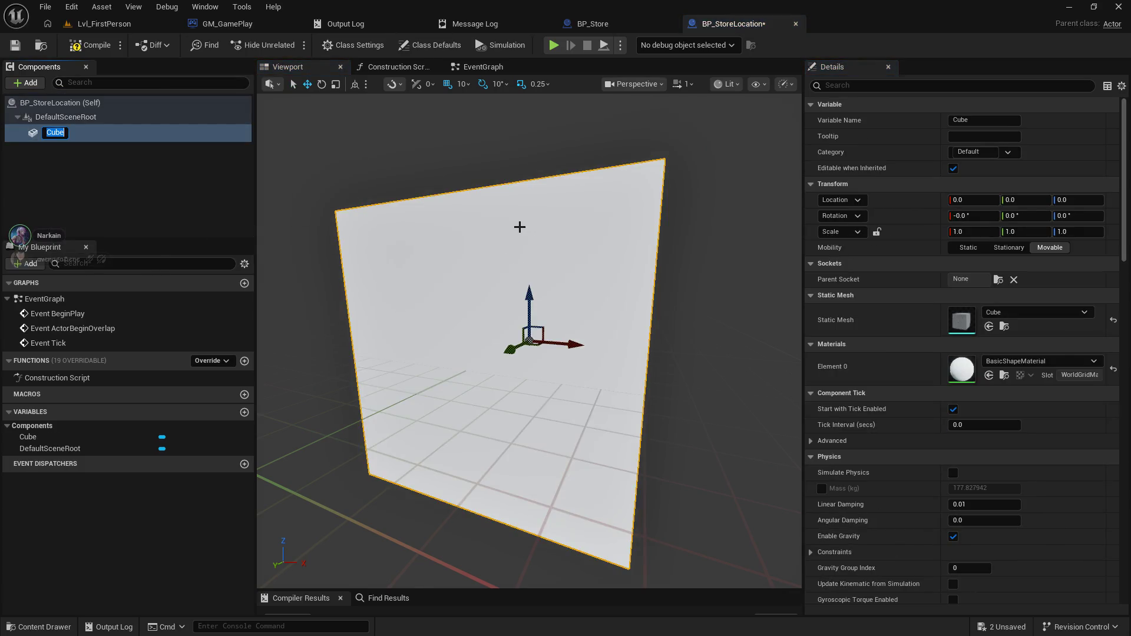
pyautogui.click(14, 45)
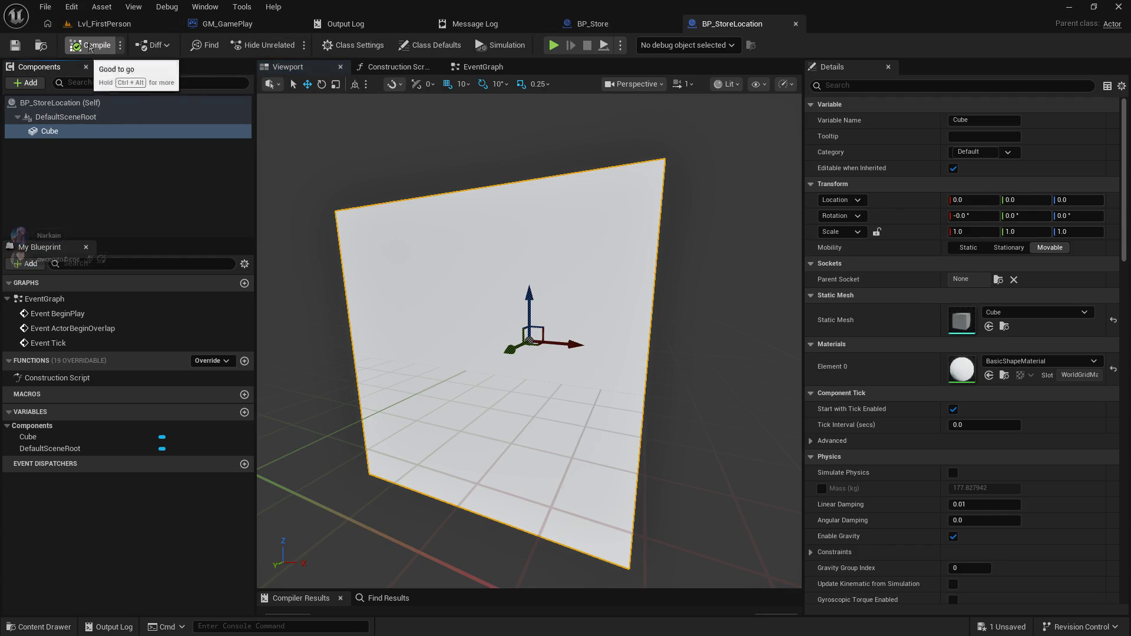
pyautogui.click(83, 24)
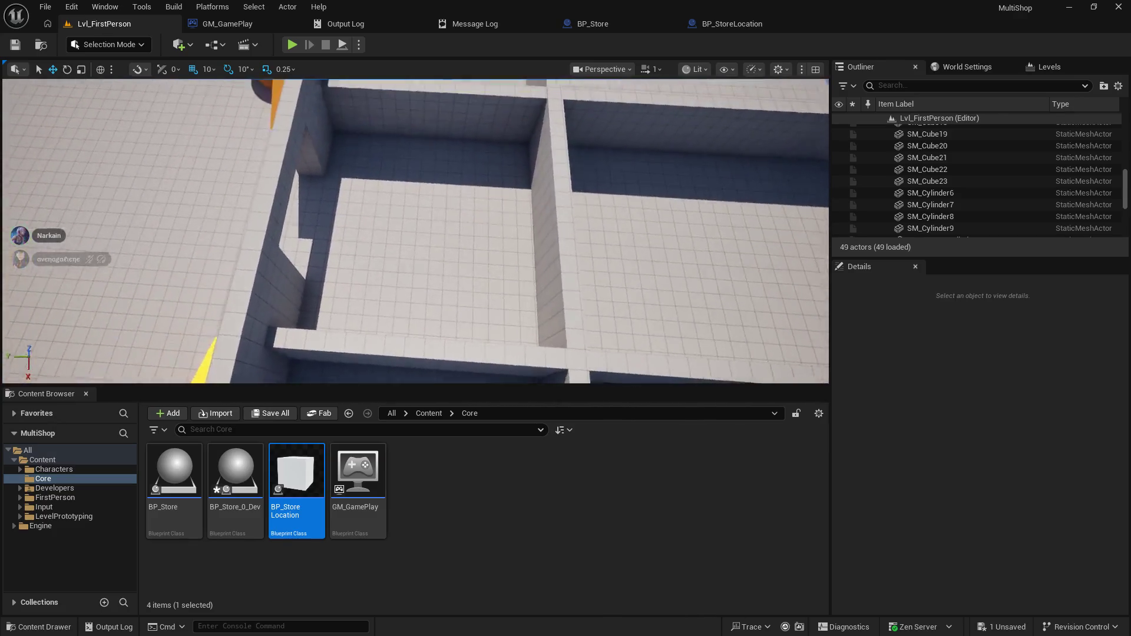
# - Place a BP_StoreLocation in the room, set its X scale to 16, and slide it toward the wall
pyautogui.moveTo(296, 489); pyautogui.dragTo(428, 252)
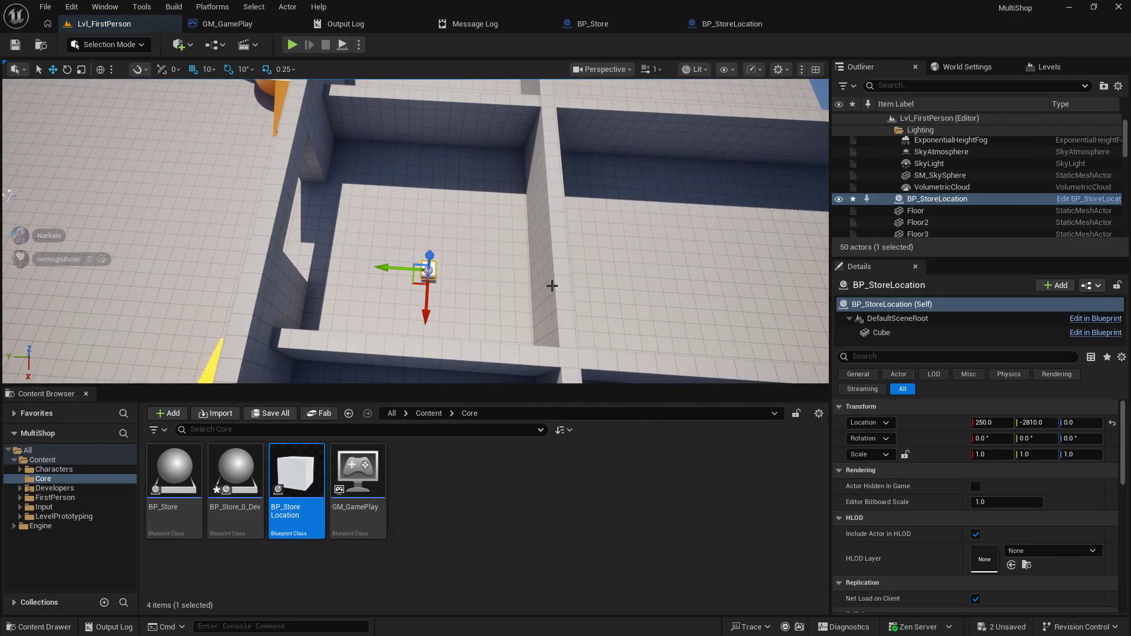
pyautogui.click(1001, 453)
pyautogui.write('5')
pyautogui.press('Return')
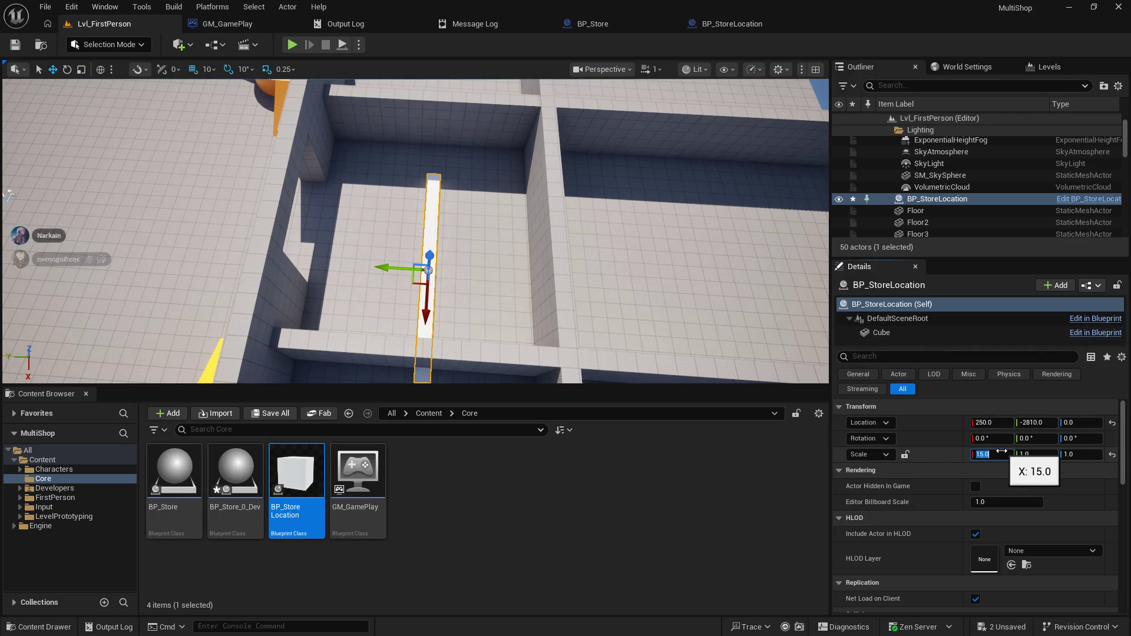
pyautogui.moveTo(436, 318)
pyautogui.mouseDown()
pyautogui.moveTo(439, 268)
pyautogui.moveTo(346, 222)
pyautogui.moveTo(560, 295)
pyautogui.mouseUp()
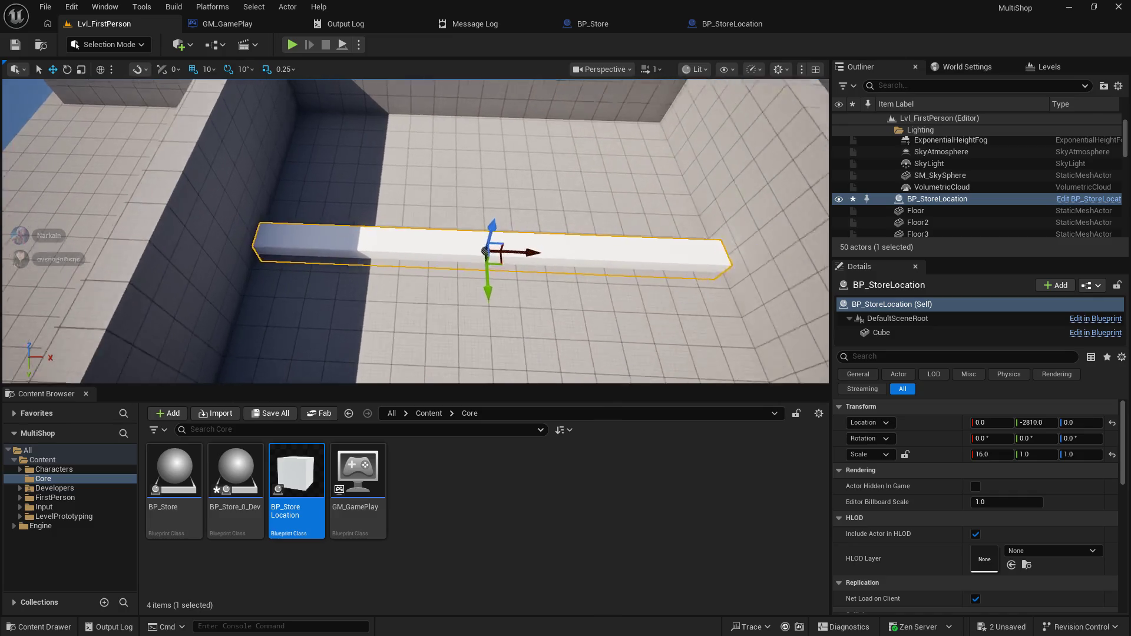
# - Orbit the view along the SM_Cube21 wall to inspect its end
pyautogui.scroll(-5, 485, 221)
pyautogui.moveTo(522, 222)
pyautogui.mouseDown()
pyautogui.moveTo(507, 215)
pyautogui.moveTo(542, 230)
pyautogui.moveTo(522, 222)
pyautogui.mouseUp()
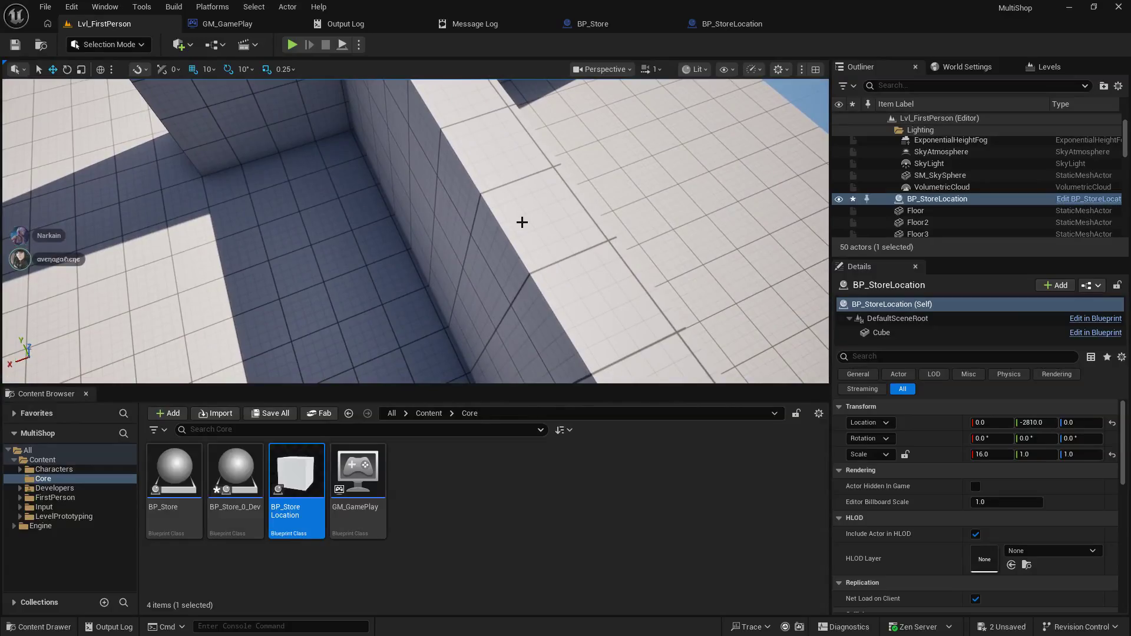
pyautogui.click(425, 243)
pyautogui.moveTo(425, 243)
pyautogui.mouseDown()
pyautogui.moveTo(412, 253)
pyautogui.moveTo(407, 236)
pyautogui.moveTo(425, 243)
pyautogui.mouseUp()
pyautogui.moveTo(472, 271); pyautogui.dragTo(473, 271)
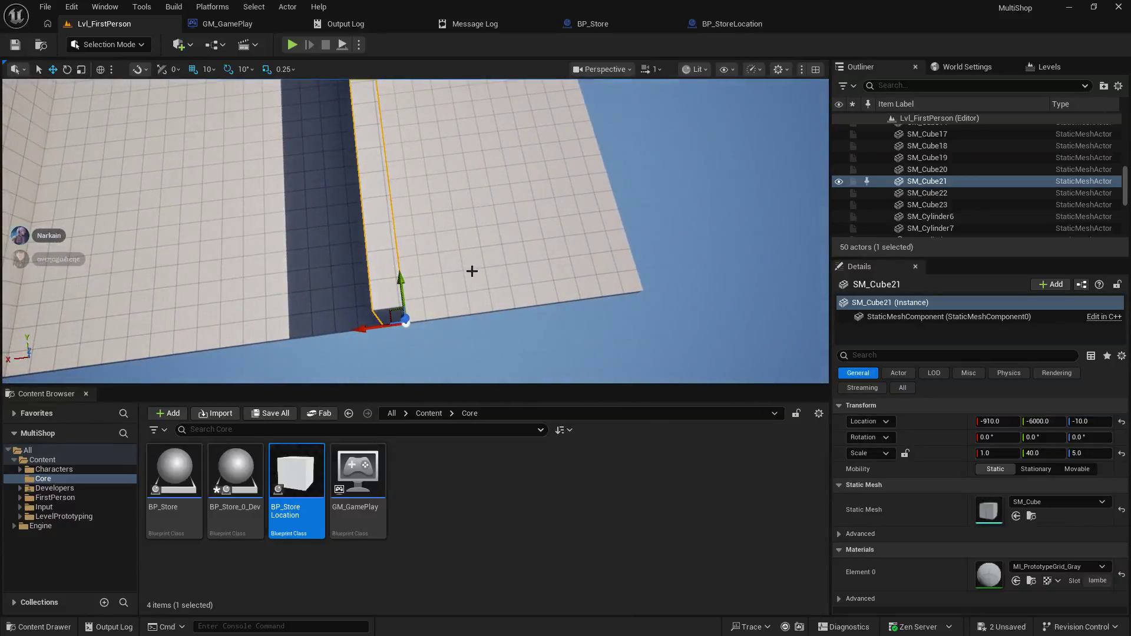
# - Select the BP_StoreLocation bar and raise it to Location Z 50
pyautogui.moveTo(360, 332); pyautogui.dragTo(360, 332)
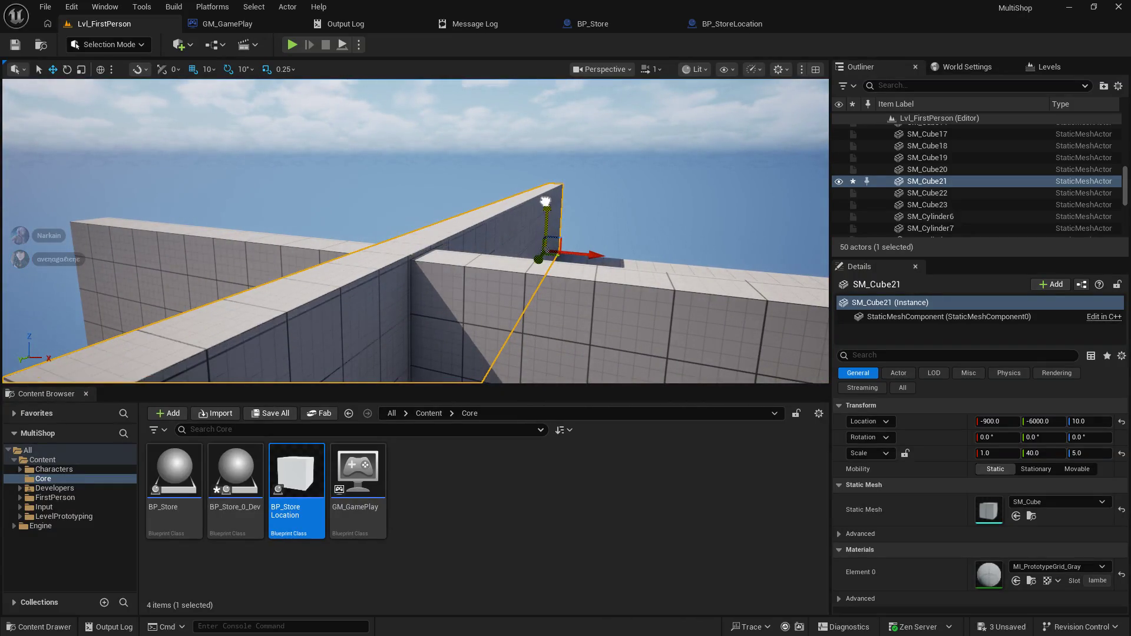
pyautogui.moveTo(486, 220); pyautogui.dragTo(486, 219)
pyautogui.moveTo(469, 173); pyautogui.dragTo(468, 173)
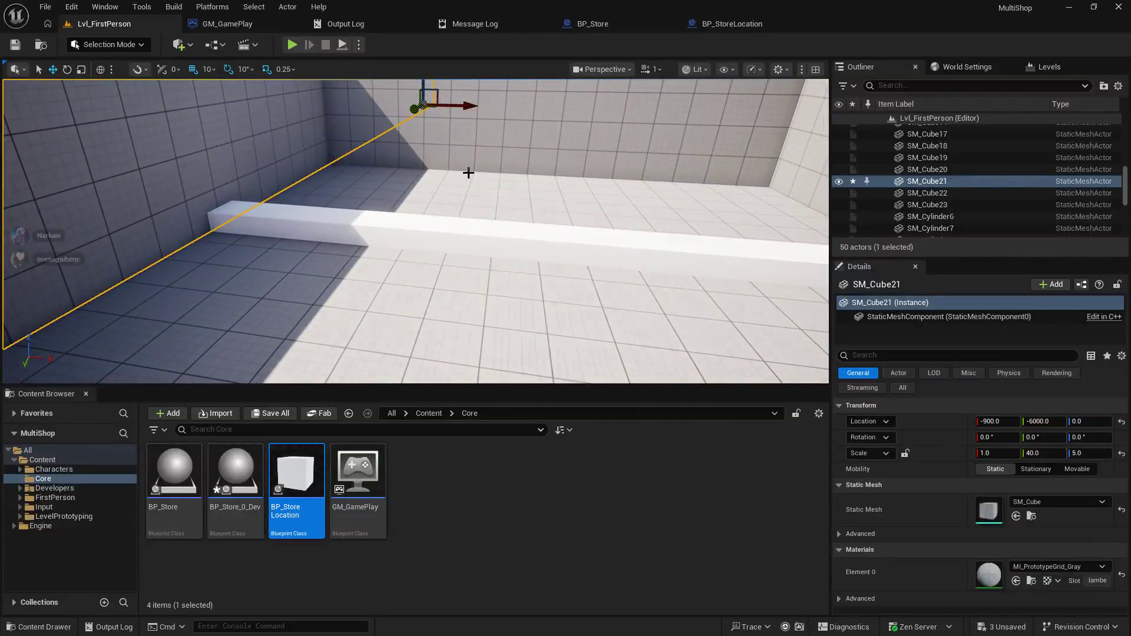
pyautogui.click(399, 241)
pyautogui.moveTo(545, 207); pyautogui.dragTo(531, 187)
pyautogui.moveTo(542, 257); pyautogui.dragTo(575, 318)
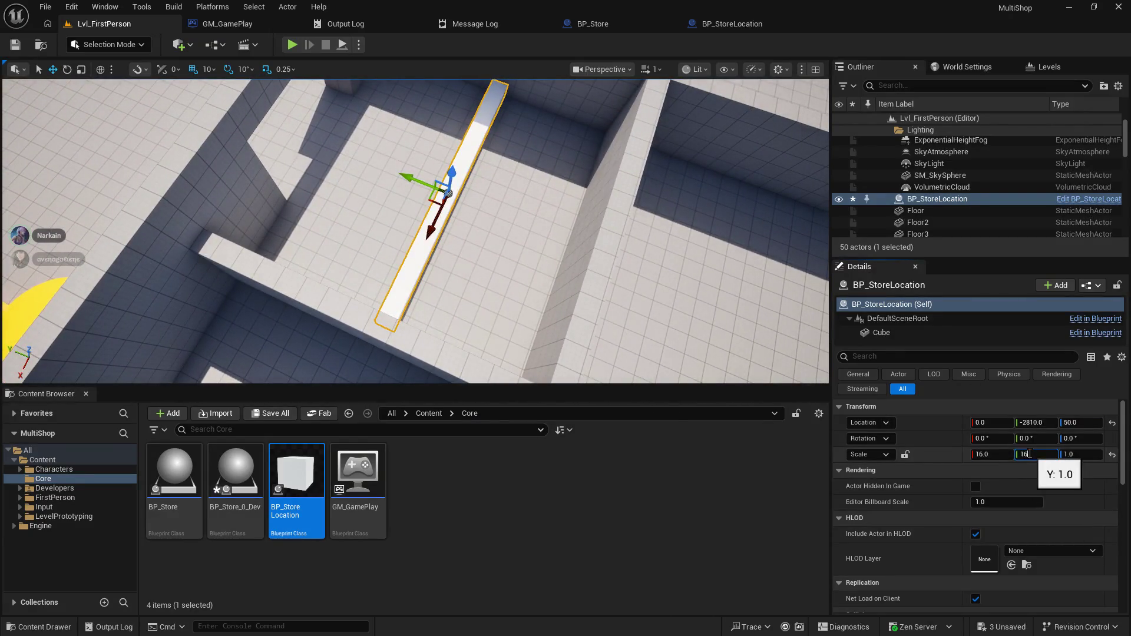
# - Set the block's Y scale to 15 and move it along Y
pyautogui.press('Return')
pyautogui.moveTo(662, 257); pyautogui.dragTo(762, 282)
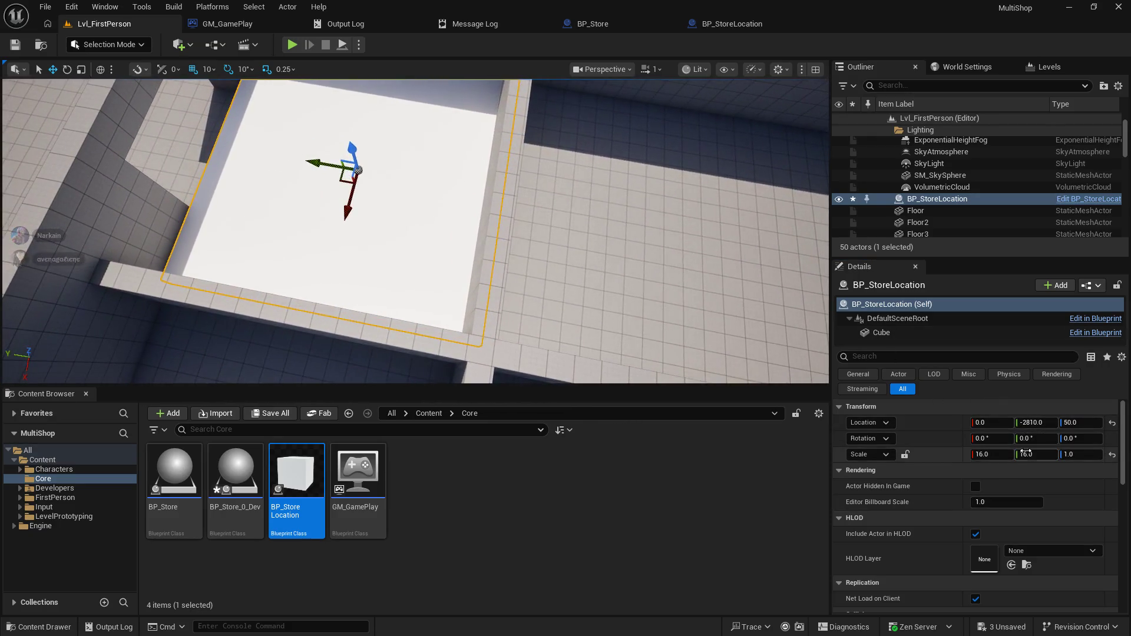
pyautogui.write('15')
pyautogui.press('Return')
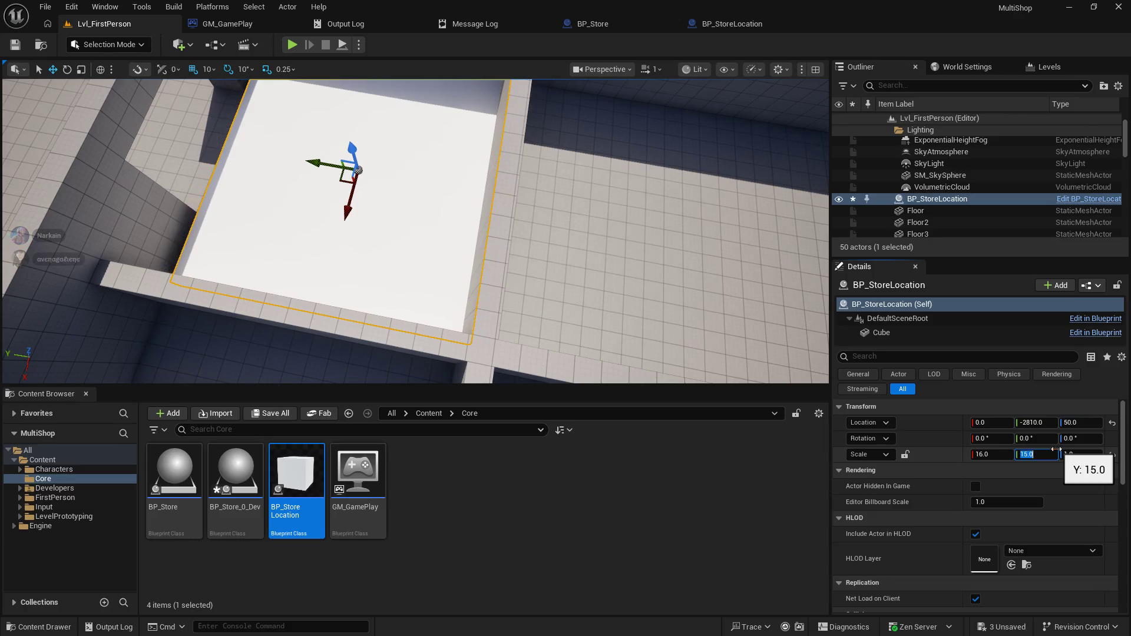
pyautogui.moveTo(310, 162)
pyautogui.mouseDown()
pyautogui.moveTo(450, 318)
pyautogui.moveTo(583, 374)
pyautogui.mouseUp()
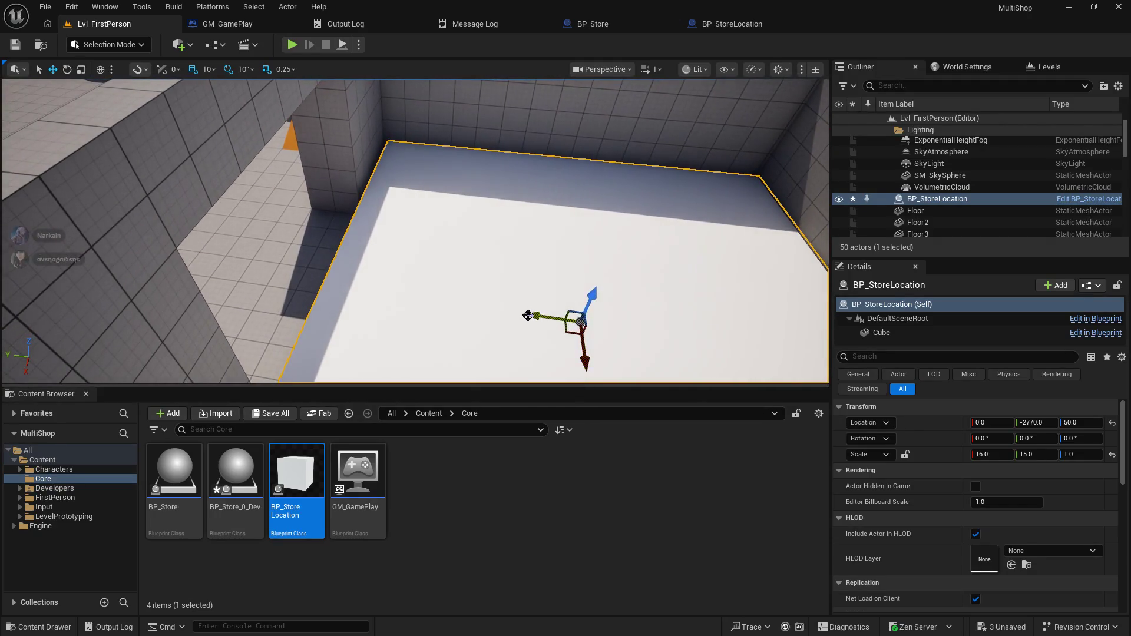
pyautogui.moveTo(531, 316); pyautogui.dragTo(457, 323)
pyautogui.moveTo(218, 292)
pyautogui.mouseDown()
pyautogui.moveTo(295, 247)
pyautogui.moveTo(236, 235)
pyautogui.moveTo(230, 257)
pyautogui.mouseUp()
# - Select the SM_Cube23 wall strip and nudge it slightly along Y
pyautogui.click(357, 189)
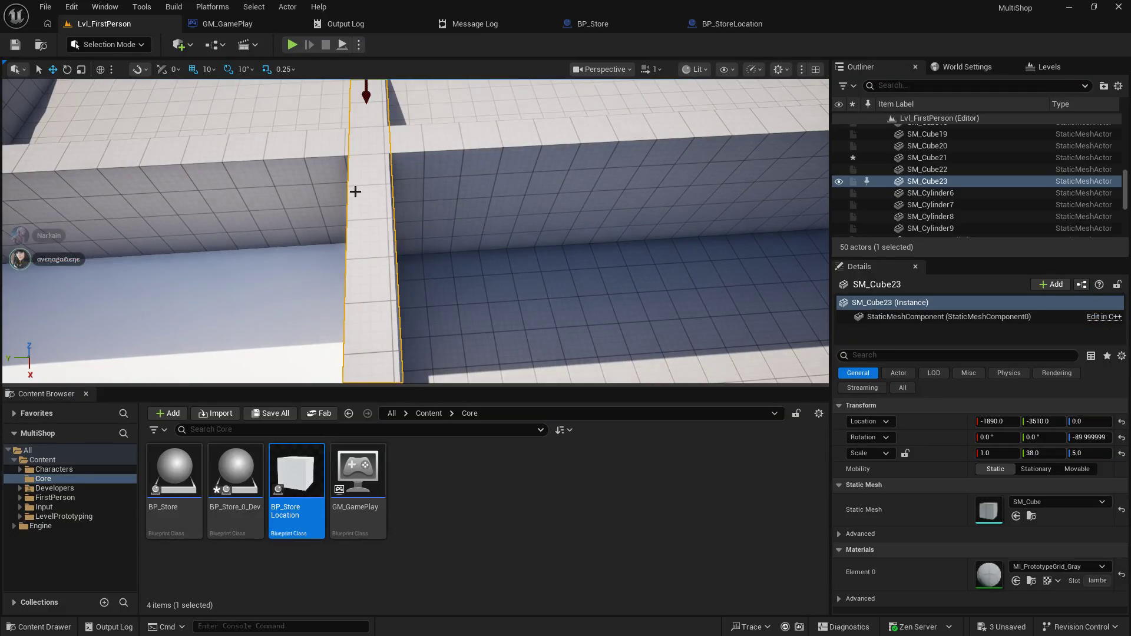
pyautogui.moveTo(355, 189); pyautogui.dragTo(354, 171)
pyautogui.moveTo(331, 210)
pyautogui.mouseDown()
pyautogui.moveTo(336, 192)
pyautogui.moveTo(454, 206)
pyautogui.mouseUp()
# - Reselect BP_StoreLocation, set its Z scale to 10, and raise it upward
pyautogui.click(406, 312)
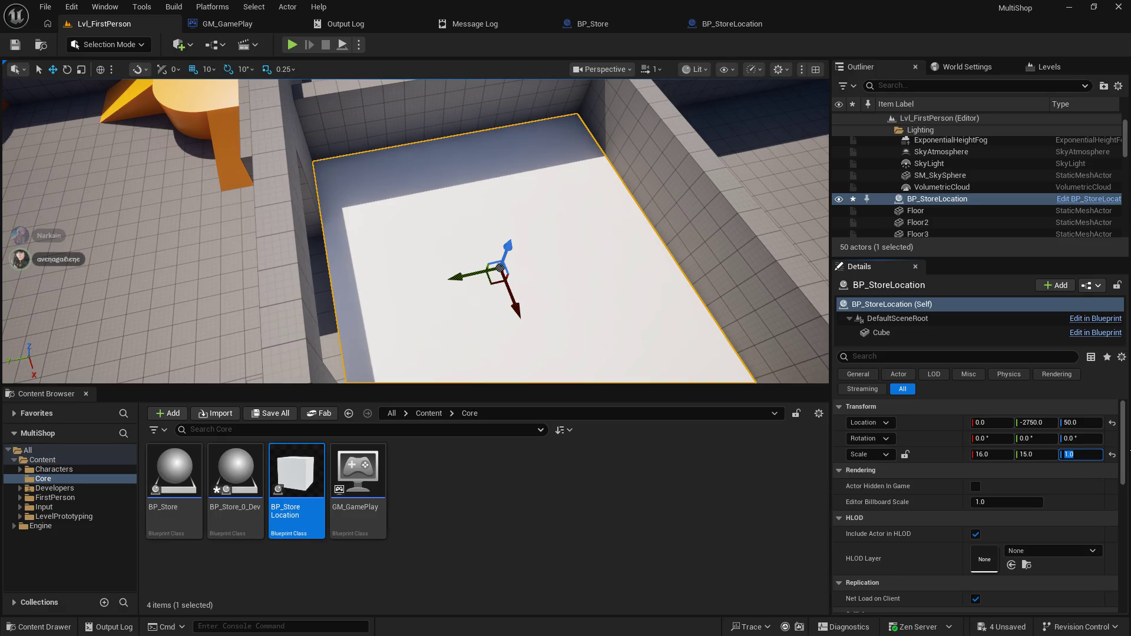
pyautogui.press('Return')
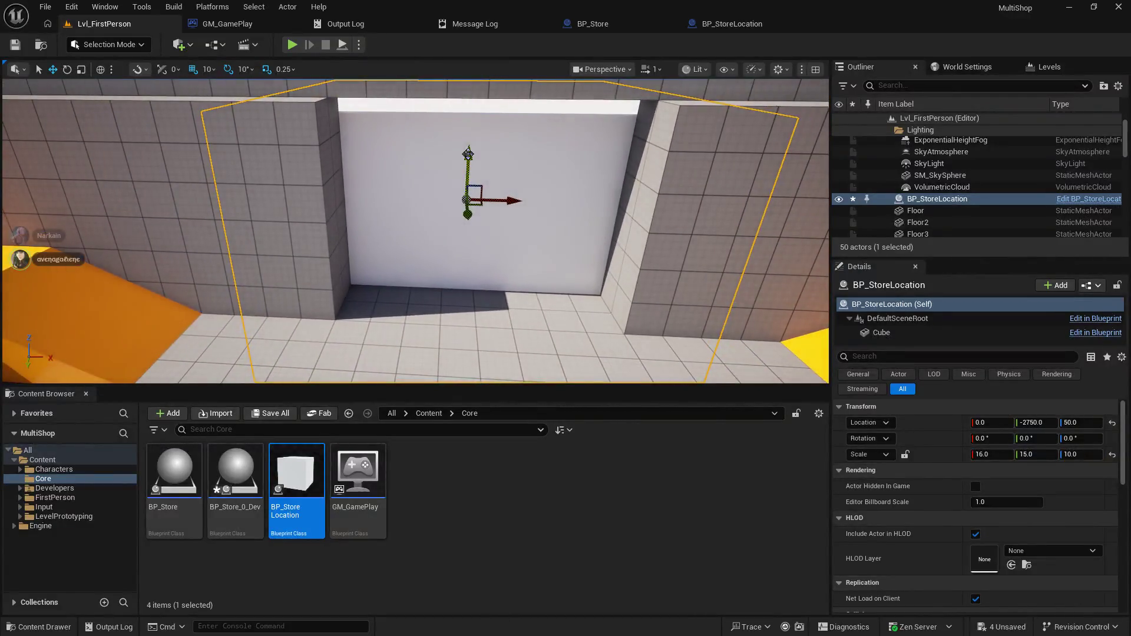
pyautogui.moveTo(468, 154); pyautogui.dragTo(472, 83)
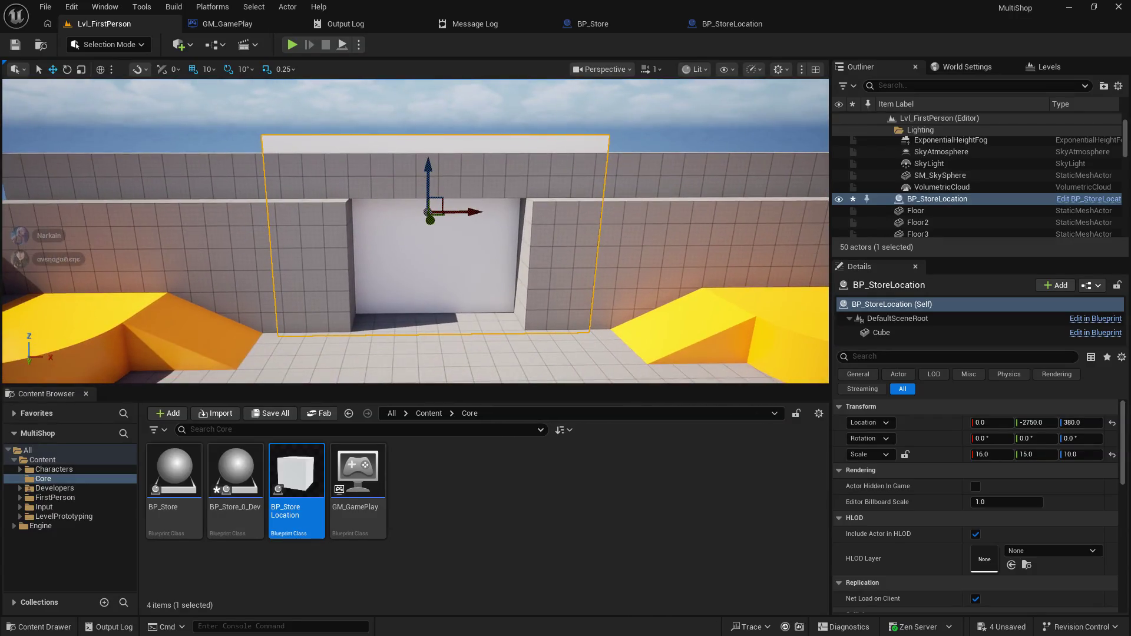
pyautogui.moveTo(432, 178); pyautogui.dragTo(428, 149)
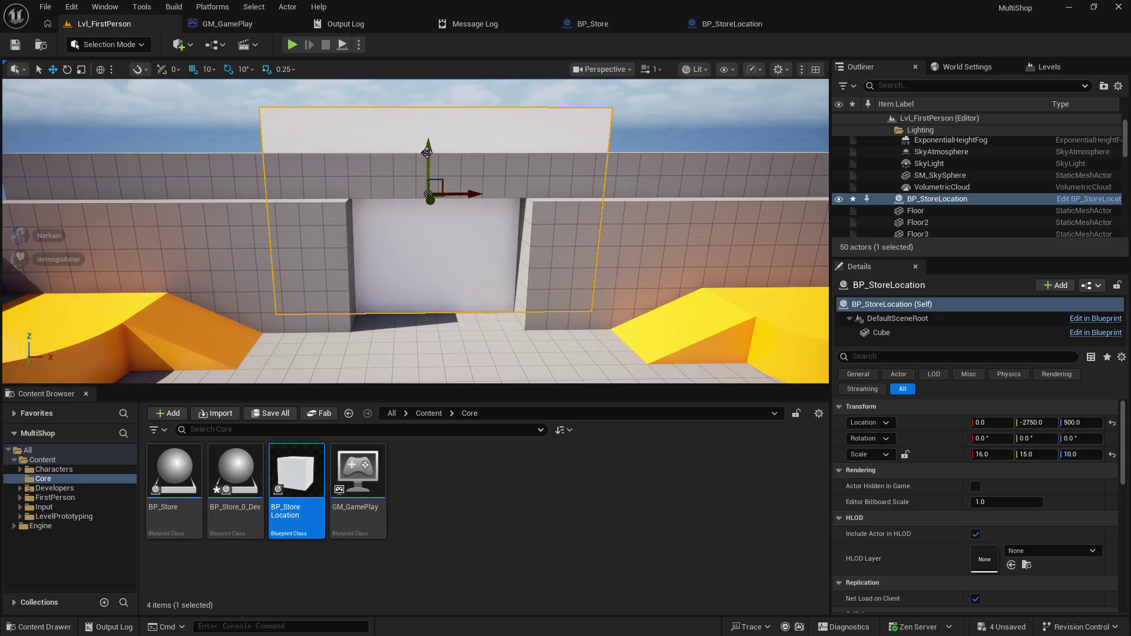
# - Focus the view on the BP_StoreLocation block and delete it from the level
pyautogui.scroll(-8, 428, 149)
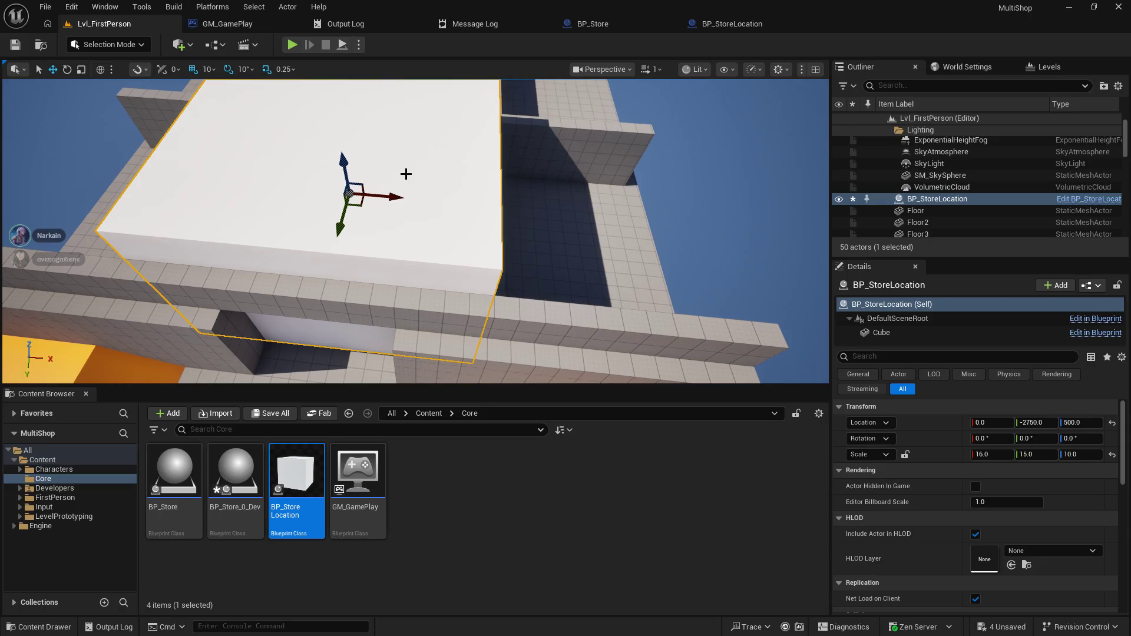
pyautogui.moveTo(434, 393)
pyautogui.mouseDown()
pyautogui.moveTo(435, 596)
pyautogui.moveTo(434, 542)
pyautogui.mouseUp()
pyautogui.press('f')
pyautogui.scroll(-10, 415, 310)
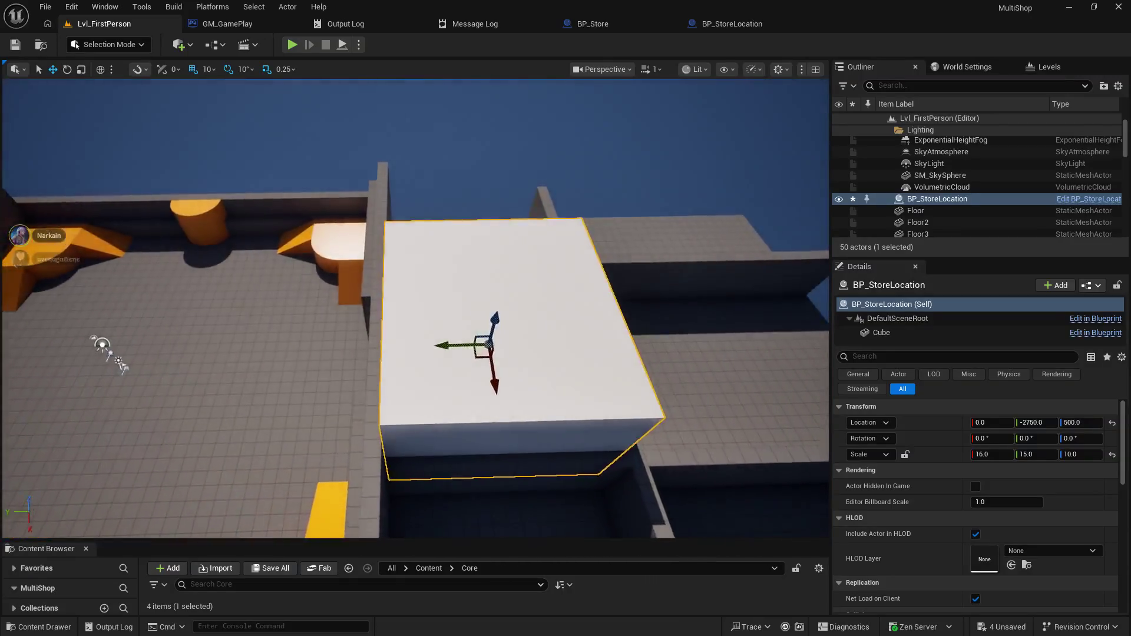
pyautogui.moveTo(415, 309)
pyautogui.mouseDown()
pyautogui.moveTo(507, 256)
pyautogui.moveTo(411, 376)
pyautogui.mouseUp()
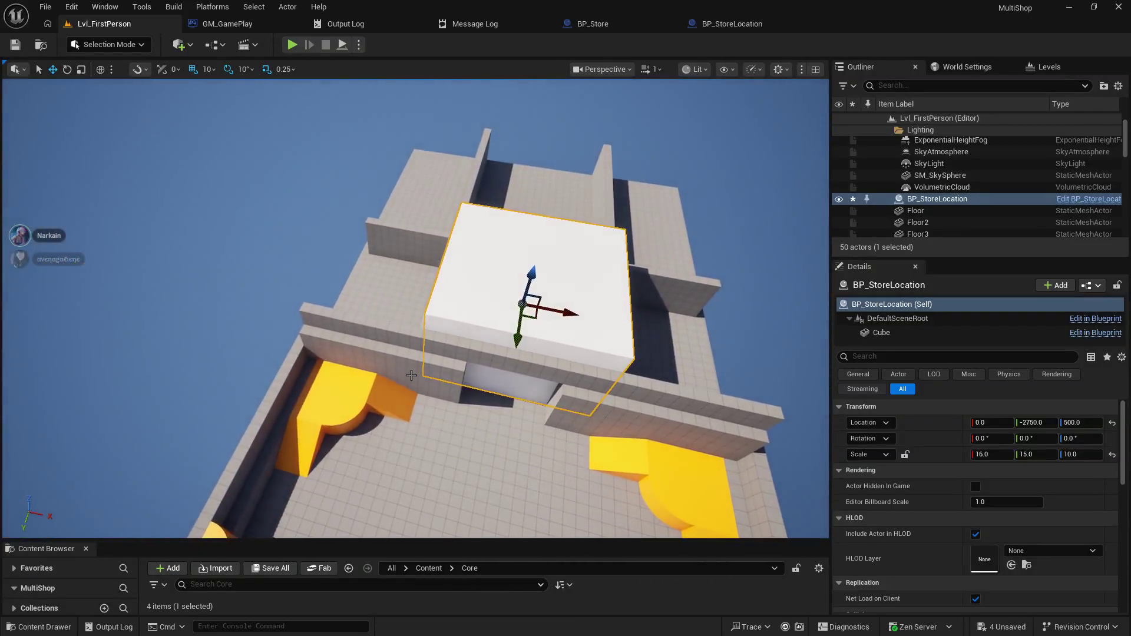
pyautogui.press('Delete')
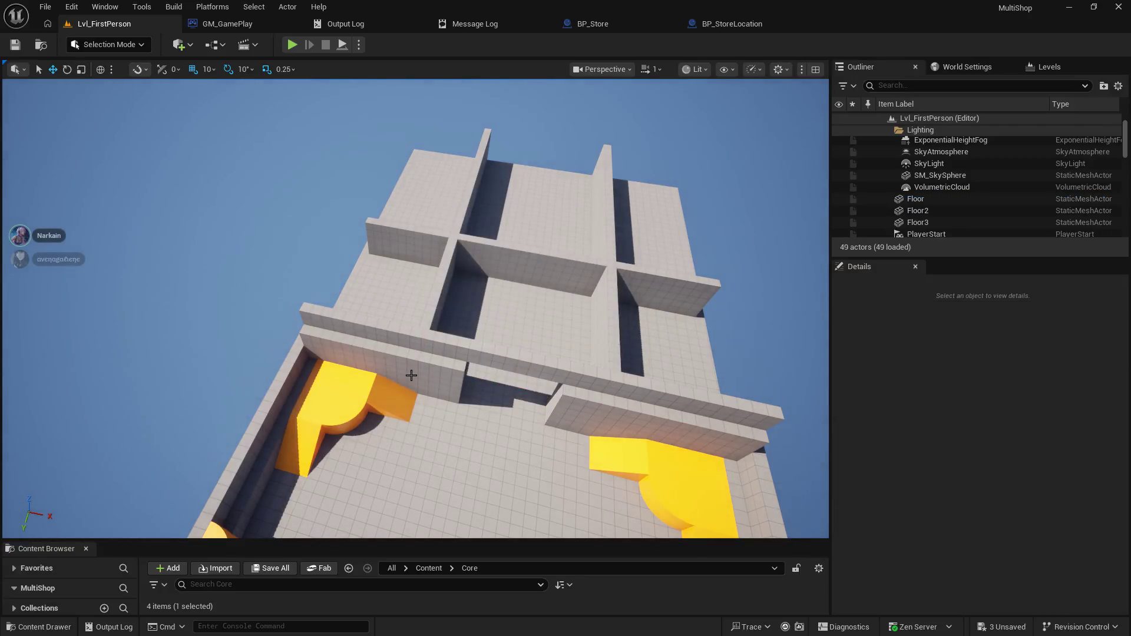
# - Fly back to the doorway room and drop a BP_StoreLocation at 20, -1920, 270
pyautogui.moveTo(436, 366)
pyautogui.mouseDown()
pyautogui.moveTo(435, 82)
pyautogui.moveTo(471, 82)
pyautogui.mouseUp()
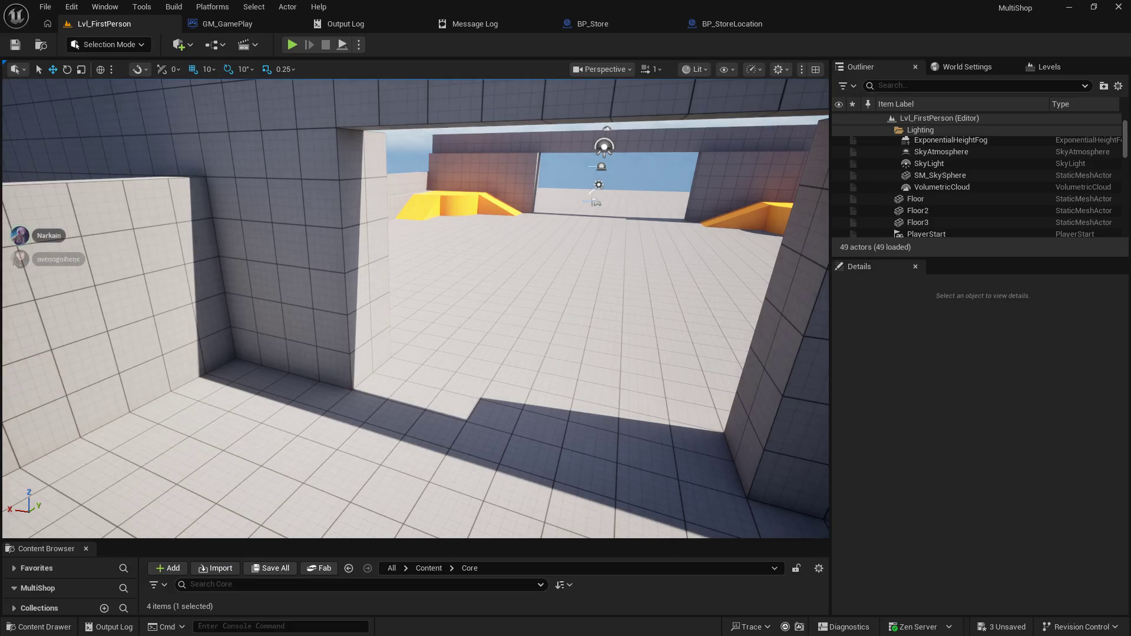
pyautogui.moveTo(471, 83)
pyautogui.mouseDown()
pyautogui.moveTo(471, 65)
pyautogui.moveTo(472, 83)
pyautogui.moveTo(472, 65)
pyautogui.moveTo(489, 89)
pyautogui.moveTo(489, 59)
pyautogui.mouseUp()
pyautogui.moveTo(390, 413)
pyautogui.mouseDown()
pyautogui.moveTo(390, 460)
pyautogui.moveTo(377, 465)
pyautogui.moveTo(390, 464)
pyautogui.mouseUp()
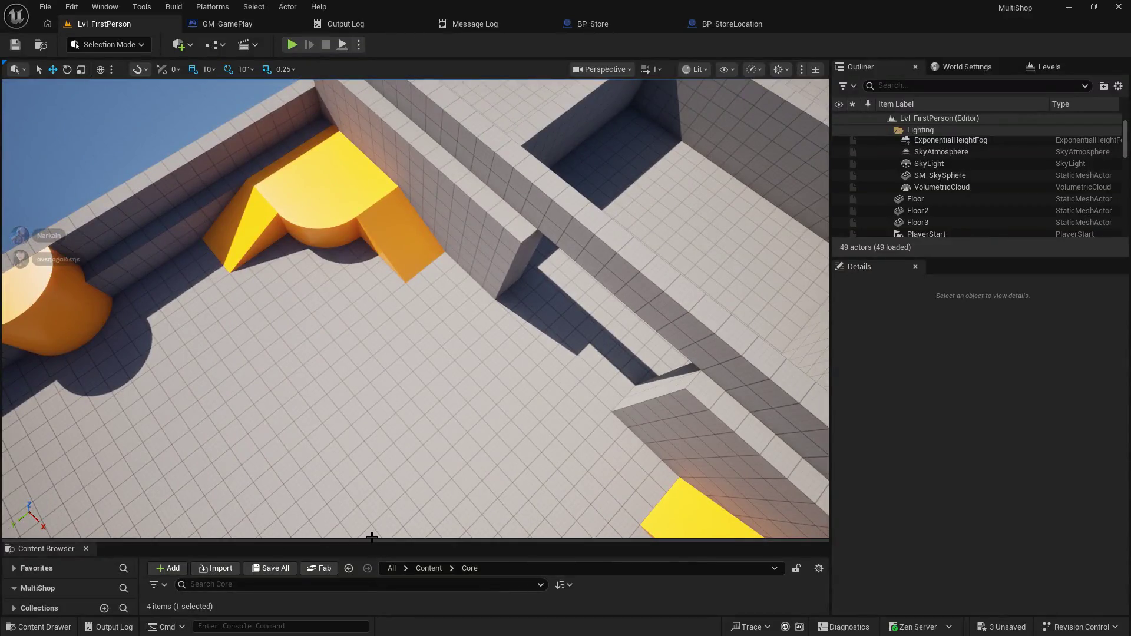
pyautogui.moveTo(368, 541)
pyautogui.mouseDown()
pyautogui.moveTo(376, 449)
pyautogui.moveTo(434, 232)
pyautogui.moveTo(381, 422)
pyautogui.mouseUp()
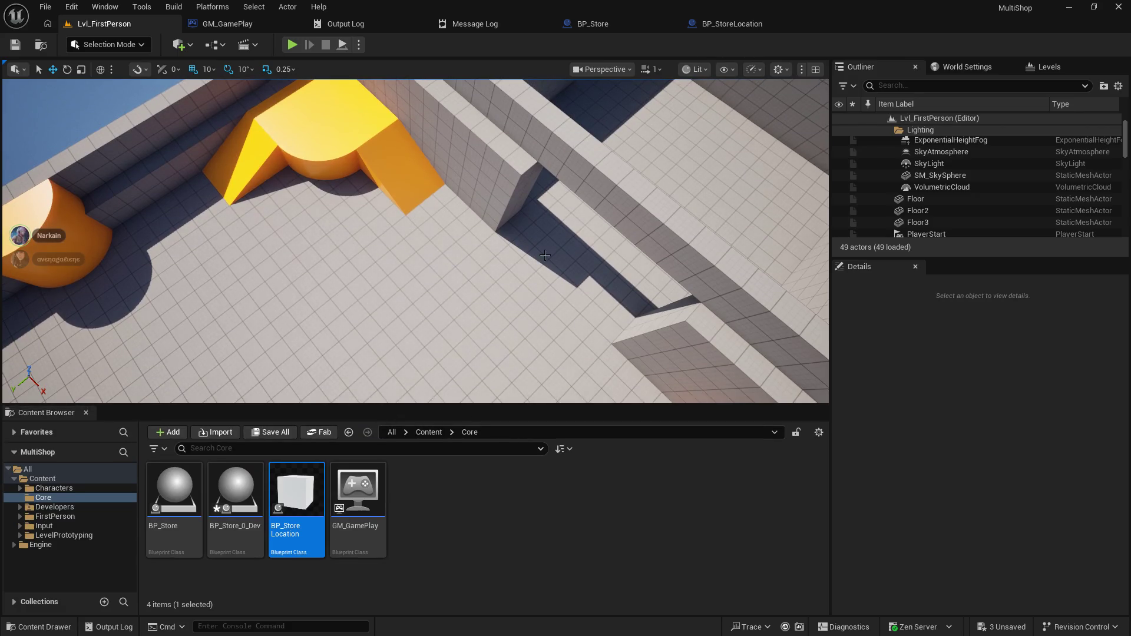
pyautogui.moveTo(313, 498)
pyautogui.mouseDown()
pyautogui.moveTo(571, 278)
pyautogui.moveTo(568, 207)
pyautogui.mouseUp()
# - Scale the new cube into an upright 8×1×6 panel and raise it to Z 300
pyautogui.moveTo(745, 224); pyautogui.dragTo(745, 189)
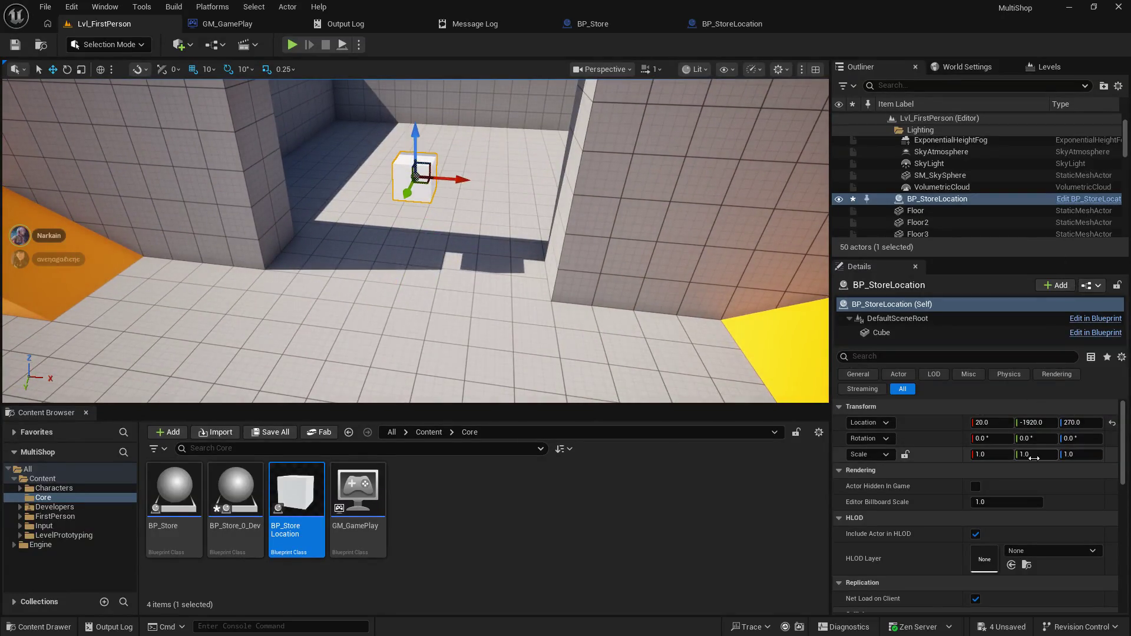
pyautogui.write('8')
pyautogui.press('Return')
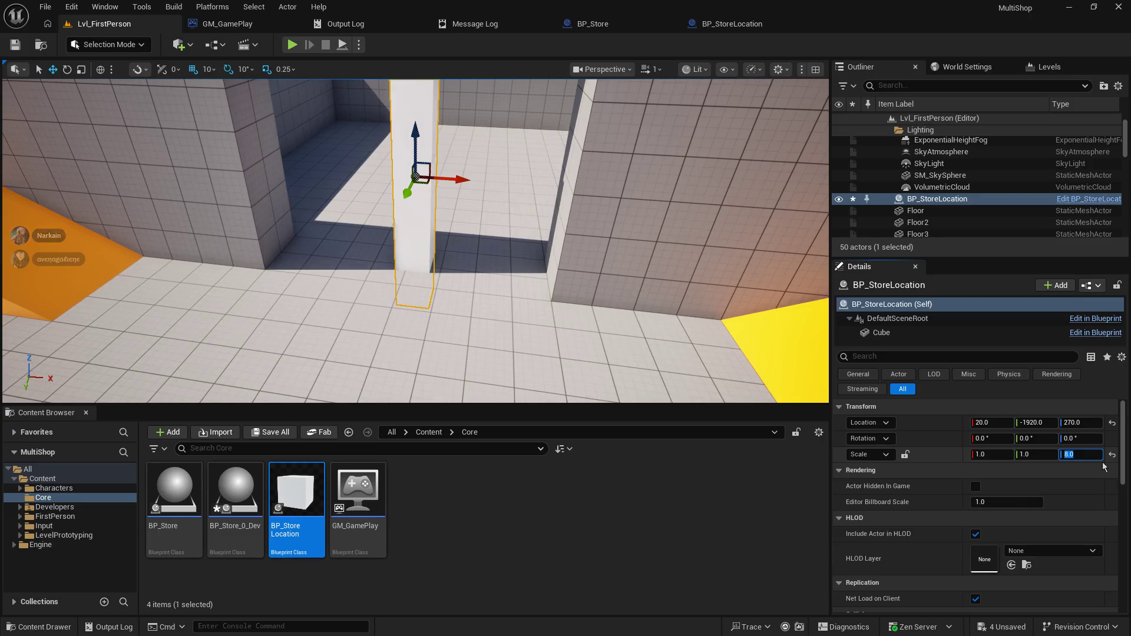
pyautogui.press('f')
pyautogui.click(1081, 455)
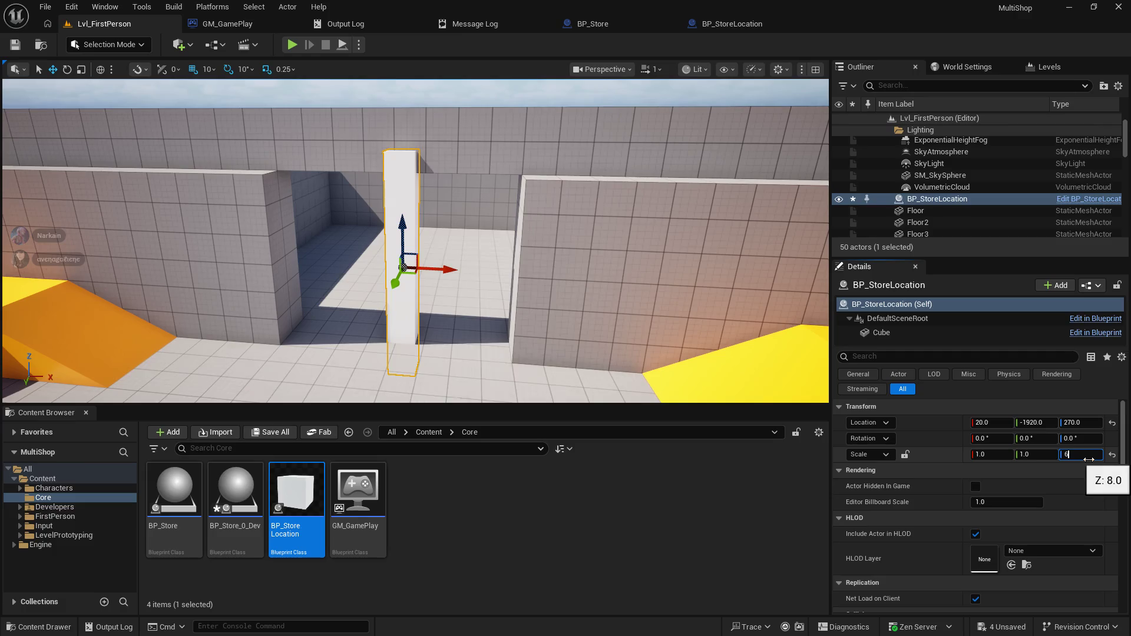
pyautogui.press('Return')
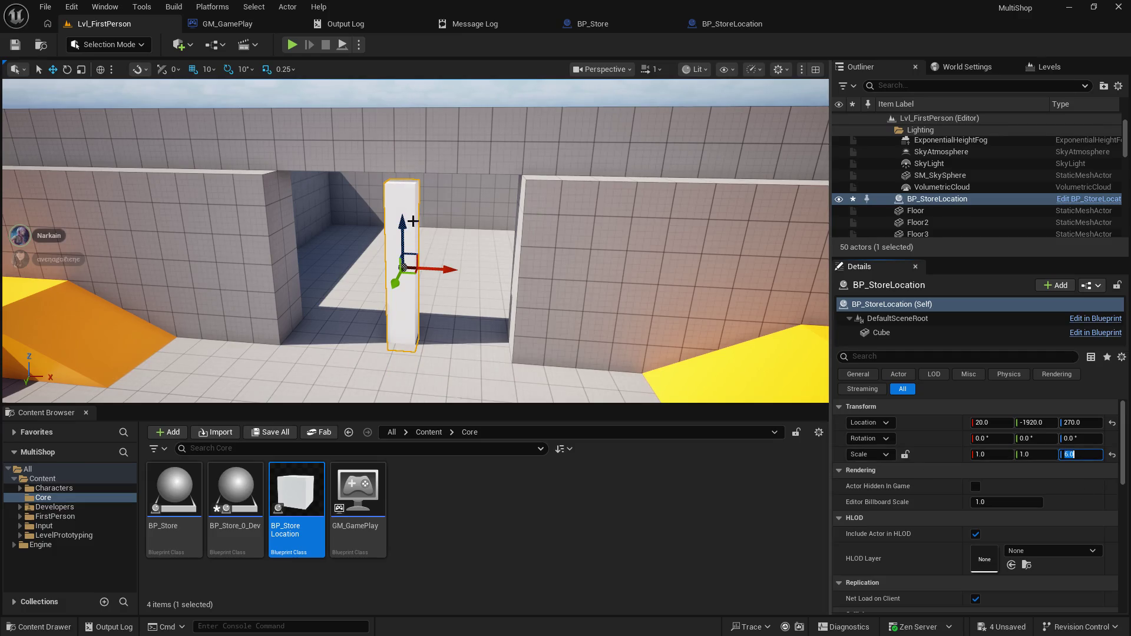
pyautogui.moveTo(396, 225); pyautogui.dragTo(393, 213)
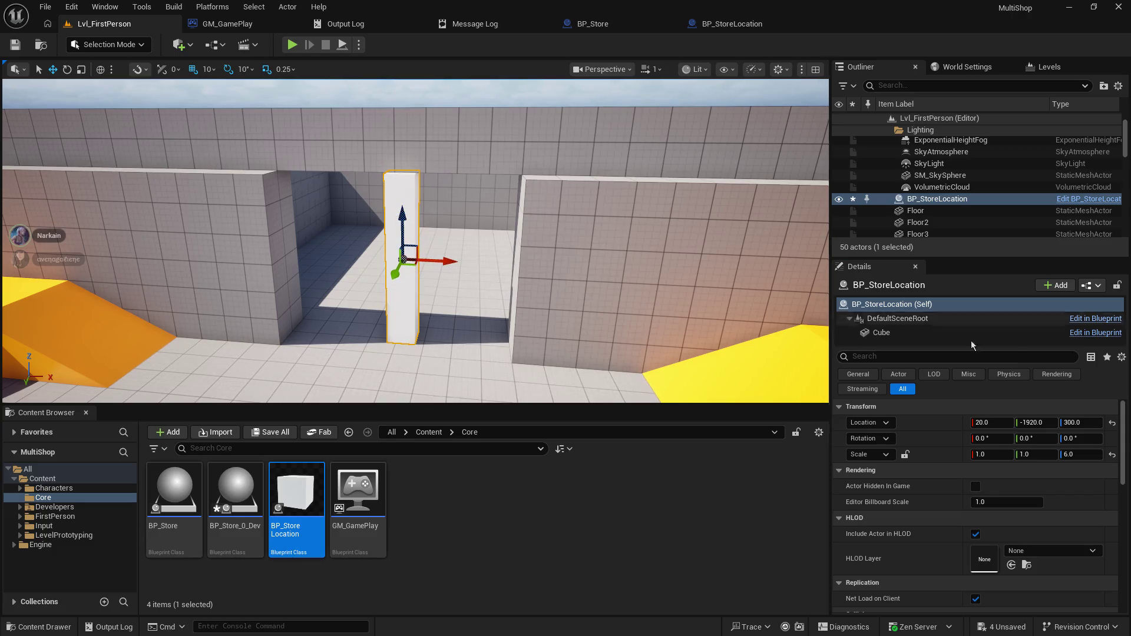
pyautogui.click(994, 453)
pyautogui.write('8')
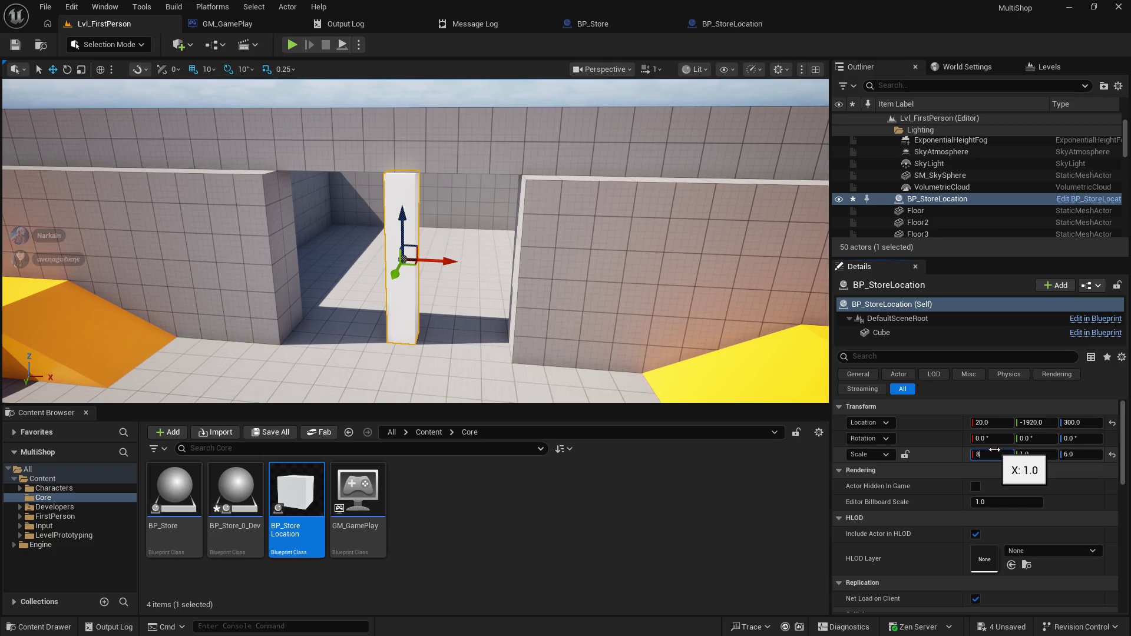
pyautogui.press('Return')
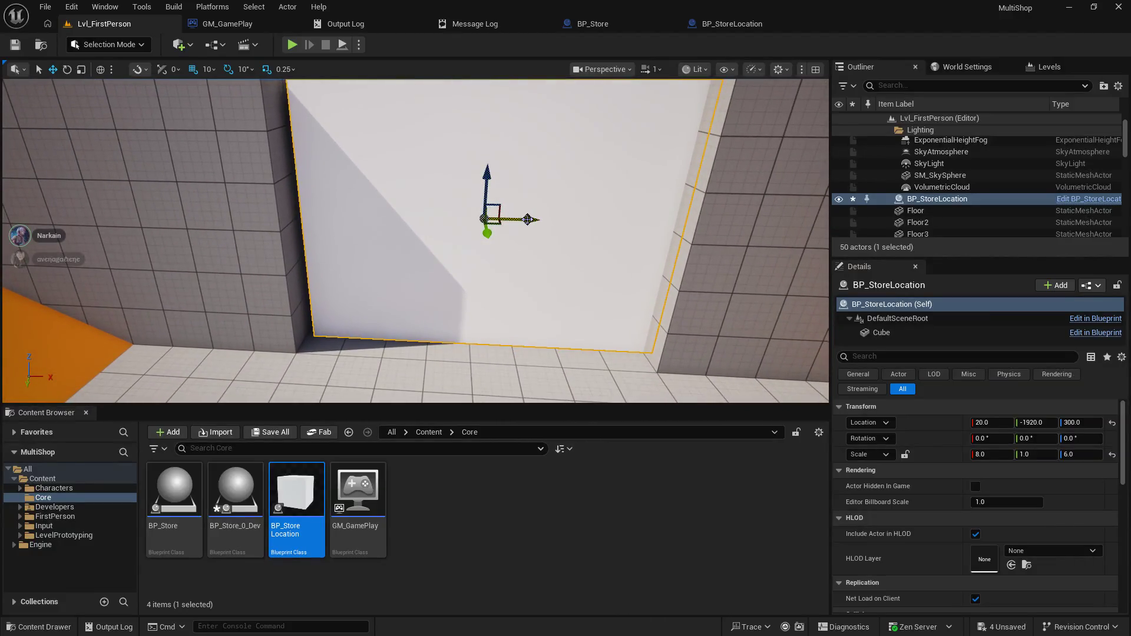
# - Slide the panel along Y into the doorway and save the level
pyautogui.moveTo(517, 219)
pyautogui.mouseDown()
pyautogui.moveTo(471, 227)
pyautogui.moveTo(530, 221)
pyautogui.moveTo(563, 262)
pyautogui.moveTo(512, 230)
pyautogui.mouseUp()
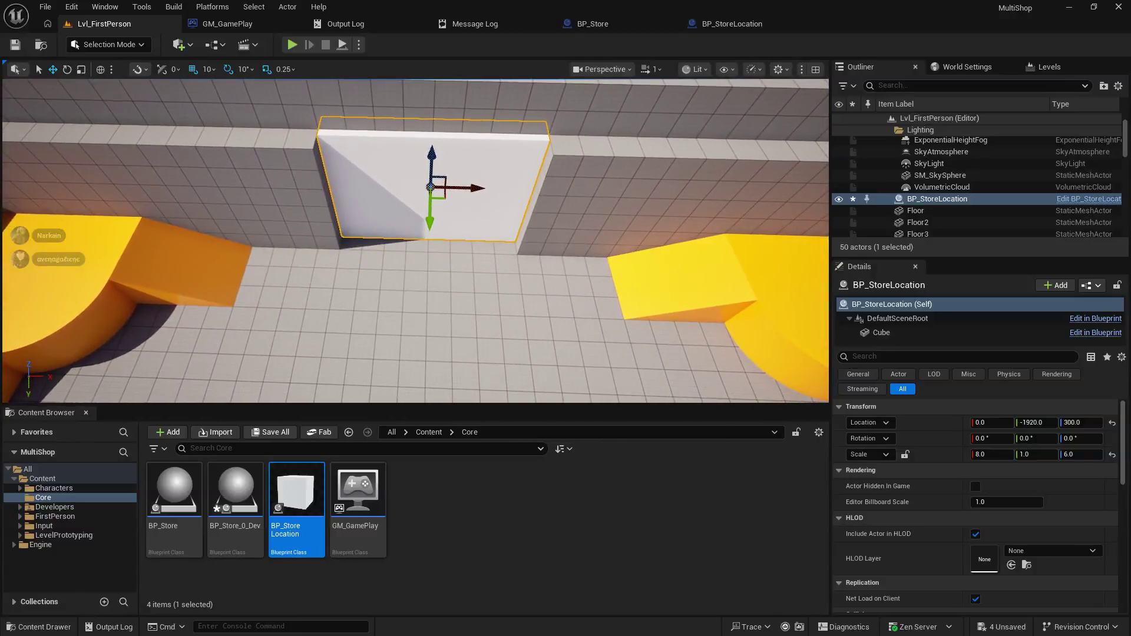
pyautogui.scroll(3, 475, 222)
pyautogui.moveTo(435, 196); pyautogui.dragTo(605, 121)
pyautogui.moveTo(372, 163); pyautogui.dragTo(275, 164)
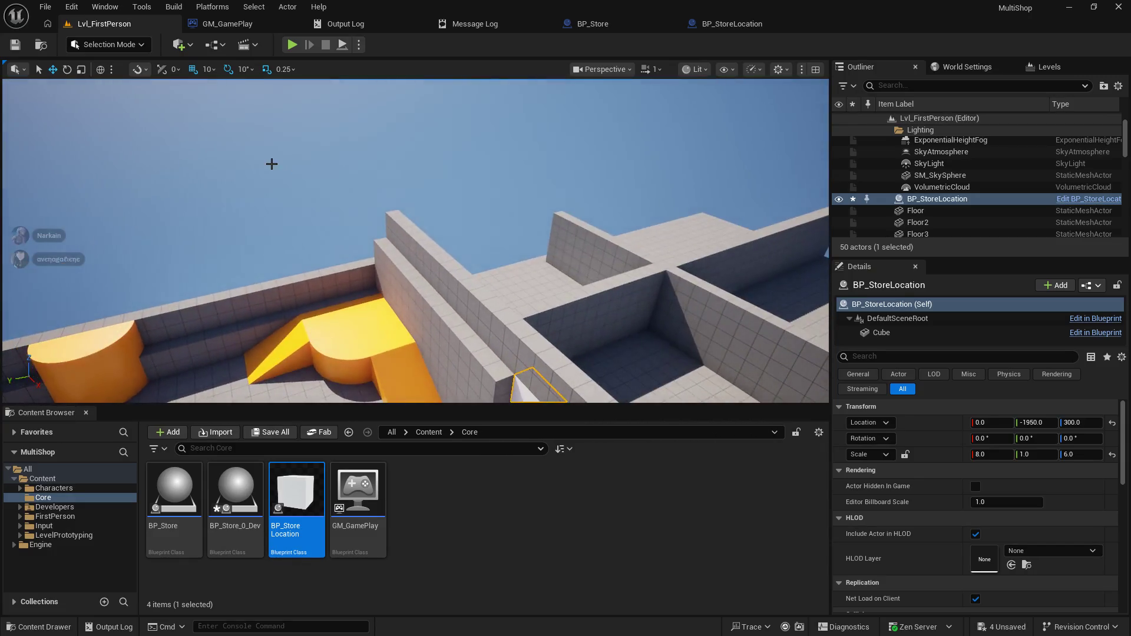
pyautogui.click(270, 167)
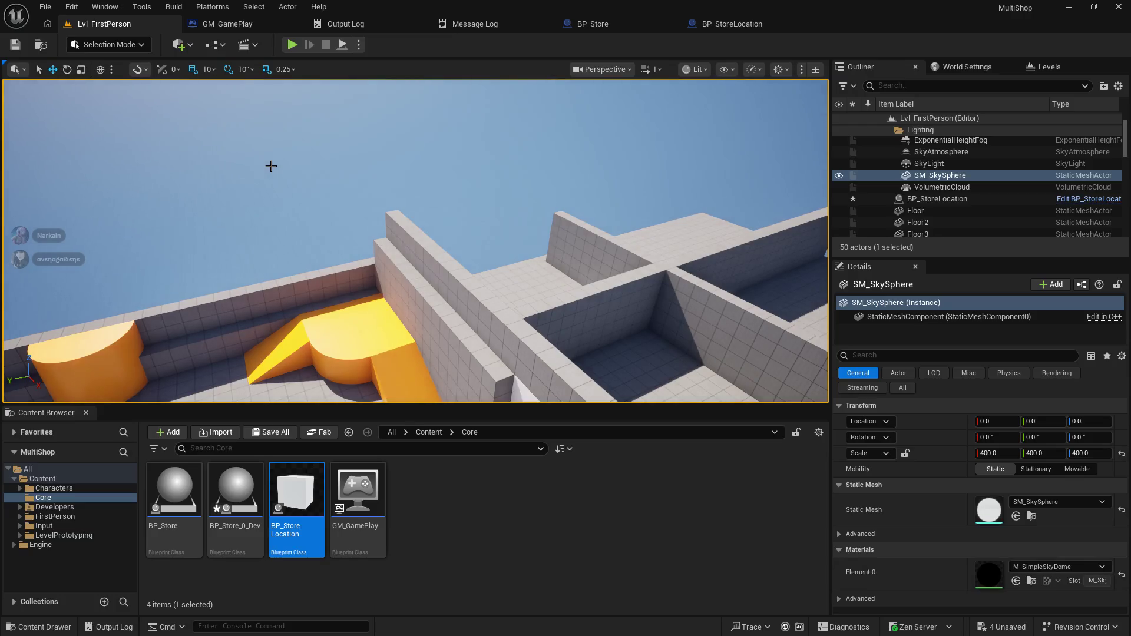
pyautogui.moveTo(277, 222); pyautogui.dragTo(267, 277)
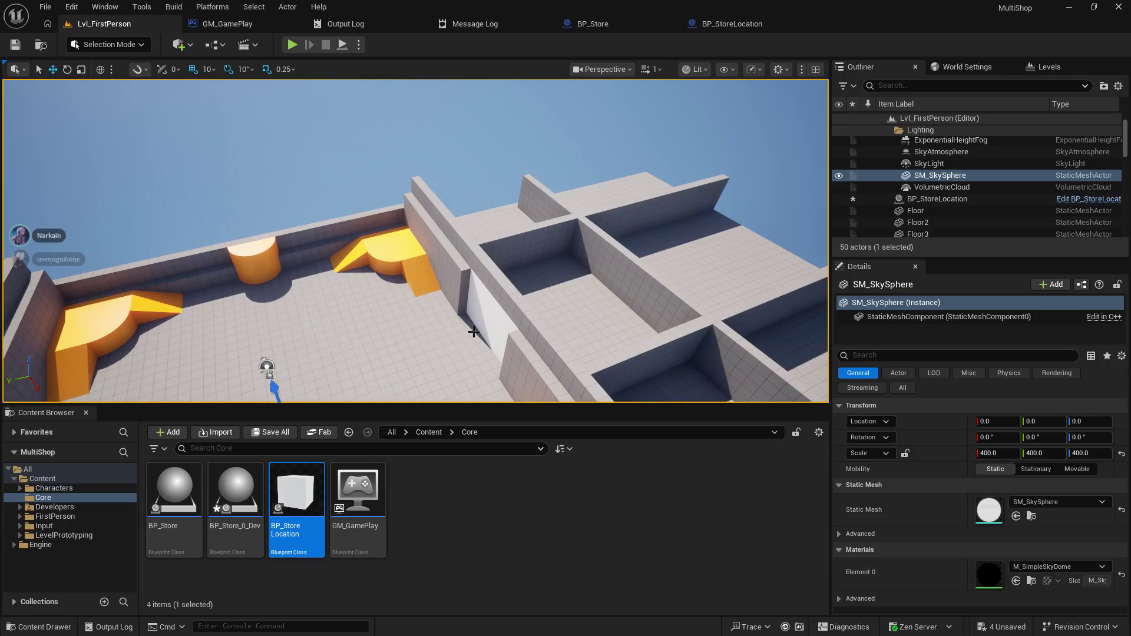
pyautogui.click(15, 45)
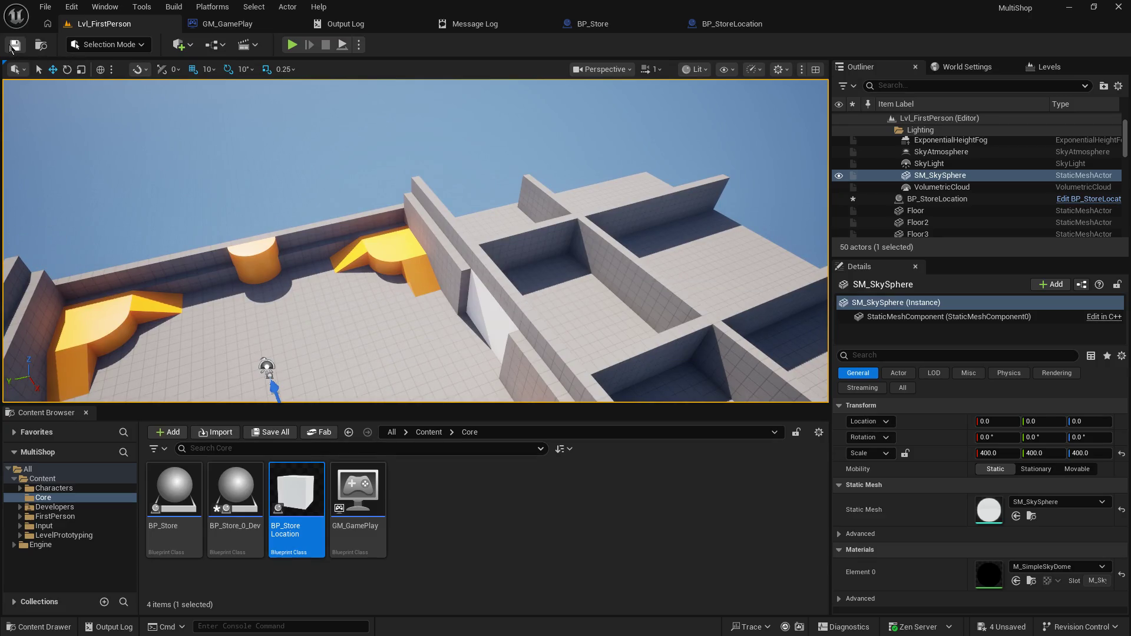
pyautogui.click(748, 26)
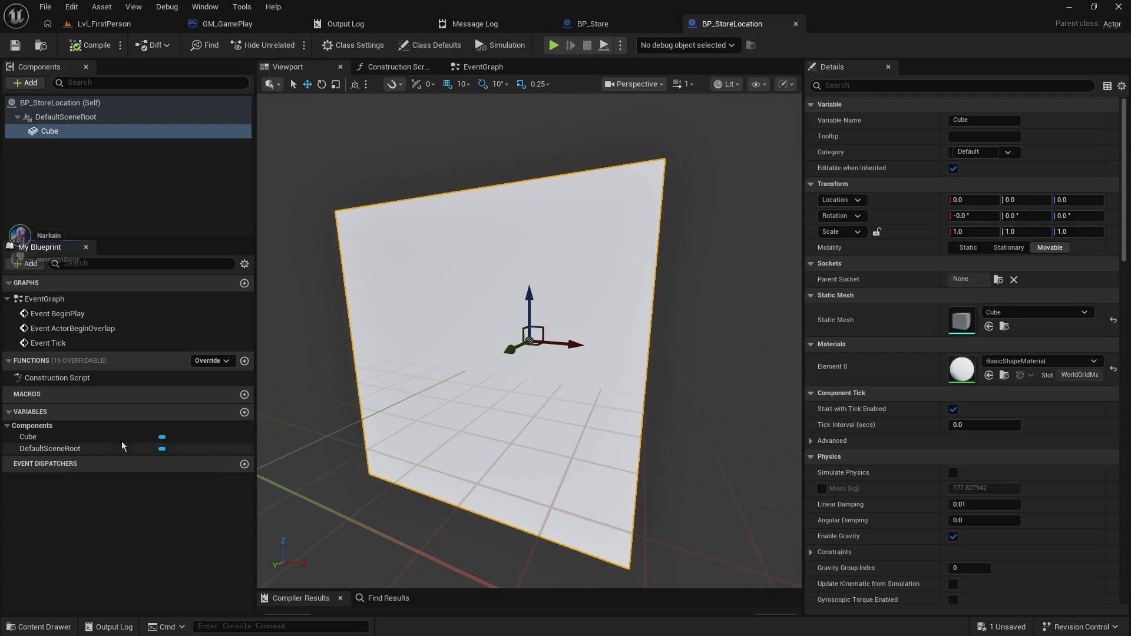
# - Add a new variable to BP_StoreLocation and name it Corporate_Id
pyautogui.click(245, 412)
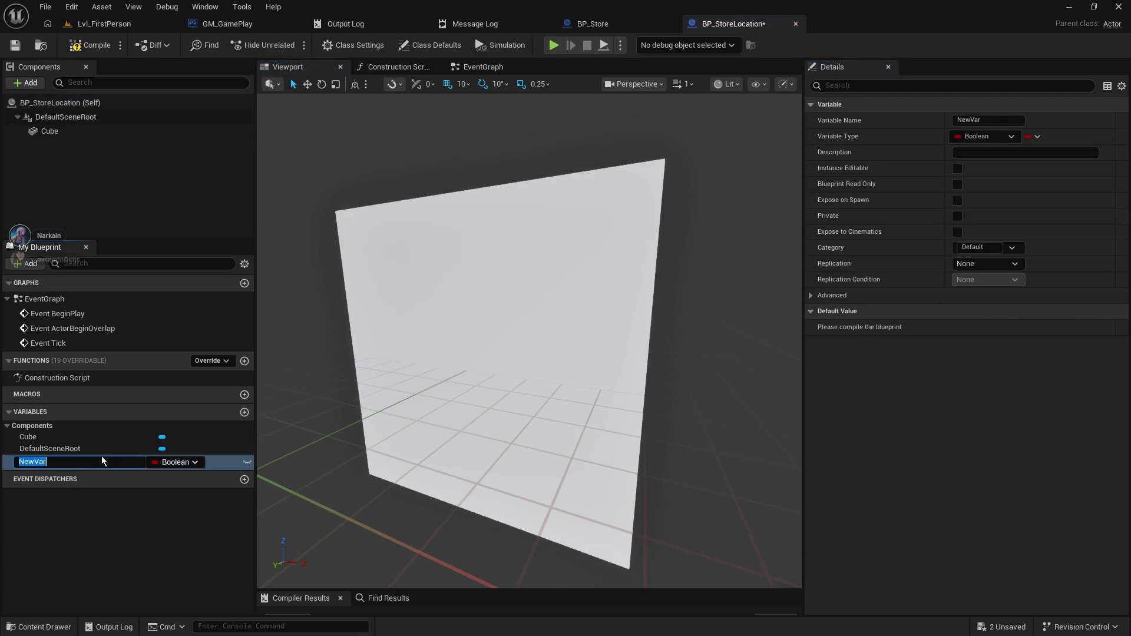
pyautogui.write('Ownering')
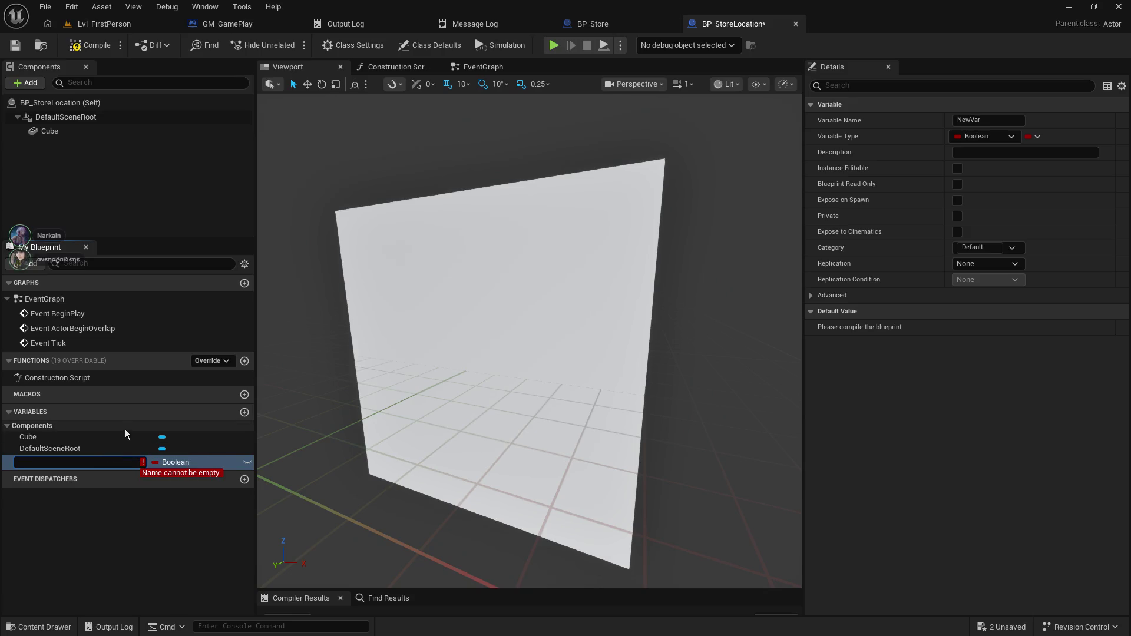
pyautogui.write('Corporate+')
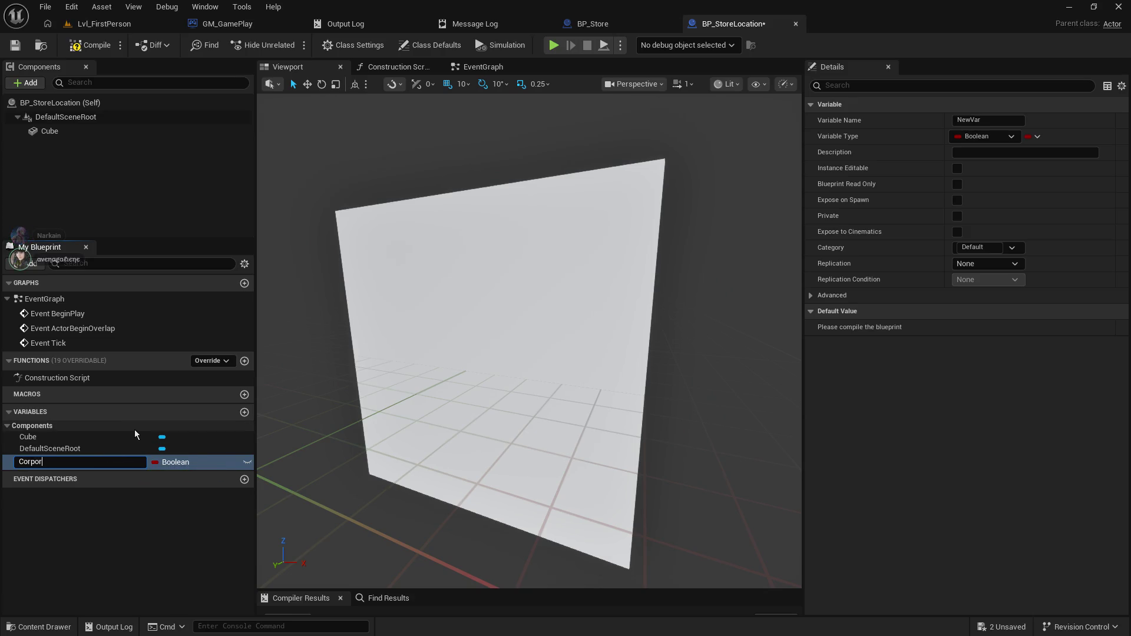
pyautogui.press('BackSpace')
pyautogui.write('_Id')
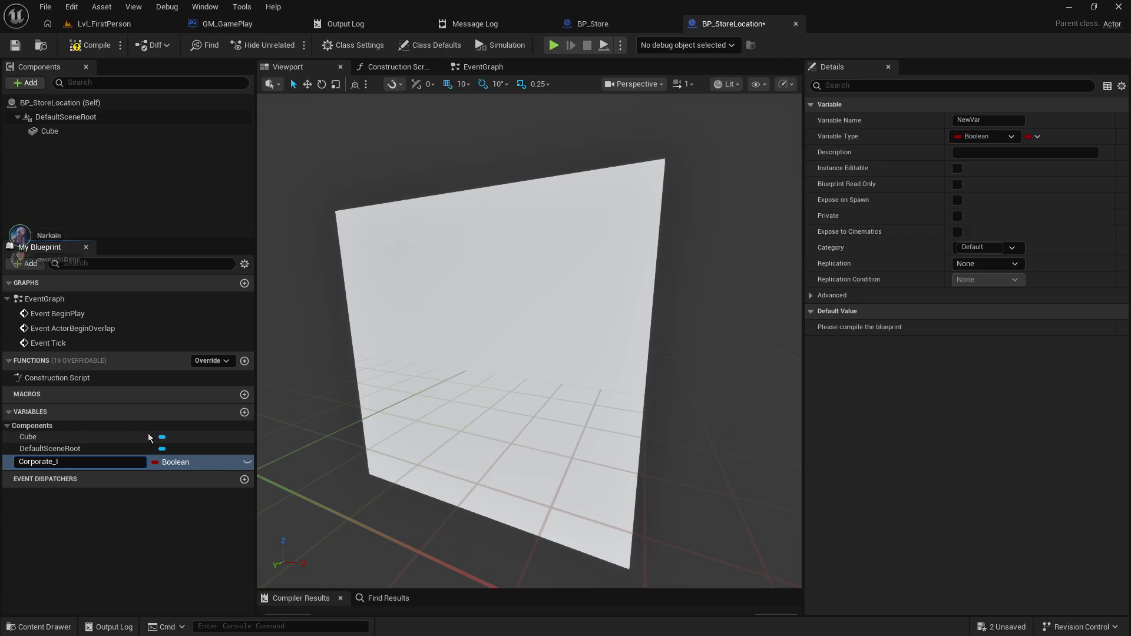
pyautogui.press('Return')
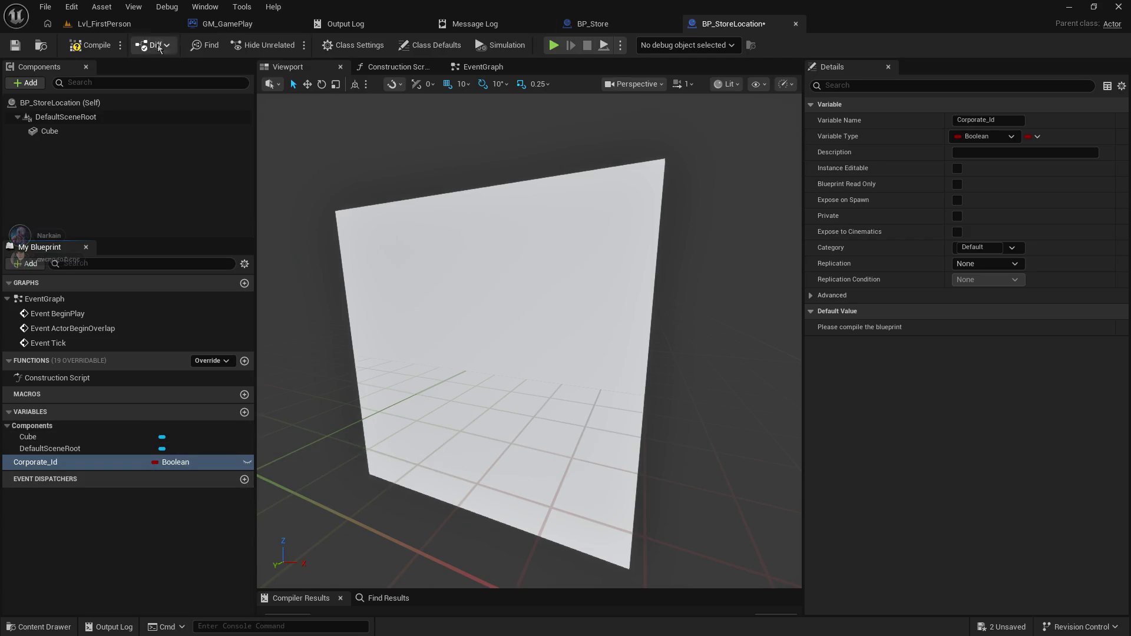
# - Make Corporate_Id an Integer variable and save the blueprint
pyautogui.click(979, 136)
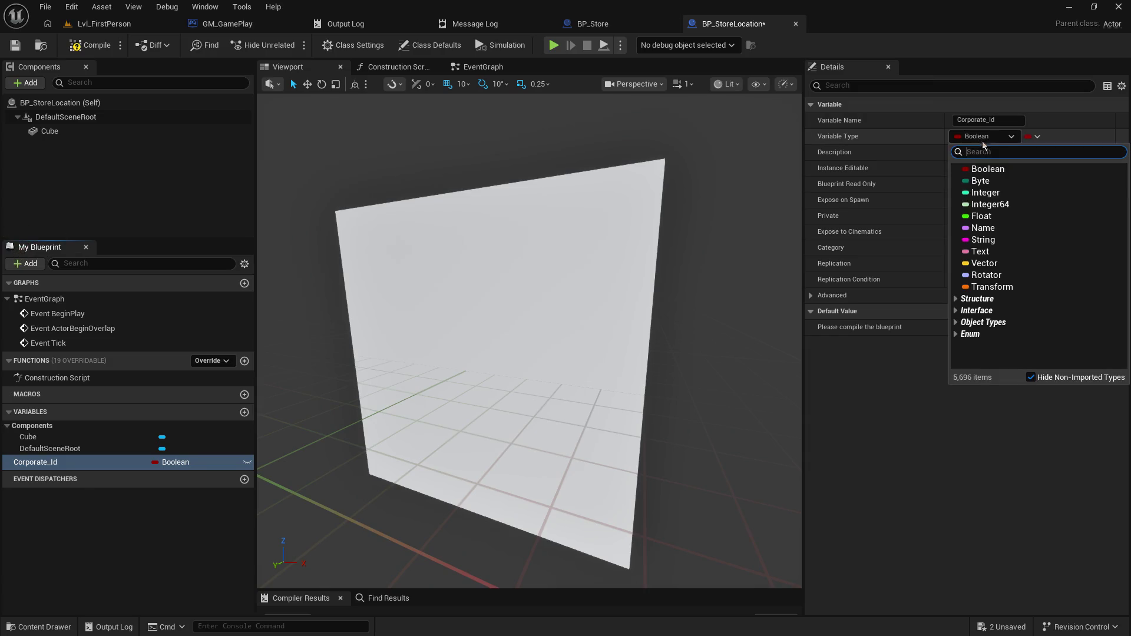
pyautogui.click(1026, 197)
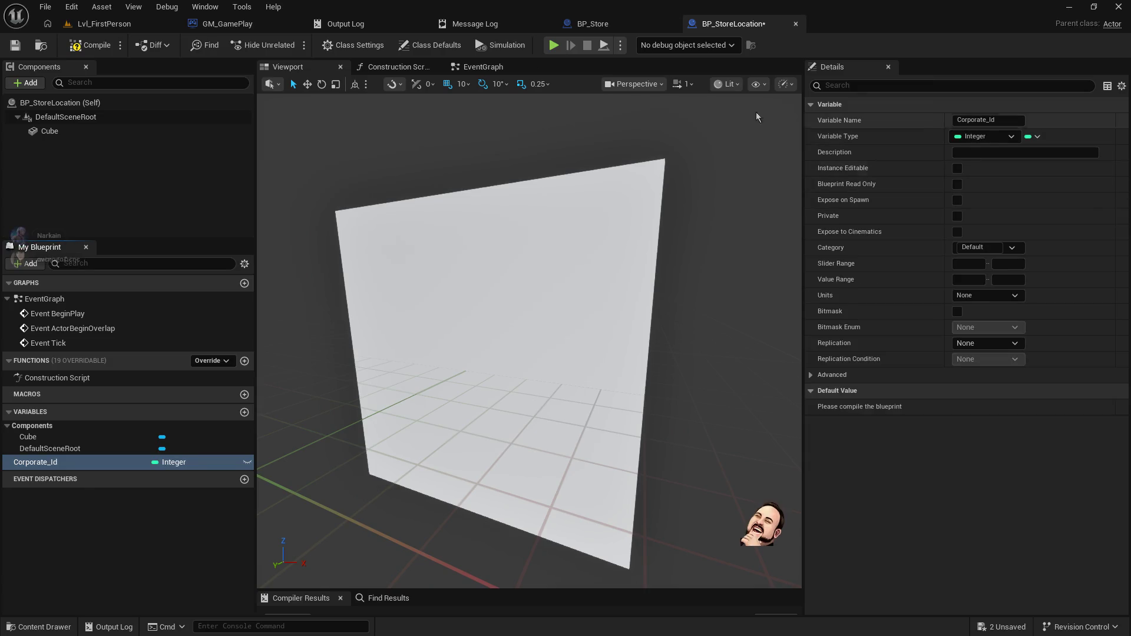
pyautogui.click(23, 45)
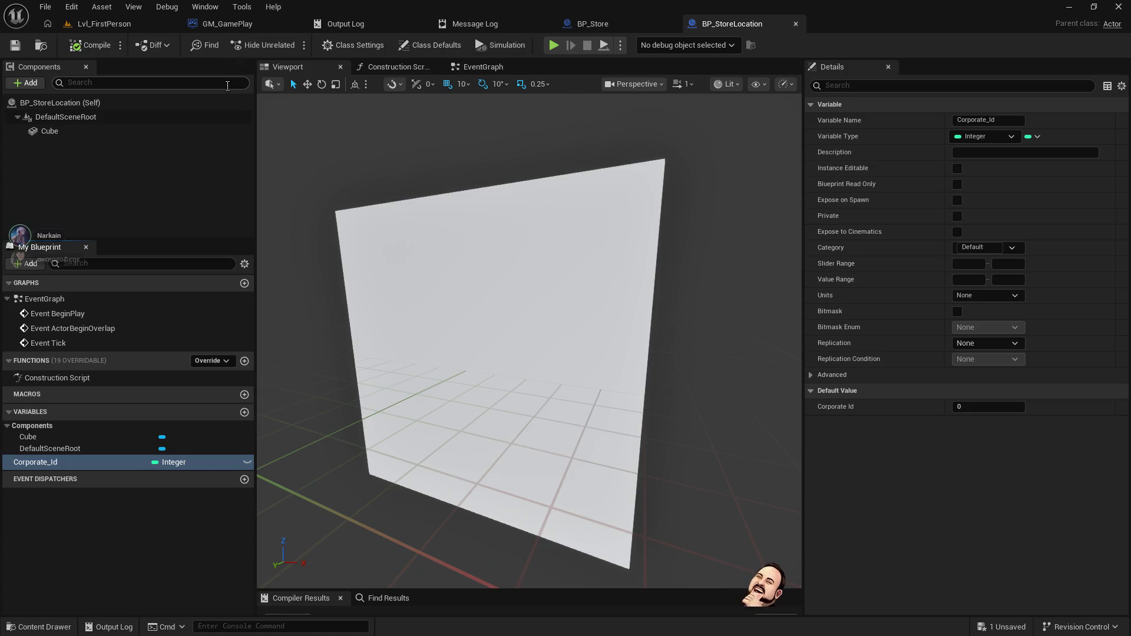
pyautogui.click(115, 163)
pyautogui.click(91, 132)
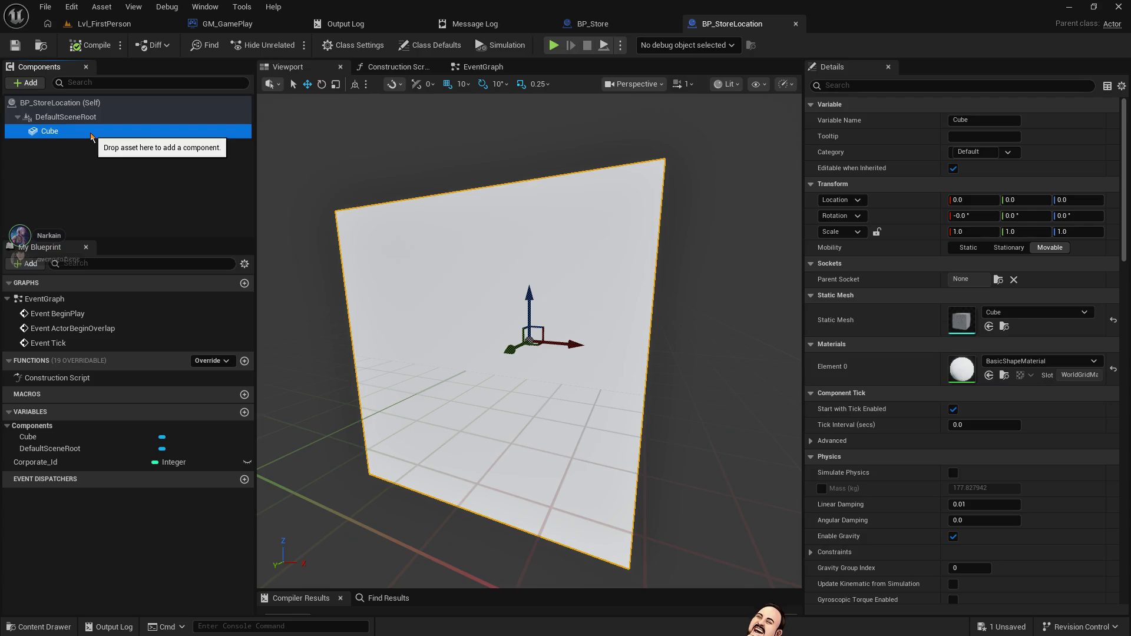
pyautogui.scroll(-10, 941, 396)
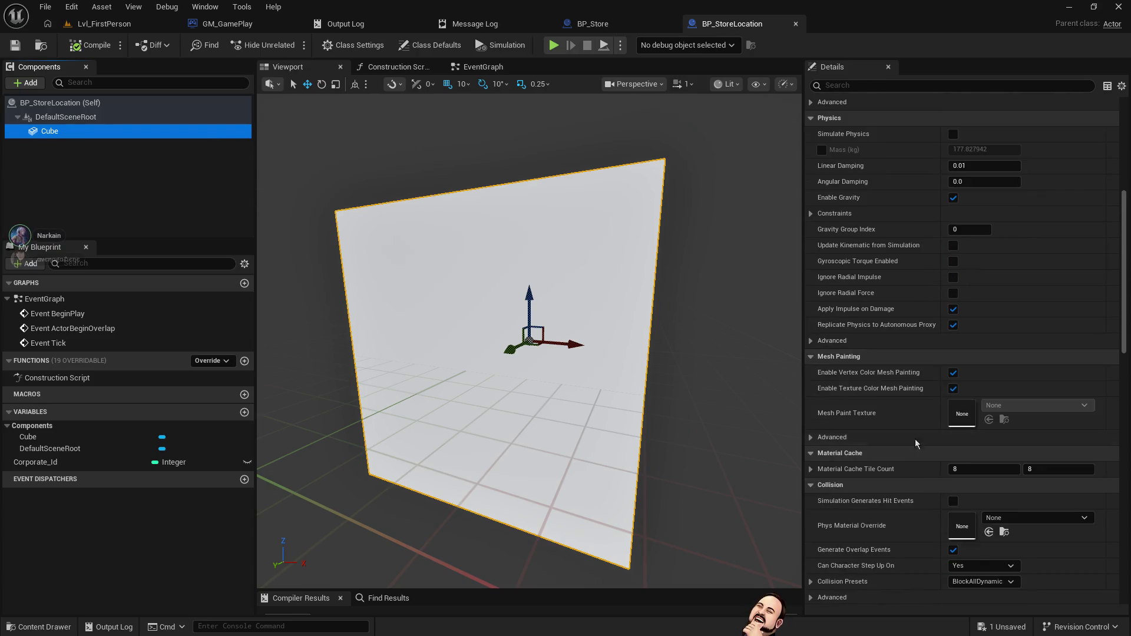
pyautogui.click(81, 24)
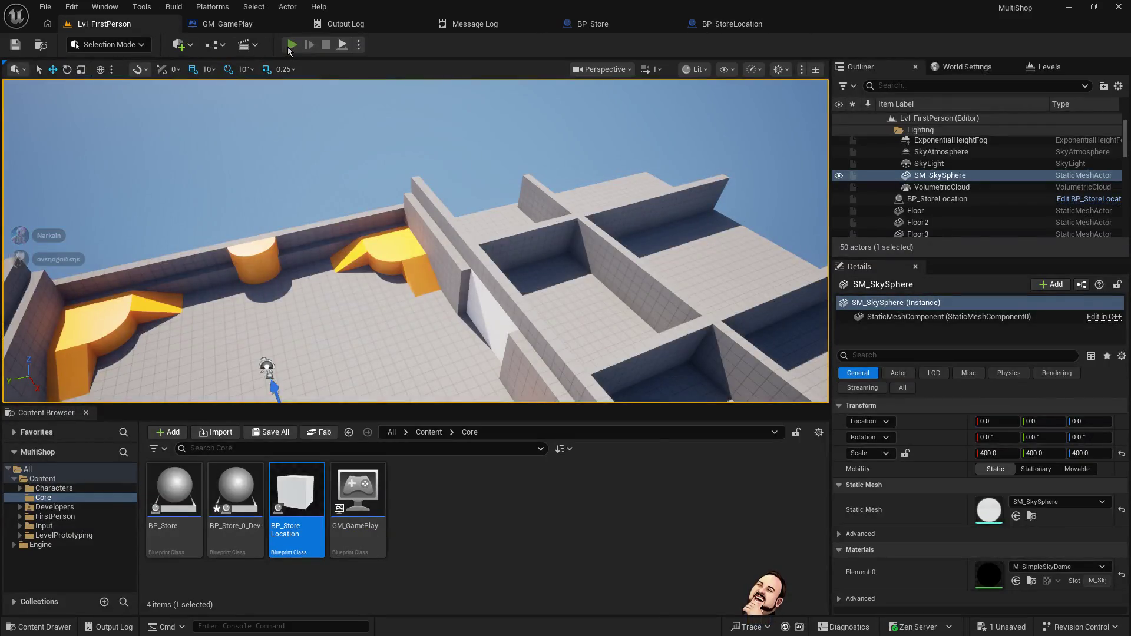
pyautogui.click(292, 44)
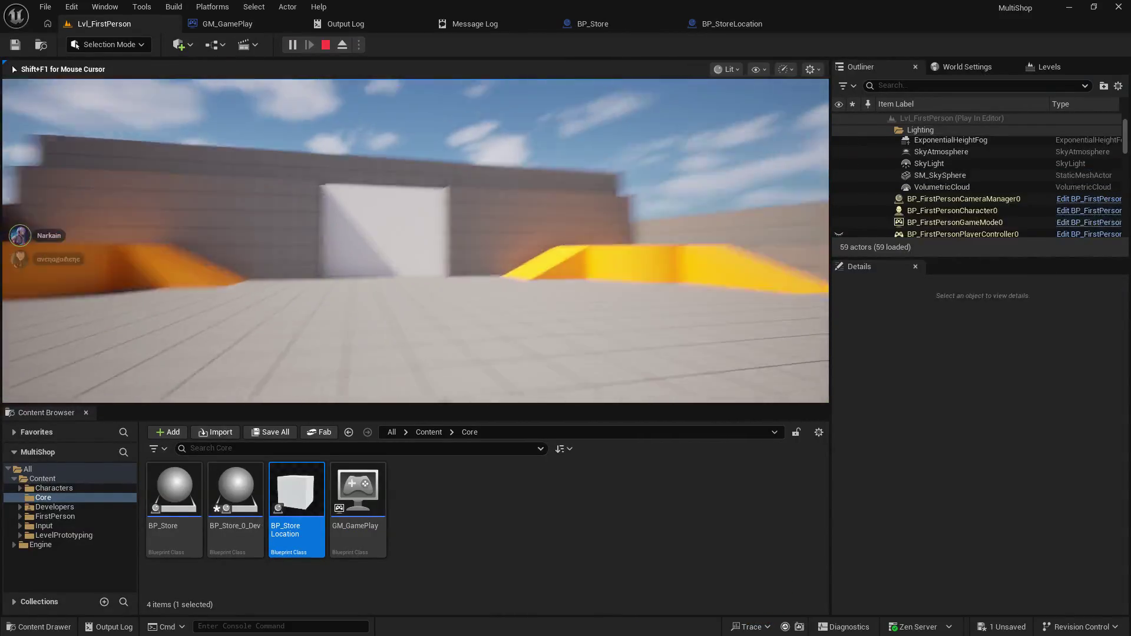
pyautogui.press('w')
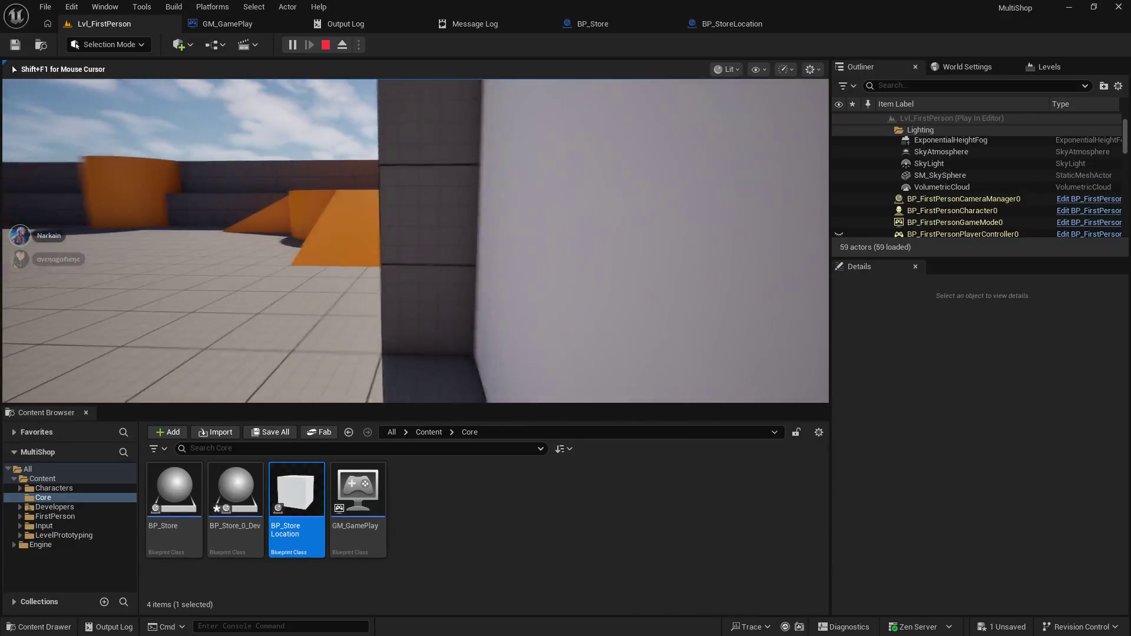
pyautogui.press('Escape')
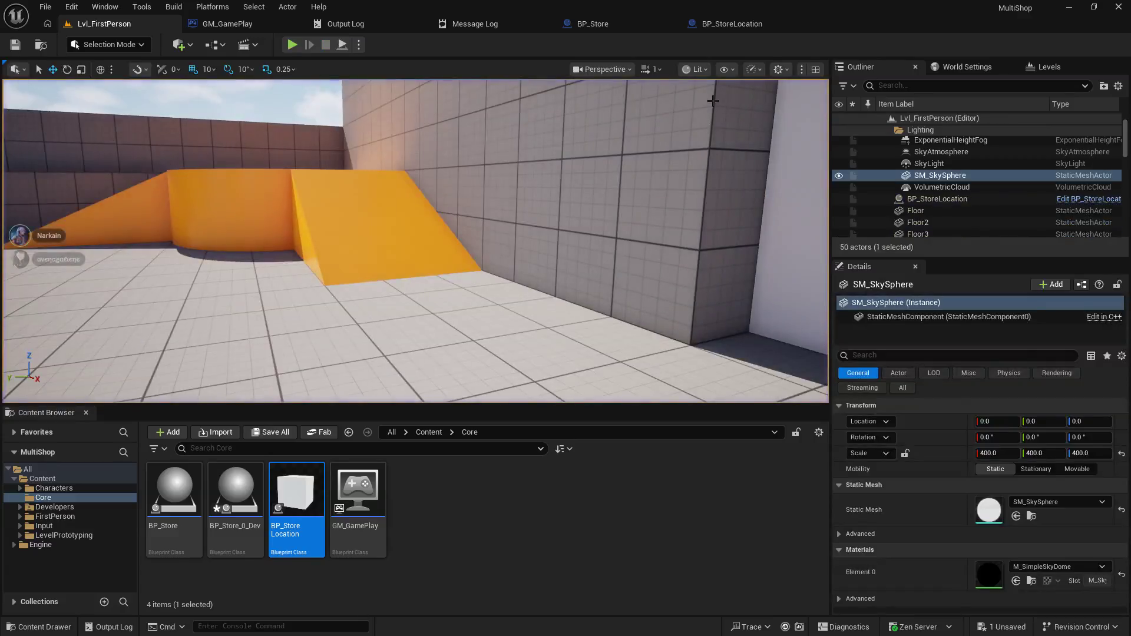
pyautogui.click(729, 24)
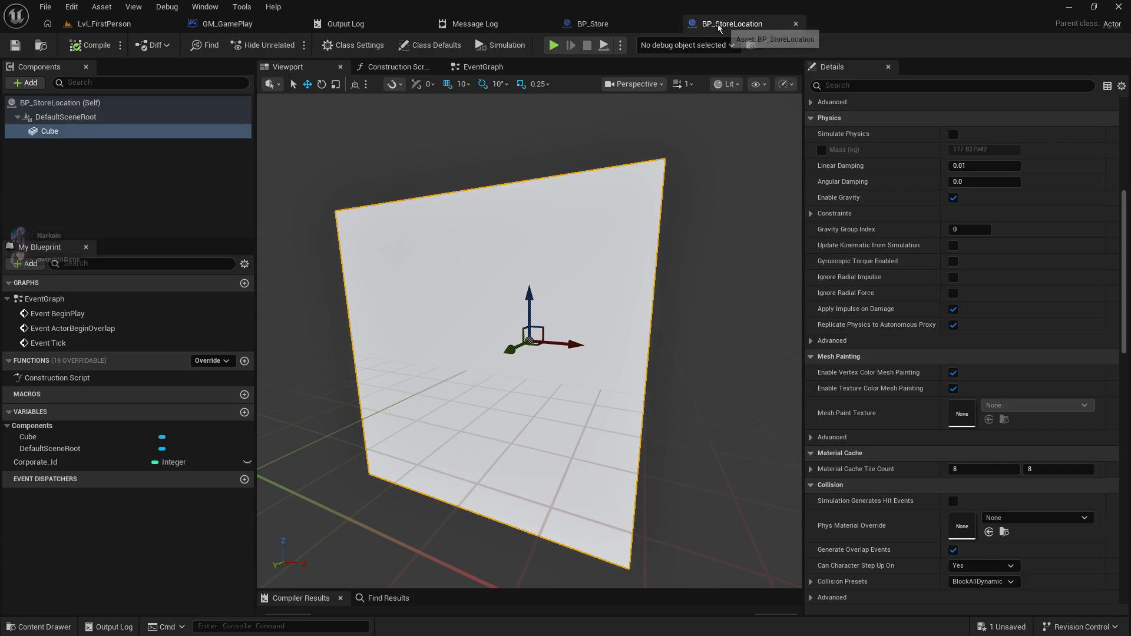
# - Rename the Cube component to DoorBlocker
pyautogui.click(101, 131)
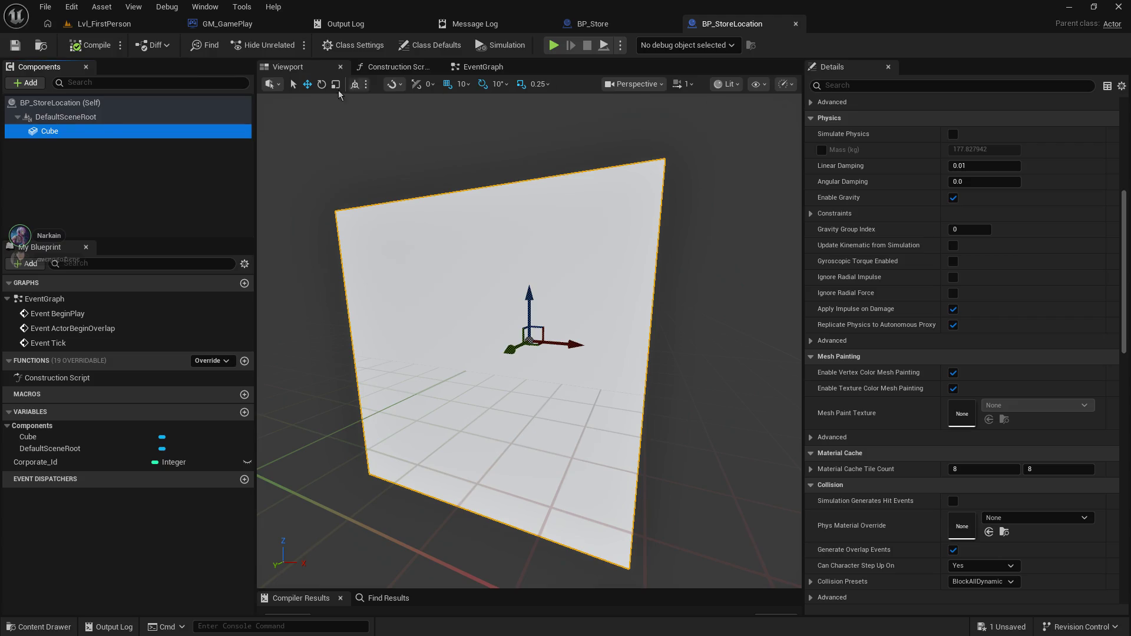
pyautogui.rightClick(39, 131)
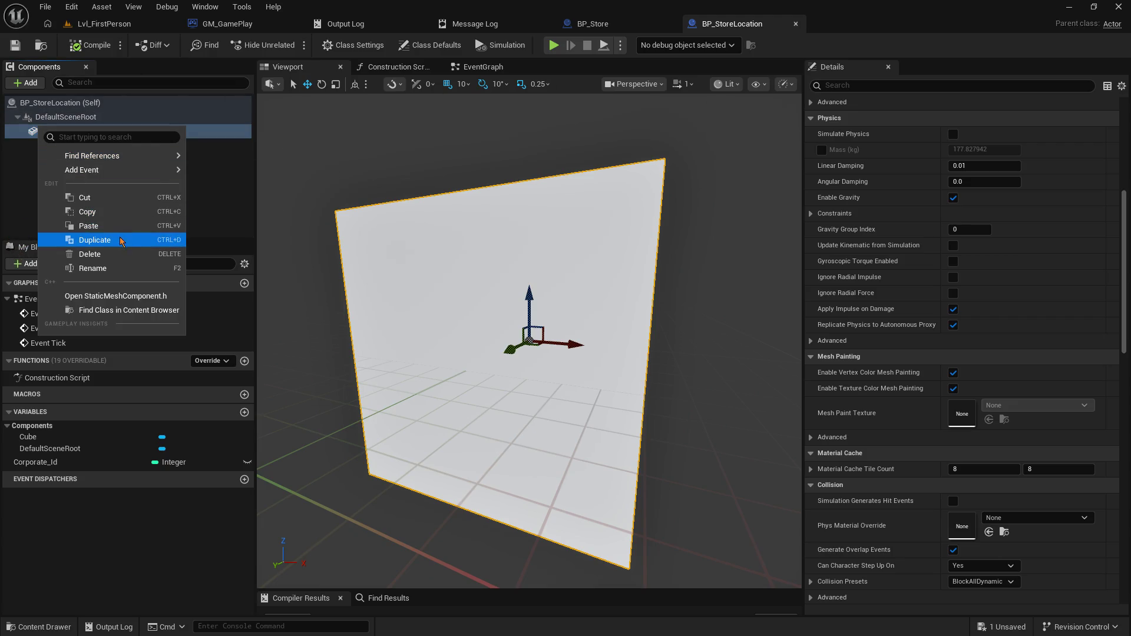
pyautogui.click(103, 269)
pyautogui.write('D')
pyautogui.write('D')
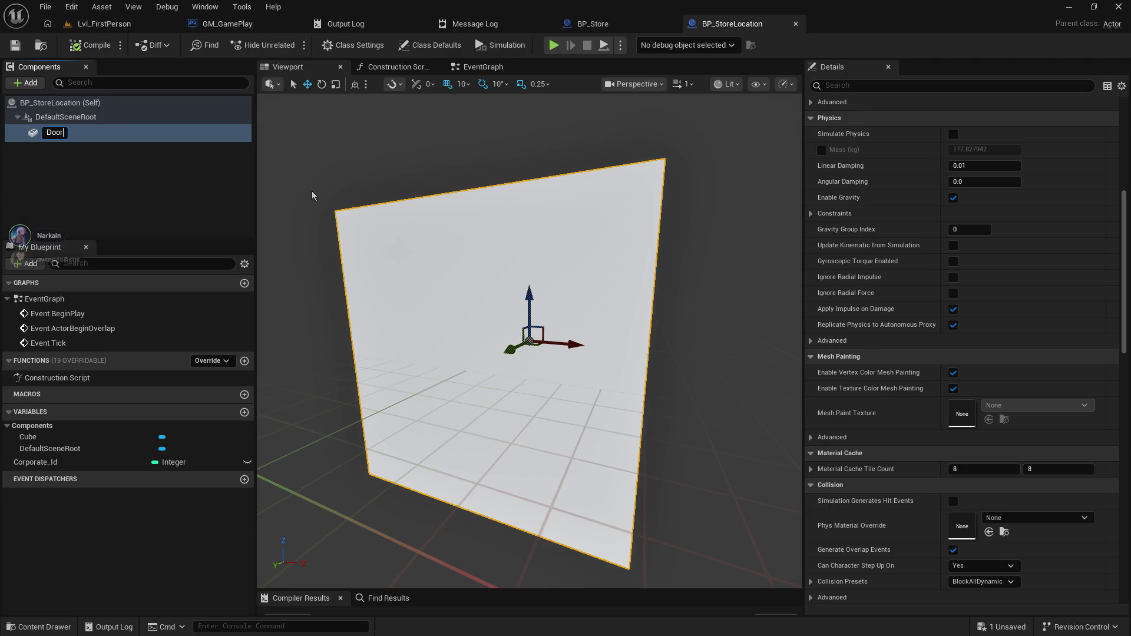
pyautogui.write('Blocker')
pyautogui.press('Return')
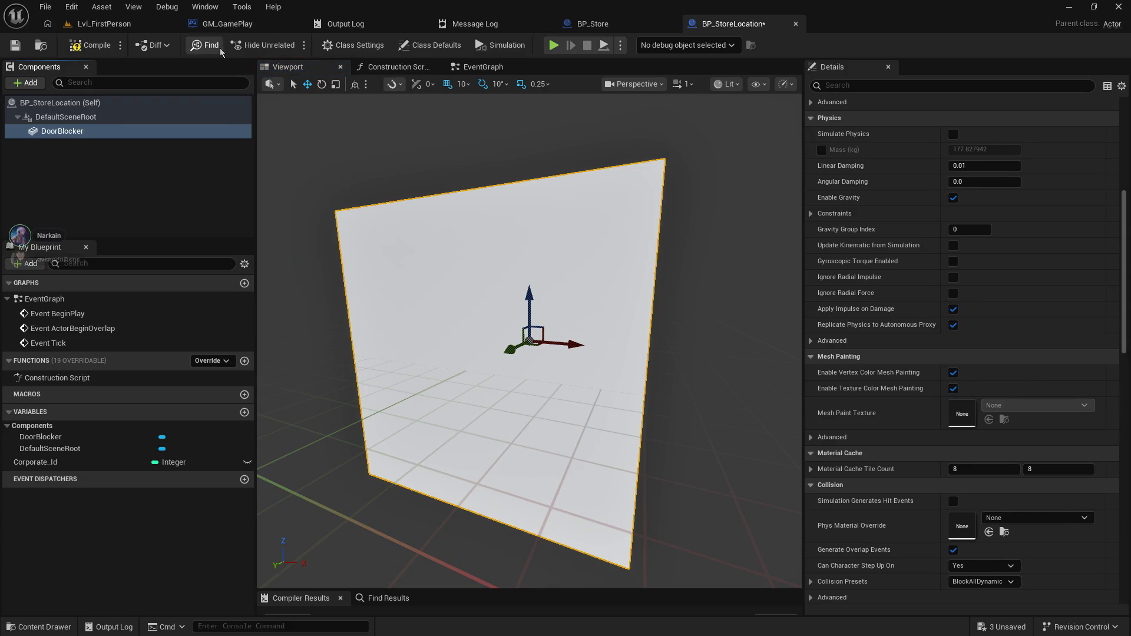
# - Filter the component list by 'collision', then clear the search
pyautogui.click(83, 85)
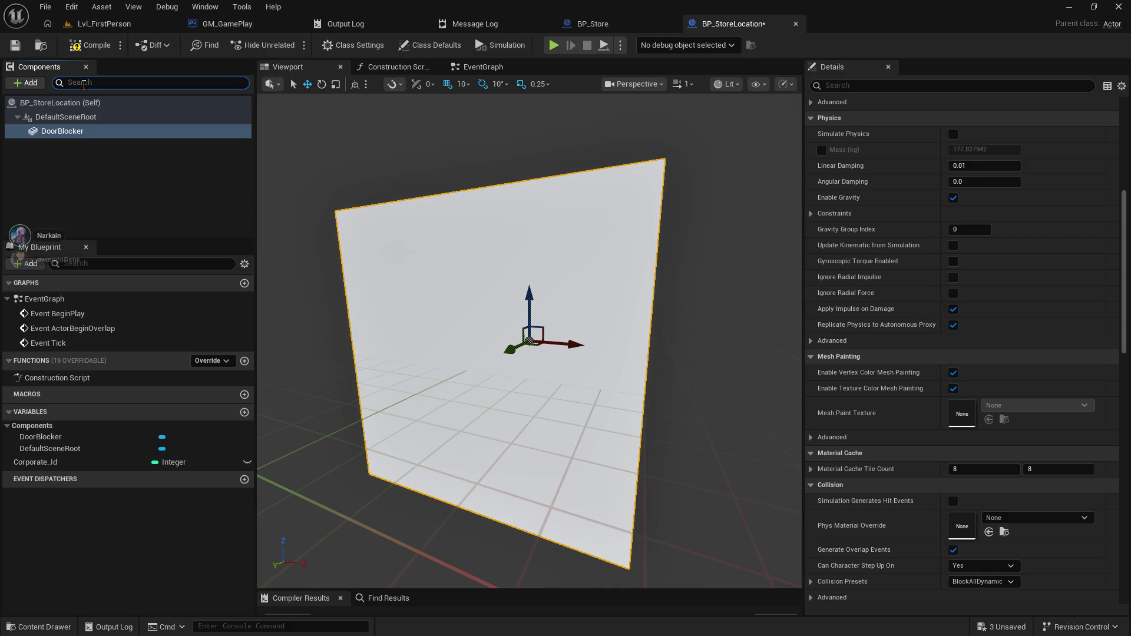
pyautogui.write('collision')
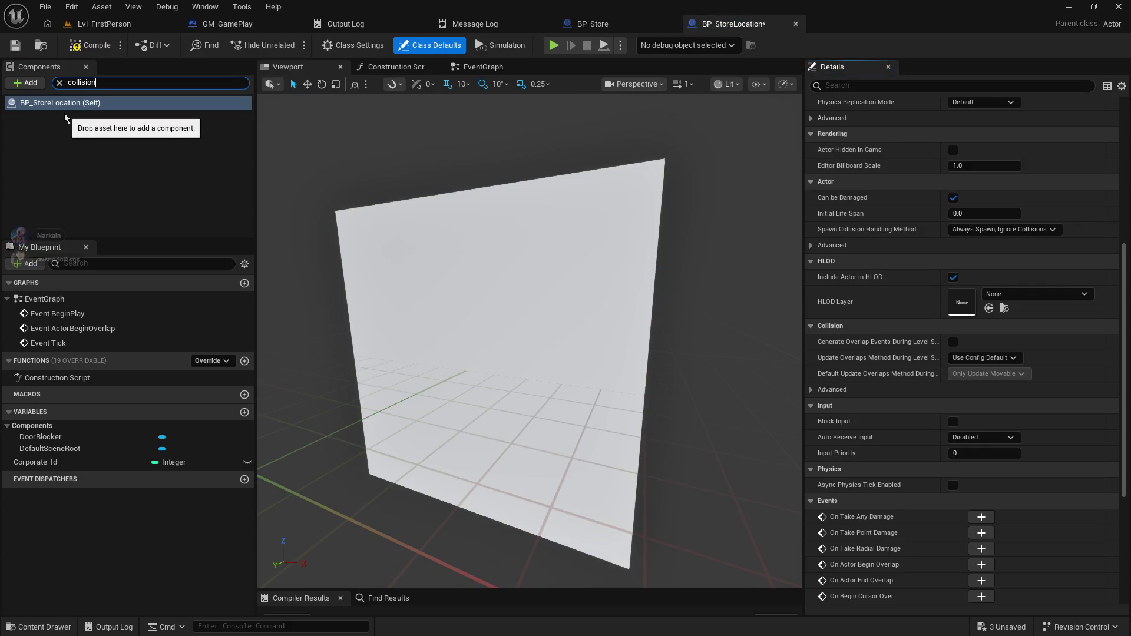
pyautogui.click(59, 83)
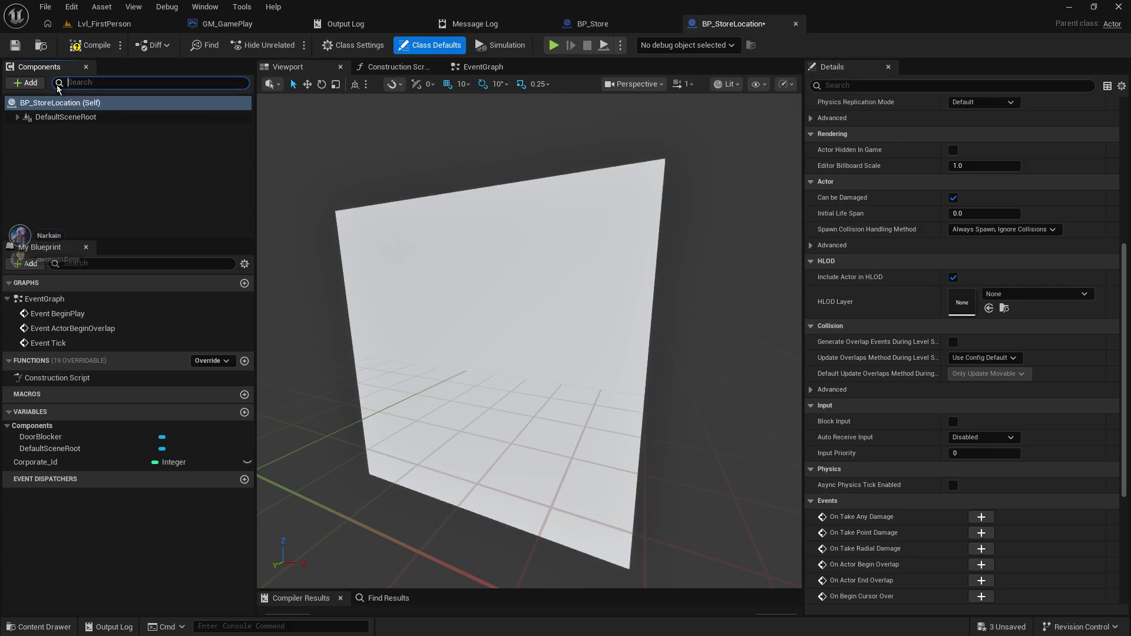
# - Add a Box Collision component under DefaultSceneRoot, keeping its default name Box
pyautogui.click(27, 82)
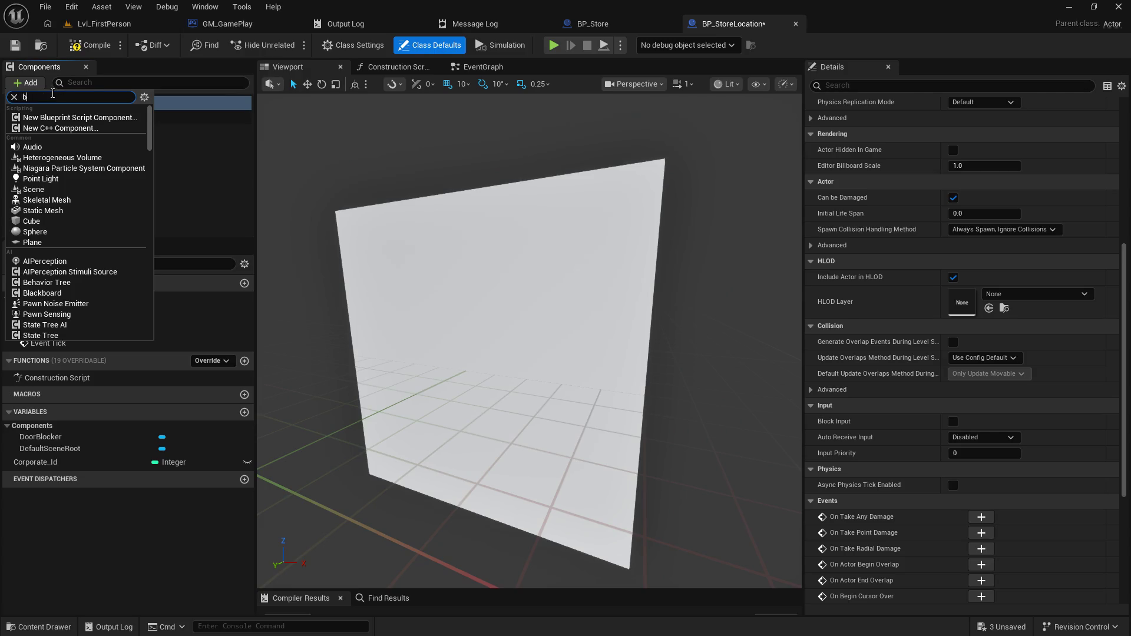
pyautogui.write('b')
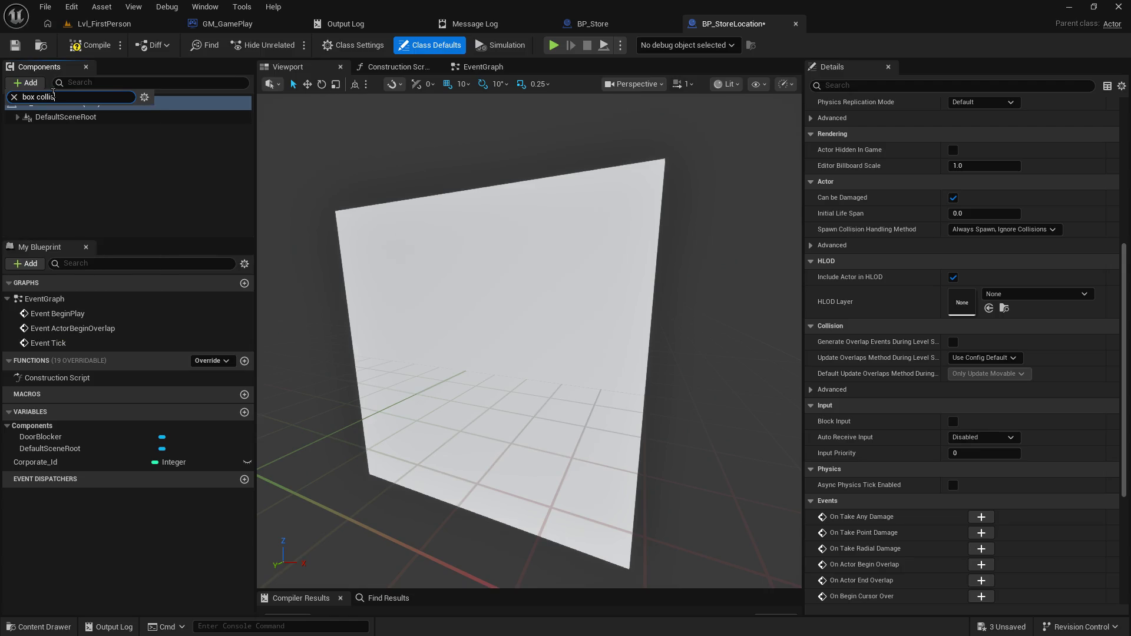
pyautogui.hotkey('ctrl', 'a')
pyautogui.write('co')
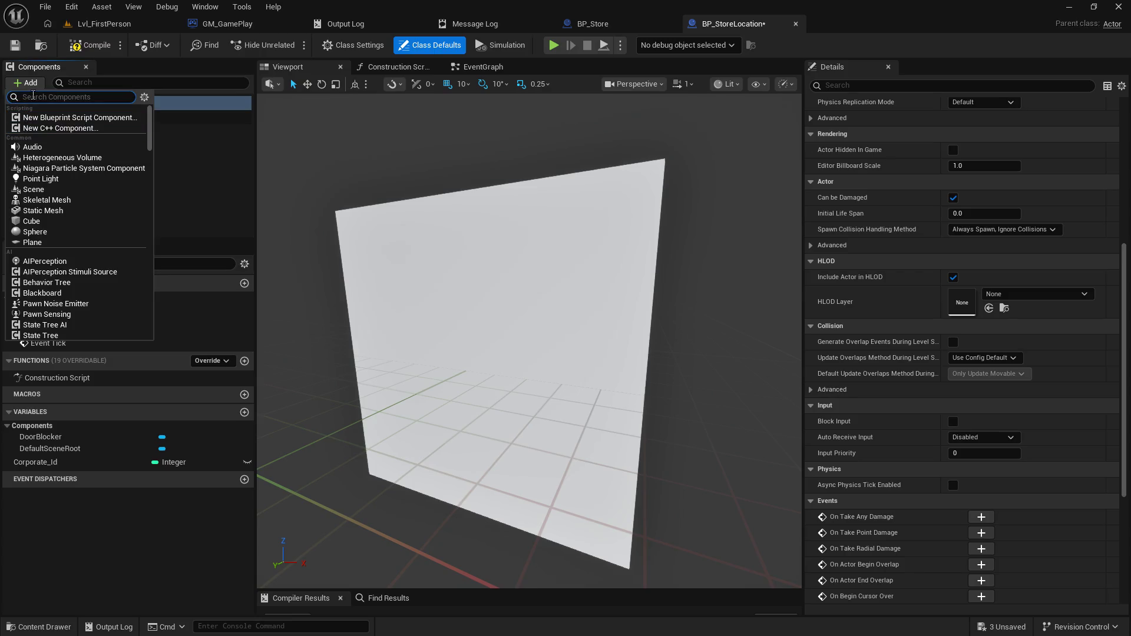
pyautogui.click(34, 86)
pyautogui.write('col')
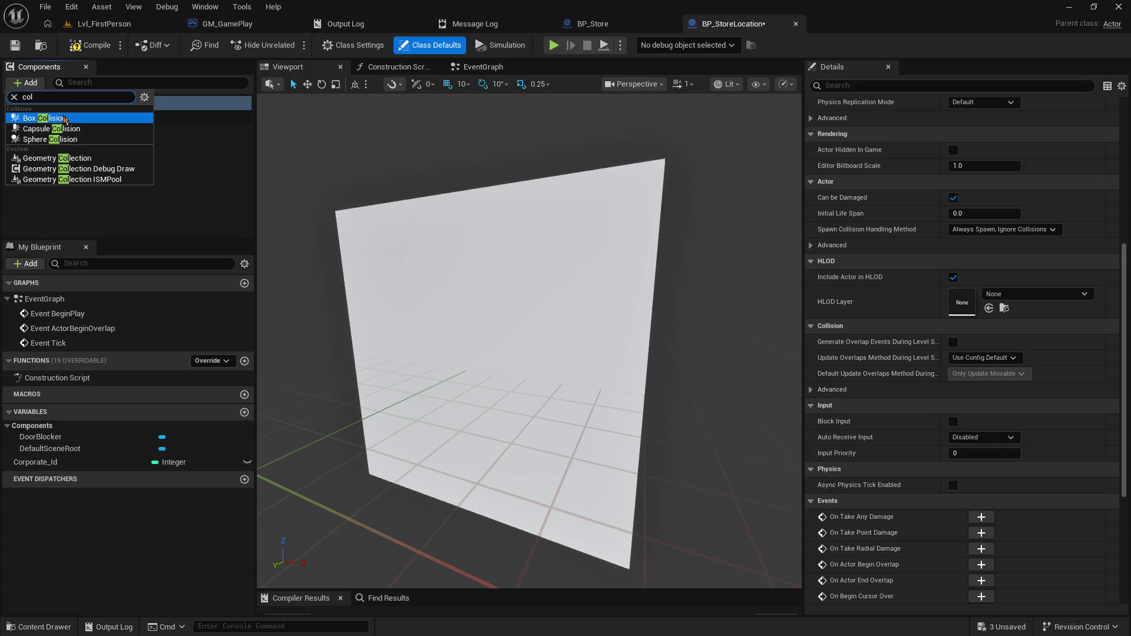
pyautogui.click(88, 117)
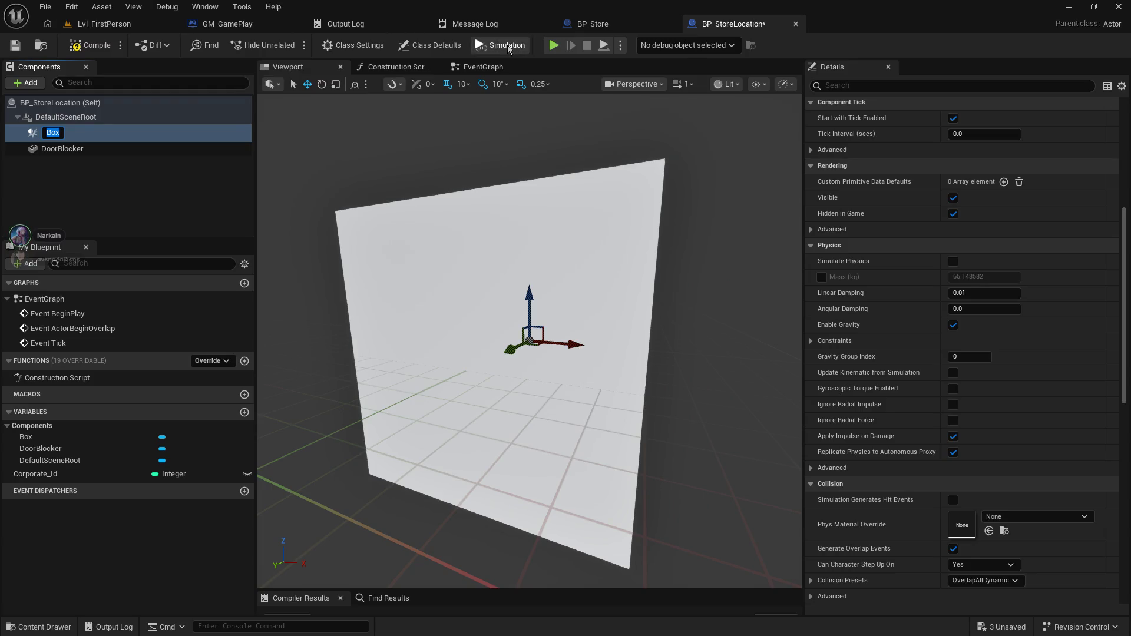
pyautogui.press('BackSpace')
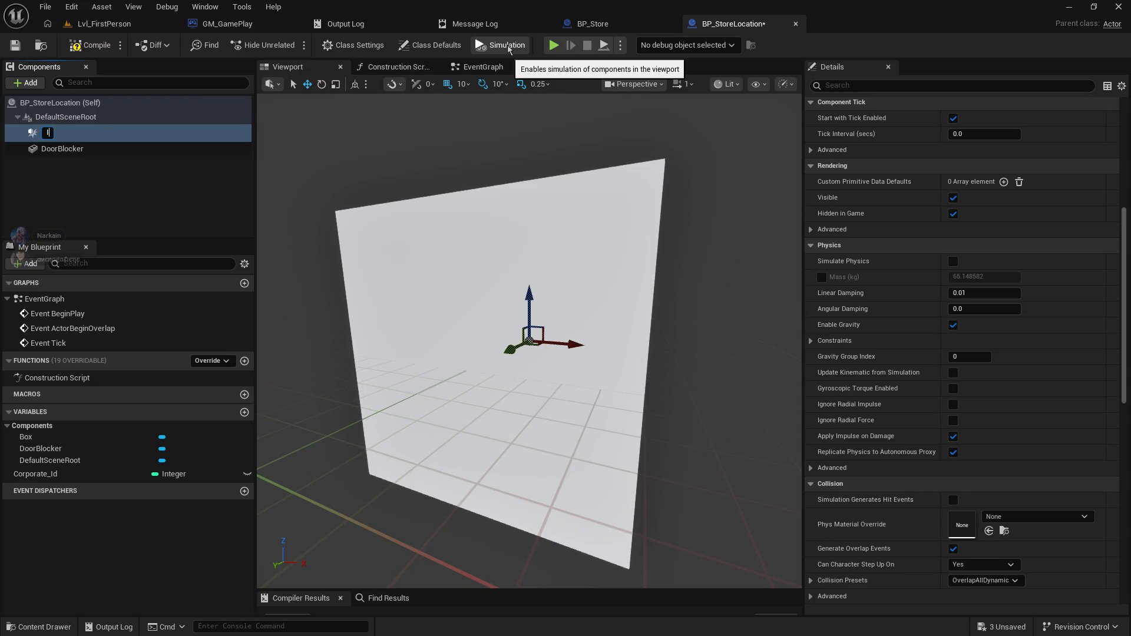
pyautogui.click(102, 138)
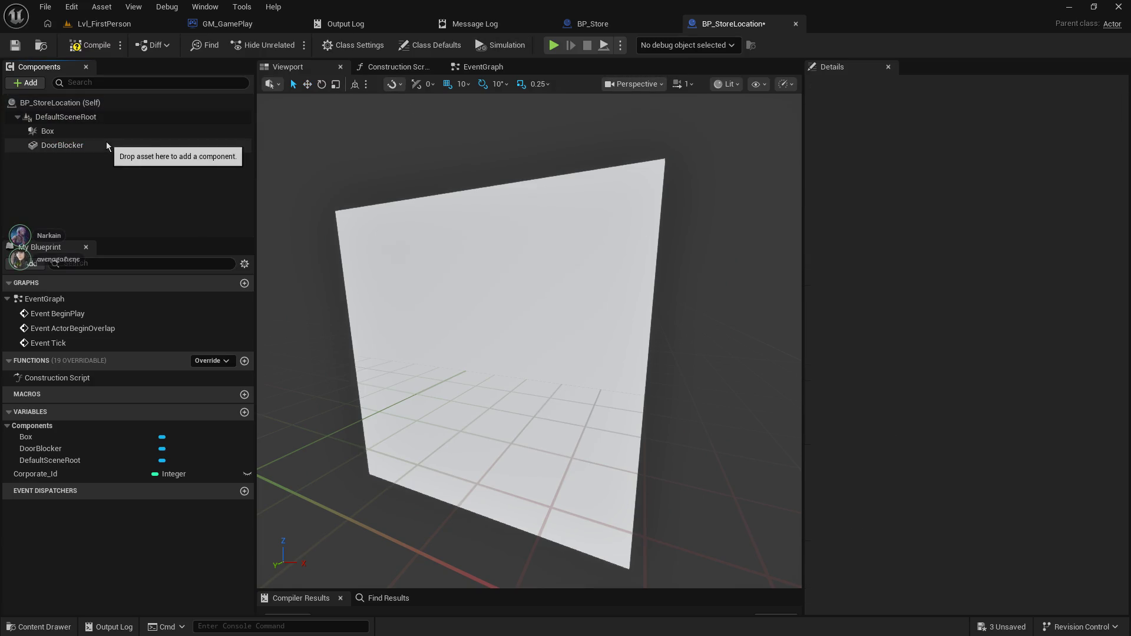
# - Delete the Box component and review DoorBlocker's collision settings in Details
pyautogui.press('Delete')
pyautogui.click(100, 133)
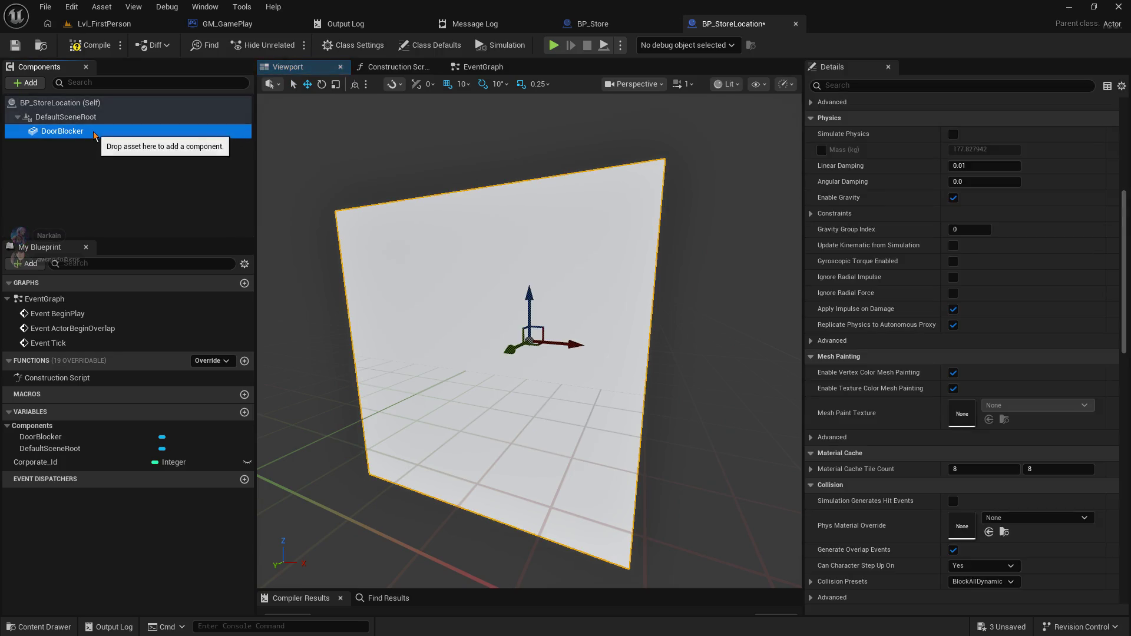
pyautogui.scroll(-10, 984, 451)
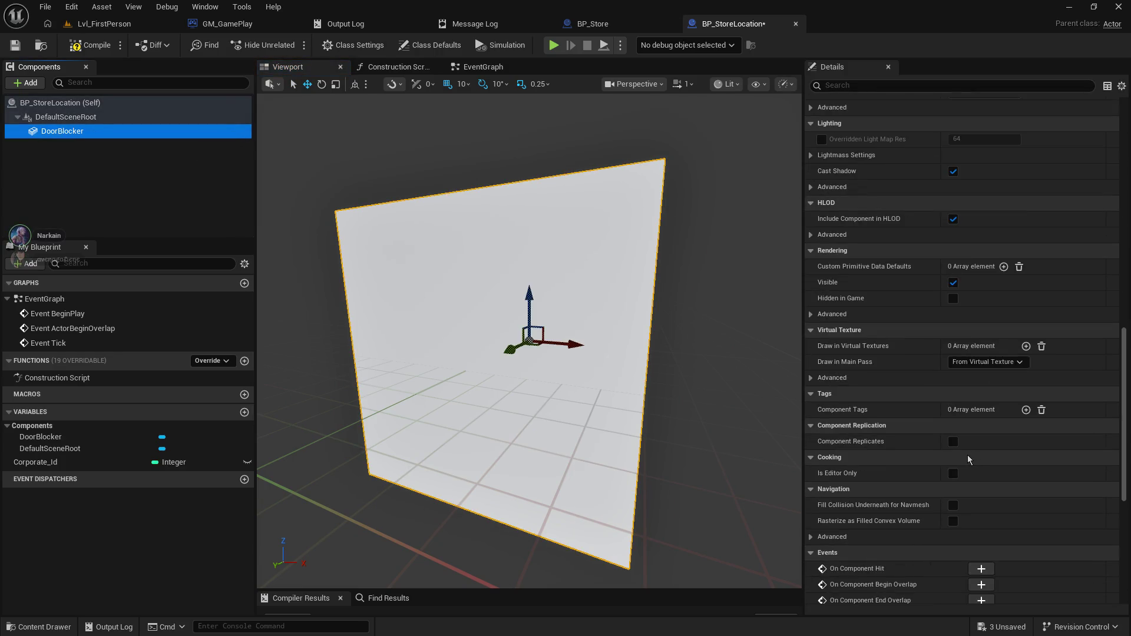
pyautogui.scroll(4, 961, 472)
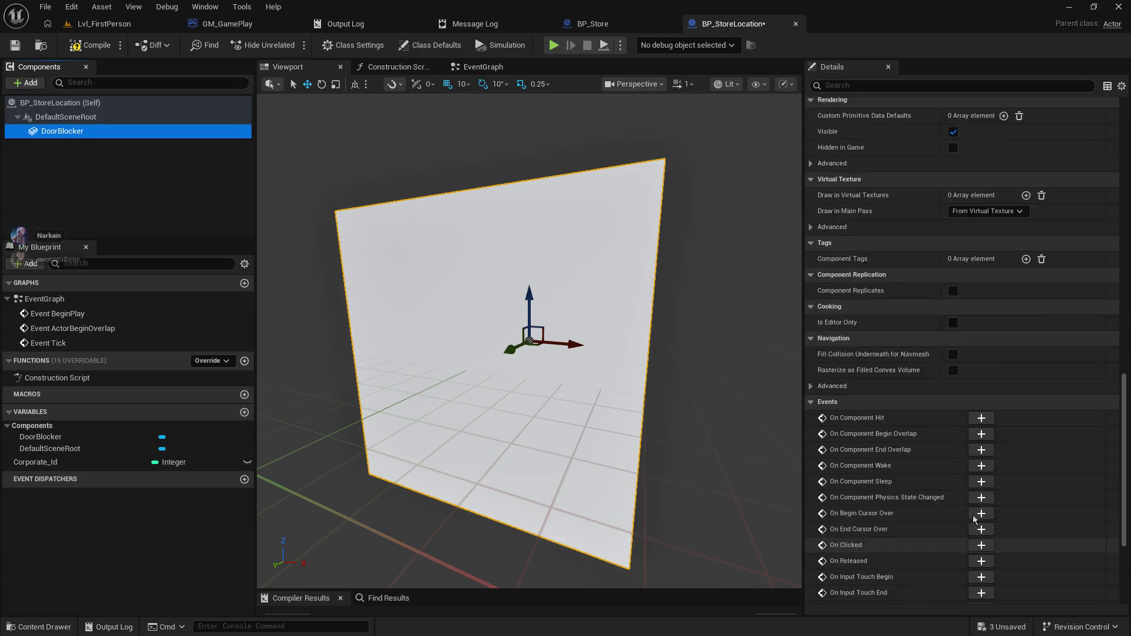
pyautogui.scroll(15, 960, 479)
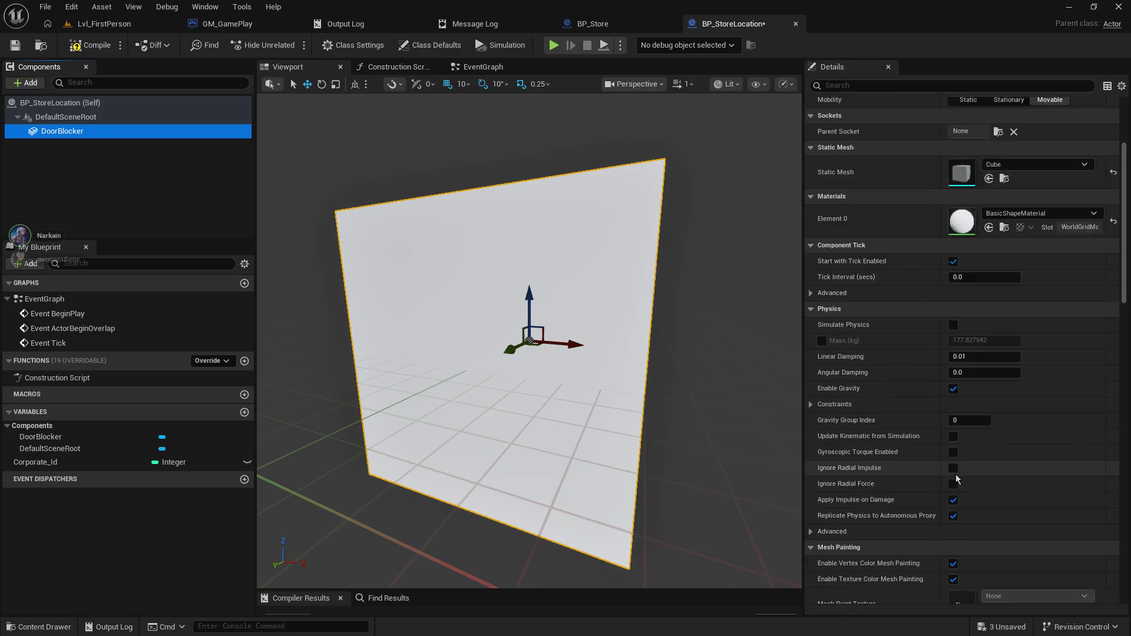
pyautogui.scroll(1, 954, 472)
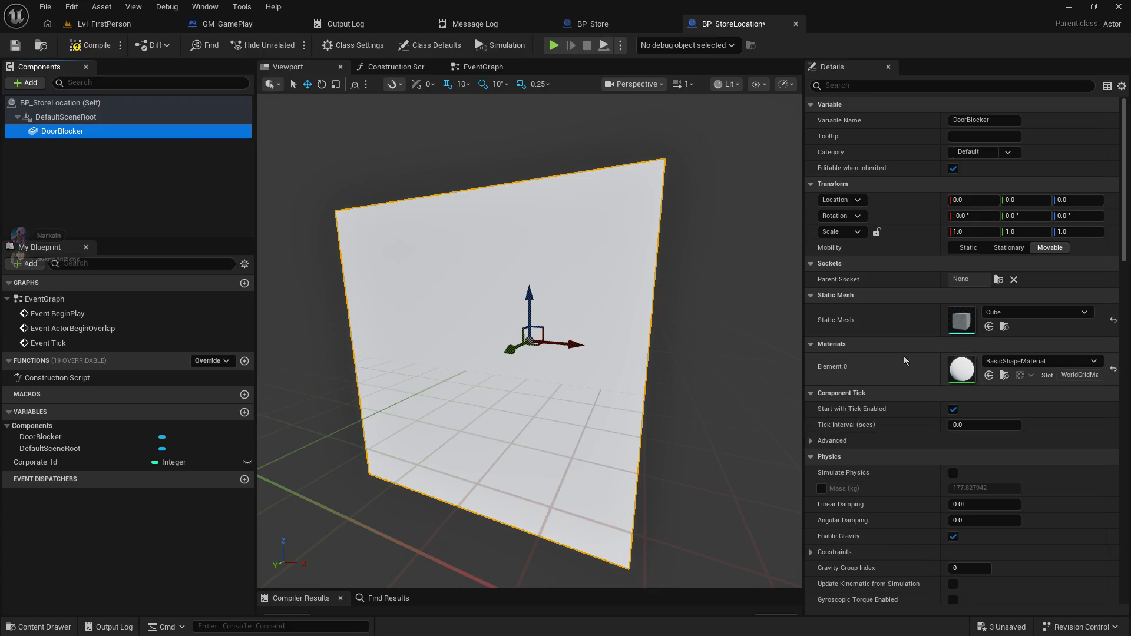
pyautogui.scroll(-5, 900, 369)
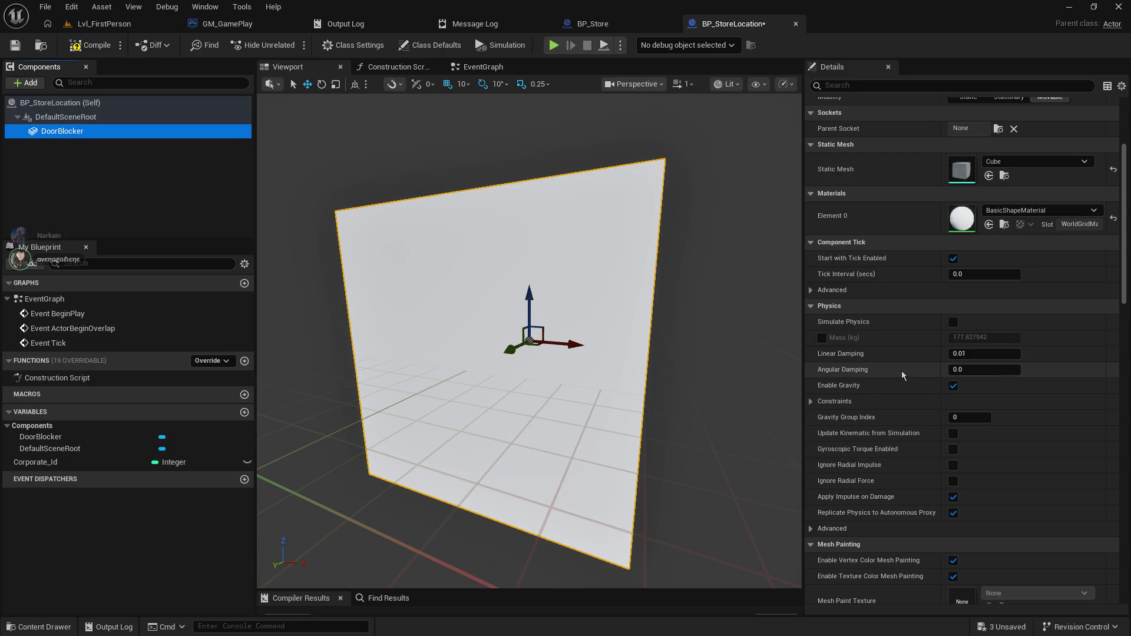
pyautogui.scroll(-2, 902, 370)
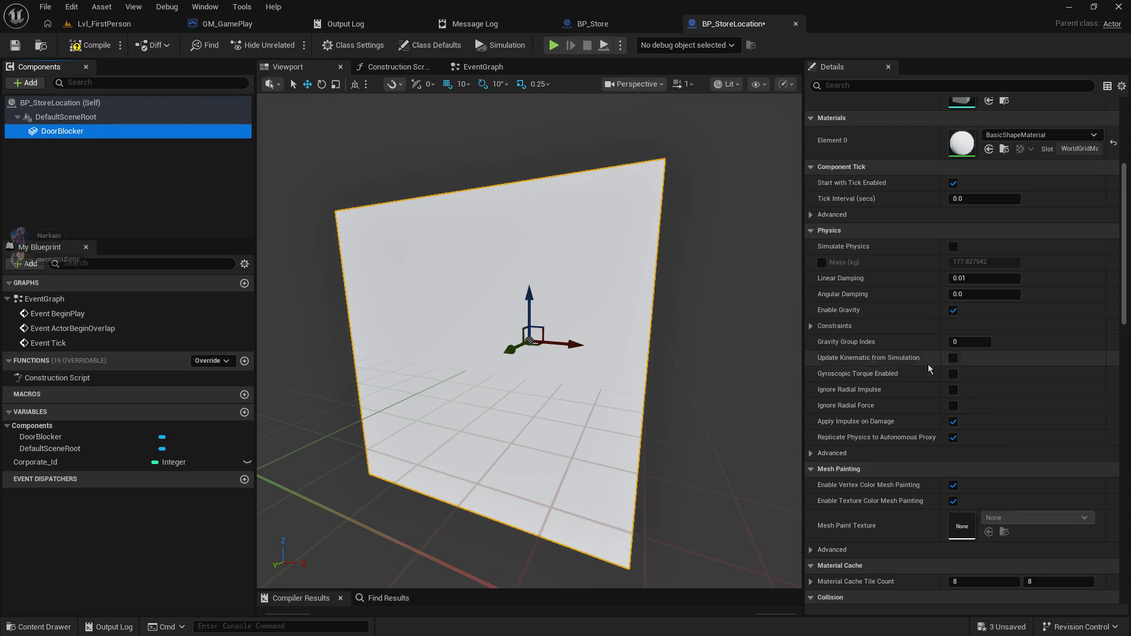
pyautogui.scroll(-10, 925, 372)
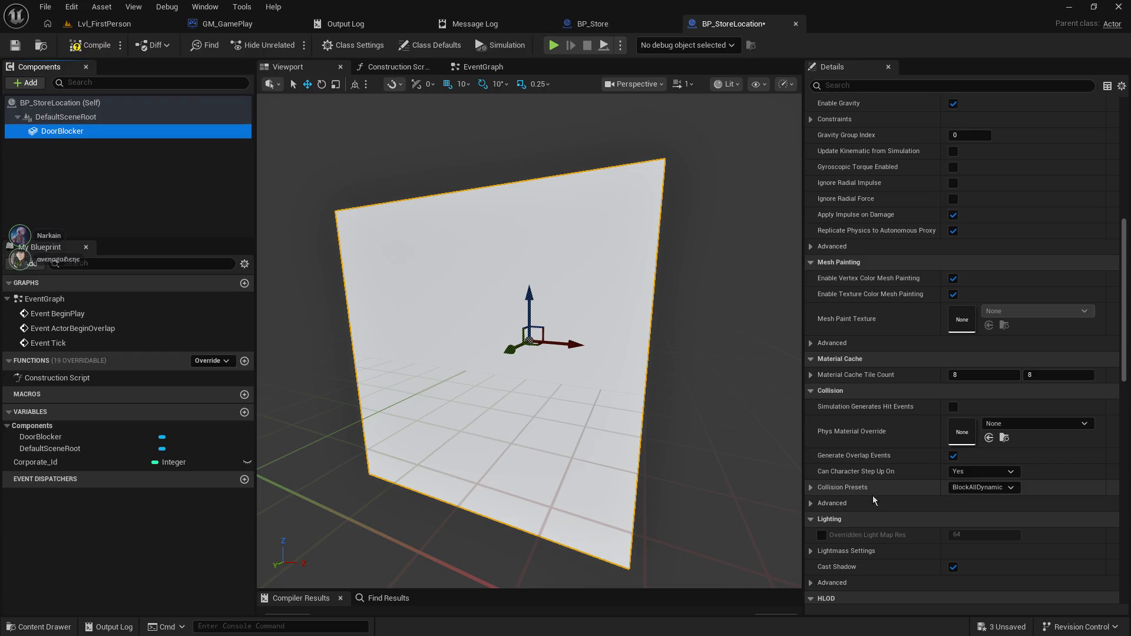
# - Save BP_StoreLocation and return to the Lvl_FirstPerson level
pyautogui.click(812, 488)
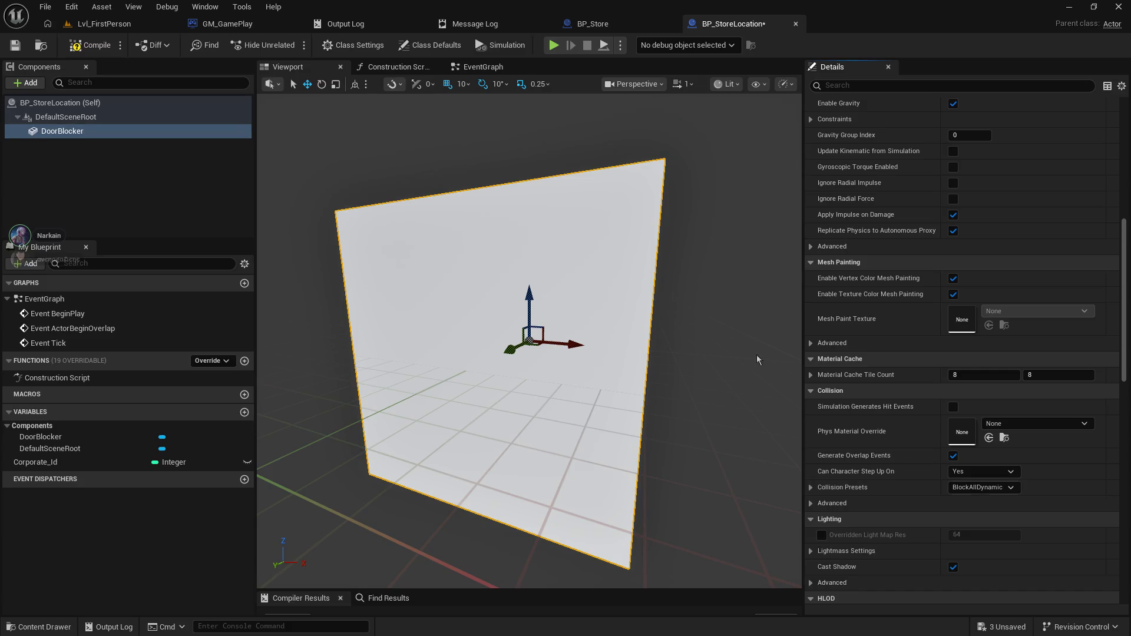
pyautogui.click(17, 46)
pyautogui.click(88, 25)
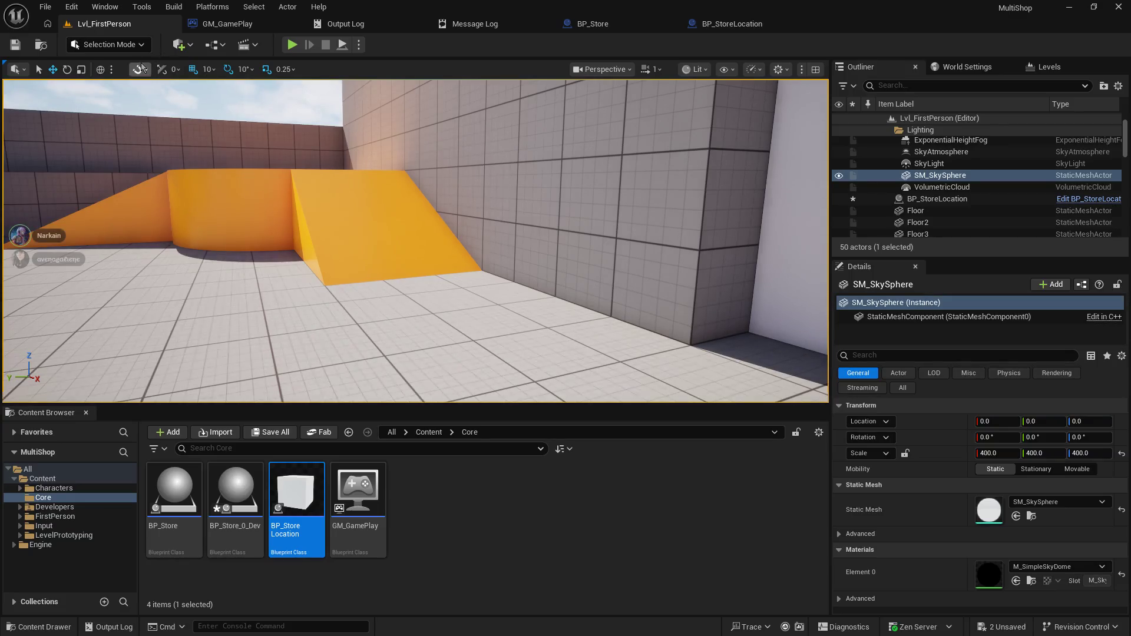
# - Locate the GameMode's Default Pawn Class blueprint, BP_FirstPersonCharacter, from World Settings
pyautogui.click(967, 68)
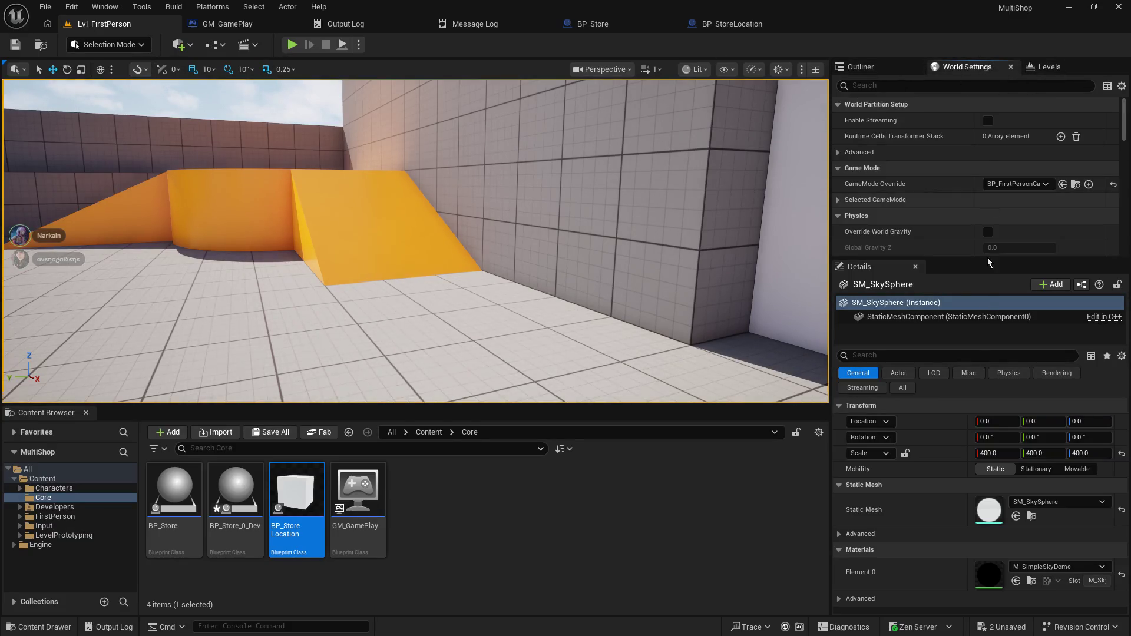
pyautogui.moveTo(948, 260); pyautogui.dragTo(948, 407)
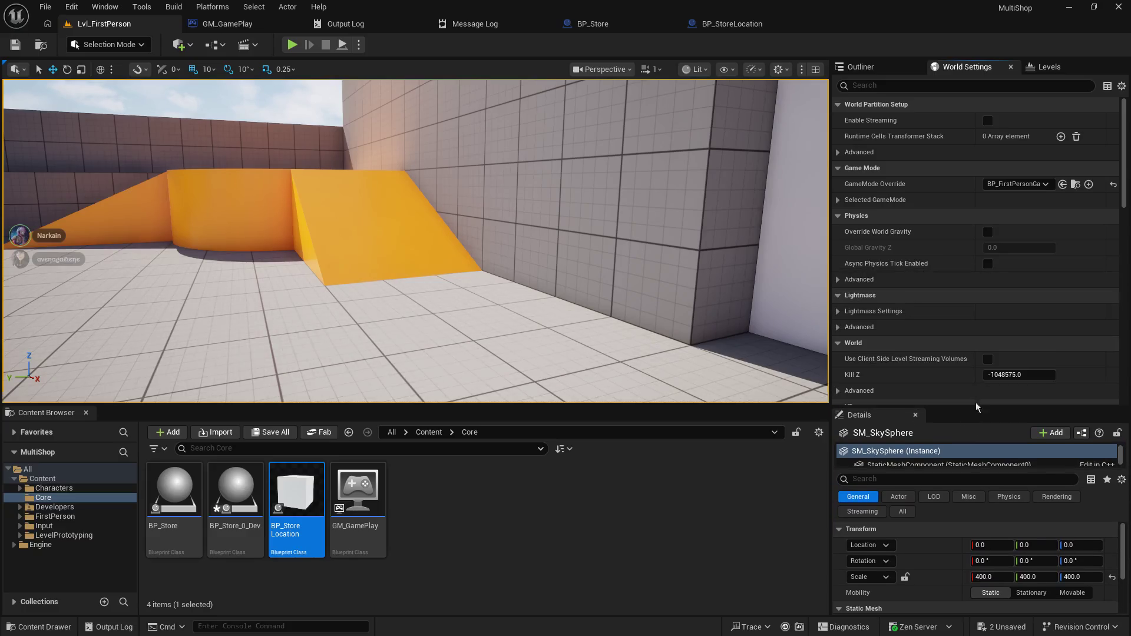
pyautogui.click(838, 200)
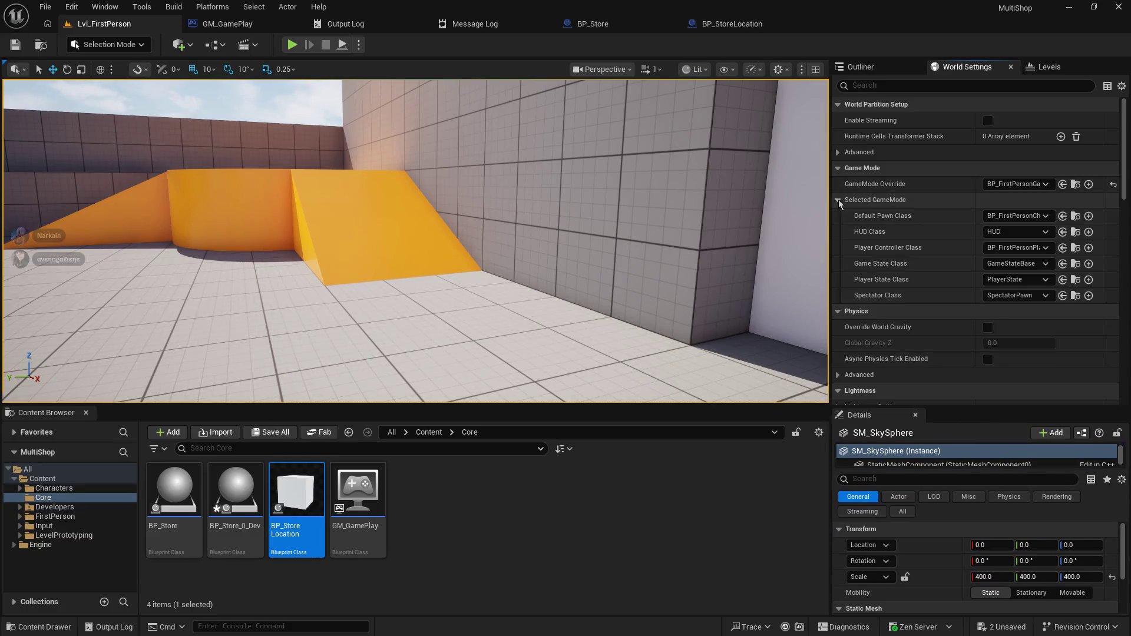
pyautogui.click(1075, 216)
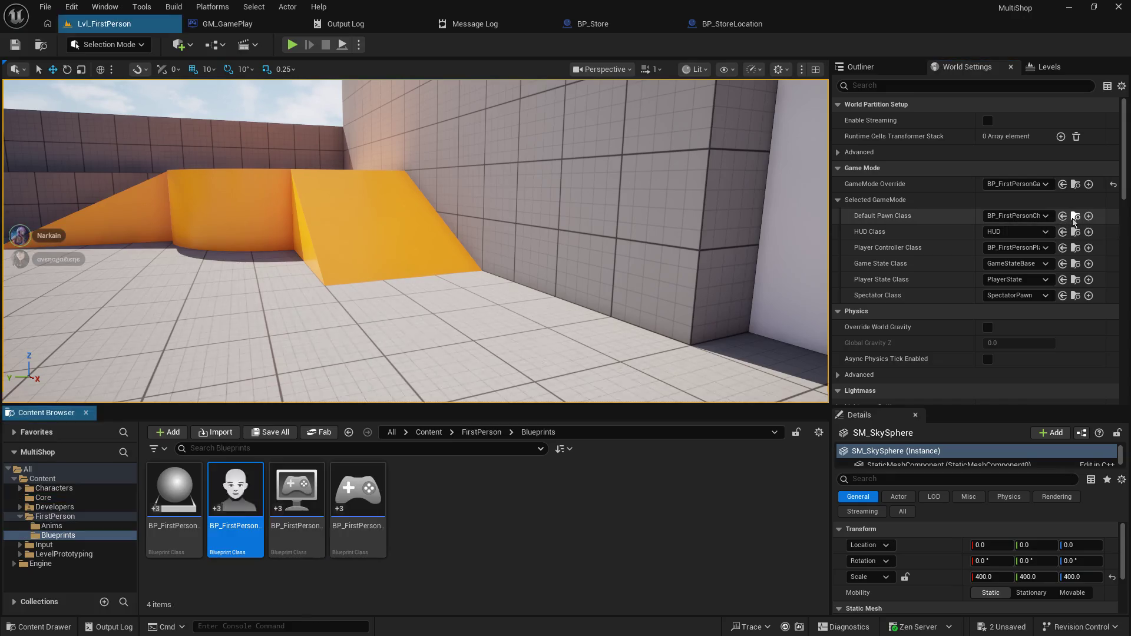
# - Duplicate BP_FirstPersonCharacter as BP_DefaultDevCharacter and open the copy
pyautogui.rightClick(234, 504)
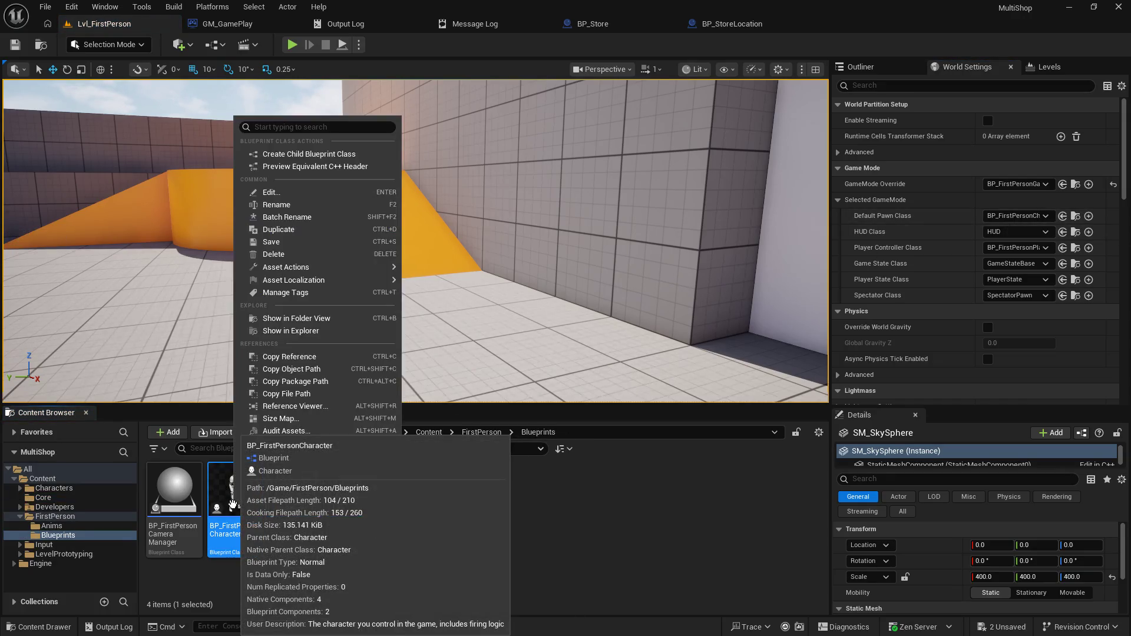
pyautogui.click(290, 229)
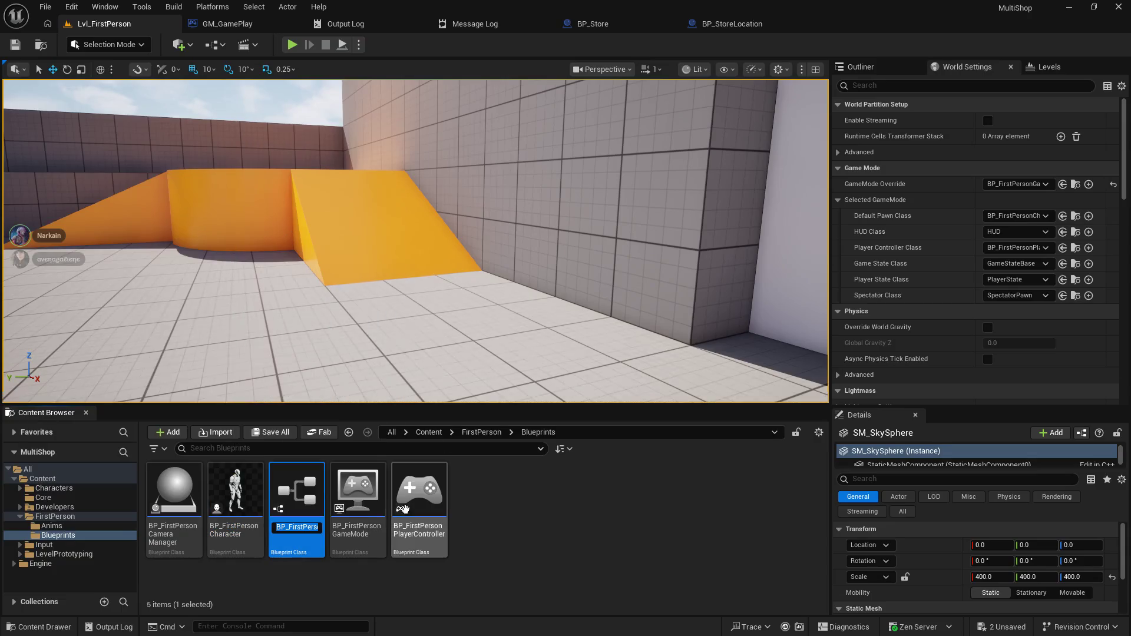
pyautogui.press('End')
pyautogui.press('BackSpace')
pyautogui.press('BackSpace')
pyautogui.press('BackSpace')
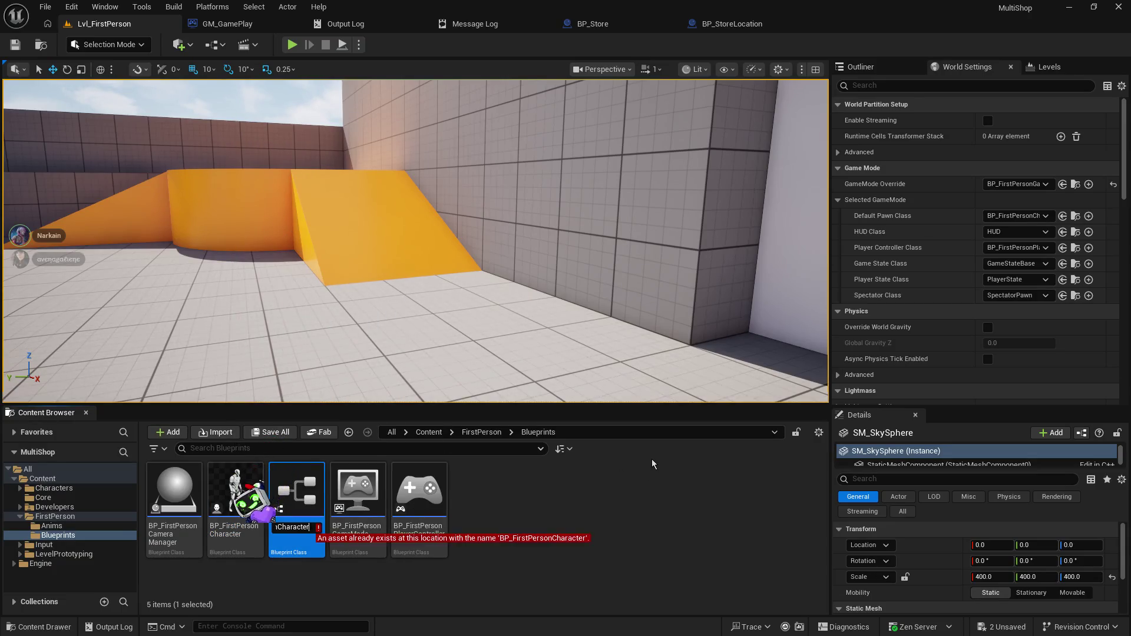
pyautogui.press('BackSpace')
pyautogui.press('BackSpace')
pyautogui.press('BackSpace')
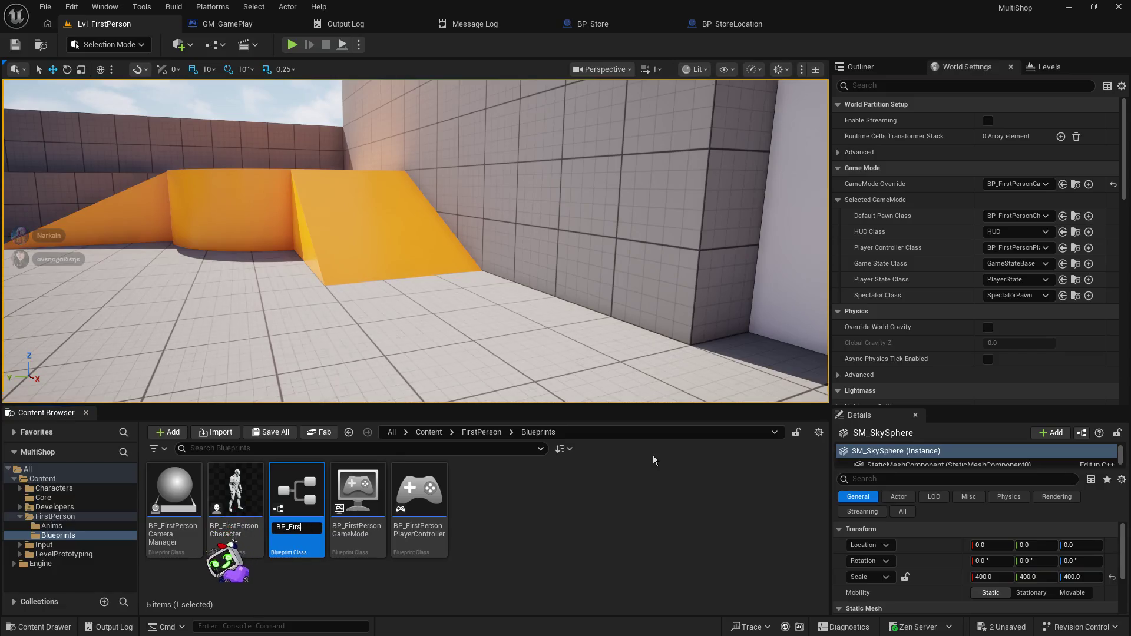
pyautogui.write('Defau')
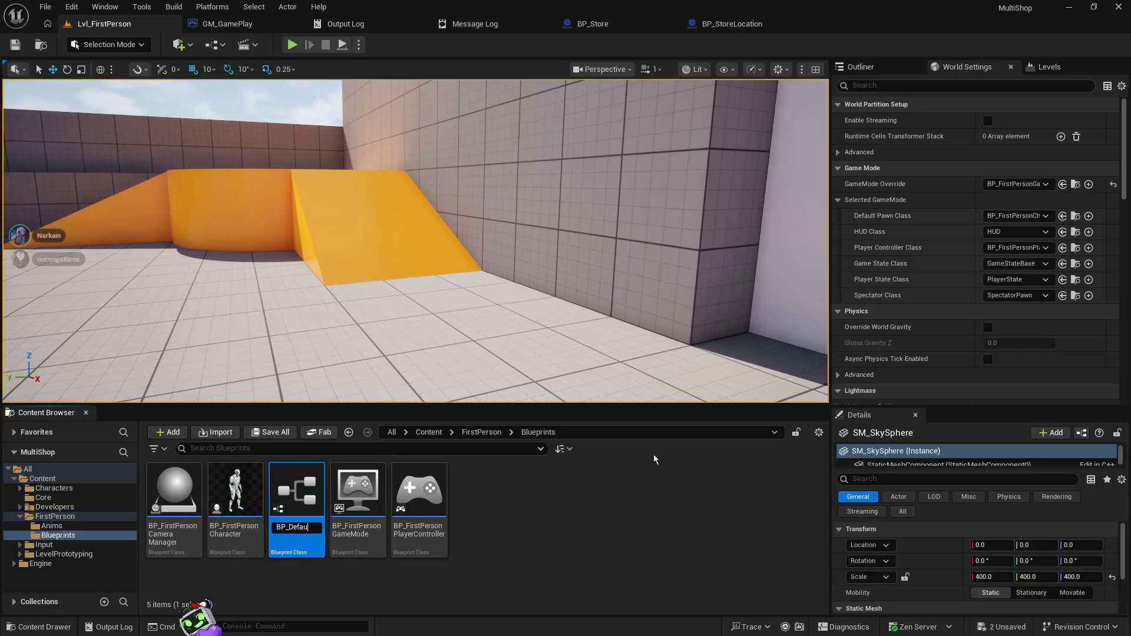
pyautogui.write('ltDevCharacter')
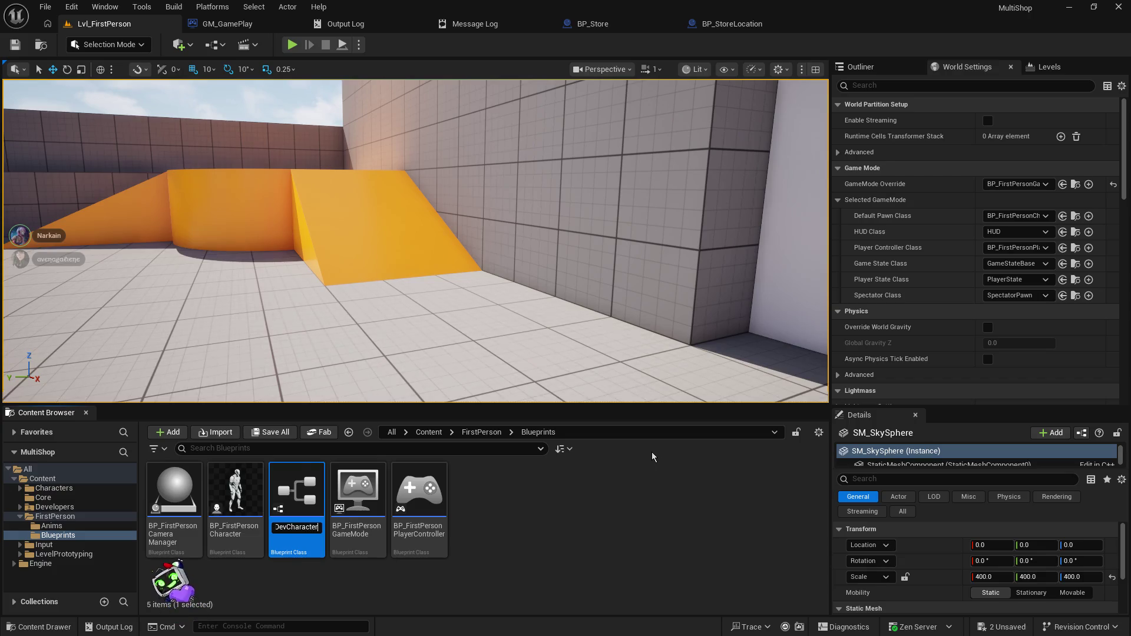
pyautogui.press('Return')
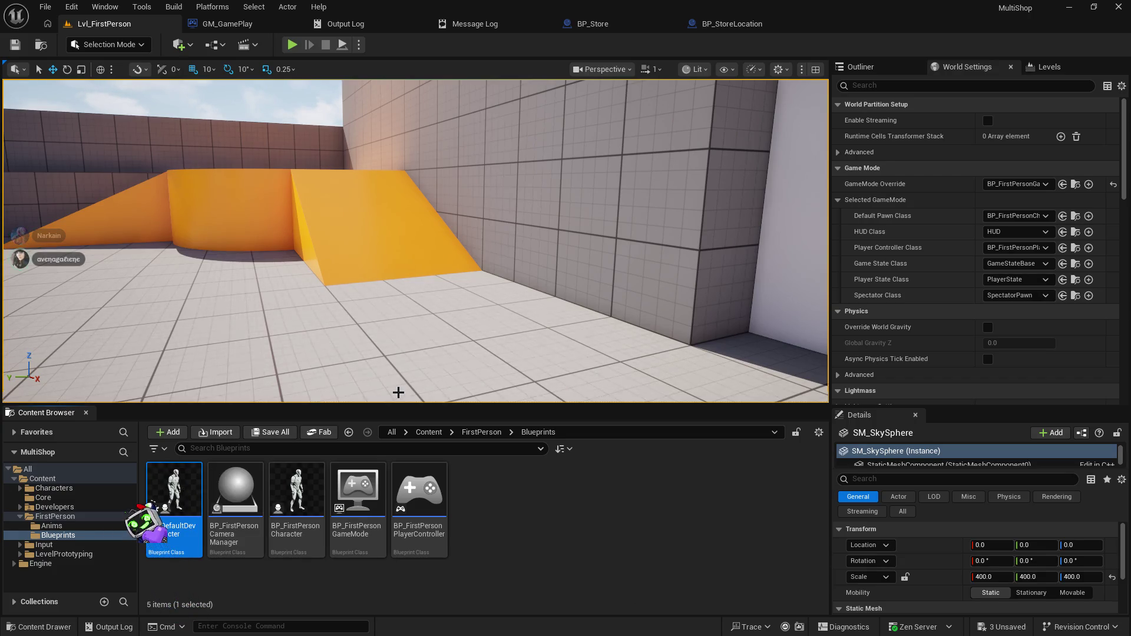
pyautogui.doubleClick(194, 479)
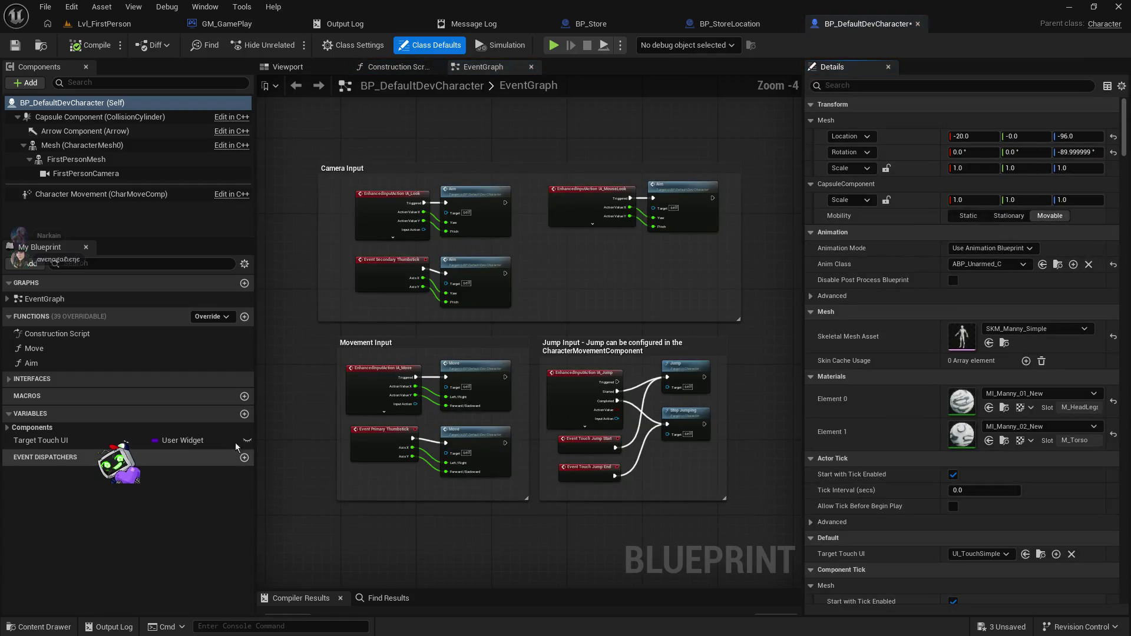
# - Save BP_DefaultDevCharacter and display its mesh and capsule in the Viewport tab
pyautogui.scroll(-3, 473, 287)
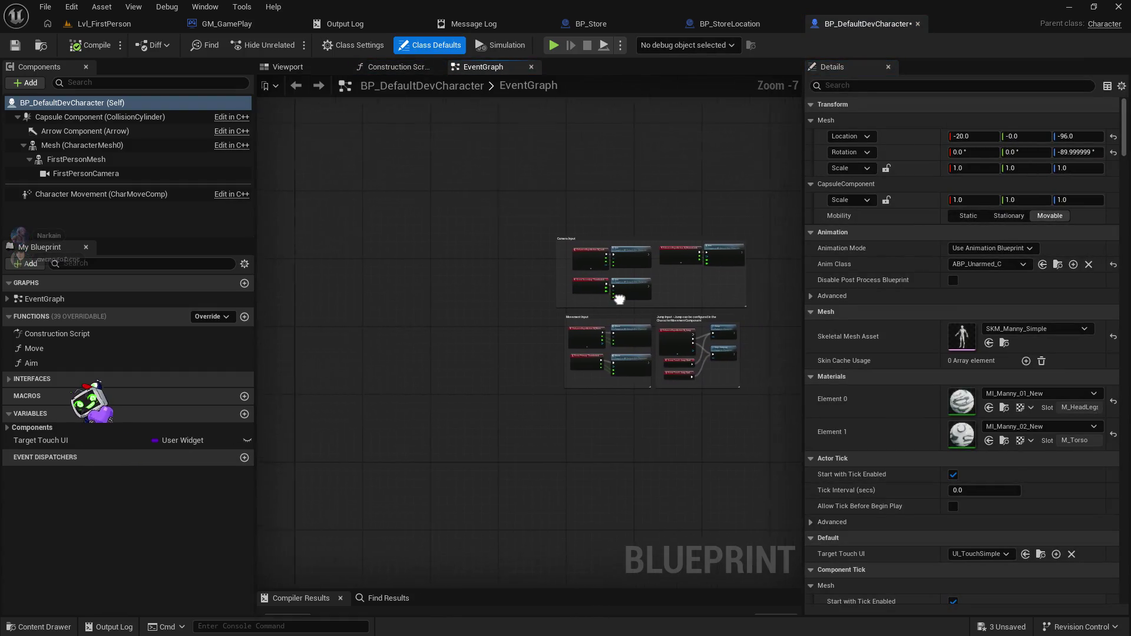
pyautogui.scroll(3, 372, 296)
pyautogui.moveTo(475, 167)
pyautogui.mouseDown()
pyautogui.moveTo(213, 165)
pyautogui.moveTo(258, 152)
pyautogui.mouseUp()
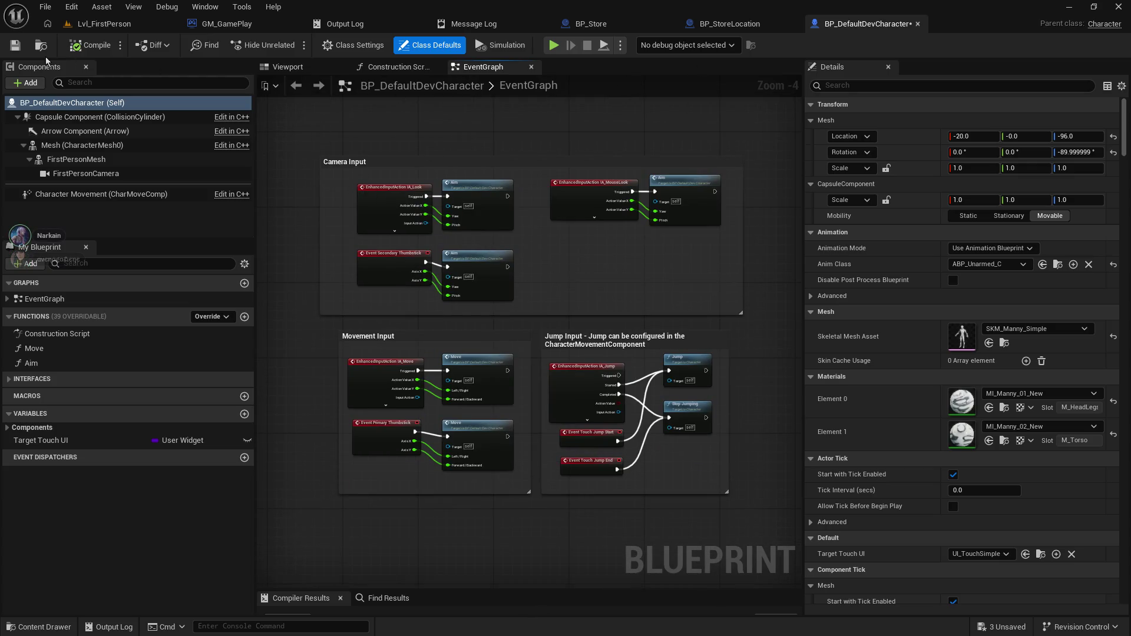
pyautogui.click(15, 50)
pyautogui.click(294, 68)
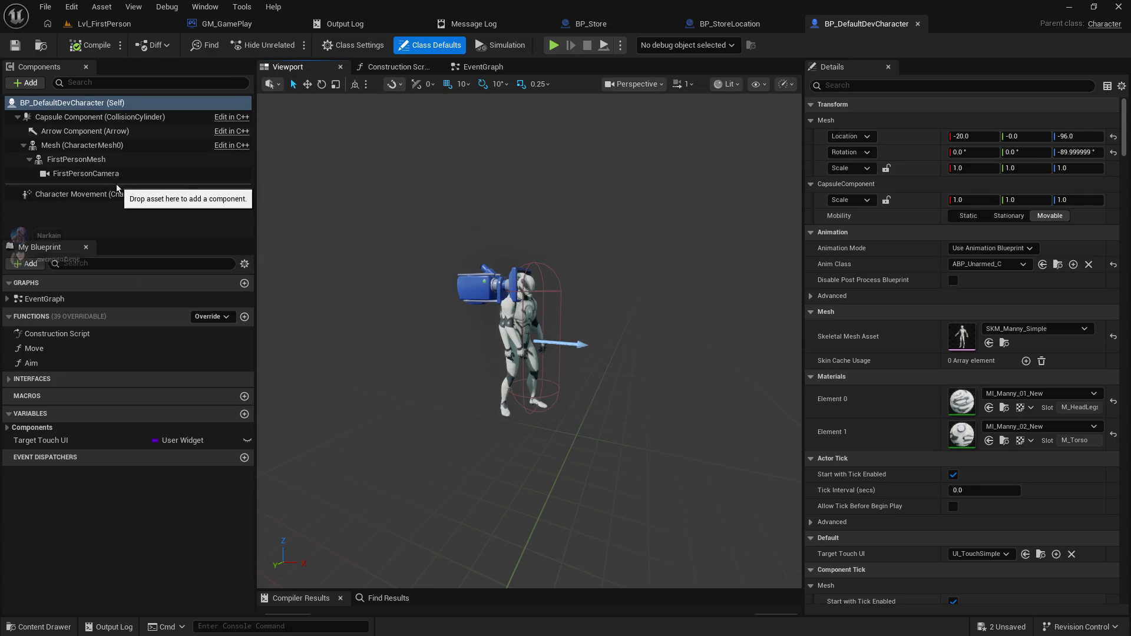
pyautogui.moveTo(88, 242); pyautogui.dragTo(89, 311)
pyautogui.click(147, 239)
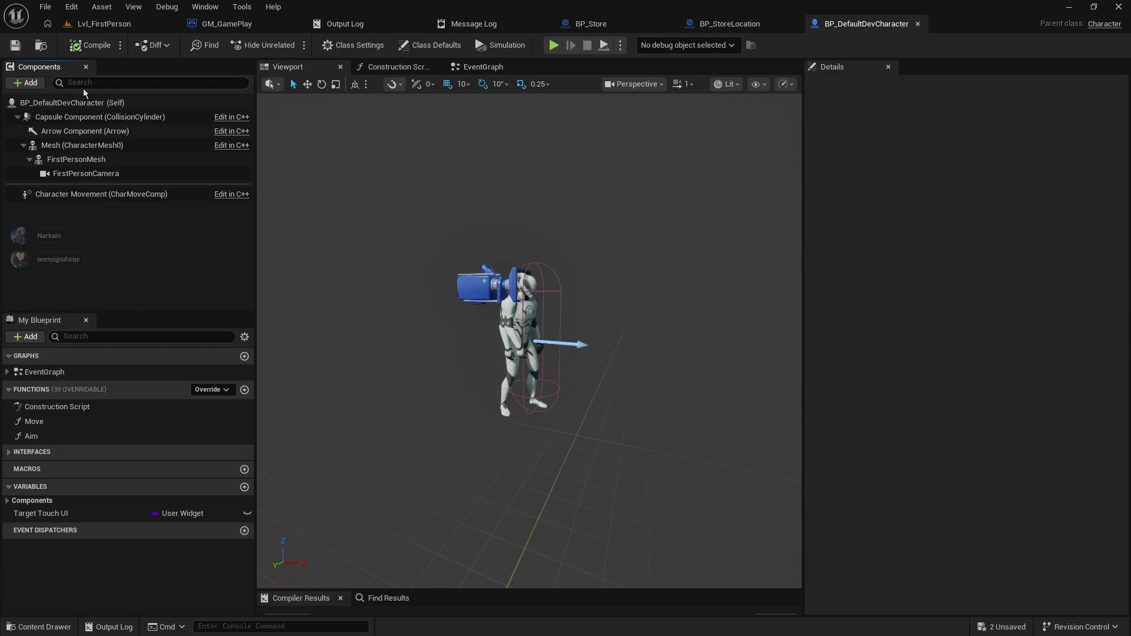
# - Add a Box Collision component named Detection Box to the character
pyautogui.click(29, 82)
pyautogui.click(35, 230)
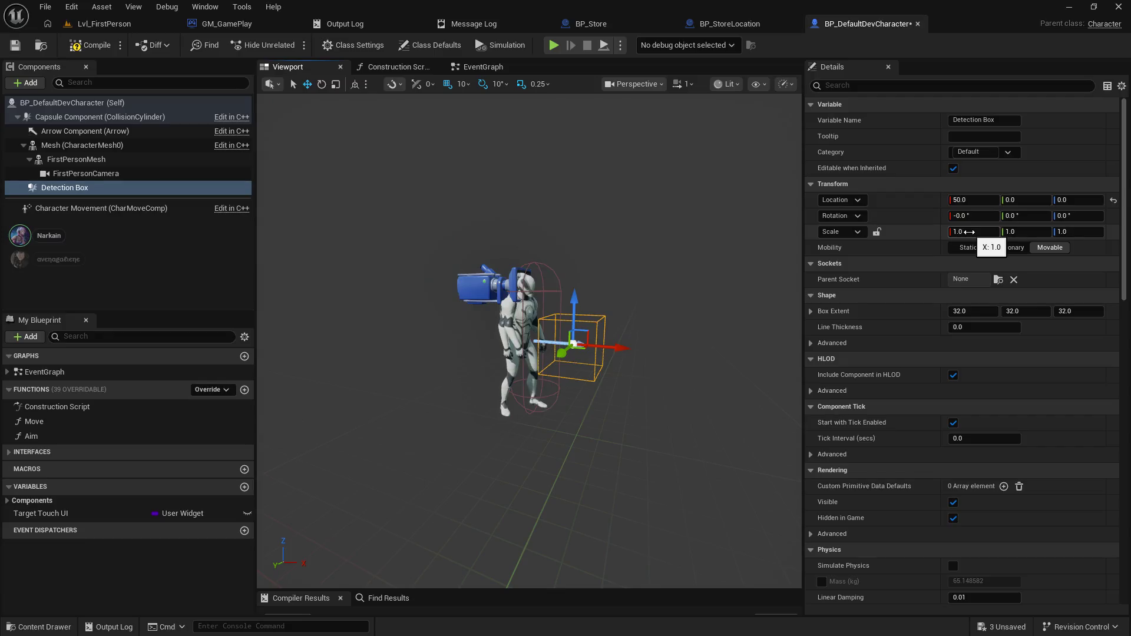
pyautogui.moveTo(547, 228); pyautogui.dragTo(787, 182)
pyautogui.scroll(5, 787, 182)
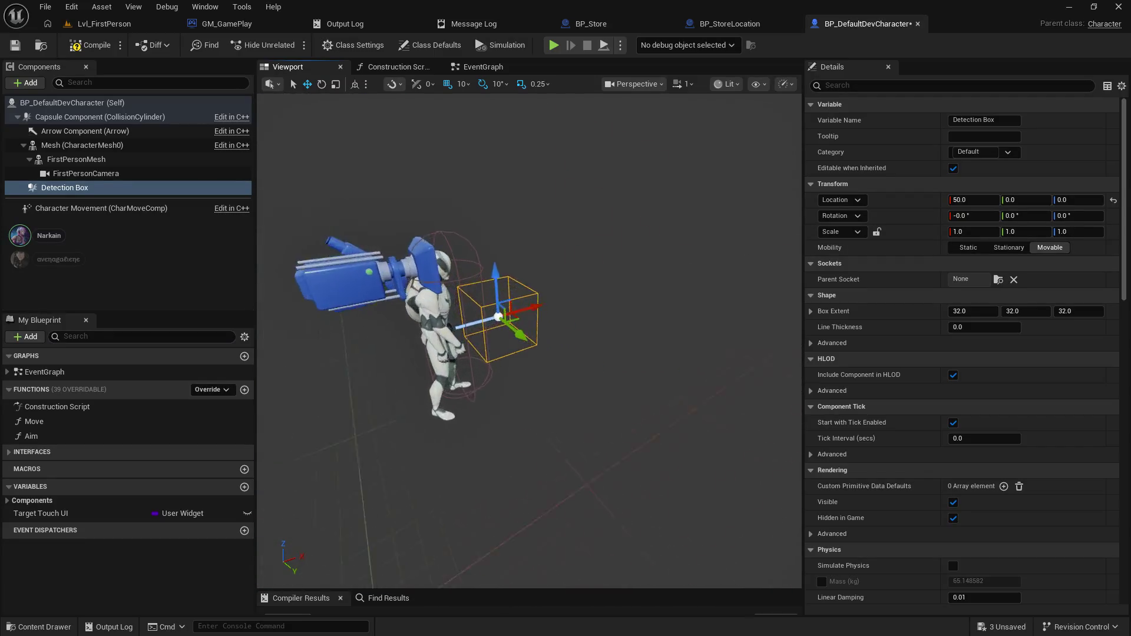
# - Set the Detection Box scale to 3, 0.5, 0.5
pyautogui.click(969, 235)
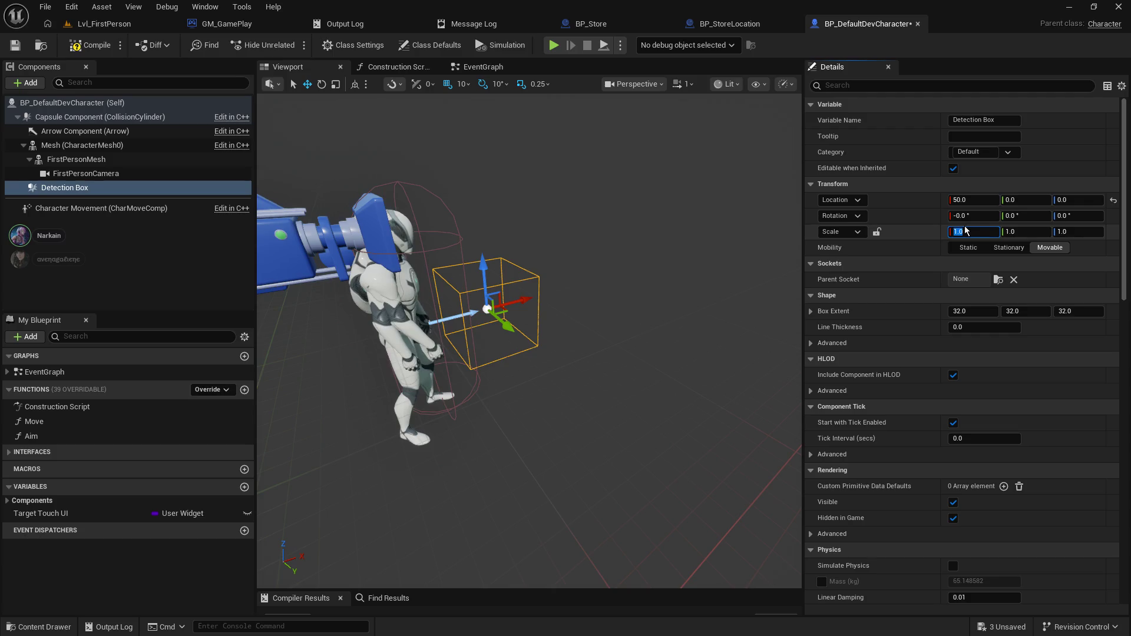
pyautogui.write('0.5')
pyautogui.press('Tab')
pyautogui.write('0.5')
pyautogui.press('Return')
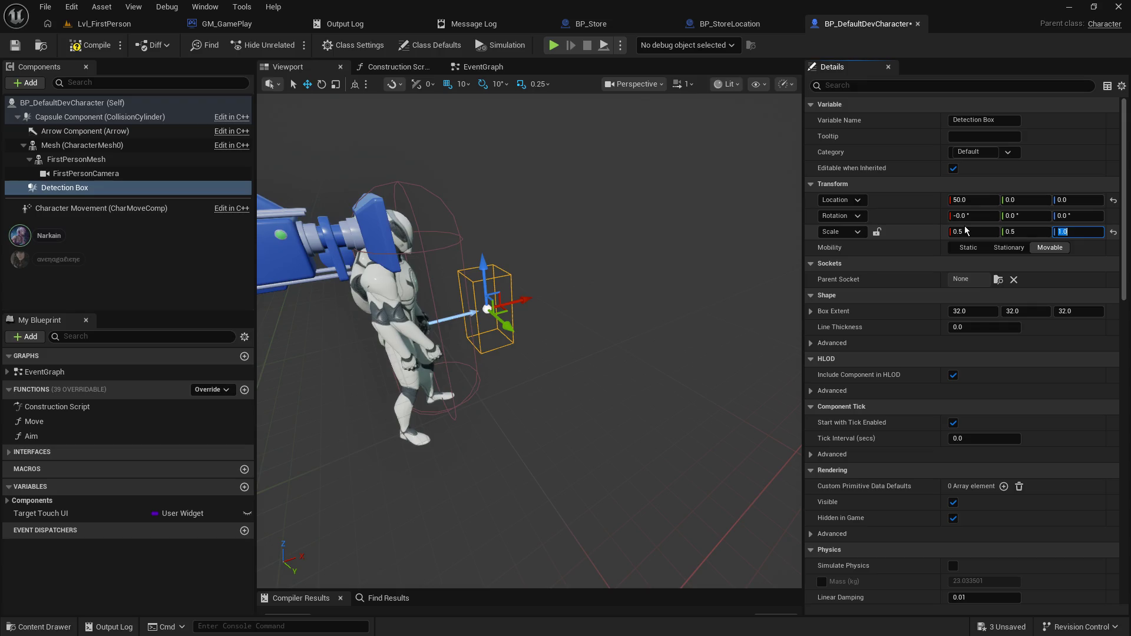
pyautogui.write('3')
pyautogui.press('Return')
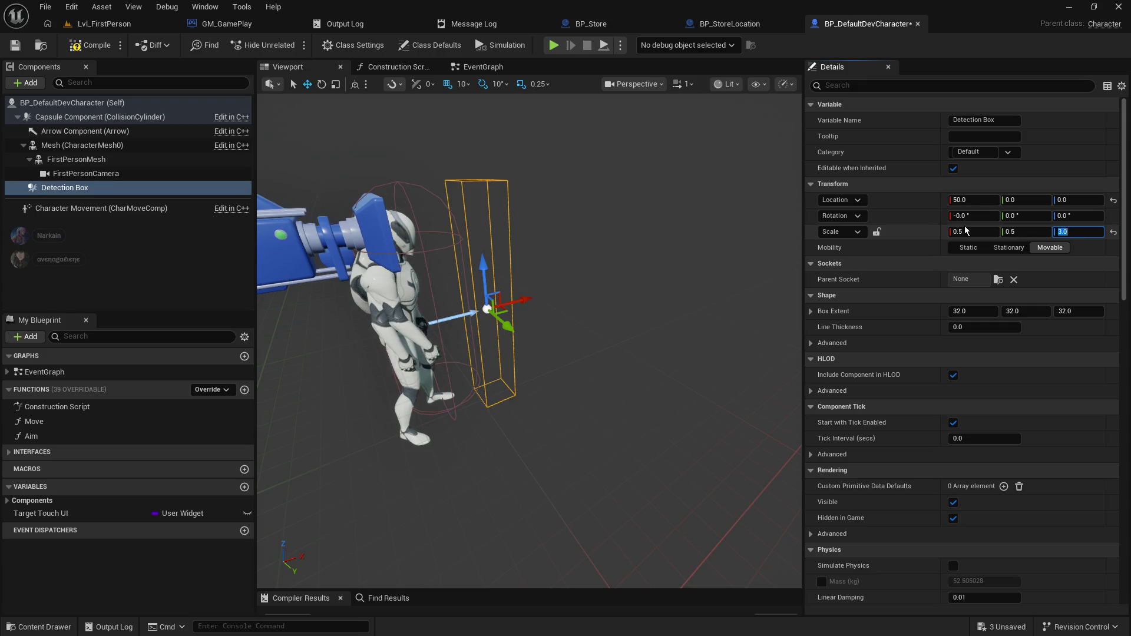
pyautogui.write('1')
pyautogui.press('Return')
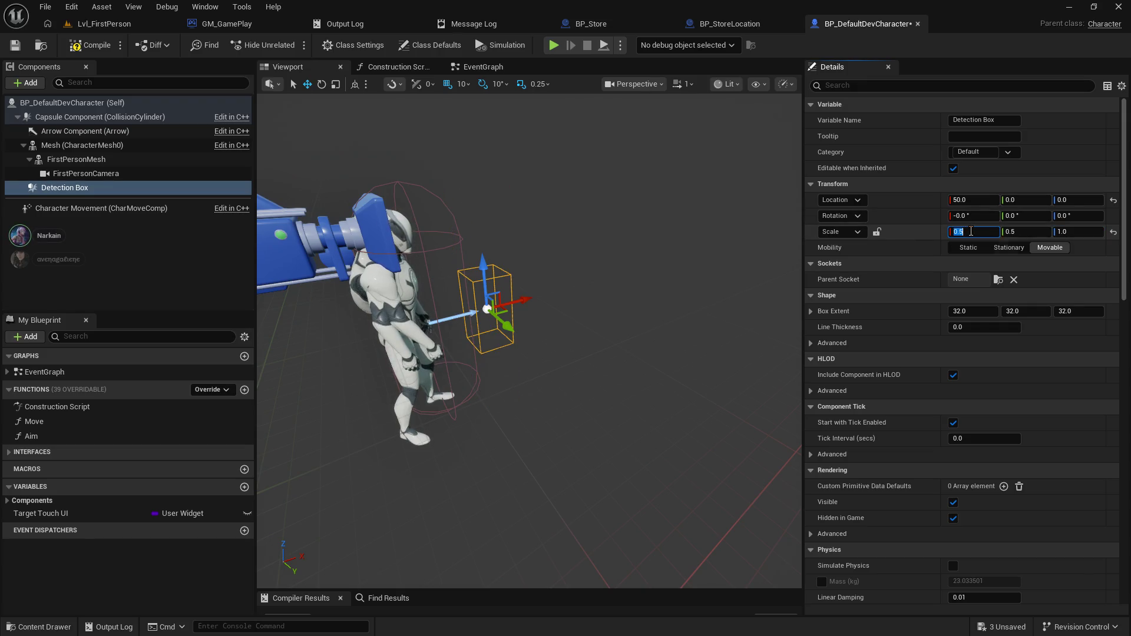
pyautogui.write('3')
pyautogui.press('Return')
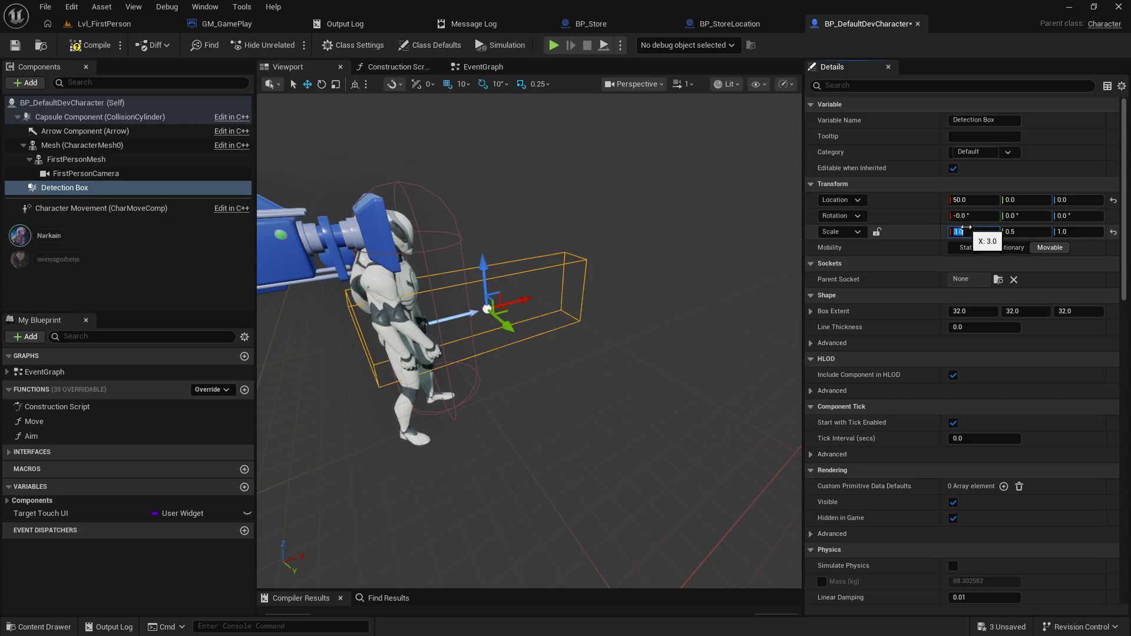
pyautogui.click(1076, 231)
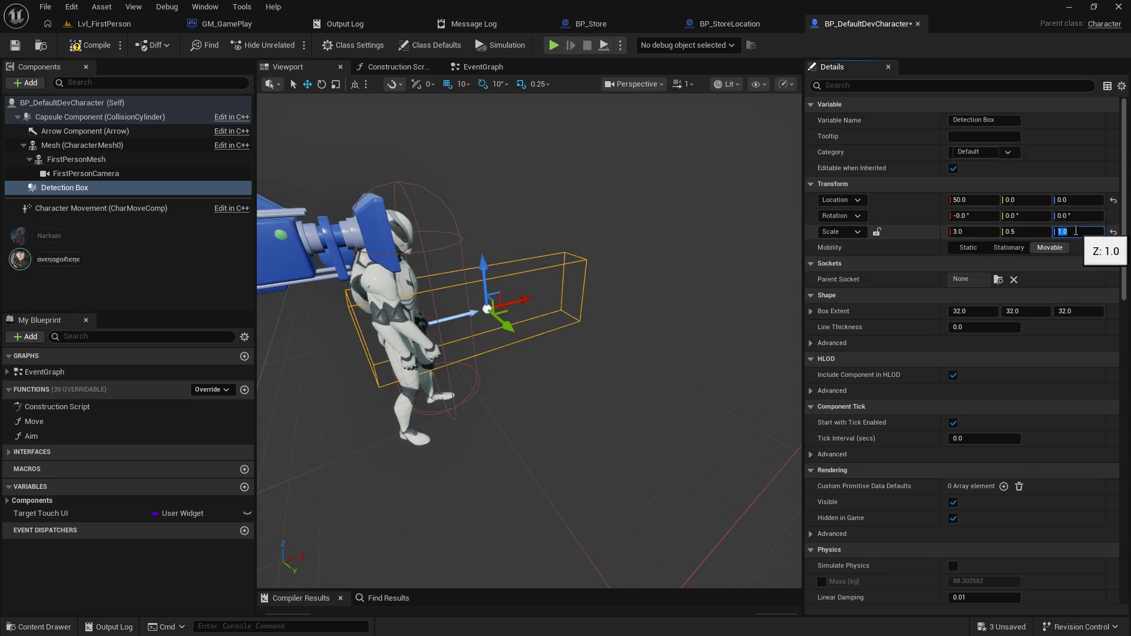
pyautogui.write('0.5')
pyautogui.press('Return')
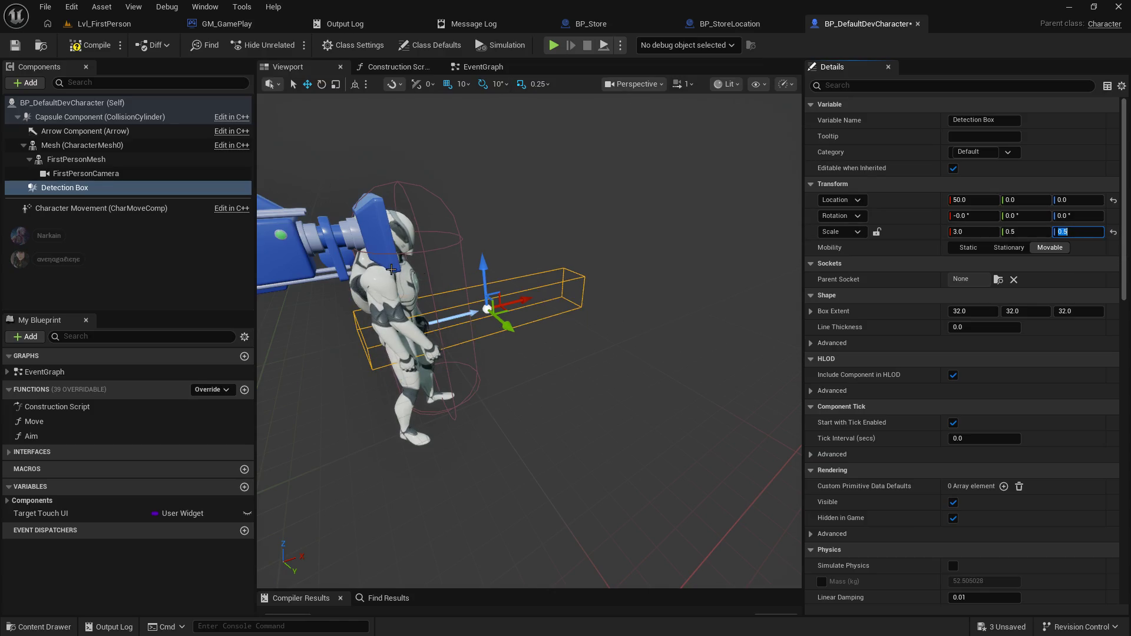
# - Move the Detection Box in front of the character, settling its height at Z 10
pyautogui.moveTo(512, 304); pyautogui.dragTo(563, 293)
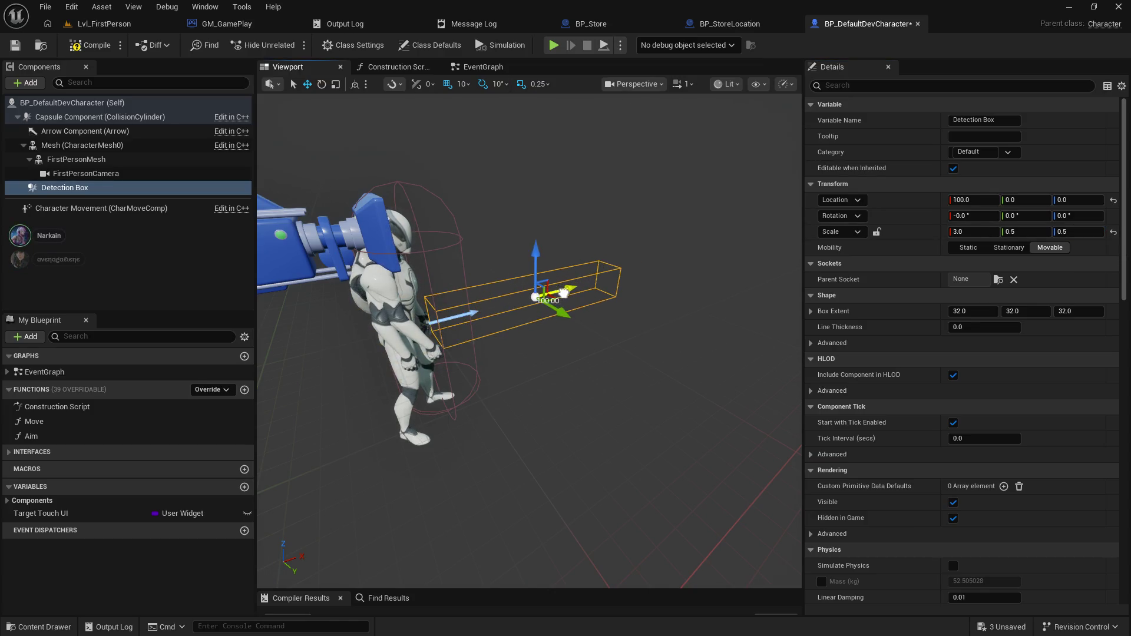
pyautogui.moveTo(539, 250)
pyautogui.mouseDown()
pyautogui.moveTo(535, 195)
pyautogui.moveTo(538, 227)
pyautogui.mouseUp()
pyautogui.scroll(-2, 529, 340)
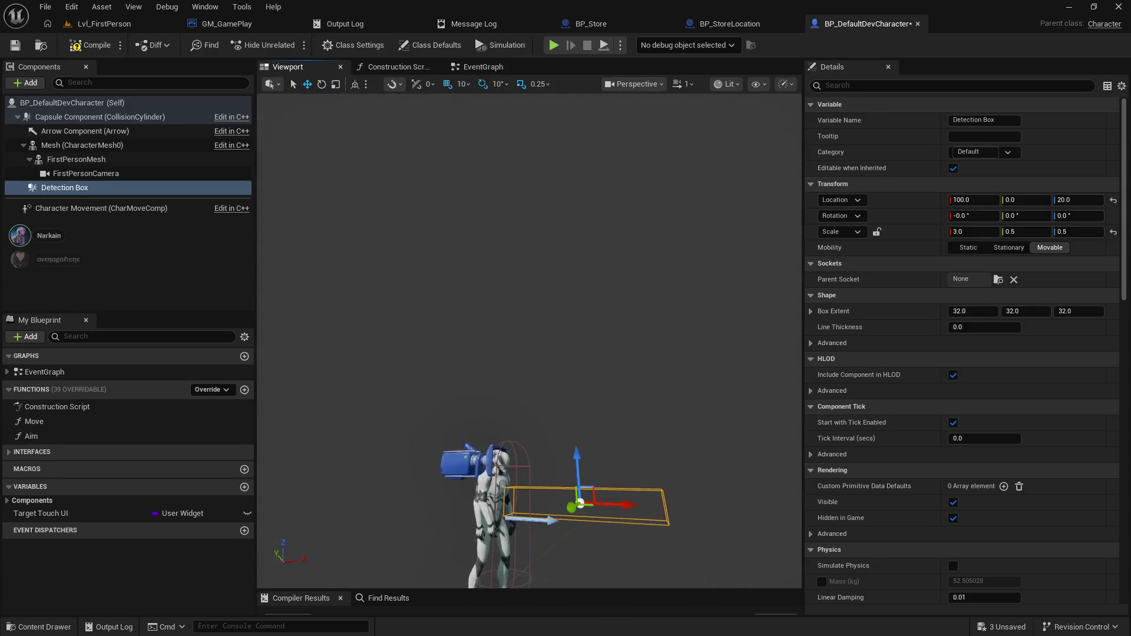
pyautogui.moveTo(530, 341)
pyautogui.mouseDown()
pyautogui.moveTo(501, 318)
pyautogui.moveTo(495, 353)
pyautogui.moveTo(489, 330)
pyautogui.mouseUp()
pyautogui.moveTo(412, 206); pyautogui.dragTo(412, 207)
pyautogui.moveTo(580, 244); pyautogui.dragTo(580, 260)
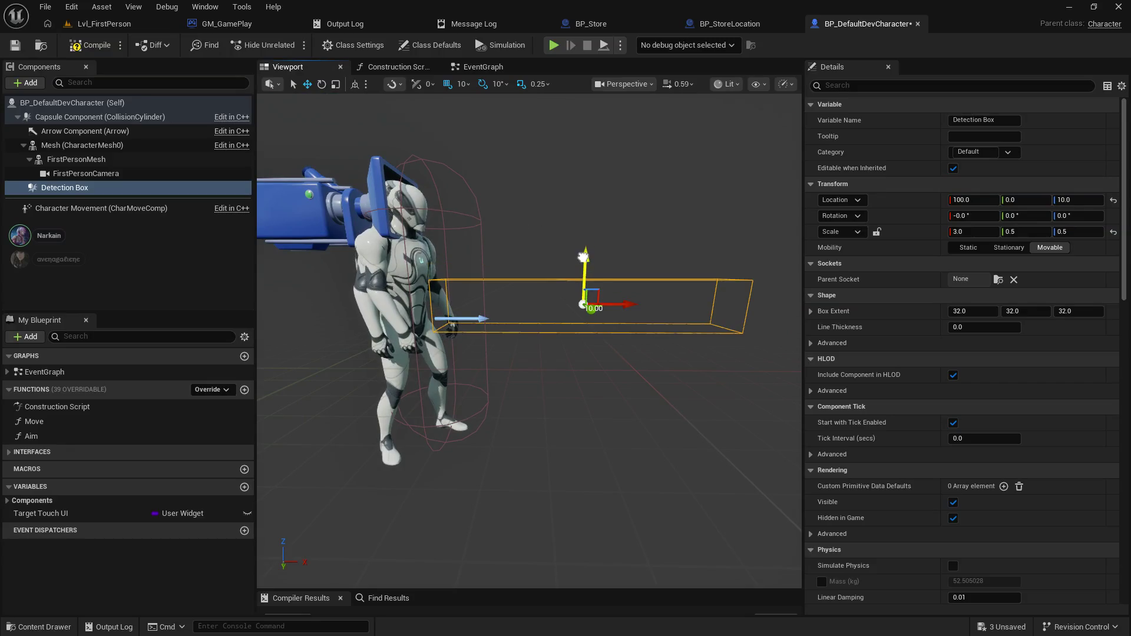
# - Change the Detection Box X scale to 2.0 and place it at X 70
pyautogui.click(88, 189)
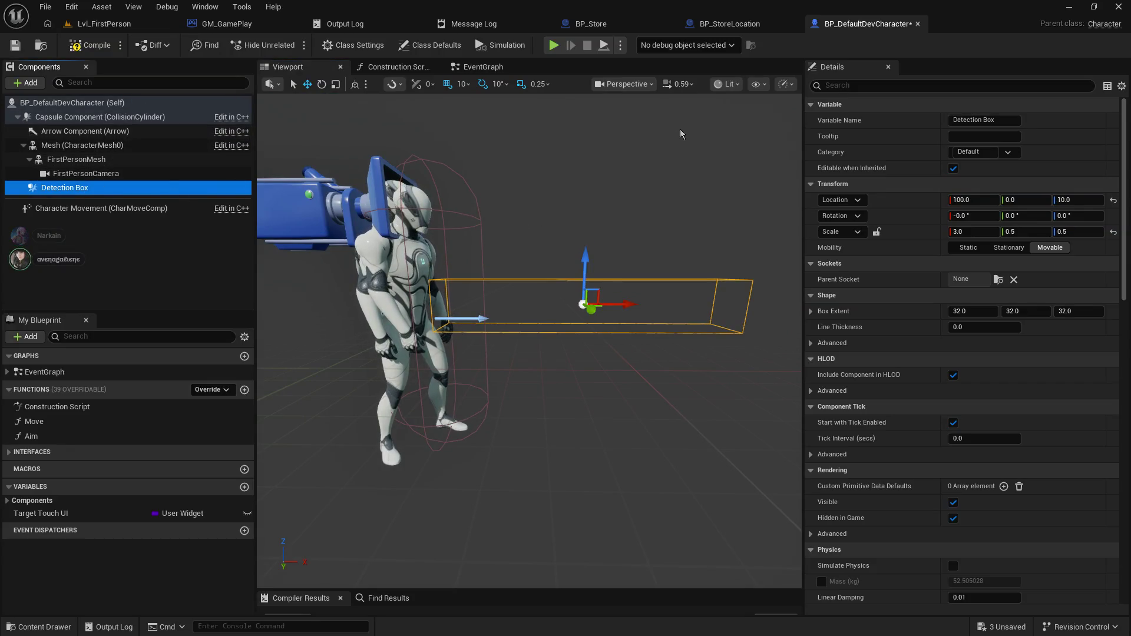
pyautogui.click(1000, 120)
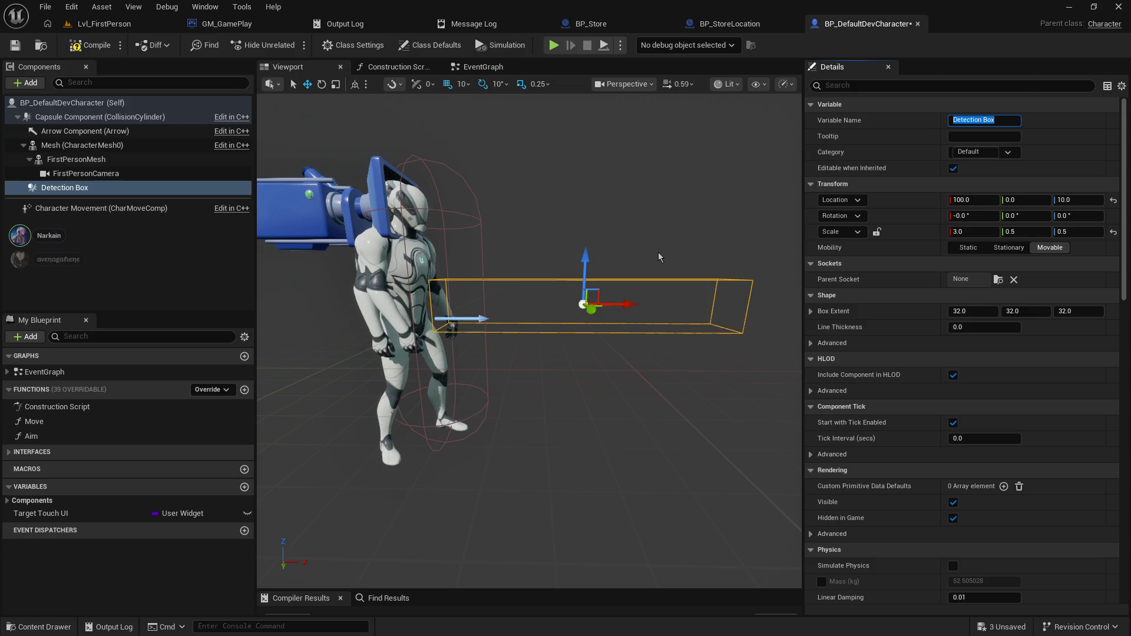
pyautogui.click(964, 231)
pyautogui.press('Return')
pyautogui.moveTo(639, 314); pyautogui.dragTo(578, 306)
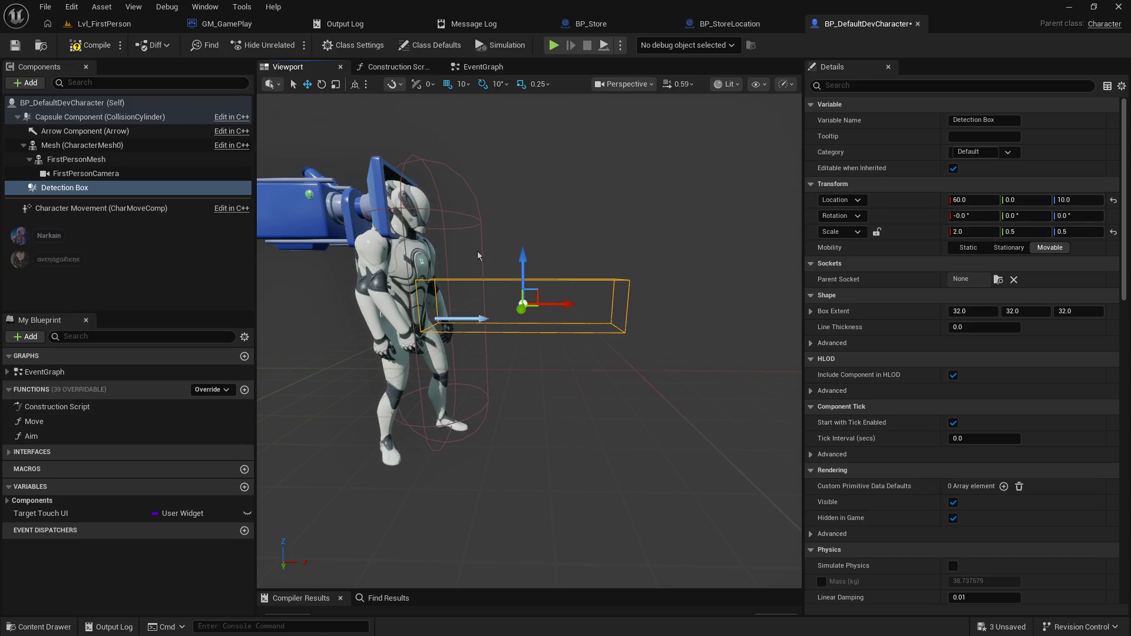
pyautogui.moveTo(486, 259)
pyautogui.mouseDown()
pyautogui.moveTo(486, 224)
pyautogui.moveTo(487, 262)
pyautogui.moveTo(498, 264)
pyautogui.moveTo(492, 254)
pyautogui.mouseUp()
pyautogui.moveTo(613, 326); pyautogui.dragTo(630, 328)
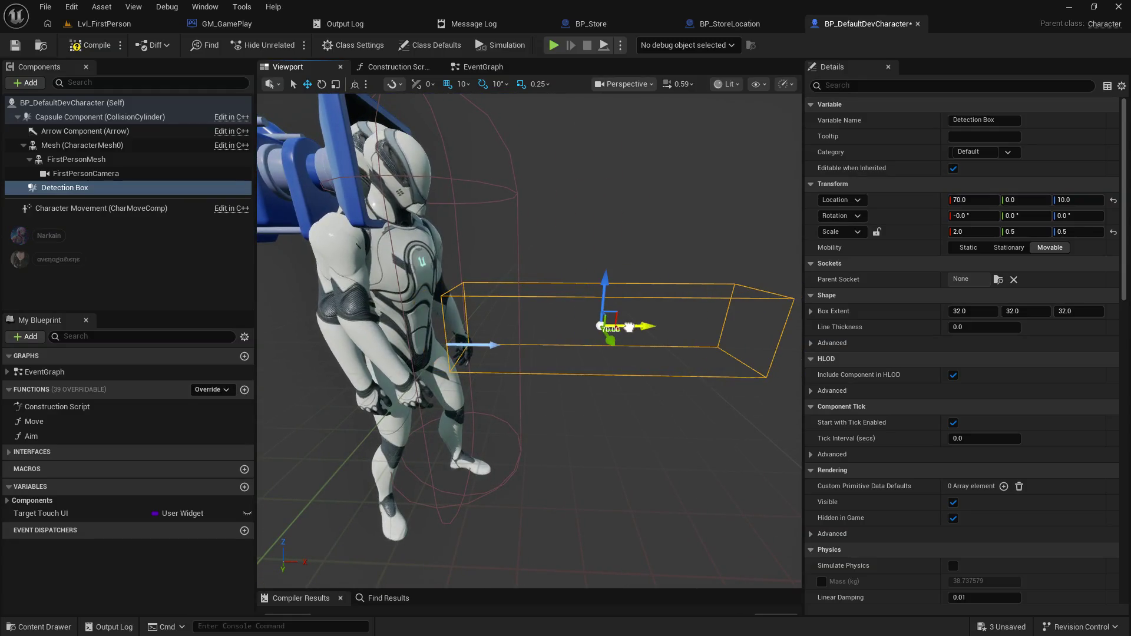
pyautogui.scroll(-10, 911, 489)
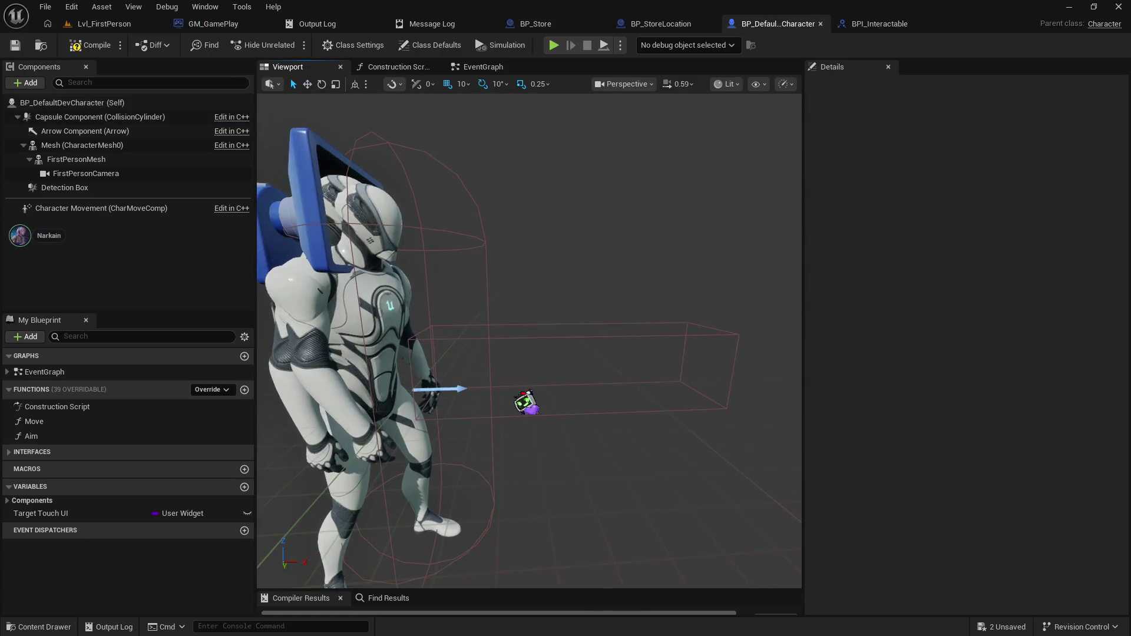
# - Look at the BPI_Interactable and Lvl_FirstPerson tabs, then return to BP_DefaultDevCharacter
pyautogui.click(880, 24)
pyautogui.click(104, 25)
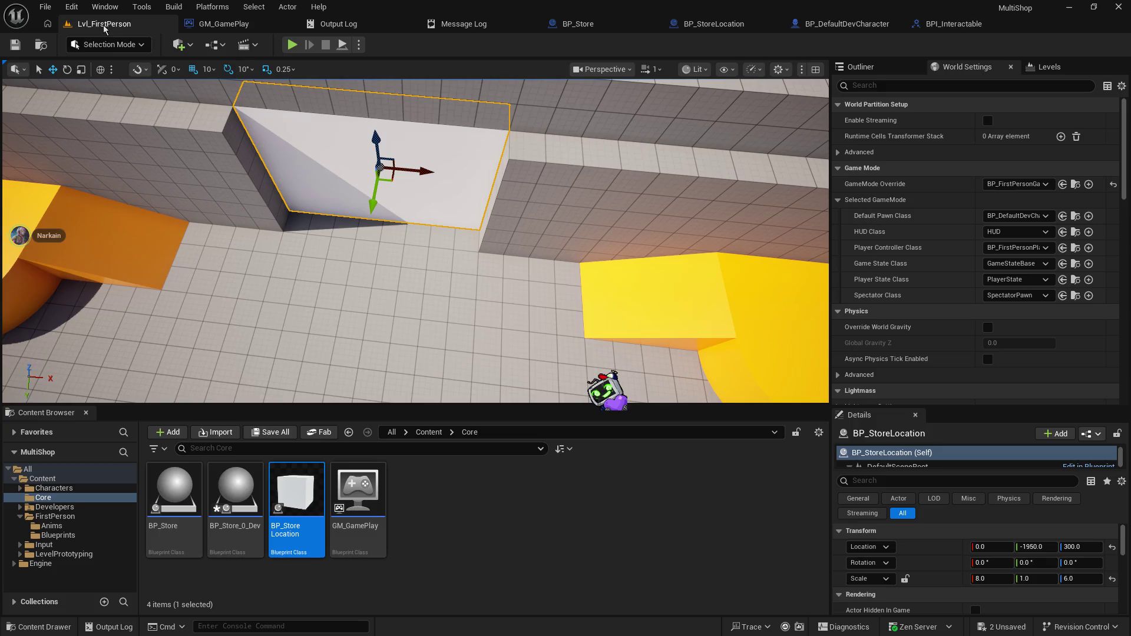
pyautogui.click(925, 25)
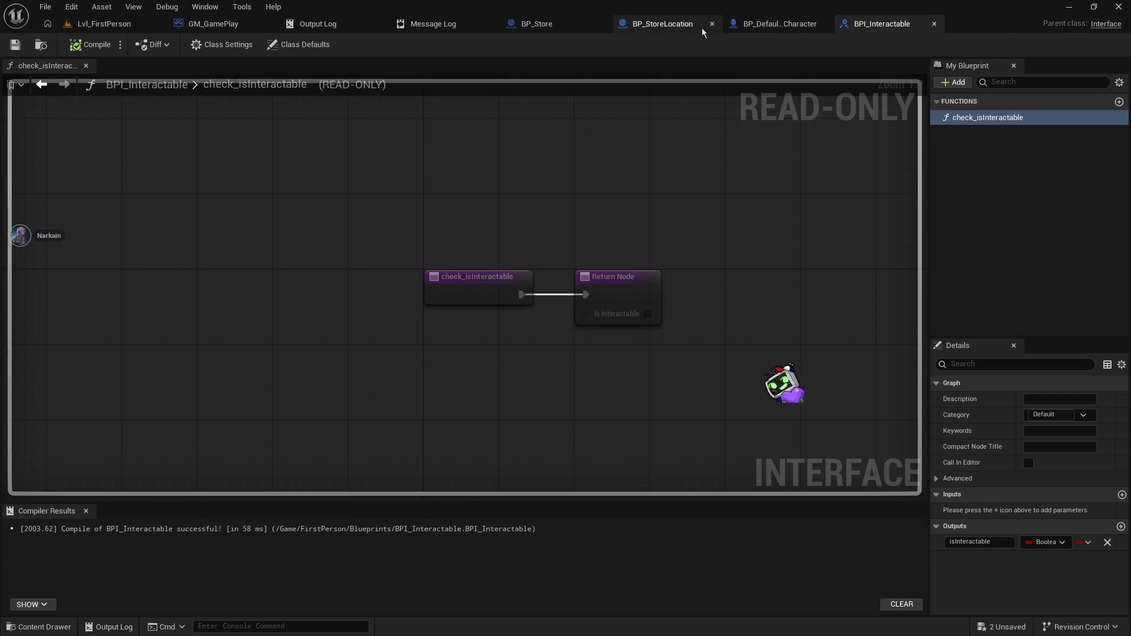
pyautogui.click(771, 25)
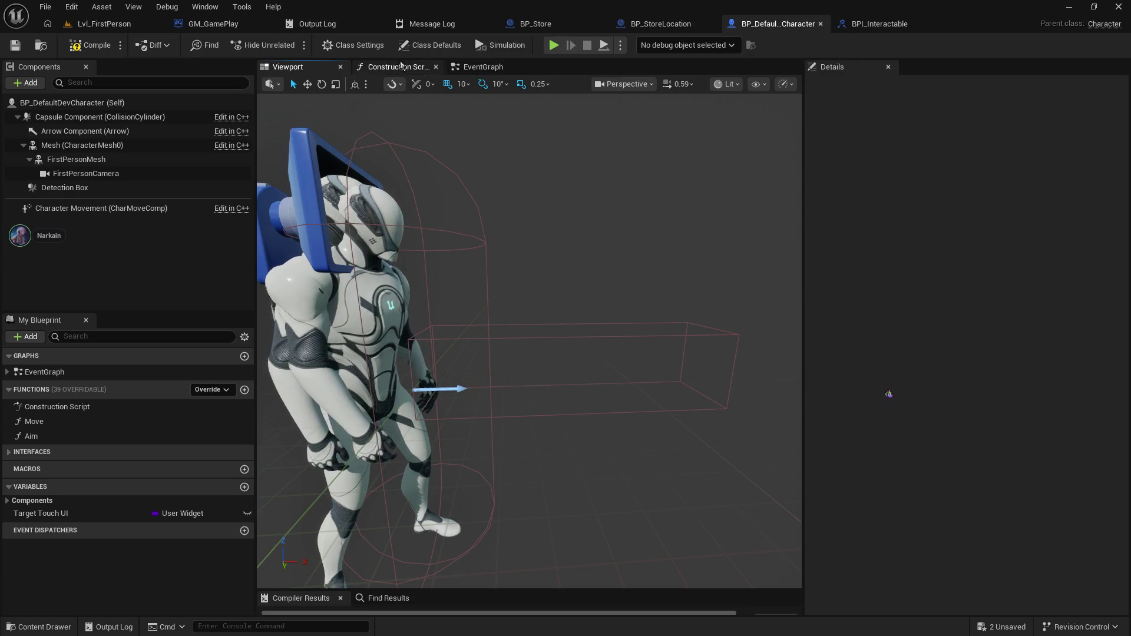
# - Search 'cast to bpi' from the overlap's Other Actor, cancel, and view BPI_Interactable
pyautogui.click(480, 67)
pyautogui.moveTo(463, 127)
pyautogui.mouseDown()
pyautogui.moveTo(404, 308)
pyautogui.moveTo(330, 294)
pyautogui.moveTo(525, 273)
pyautogui.moveTo(529, 303)
pyautogui.mouseUp()
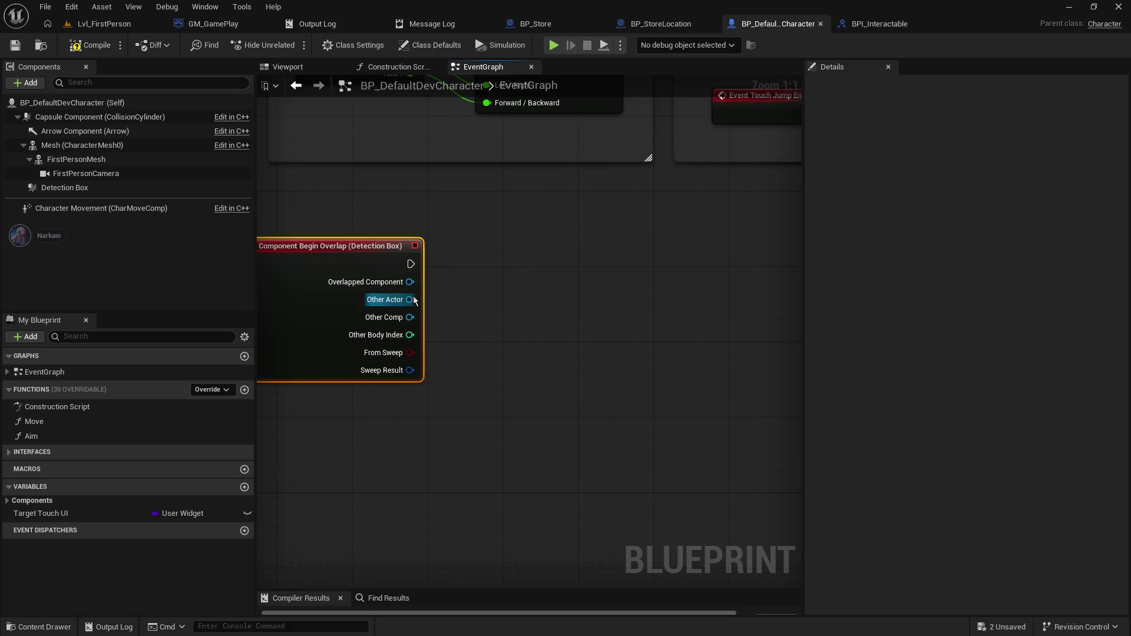
pyautogui.moveTo(413, 299)
pyautogui.mouseDown()
pyautogui.moveTo(573, 296)
pyautogui.moveTo(557, 305)
pyautogui.mouseUp()
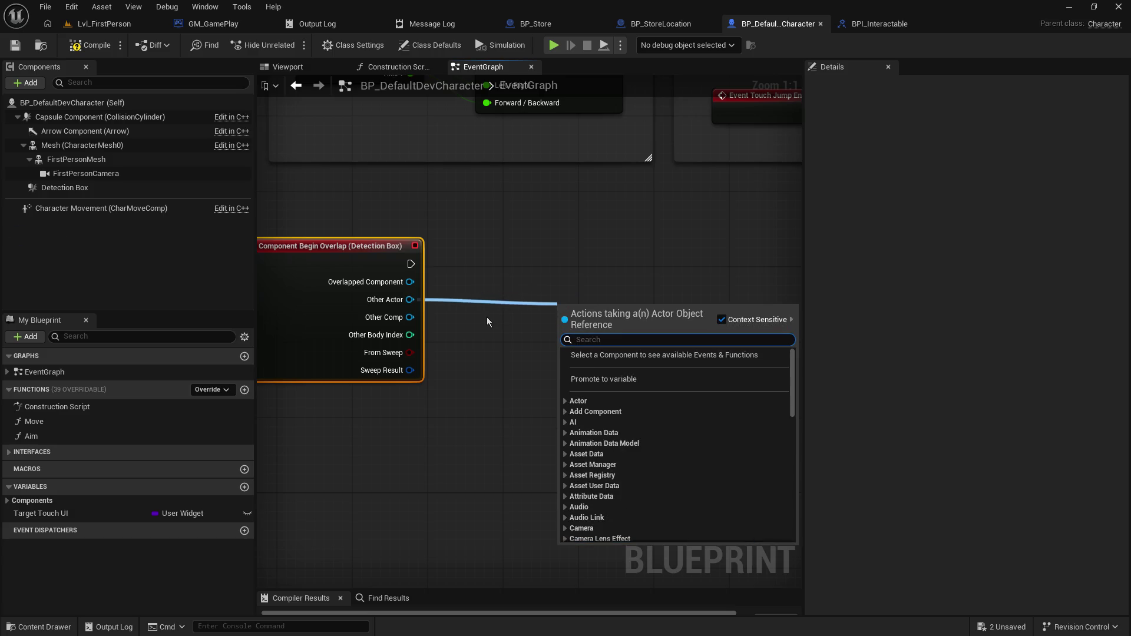
pyautogui.write('cast to bpu')
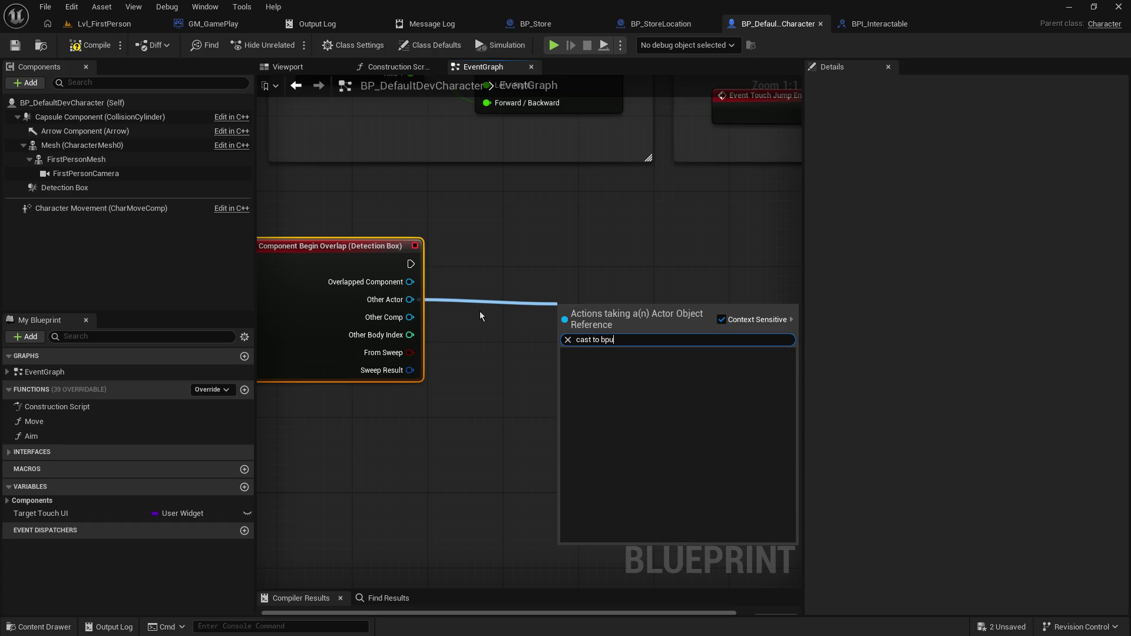
pyautogui.press('BackSpace')
pyautogui.write('i')
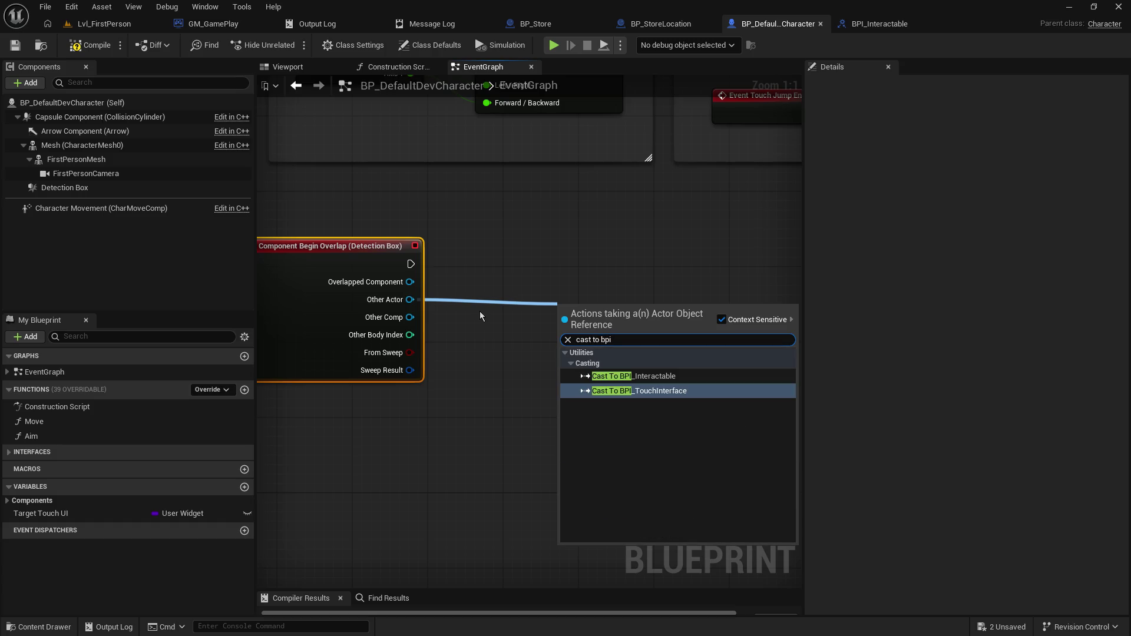
pyautogui.click(458, 270)
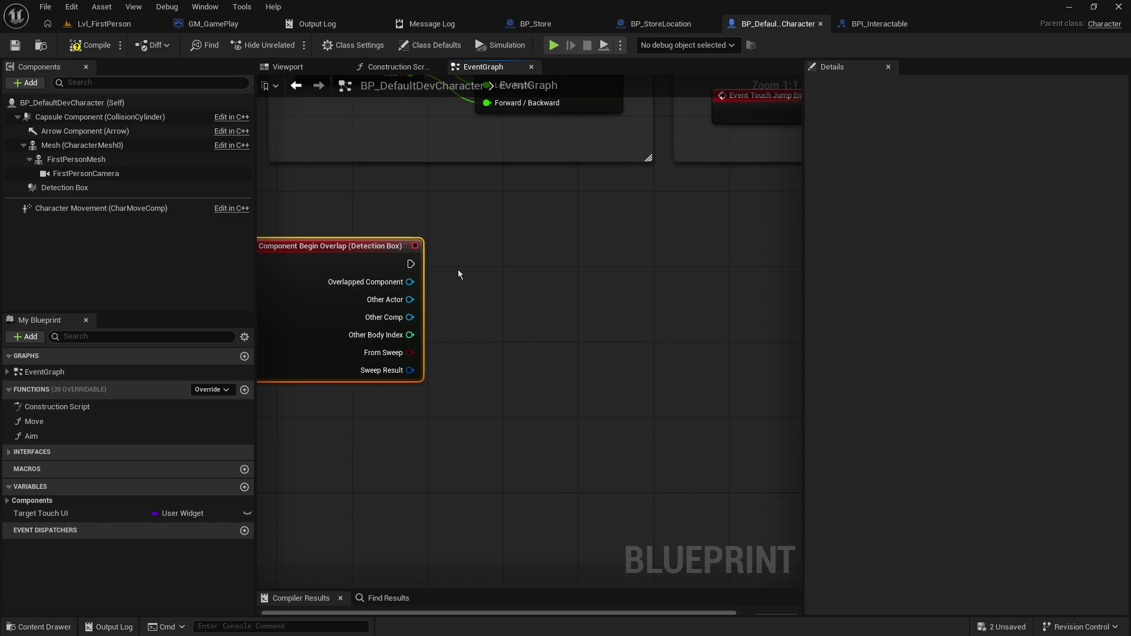
pyautogui.click(890, 30)
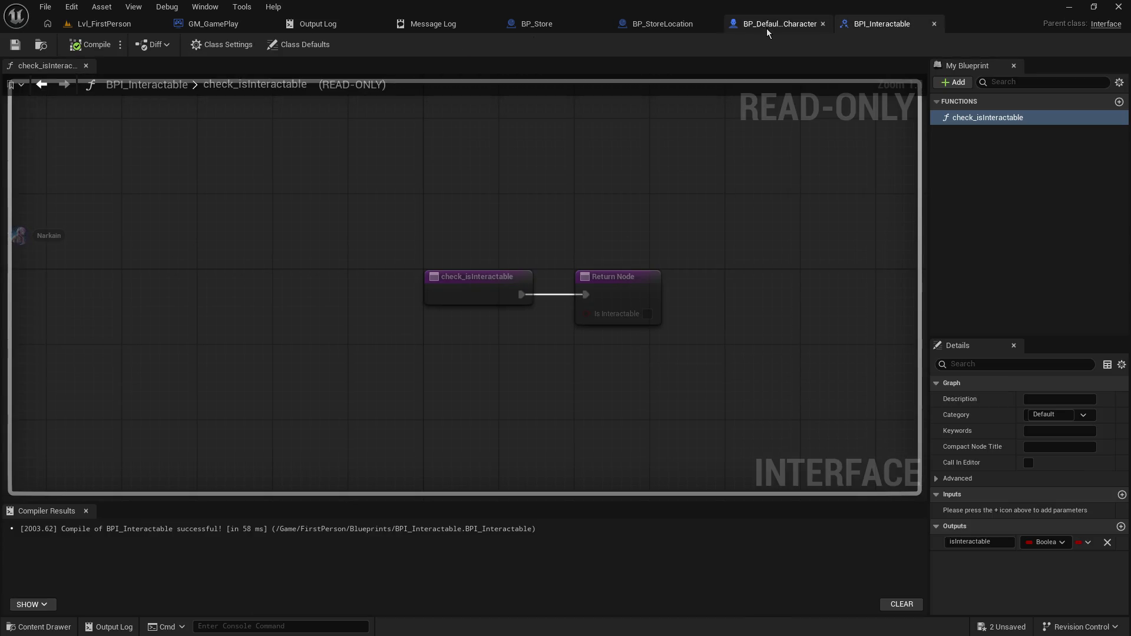
# - Rename check_isInteractable to Check_isInteractable and compile BPI_Interactable
pyautogui.click(767, 26)
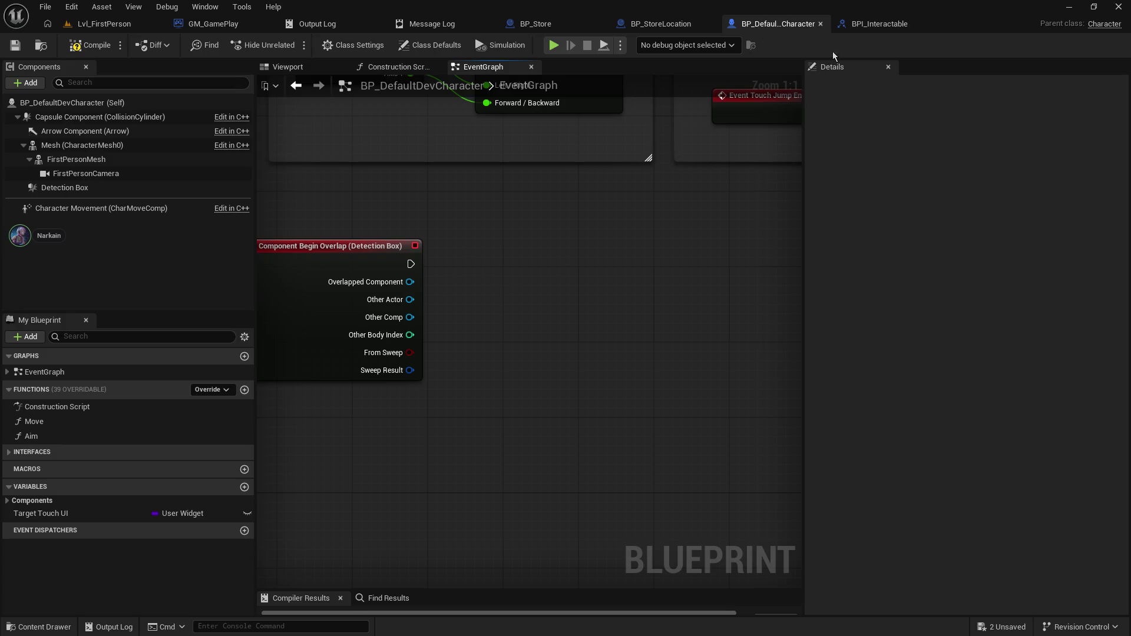
pyautogui.click(880, 23)
pyautogui.click(992, 118)
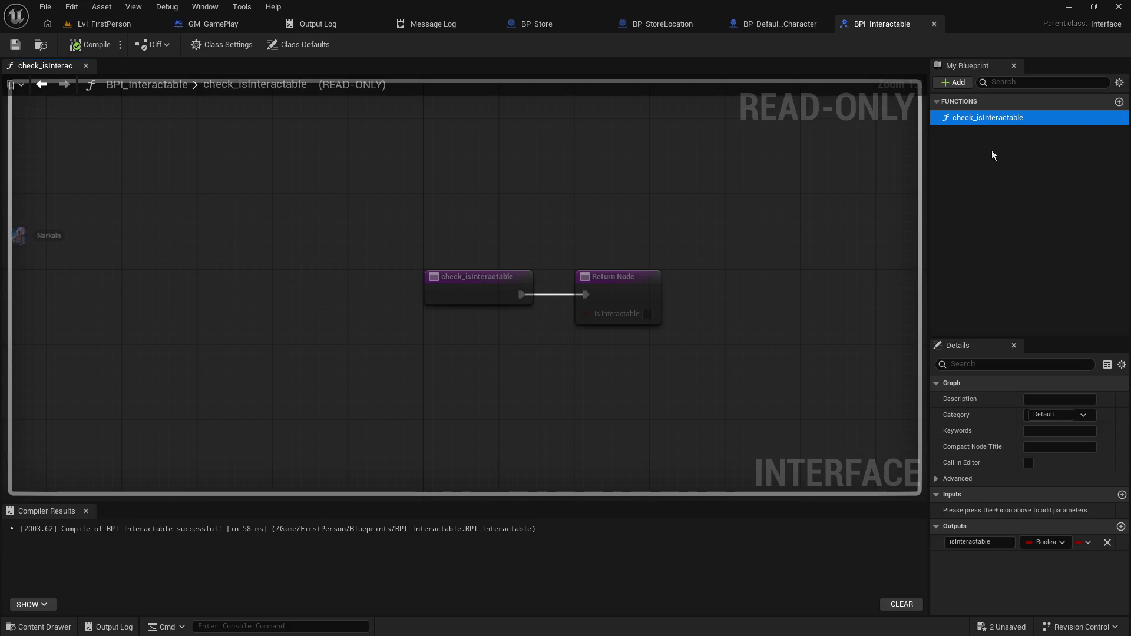
pyautogui.rightClick(1003, 117)
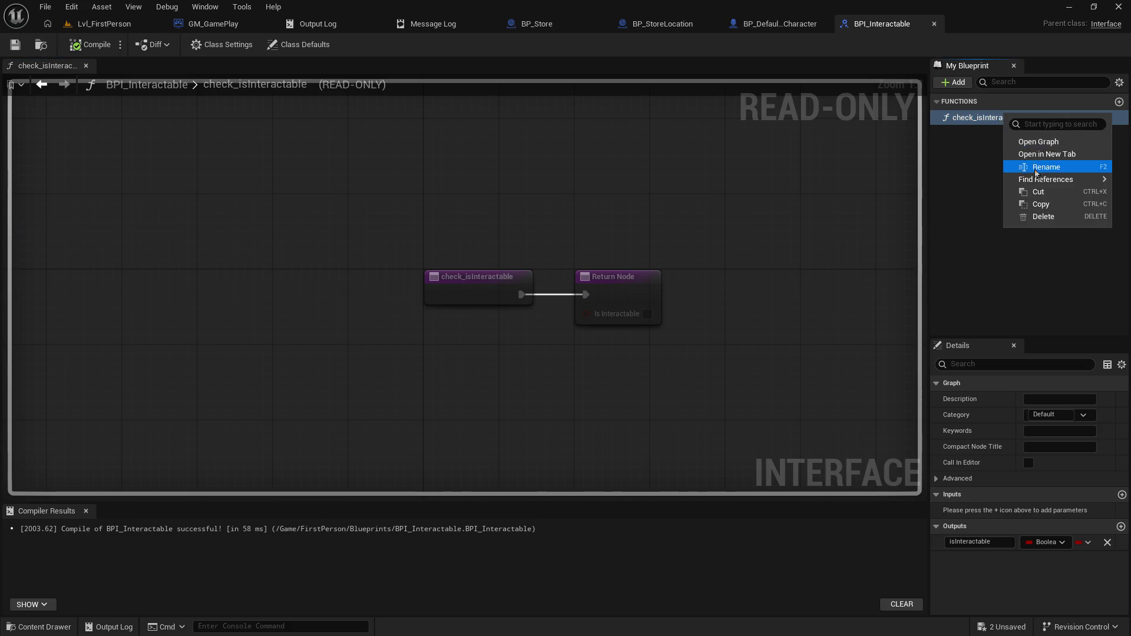
pyautogui.click(1019, 166)
pyautogui.click(992, 119)
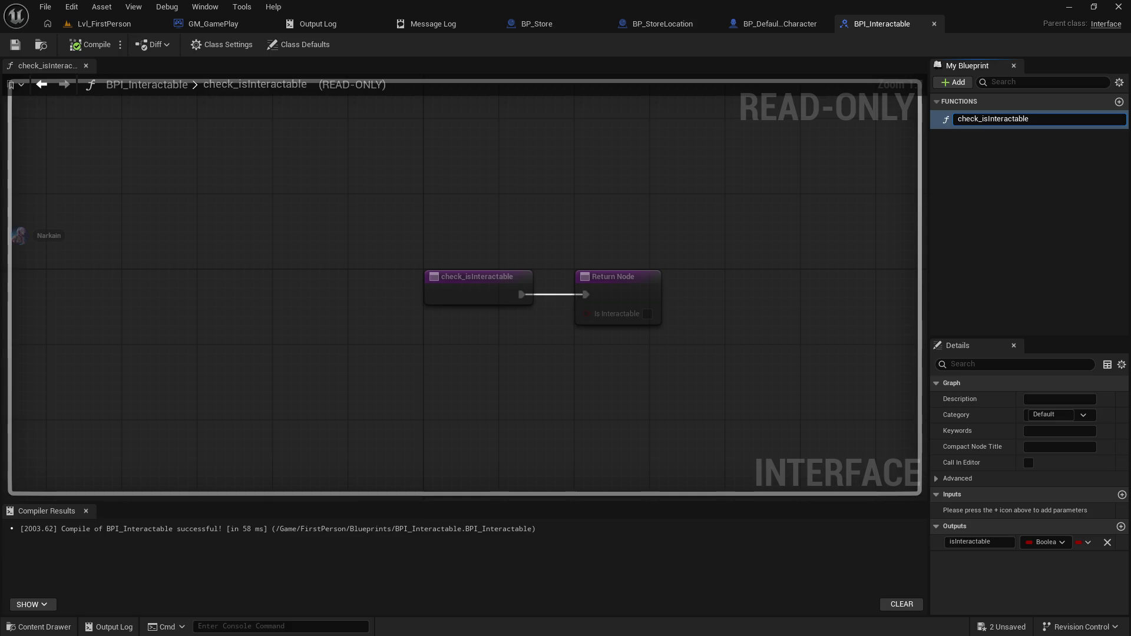
pyautogui.press('Return')
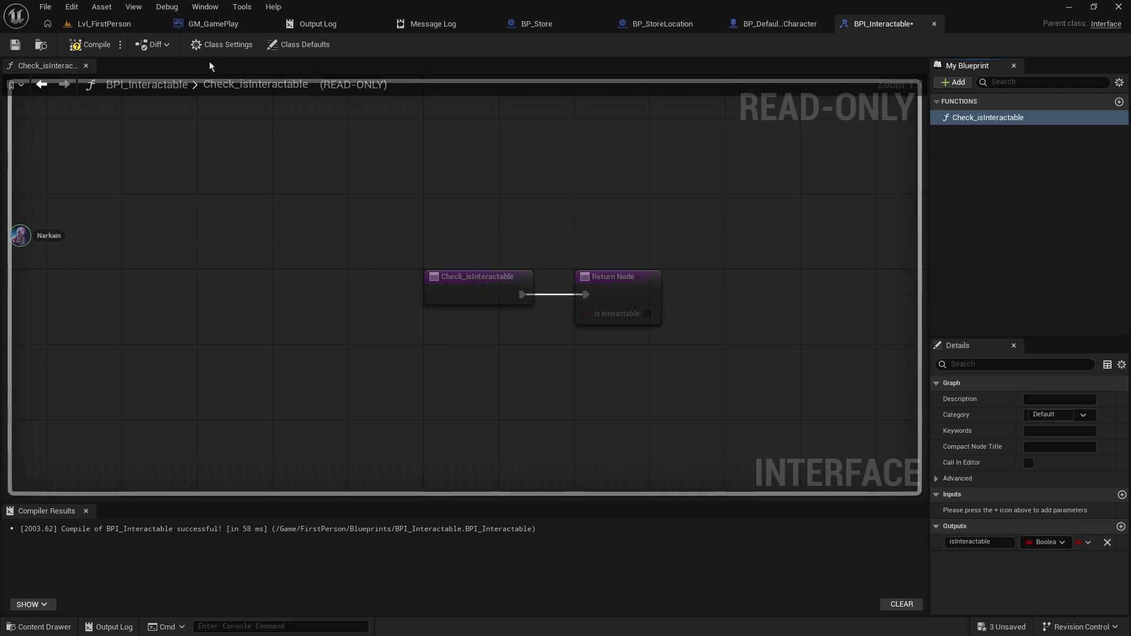
pyautogui.click(16, 45)
pyautogui.click(796, 24)
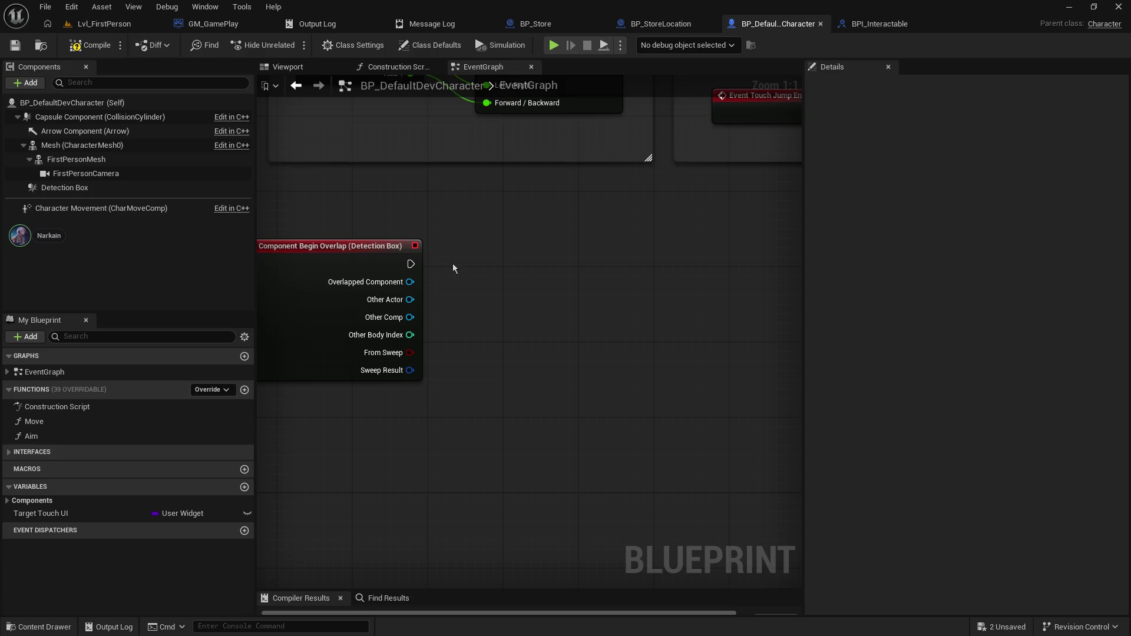
# - Call Check Is Interactable on Other Actor, feed its result into a Branch, and compile
pyautogui.moveTo(410, 299); pyautogui.dragTo(529, 320)
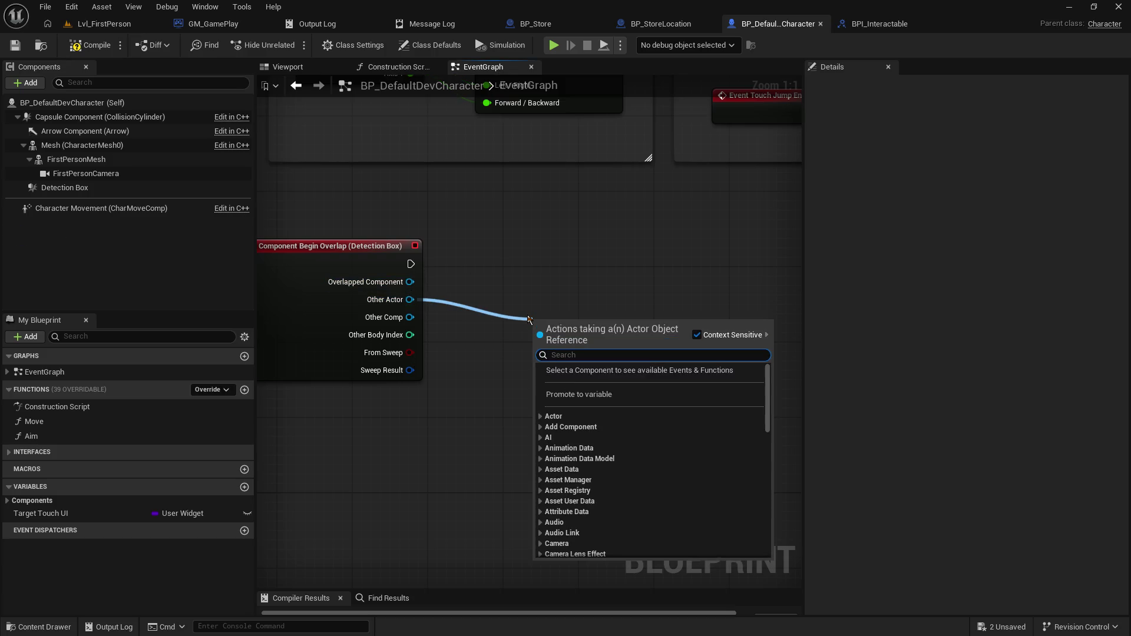
pyautogui.write('checki')
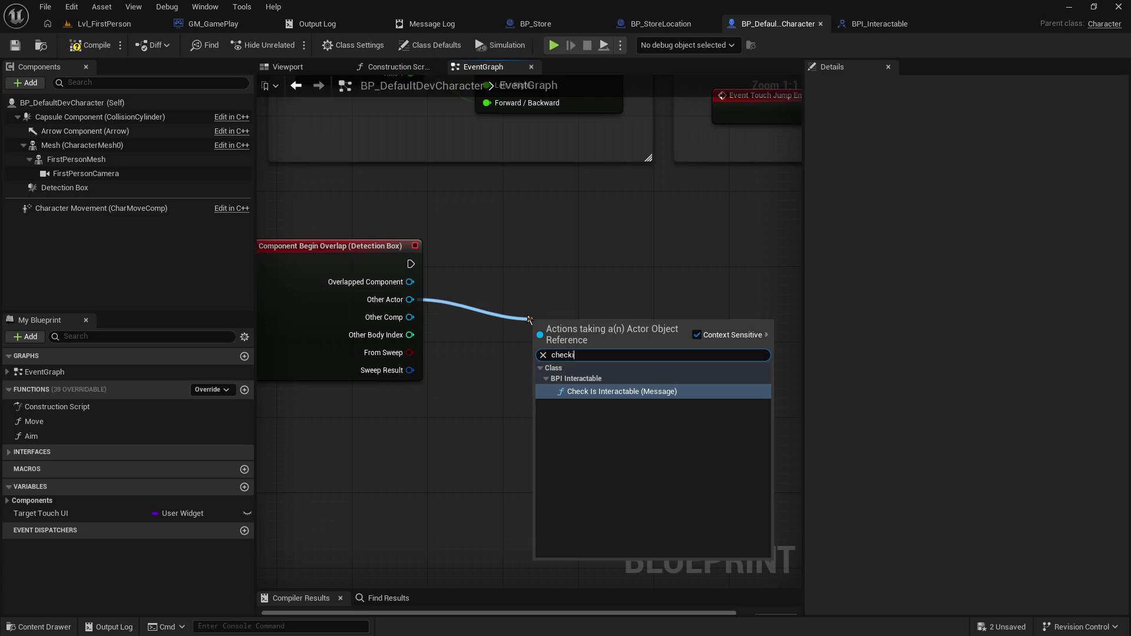
pyautogui.click(595, 394)
pyautogui.moveTo(592, 324)
pyautogui.mouseDown()
pyautogui.moveTo(592, 247)
pyautogui.moveTo(545, 230)
pyautogui.moveTo(531, 248)
pyautogui.mouseUp()
pyautogui.moveTo(632, 276)
pyautogui.mouseDown()
pyautogui.moveTo(380, 310)
pyautogui.moveTo(429, 329)
pyautogui.moveTo(417, 271)
pyautogui.moveTo(408, 291)
pyautogui.mouseUp()
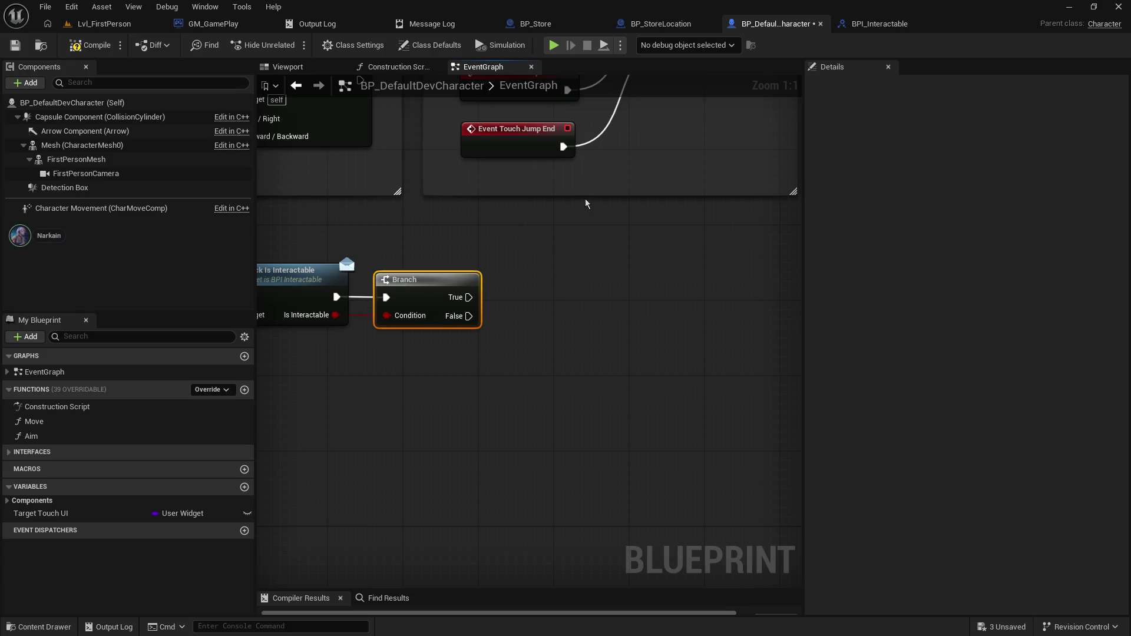
pyautogui.click(71, 47)
pyautogui.click(875, 25)
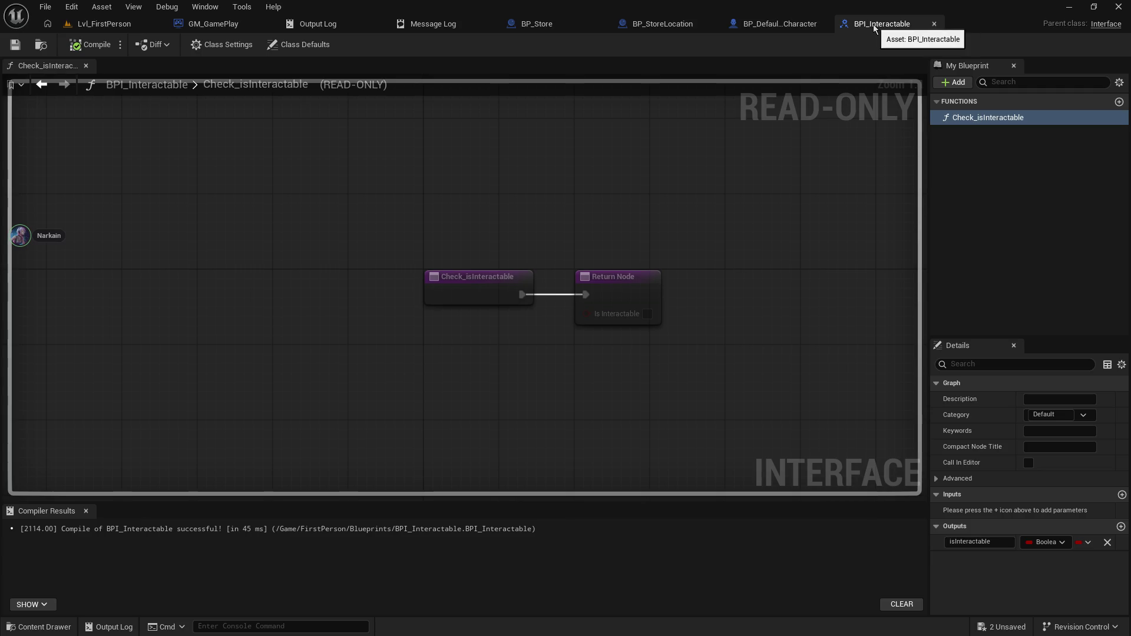
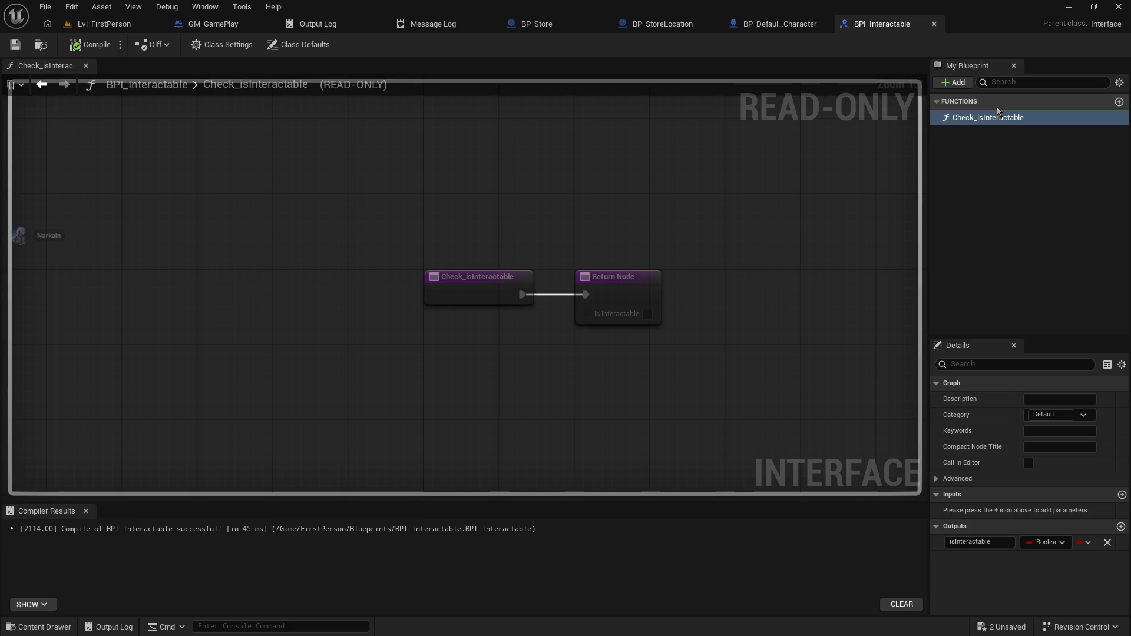
# - Add a new interface function named temp_SetOWned to BPI_Interactable
pyautogui.click(985, 194)
pyautogui.click(954, 84)
pyautogui.click(982, 128)
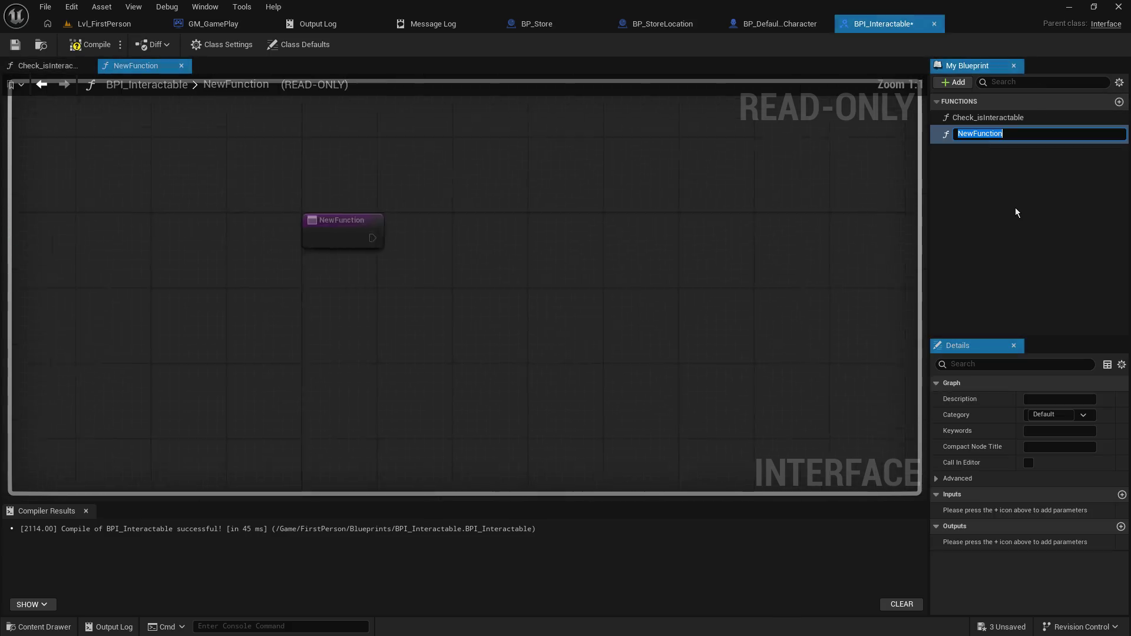
pyautogui.write('temp_SetOWned')
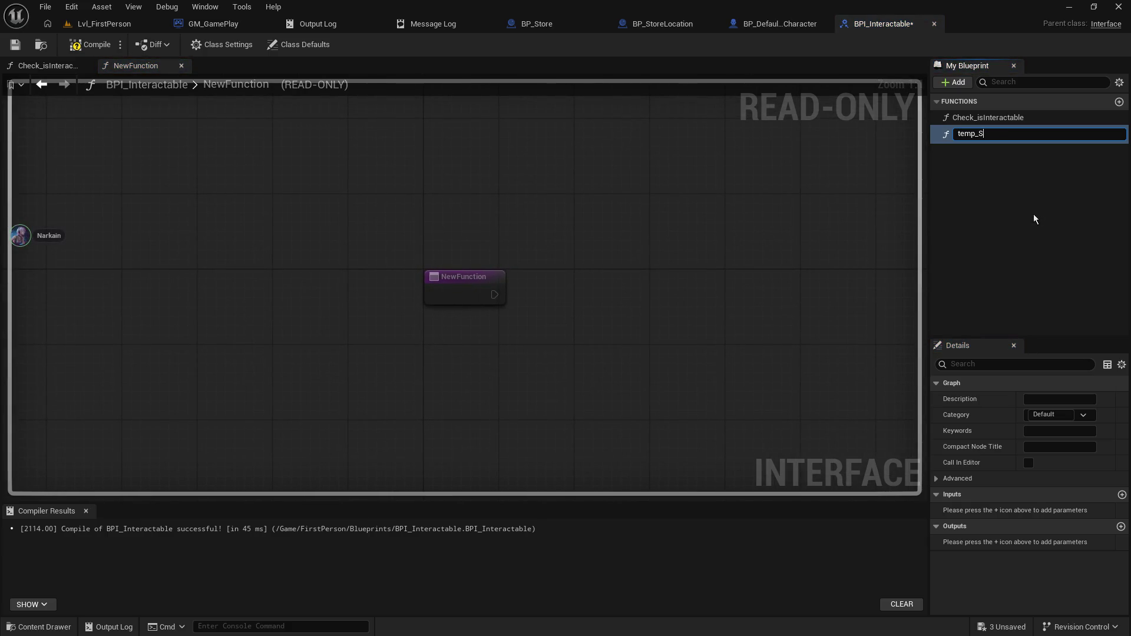
pyautogui.press('Return')
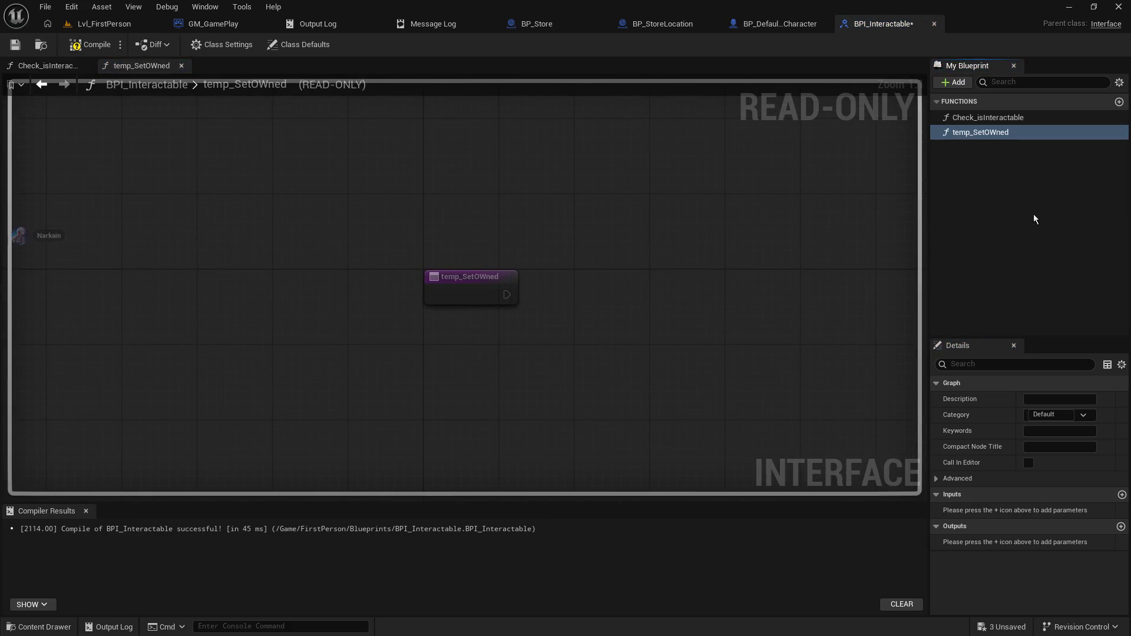
# - Save and compile BPI_Interactable, then switch to BP_DefaultDevCharacter
pyautogui.click(15, 45)
pyautogui.click(87, 51)
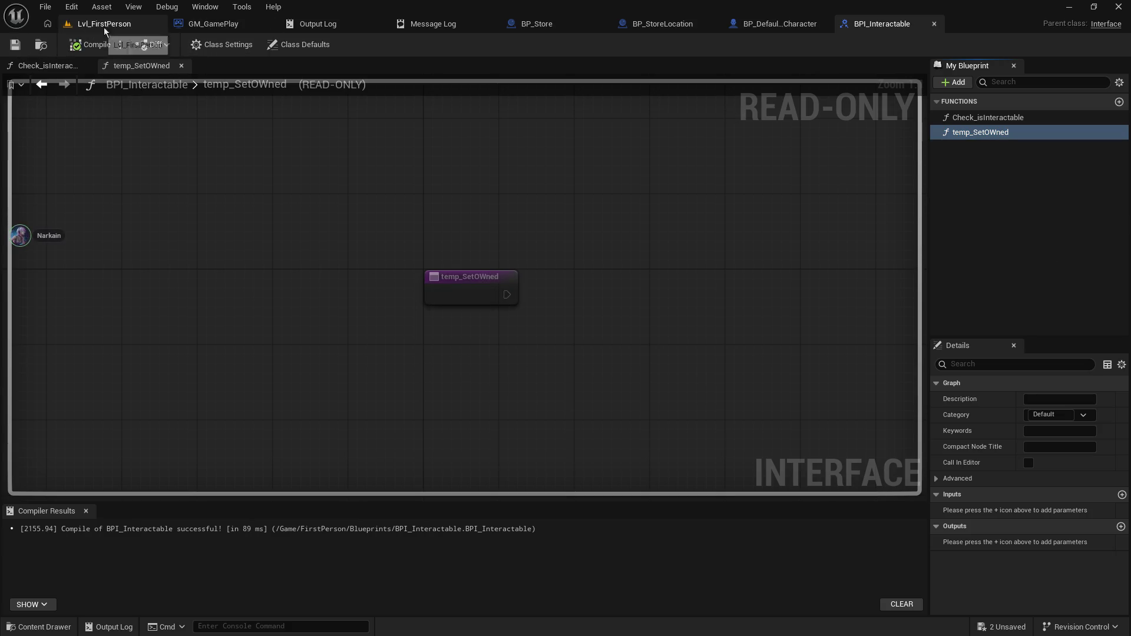
pyautogui.click(784, 23)
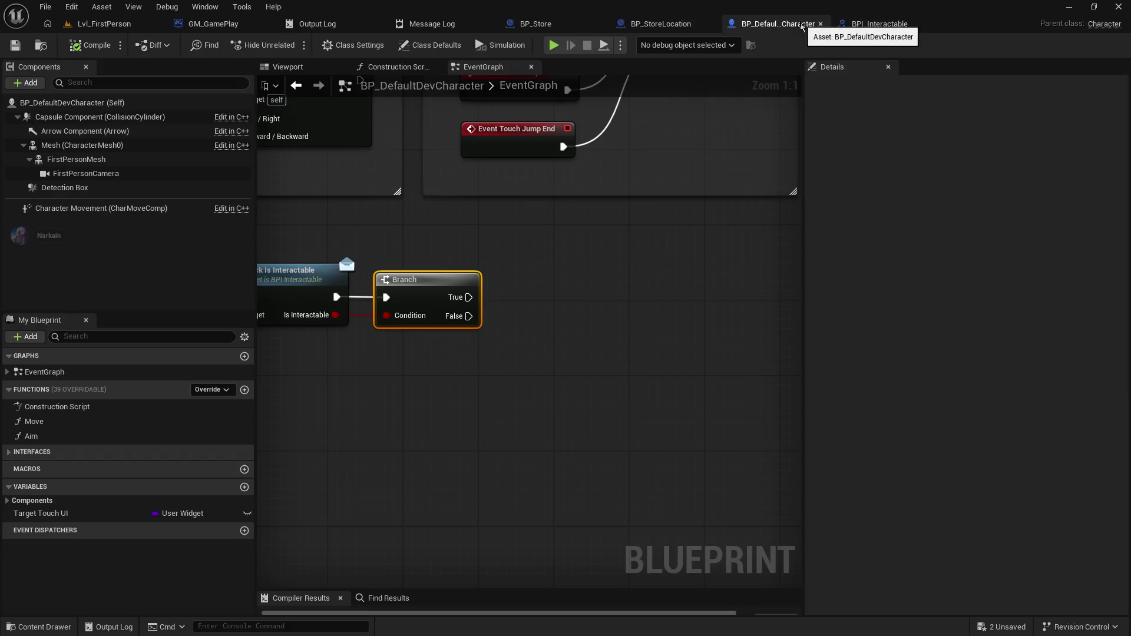
# - Add a Temp Set OWned (Message) node from the Branch's True output
pyautogui.moveTo(467, 296); pyautogui.dragTo(574, 301)
pyautogui.write('set owne')
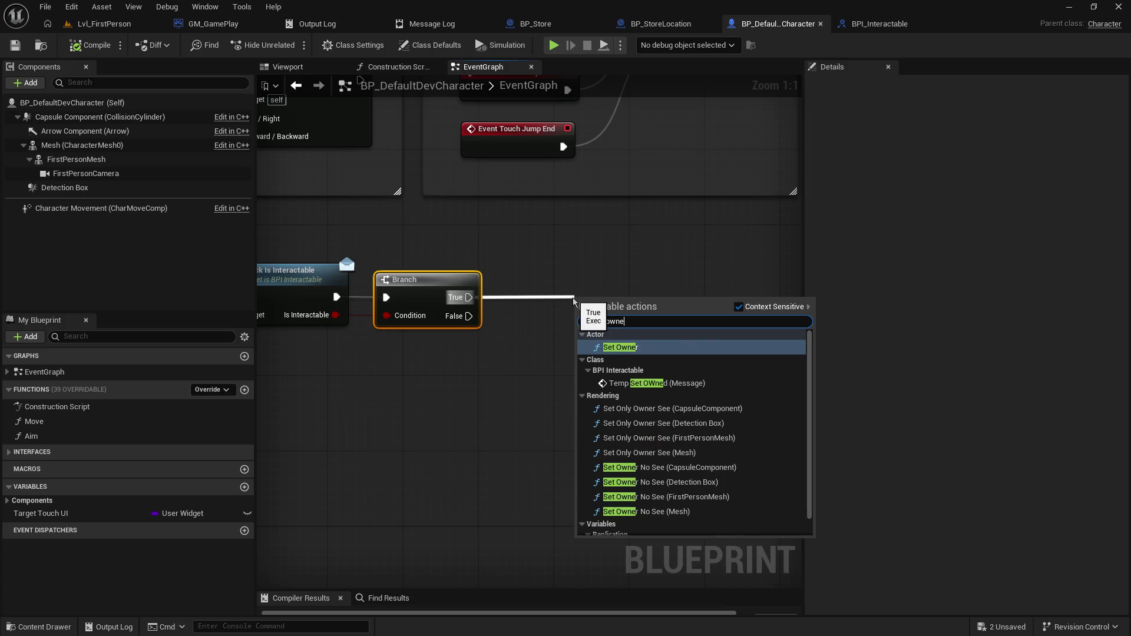
pyautogui.write('d')
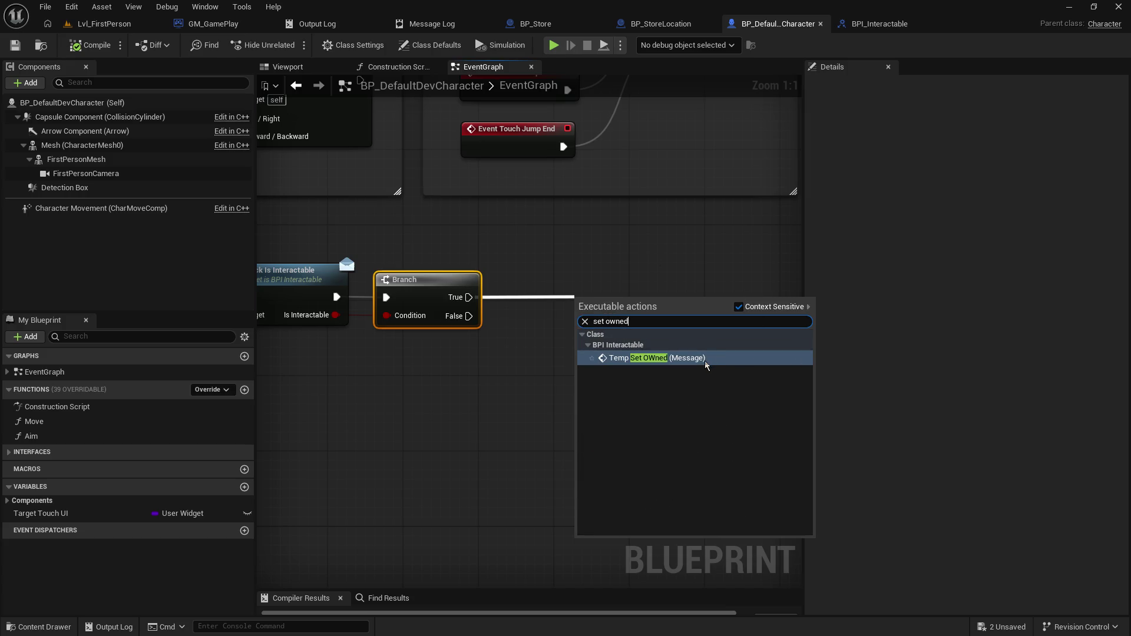
pyautogui.press('Return')
pyautogui.moveTo(611, 304); pyautogui.dragTo(581, 279)
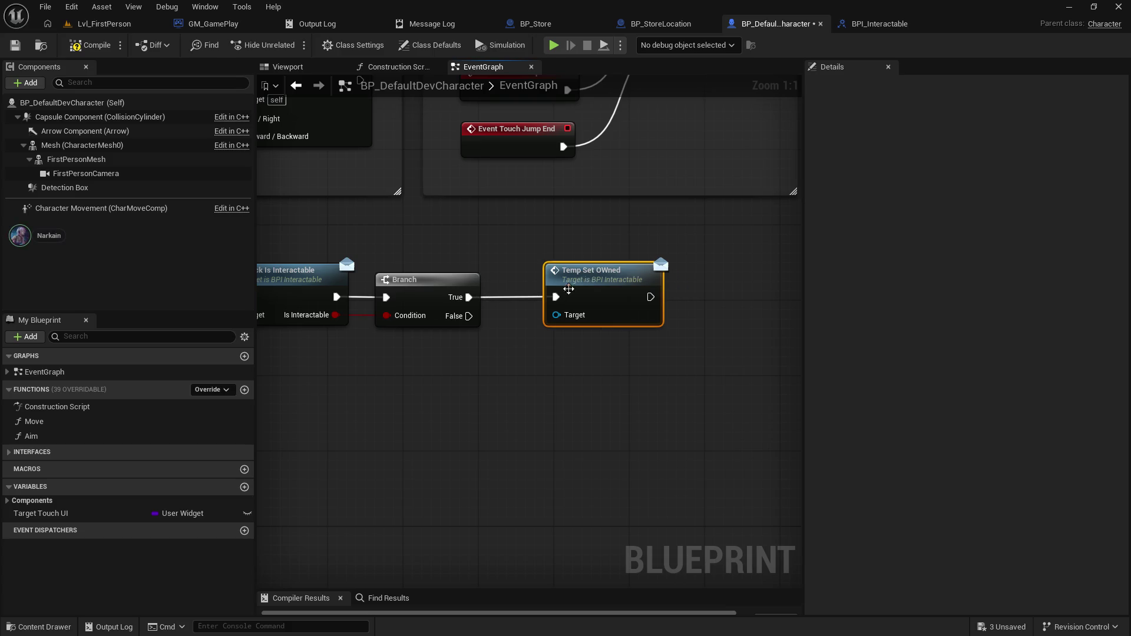
pyautogui.scroll(-1, 748, 356)
pyautogui.scroll(1, 407, 304)
# - Wire Other Actor into Temp Set OWned's Target through tidy reroute points
pyautogui.doubleClick(340, 272)
pyautogui.moveTo(340, 272)
pyautogui.mouseDown()
pyautogui.moveTo(347, 287)
pyautogui.moveTo(752, 277)
pyautogui.moveTo(688, 258)
pyautogui.mouseUp()
pyautogui.click(629, 266)
pyautogui.moveTo(348, 276)
pyautogui.mouseDown()
pyautogui.moveTo(371, 297)
pyautogui.moveTo(707, 264)
pyautogui.mouseUp()
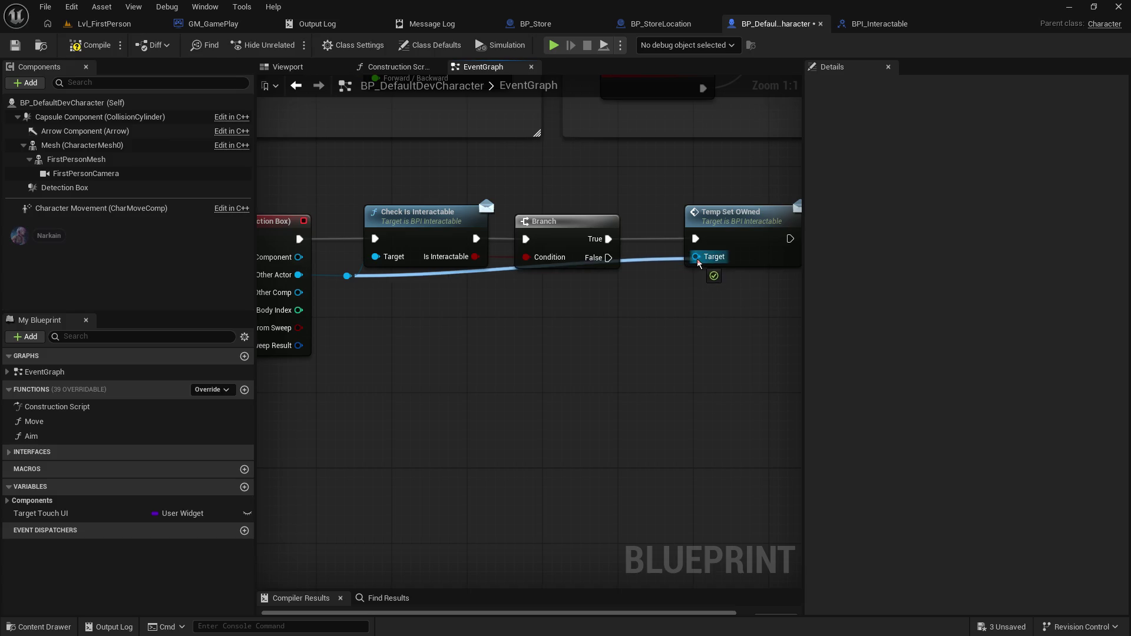
pyautogui.doubleClick(633, 262)
pyautogui.moveTo(629, 253)
pyautogui.mouseDown()
pyautogui.moveTo(638, 273)
pyautogui.moveTo(666, 281)
pyautogui.mouseUp()
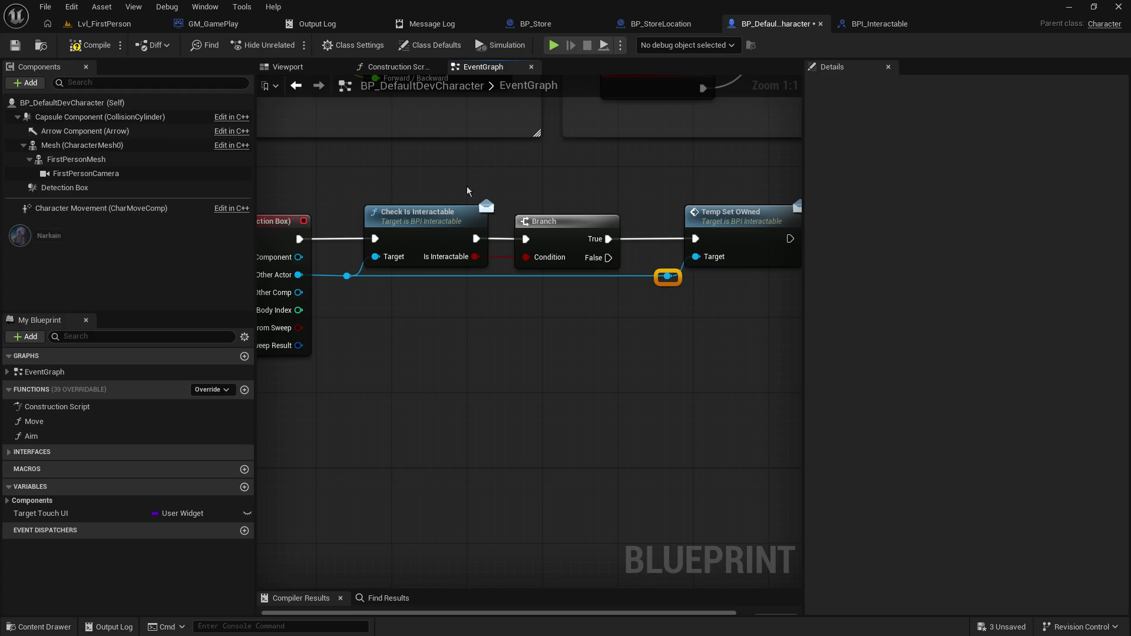
# - Save the character blueprint and switch to BP_StoreLocation
pyautogui.click(13, 41)
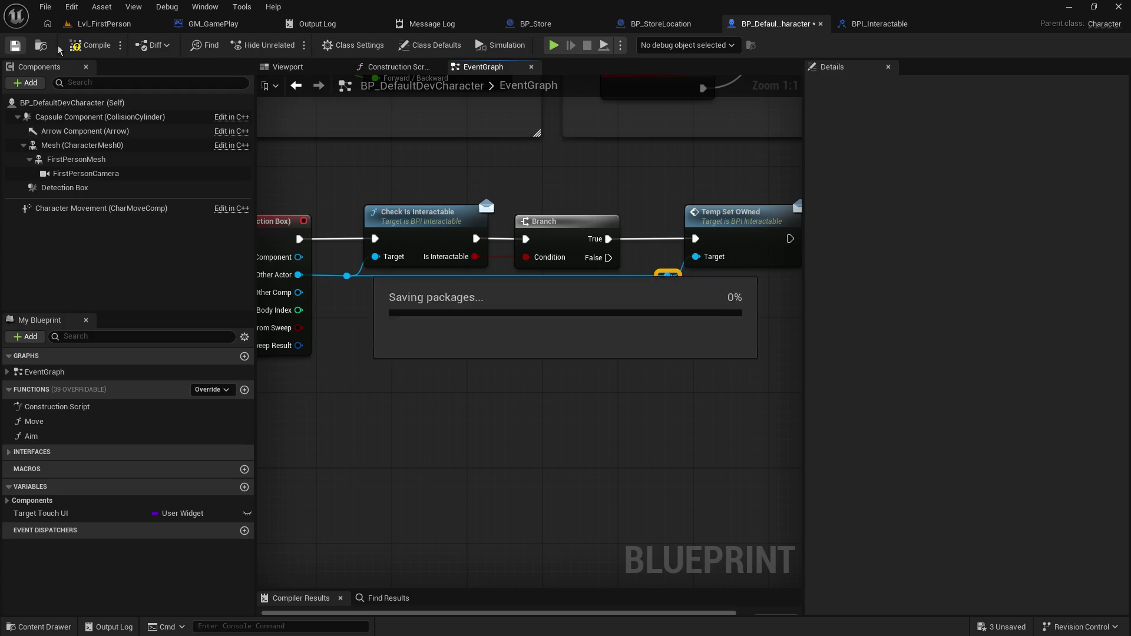
pyautogui.click(878, 26)
pyautogui.click(761, 27)
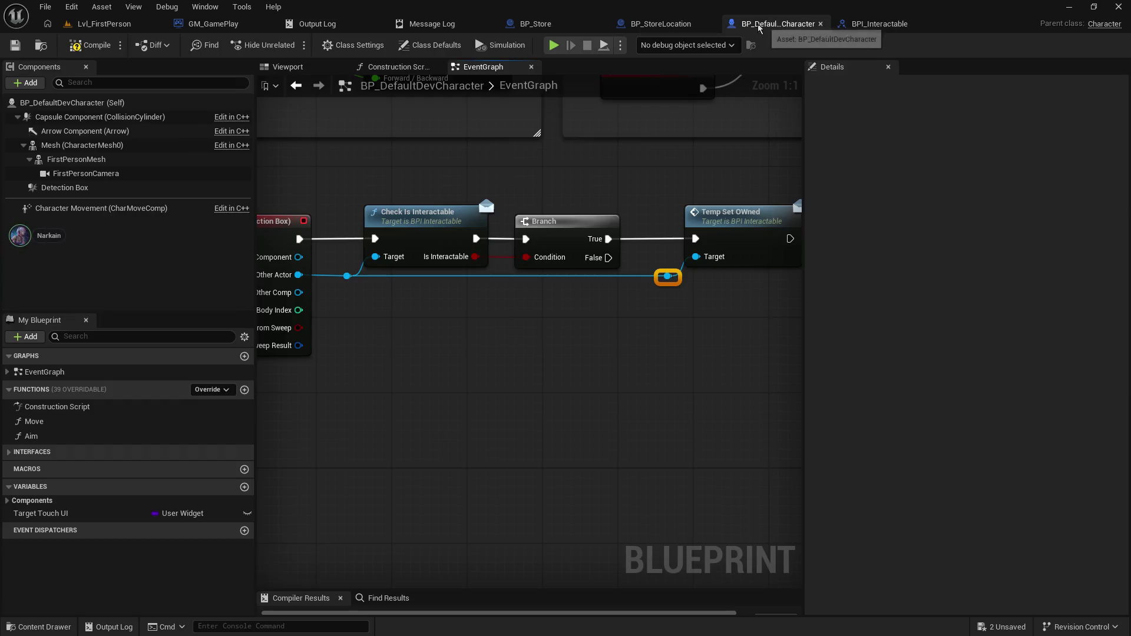
pyautogui.click(663, 24)
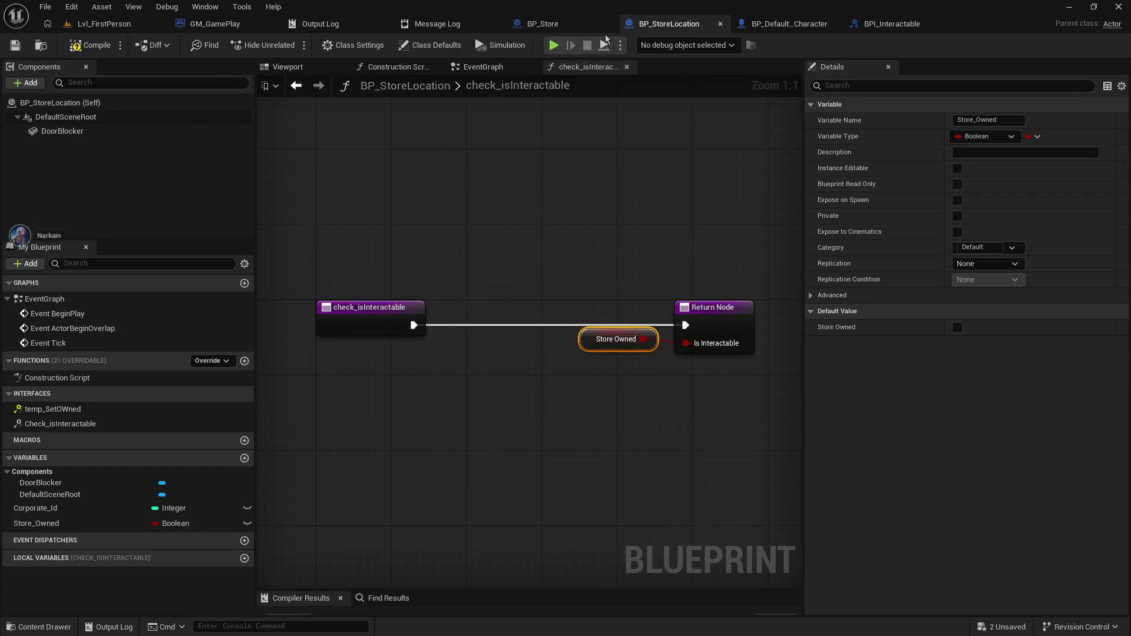
# - Implement the temp_SetOWned event and add a SET Store Owned node
pyautogui.moveTo(543, 172)
pyautogui.mouseDown()
pyautogui.moveTo(609, 159)
pyautogui.moveTo(511, 140)
pyautogui.mouseUp()
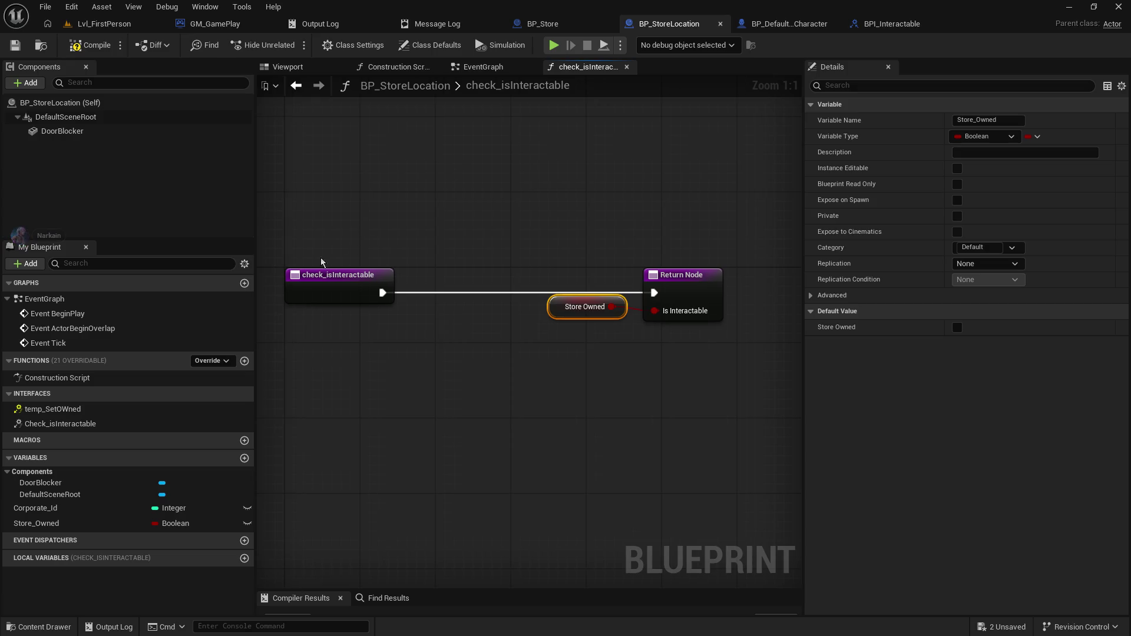
pyautogui.click(59, 411)
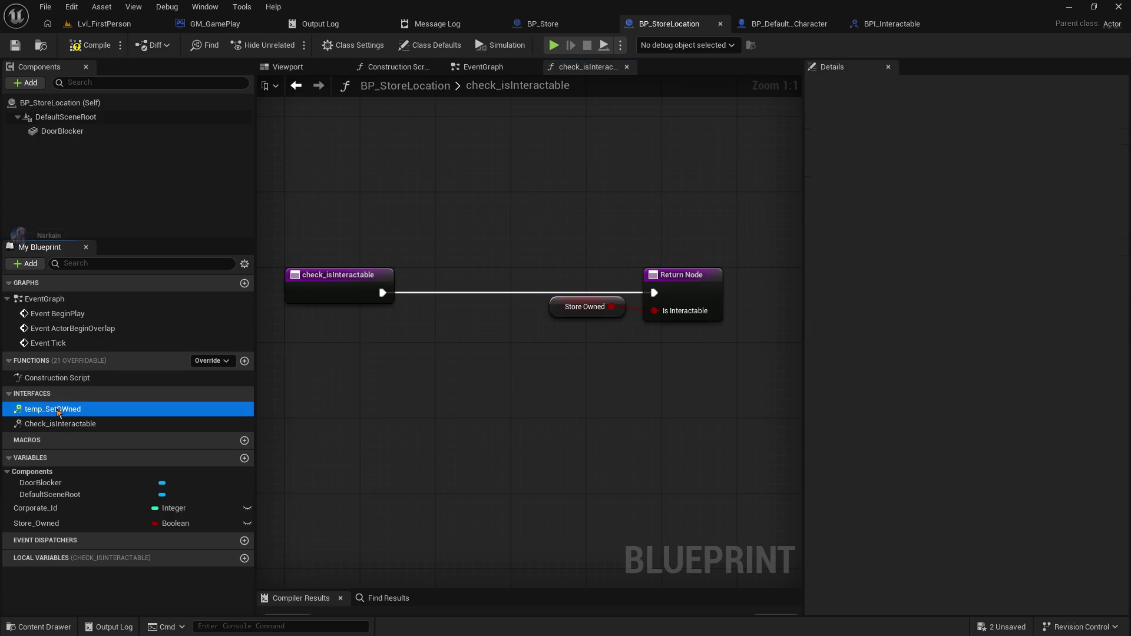
pyautogui.doubleClick(58, 411)
pyautogui.click(44, 538)
pyautogui.moveTo(44, 538); pyautogui.dragTo(520, 314)
pyautogui.click(548, 338)
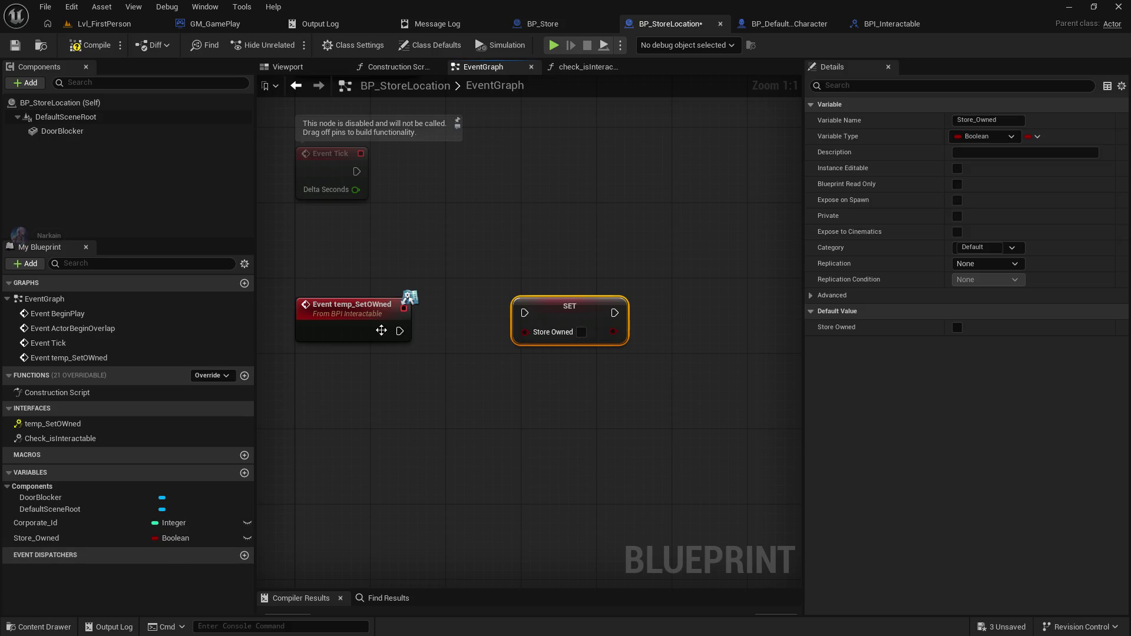
# - Connect the event to SET, tick Store Owned to true, and add a Door Blocker reference
pyautogui.moveTo(407, 334); pyautogui.dragTo(519, 330)
pyautogui.click(451, 355)
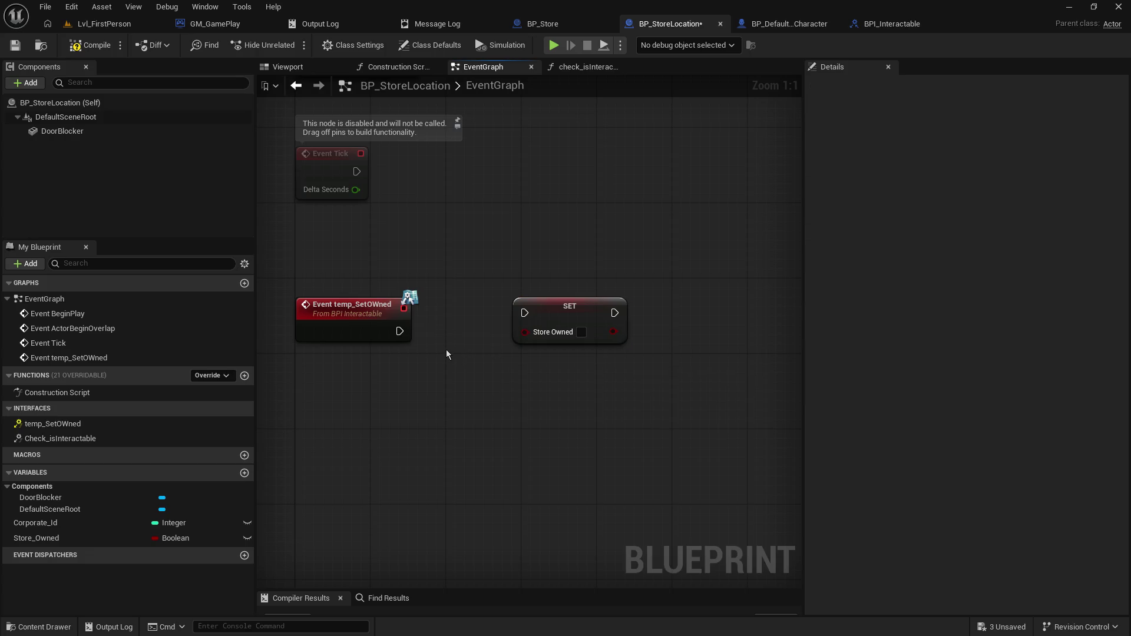
pyautogui.moveTo(401, 333)
pyautogui.mouseDown()
pyautogui.moveTo(524, 313)
pyautogui.moveTo(465, 340)
pyautogui.mouseUp()
pyautogui.click(581, 332)
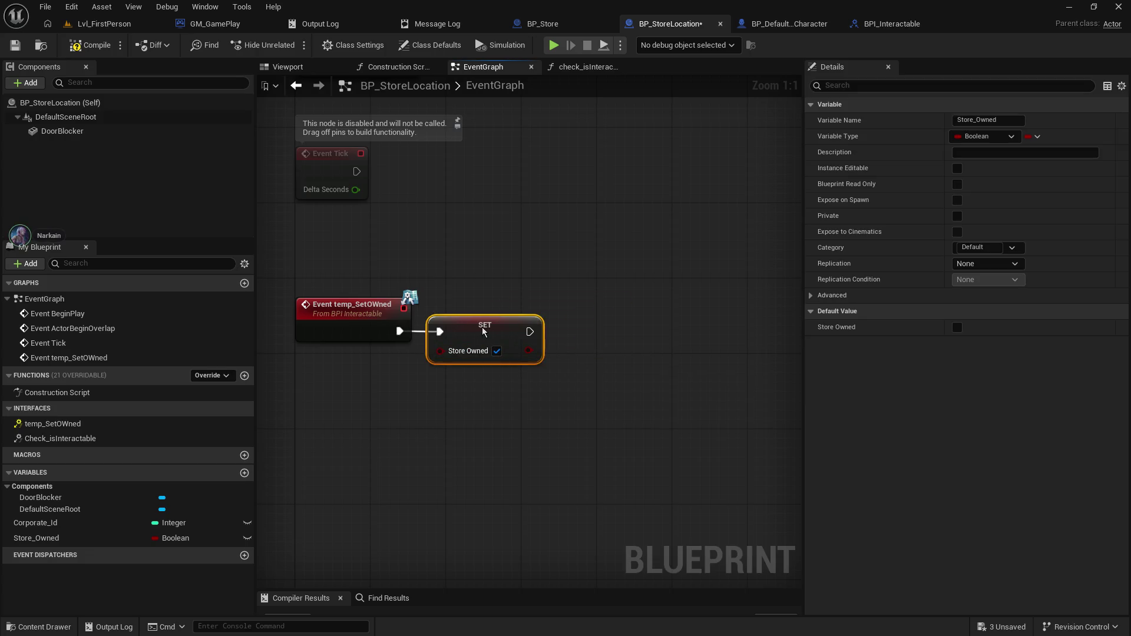
pyautogui.click(513, 291)
pyautogui.moveTo(60, 131)
pyautogui.mouseDown()
pyautogui.moveTo(635, 324)
pyautogui.moveTo(589, 321)
pyautogui.moveTo(631, 302)
pyautogui.moveTo(576, 398)
pyautogui.moveTo(539, 425)
pyautogui.moveTo(621, 326)
pyautogui.mouseUp()
# - Add Set Collision Enabled (No Collision) for Door Blocker, chained after the SET node
pyautogui.write('collision')
pyautogui.scroll(-2, 748, 540)
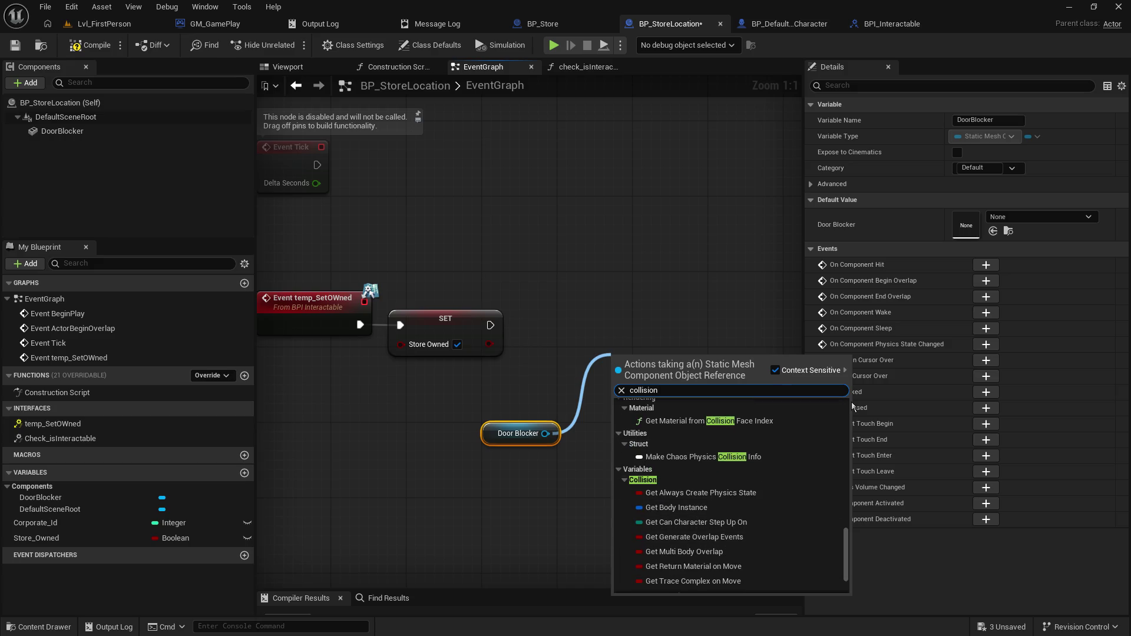
pyautogui.write('set')
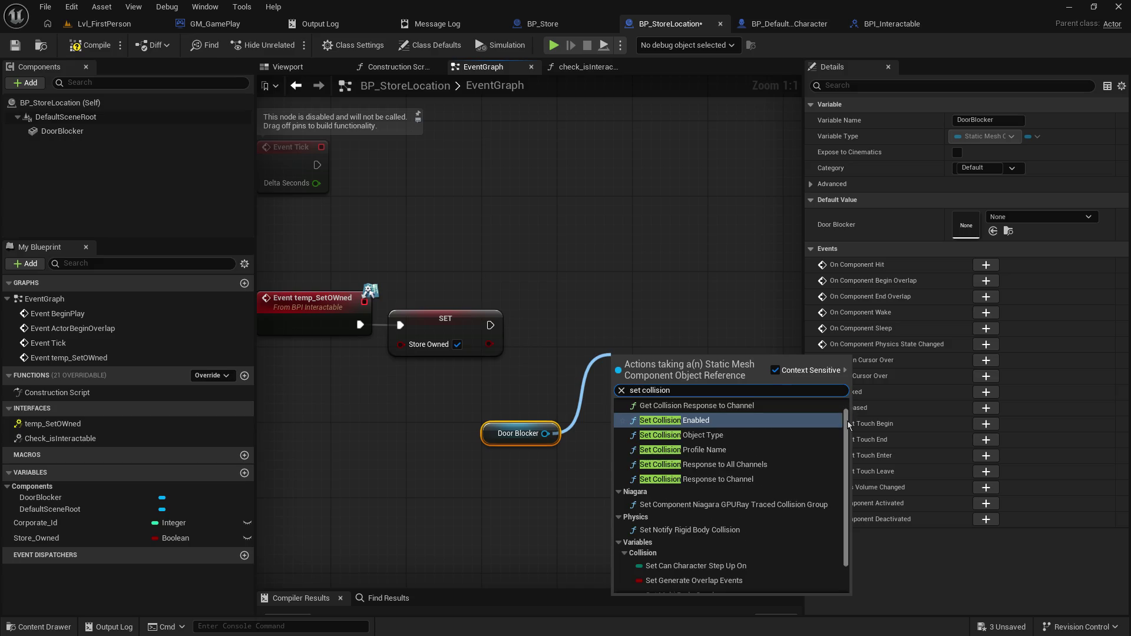
pyautogui.scroll(1, 748, 437)
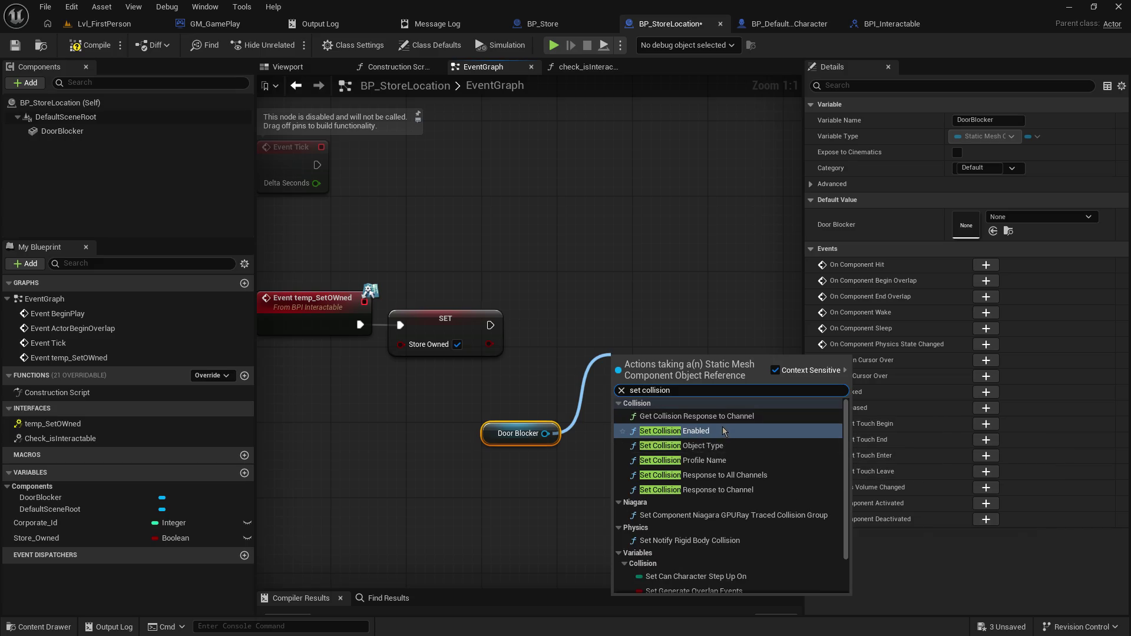
pyautogui.click(725, 431)
pyautogui.moveTo(490, 325)
pyautogui.mouseDown()
pyautogui.moveTo(615, 381)
pyautogui.moveTo(577, 312)
pyautogui.moveTo(584, 303)
pyautogui.mouseUp()
pyautogui.moveTo(486, 441); pyautogui.dragTo(424, 392)
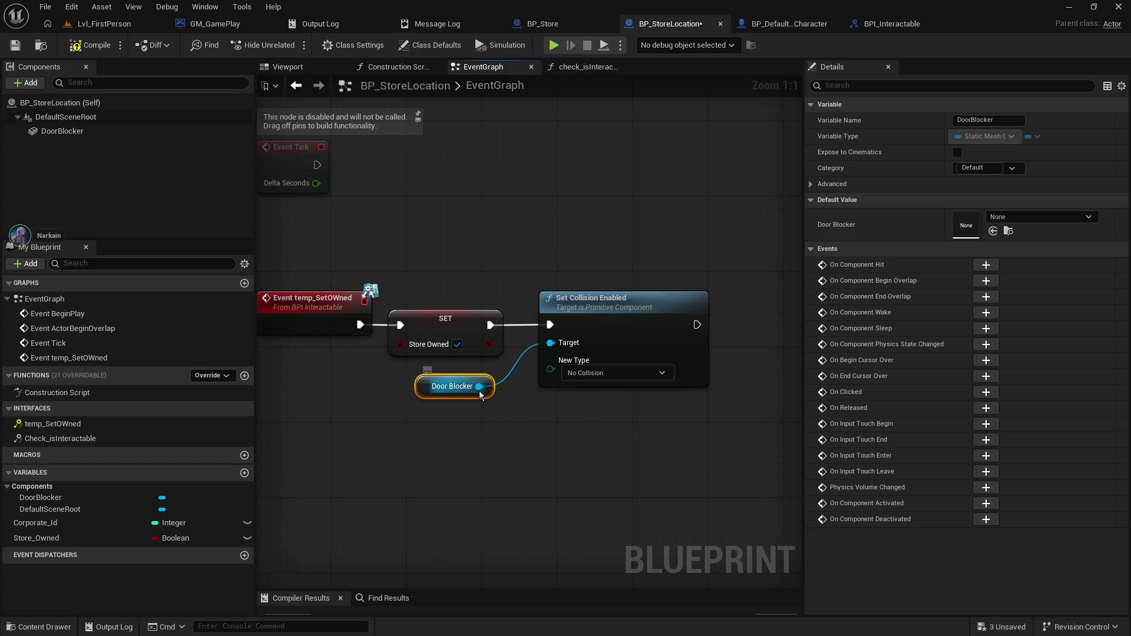
# - Add Set Visibility for Door Blocker and chain it after Set Collision Enabled
pyautogui.moveTo(479, 386); pyautogui.dragTo(644, 465)
pyautogui.write('set visi')
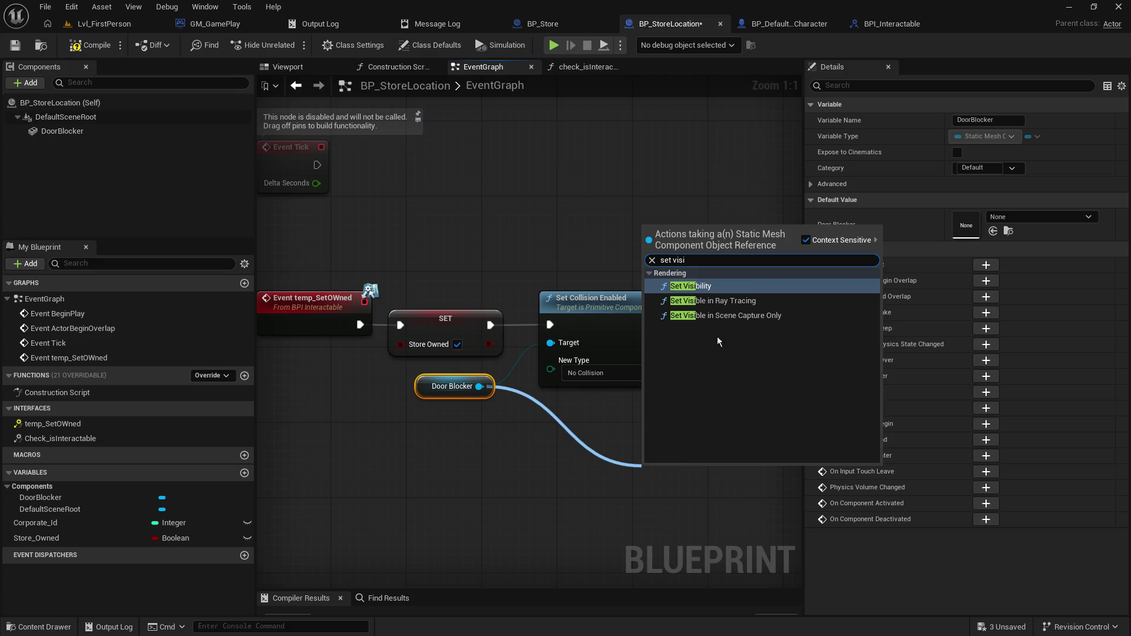
pyautogui.click(691, 286)
pyautogui.moveTo(707, 468)
pyautogui.mouseDown()
pyautogui.moveTo(832, 309)
pyautogui.moveTo(550, 328)
pyautogui.mouseUp()
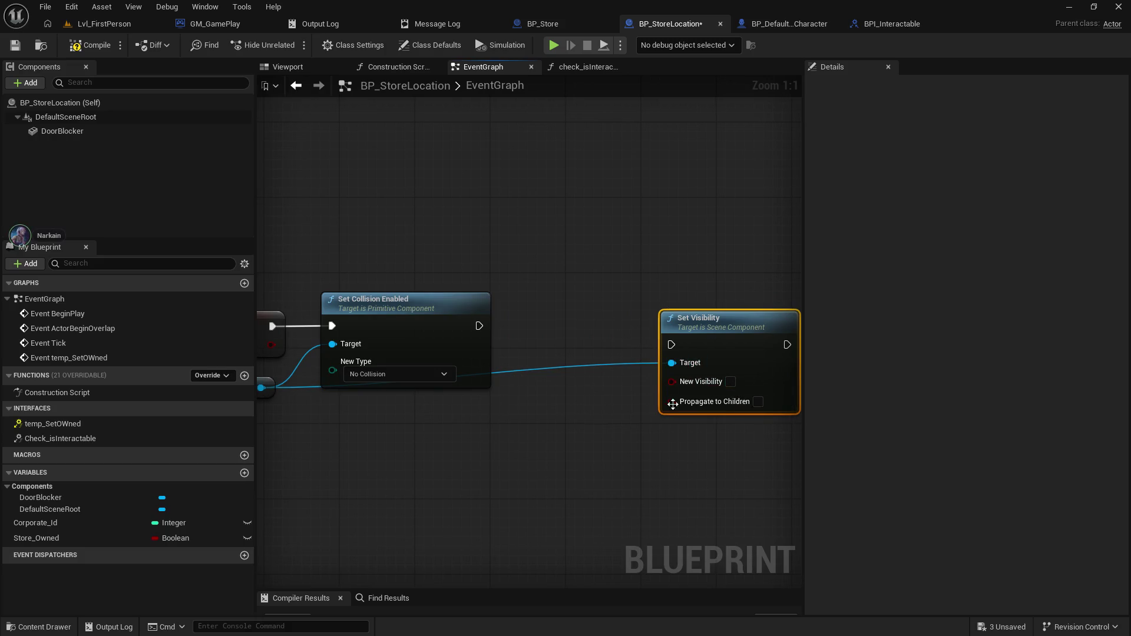
pyautogui.moveTo(576, 440)
pyautogui.mouseDown()
pyautogui.moveTo(543, 396)
pyautogui.moveTo(609, 386)
pyautogui.mouseUp()
pyautogui.moveTo(299, 337); pyautogui.dragTo(435, 409)
pyautogui.write('set visib')
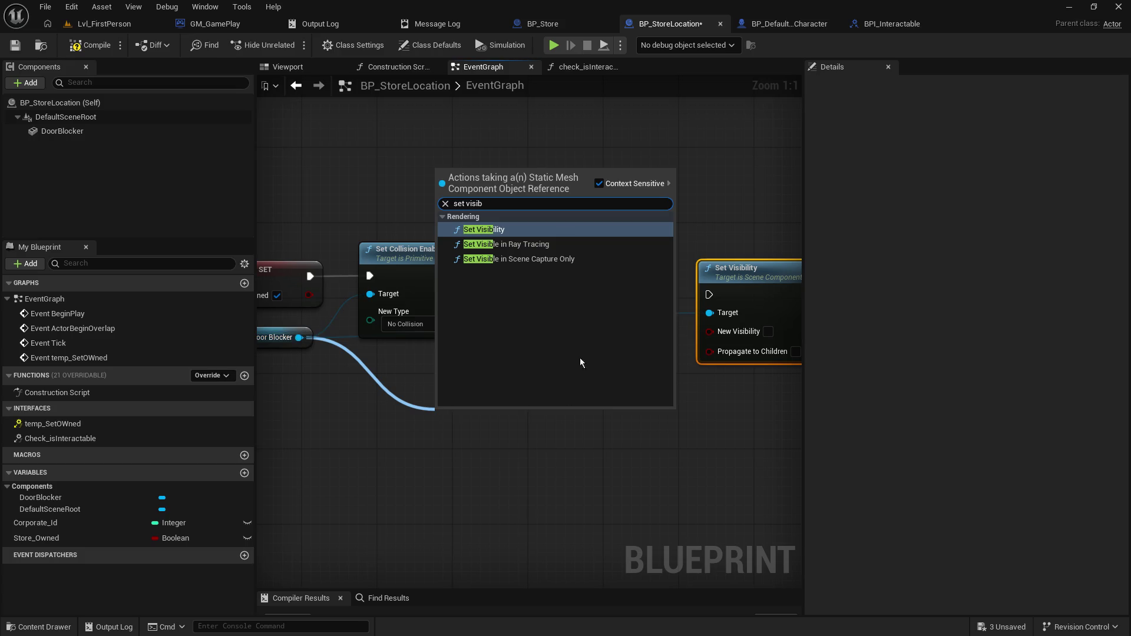
pyautogui.click(718, 185)
pyautogui.moveTo(721, 279); pyautogui.dragTo(598, 259)
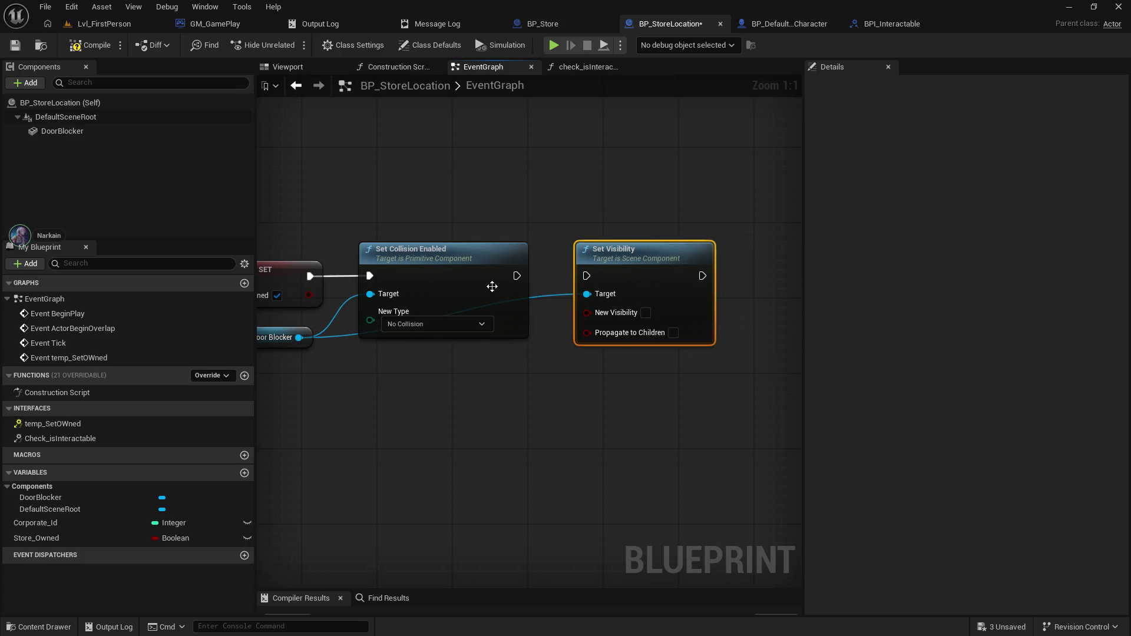
pyautogui.moveTo(514, 276)
pyautogui.mouseDown()
pyautogui.moveTo(586, 276)
pyautogui.moveTo(540, 377)
pyautogui.moveTo(522, 366)
pyautogui.mouseUp()
# - Route Door Blocker into Set Collision Enabled's Target via a reroute and align the nodes
pyautogui.click(543, 296)
pyautogui.doubleClick(543, 295)
pyautogui.moveTo(297, 428); pyautogui.dragTo(384, 409)
pyautogui.moveTo(325, 324); pyautogui.dragTo(318, 339)
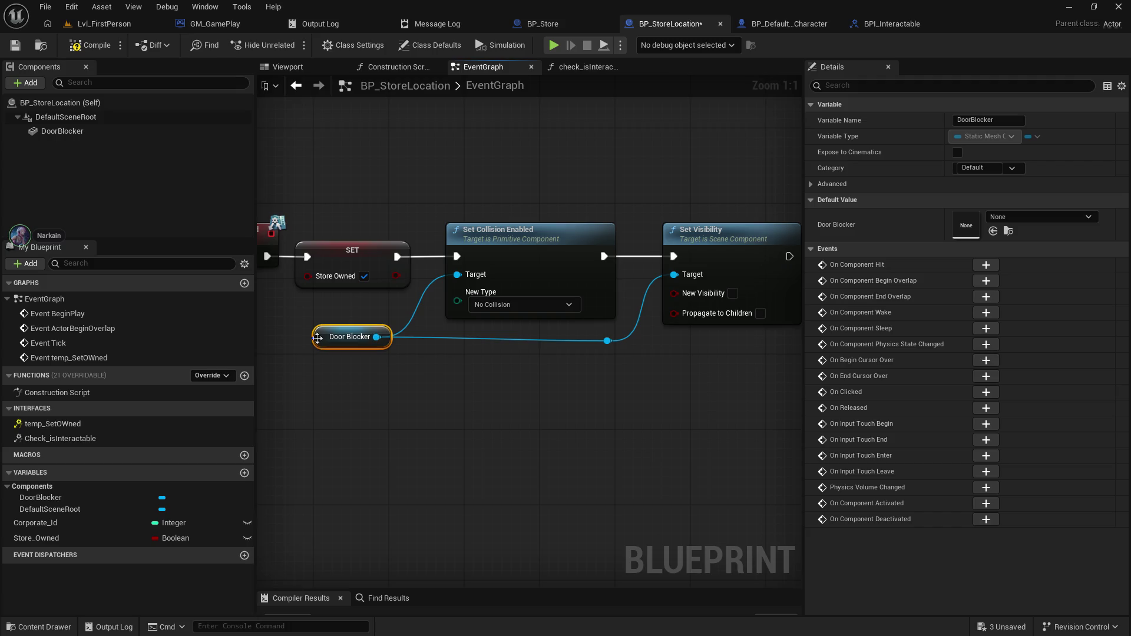
pyautogui.keyDown('alt'); pyautogui.click(457, 277); pyautogui.keyUp('alt')
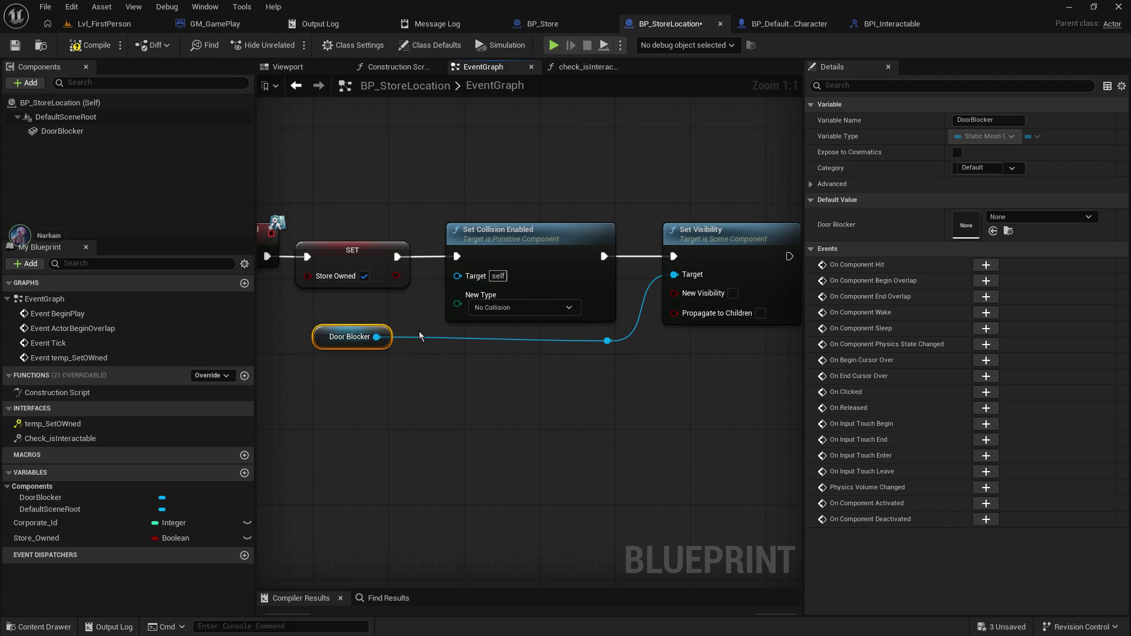
pyautogui.click(409, 338)
pyautogui.doubleClick(415, 339)
pyautogui.moveTo(411, 332); pyautogui.dragTo(457, 275)
pyautogui.moveTo(316, 344); pyautogui.dragTo(307, 345)
pyautogui.moveTo(401, 336); pyautogui.dragTo(401, 345)
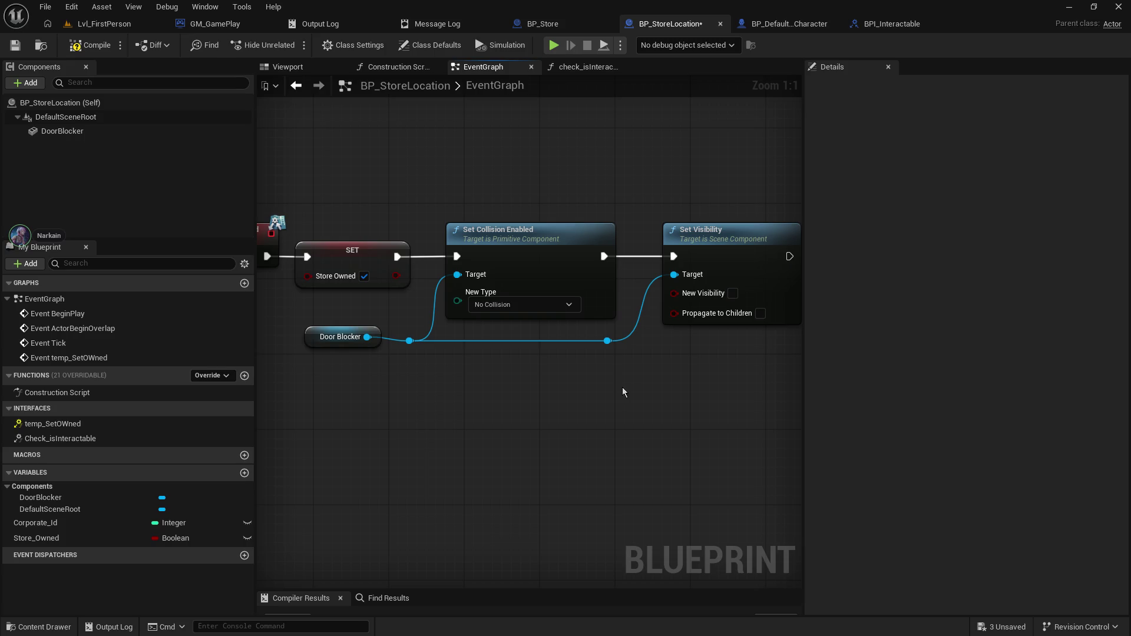
# - Save and compile BP_StoreLocation, then switch to Lvl_FirstPerson
pyautogui.click(15, 45)
pyautogui.click(97, 47)
pyautogui.click(110, 23)
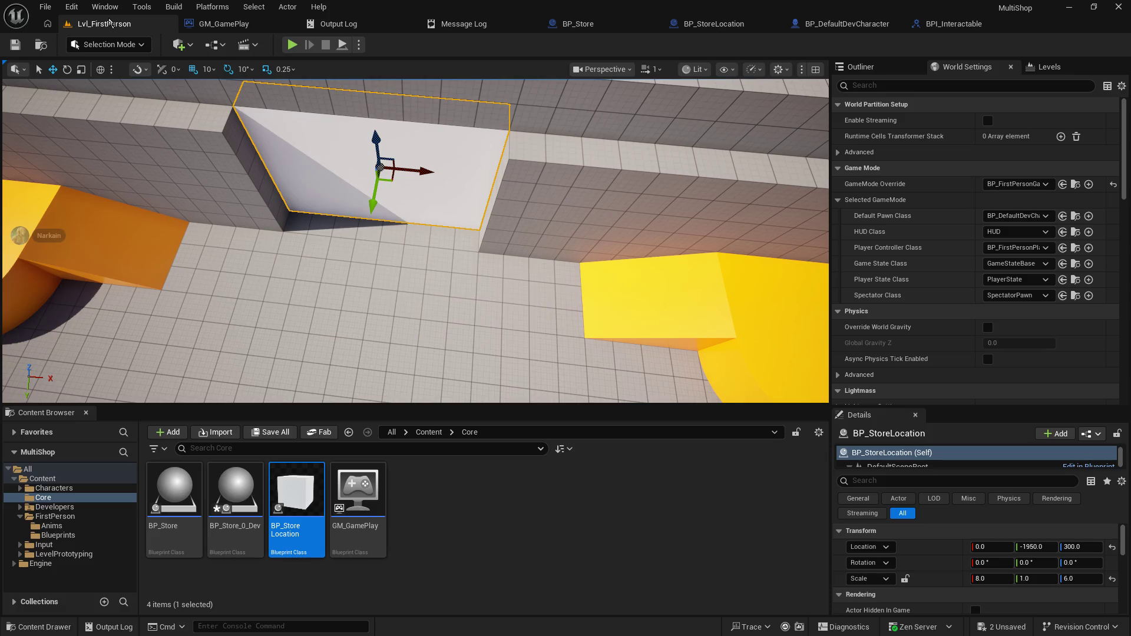
# - Play-test Lvl_FirstPerson, walking up to the white wall and back, then stop the session
pyautogui.click(291, 46)
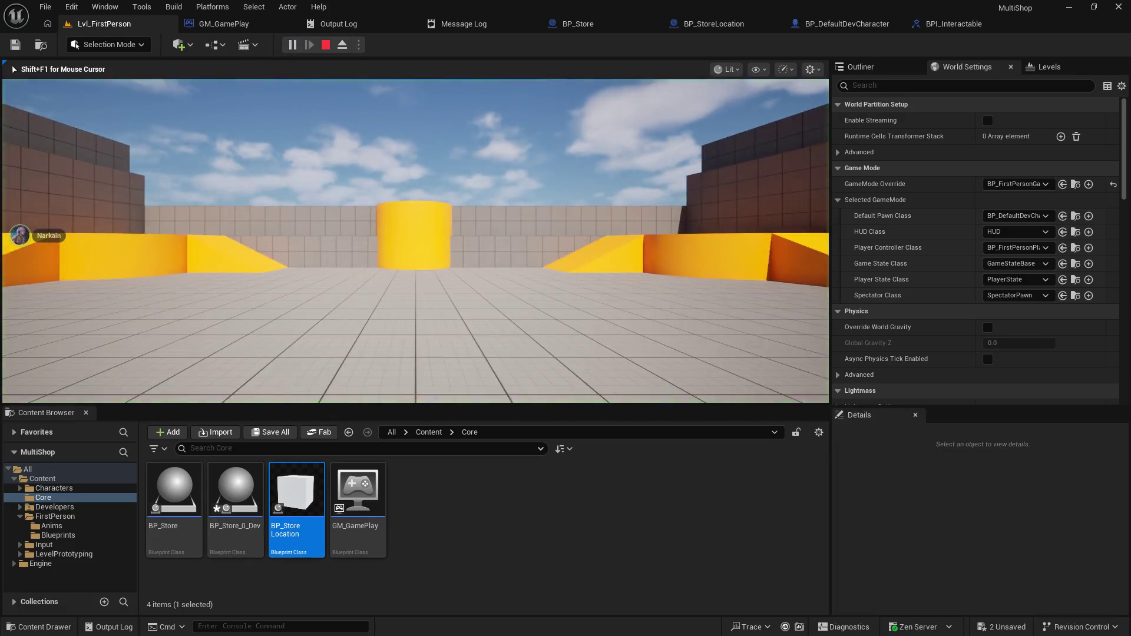
pyautogui.press('w')
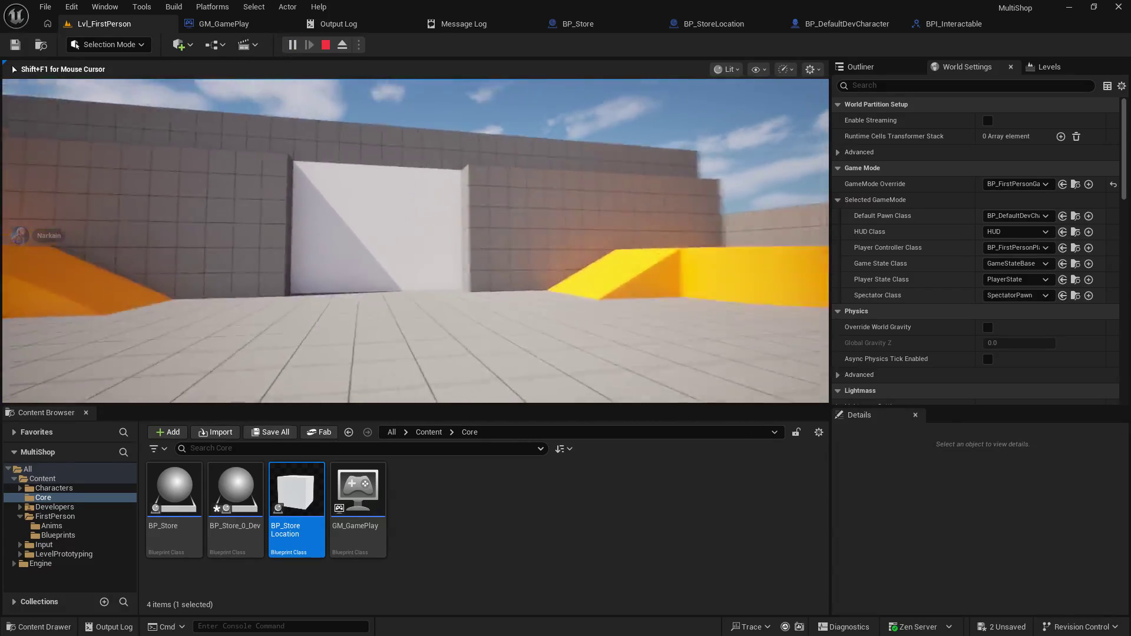
pyautogui.press('w')
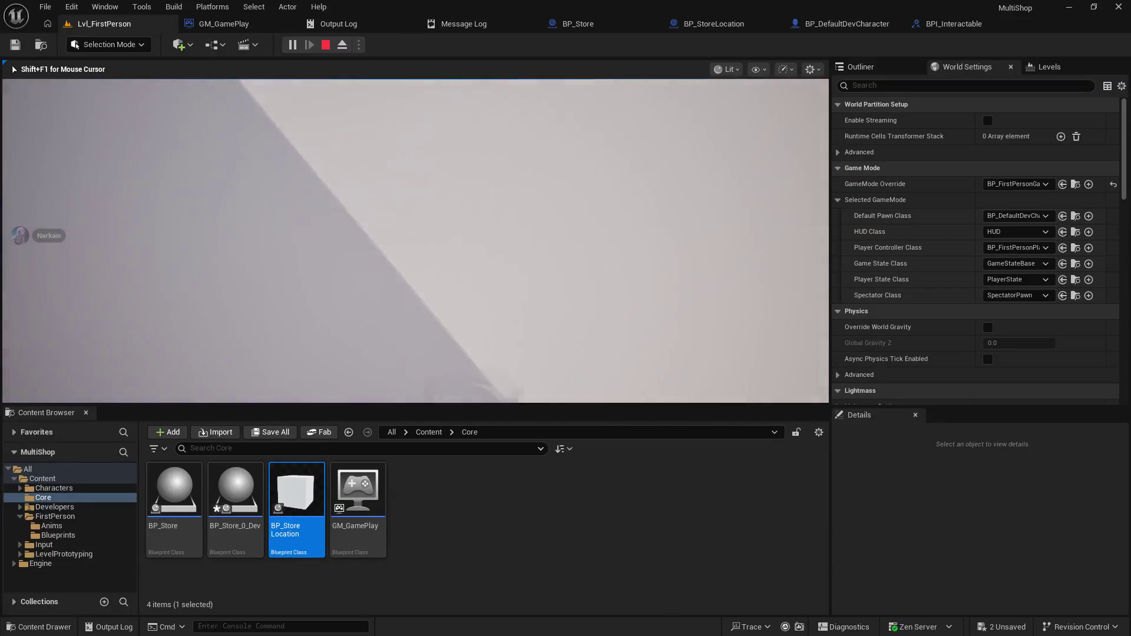
pyautogui.press('s')
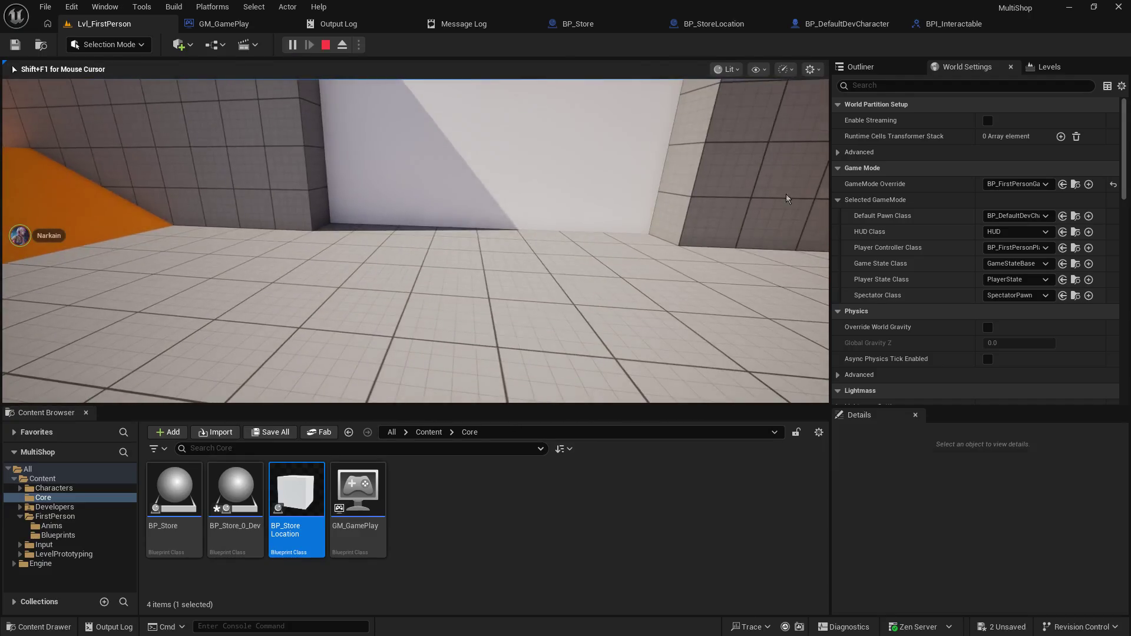
pyautogui.press('Escape')
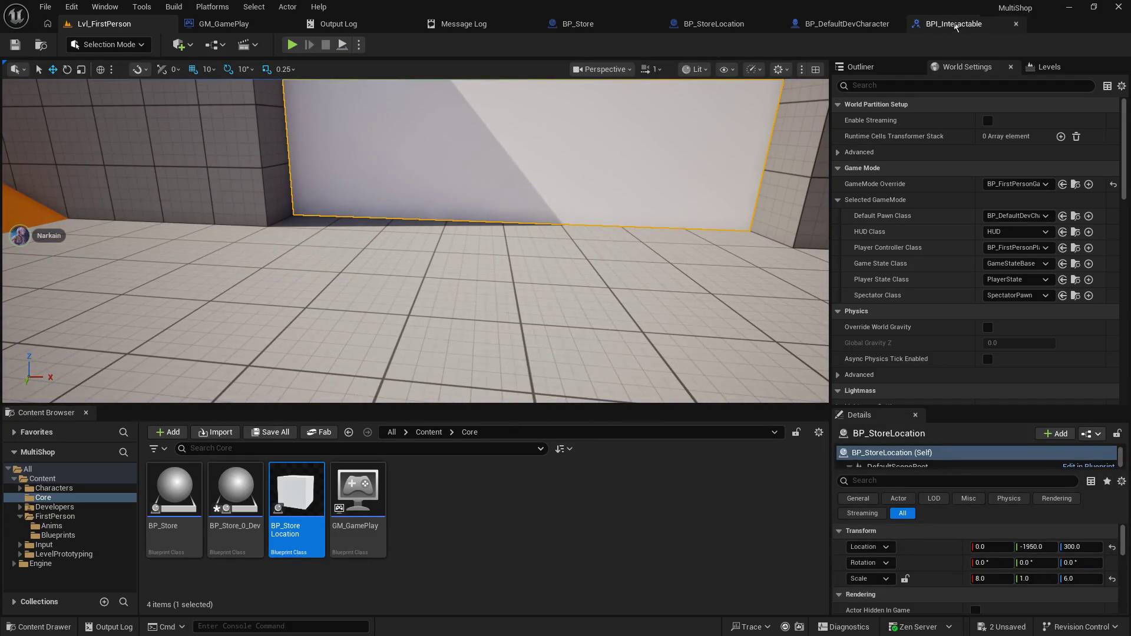
pyautogui.click(71, 6)
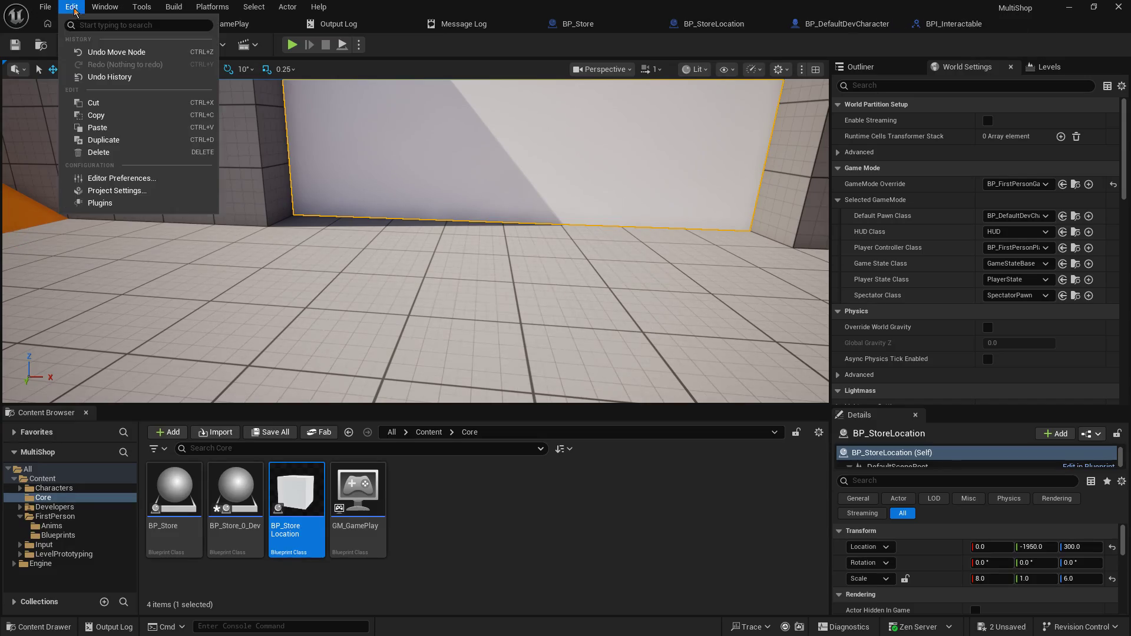
pyautogui.click(108, 193)
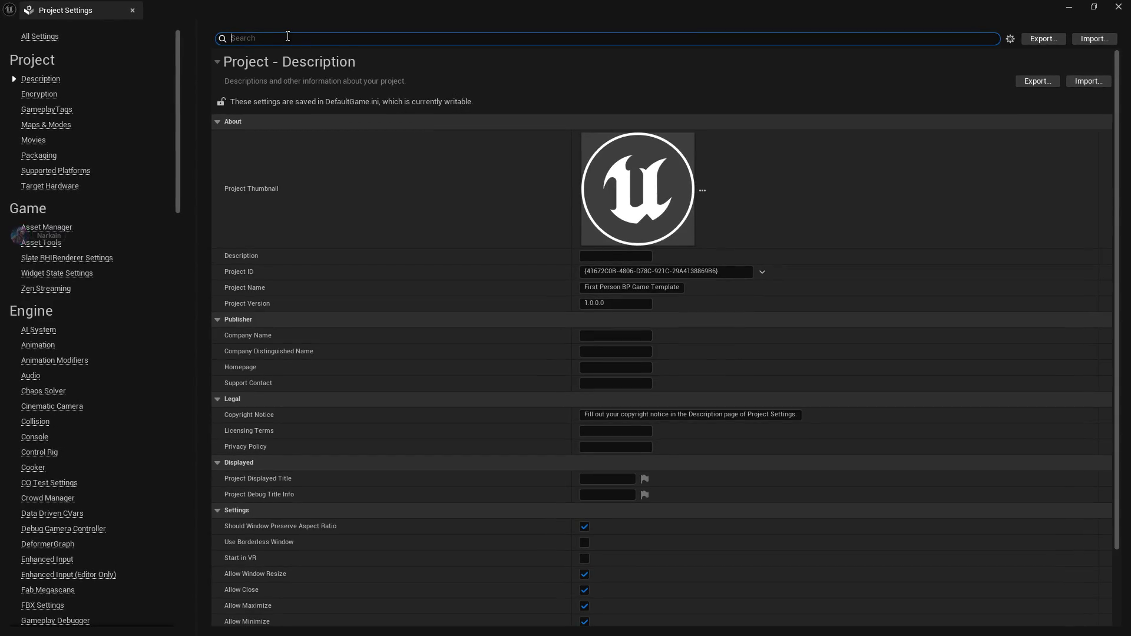
pyautogui.write('collision chan')
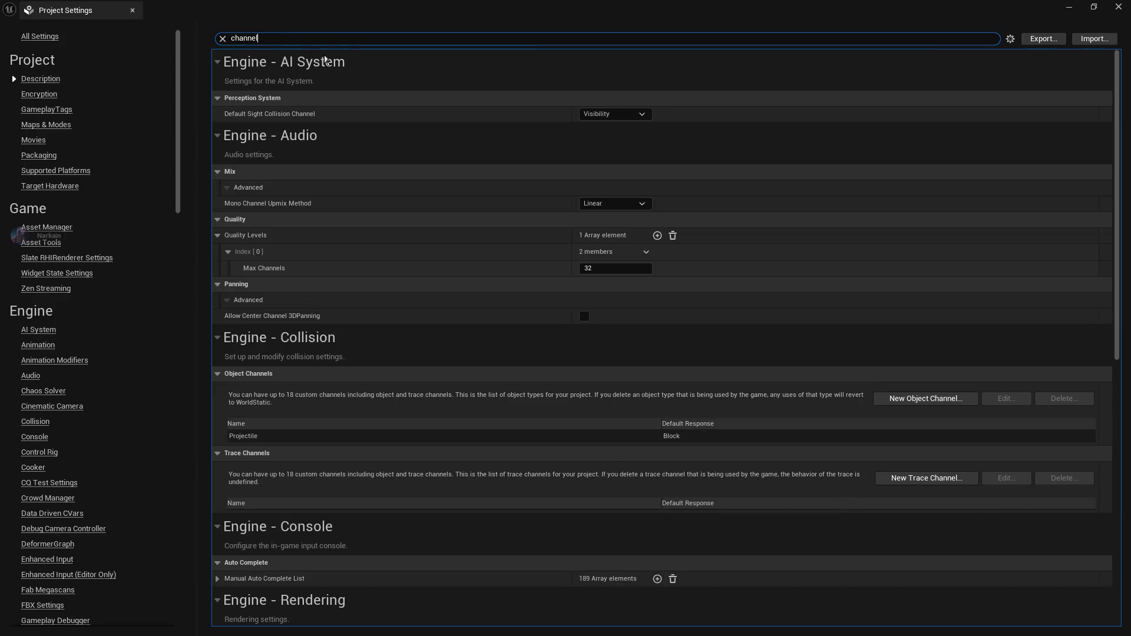
pyautogui.scroll(-1, 554, 386)
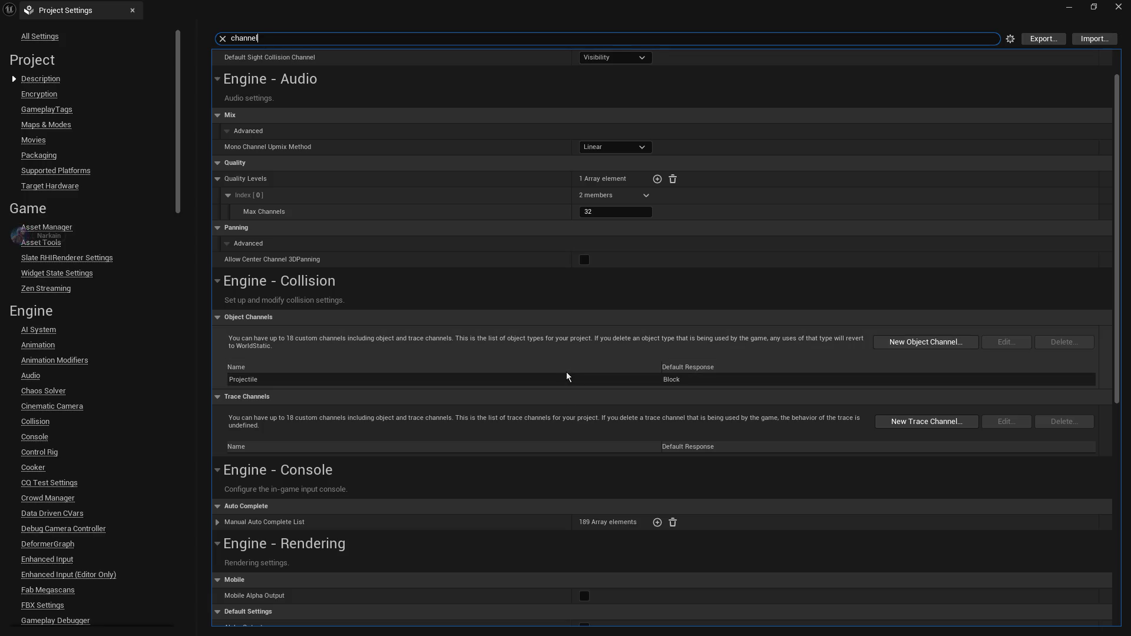
pyautogui.click(133, 10)
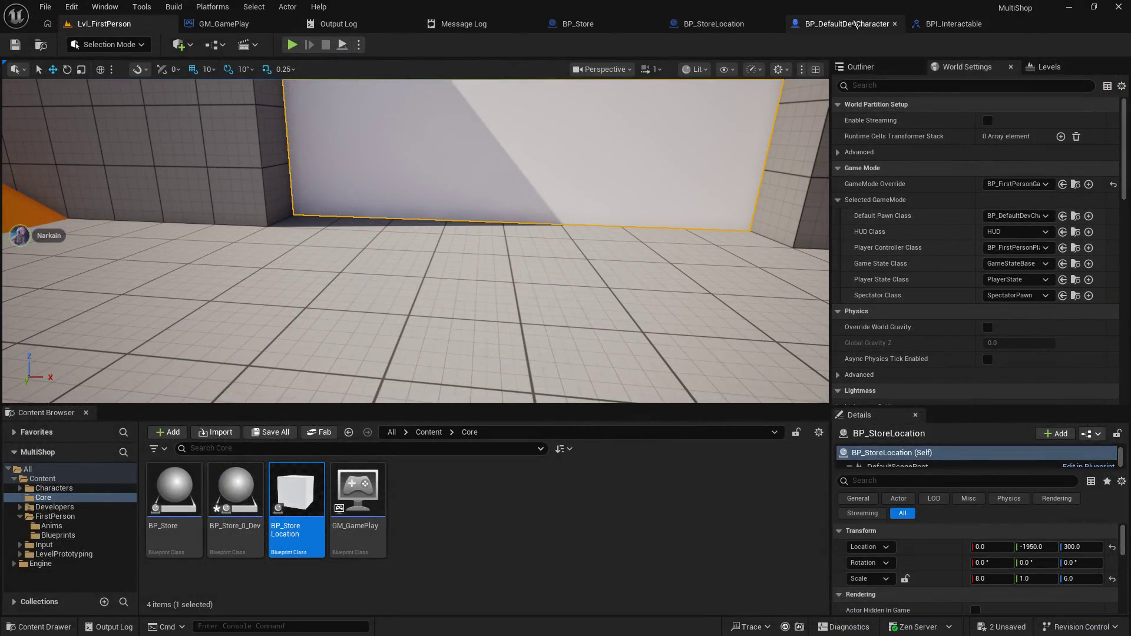
# - Reposition the Branch and Temp Set OWned nodes in the character's event graph
pyautogui.click(847, 24)
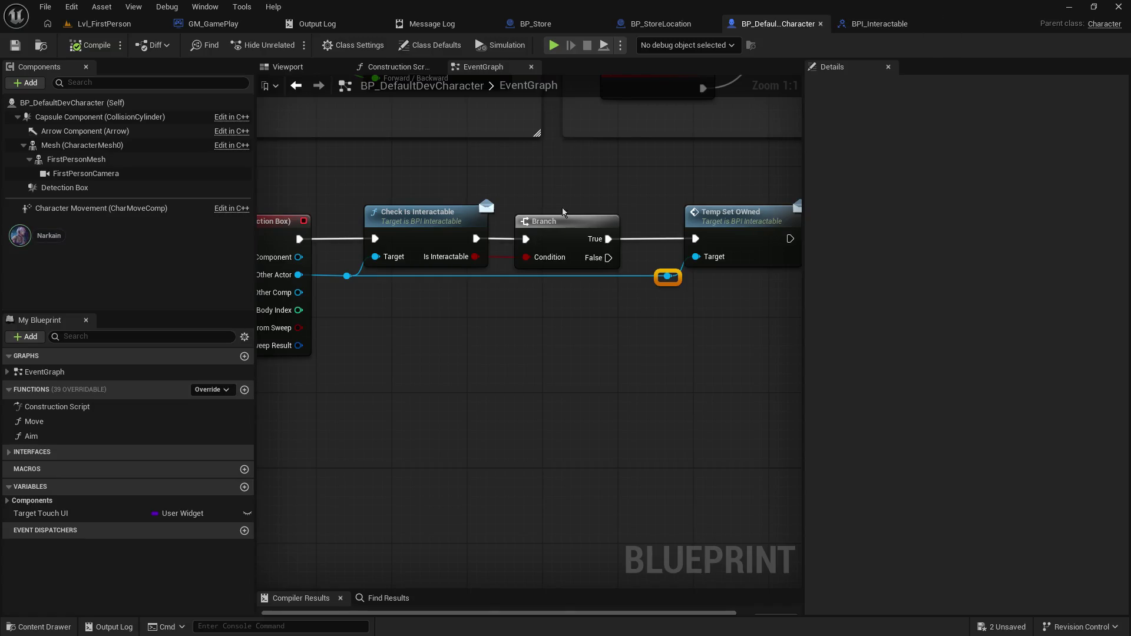
pyautogui.scroll(-3, 352, 166)
pyautogui.moveTo(373, 232)
pyautogui.mouseDown()
pyautogui.moveTo(595, 317)
pyautogui.moveTo(488, 297)
pyautogui.mouseUp()
pyautogui.moveTo(389, 265)
pyautogui.mouseDown()
pyautogui.moveTo(490, 265)
pyautogui.moveTo(383, 265)
pyautogui.moveTo(556, 328)
pyautogui.moveTo(841, 353)
pyautogui.moveTo(519, 328)
pyautogui.mouseUp()
pyautogui.click(464, 246)
pyautogui.click(487, 291)
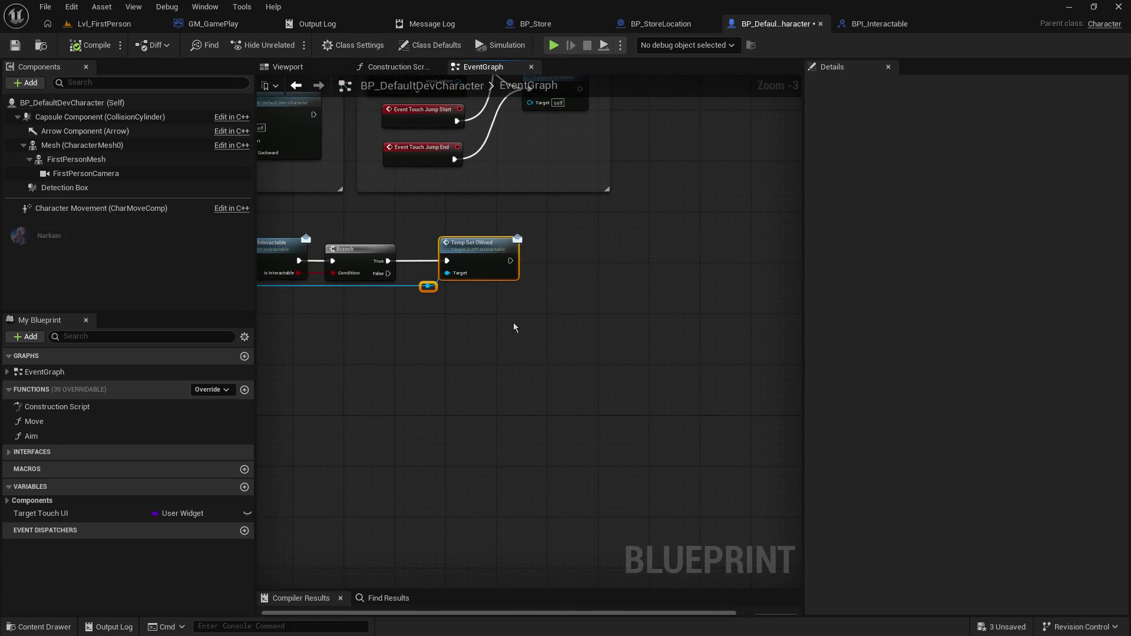
# - Add another function to the BPI_Interactable interface
pyautogui.click(881, 24)
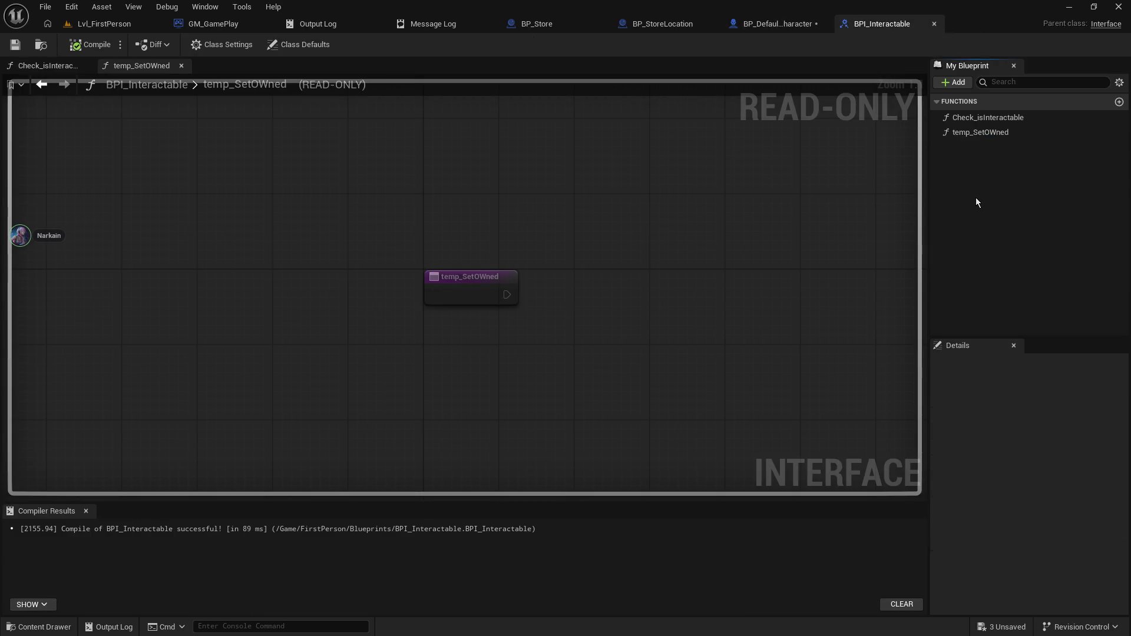
pyautogui.click(966, 83)
pyautogui.click(978, 127)
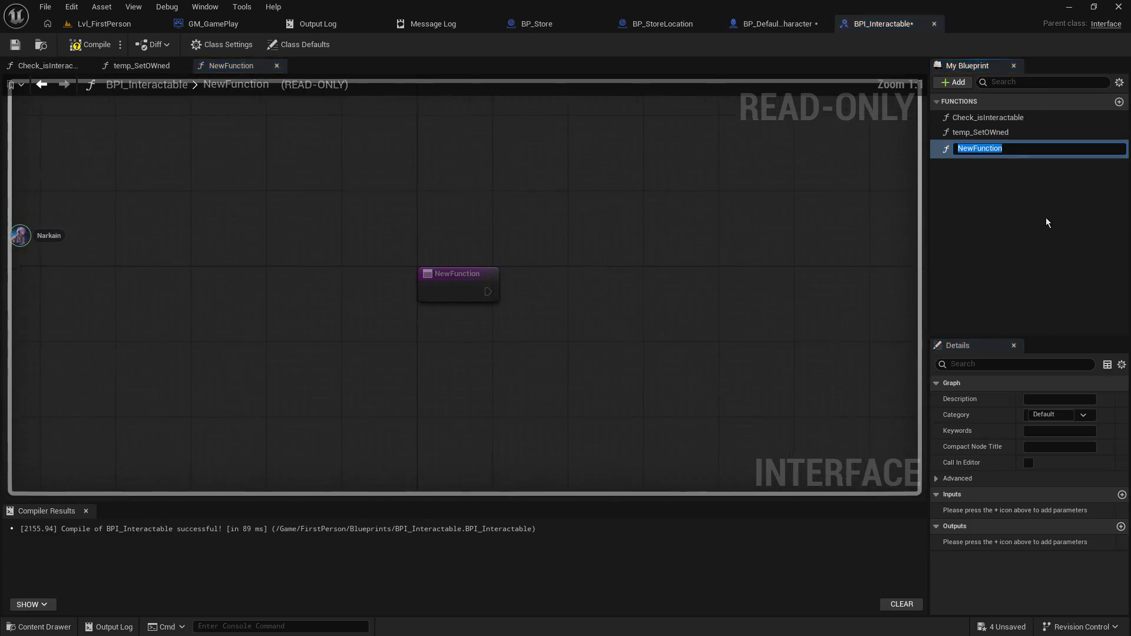
# - Rename the function get_Interactable_Type, give it a String output 'Interactable Type', and compile
pyautogui.write('get_')
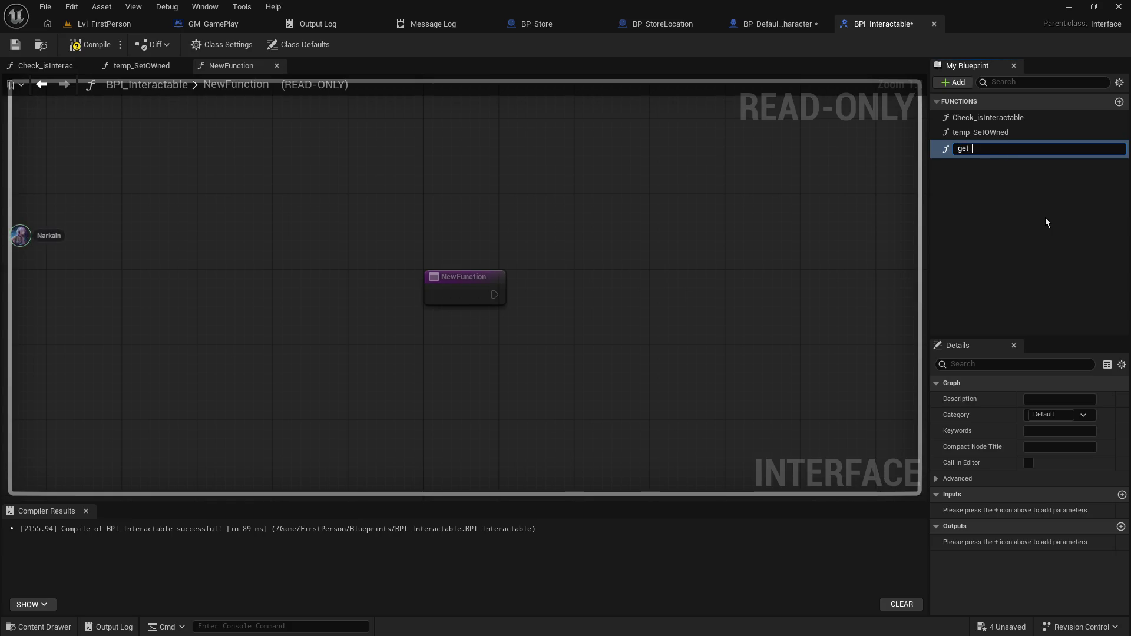
pyautogui.write('Interactable_Type')
pyautogui.press('Return')
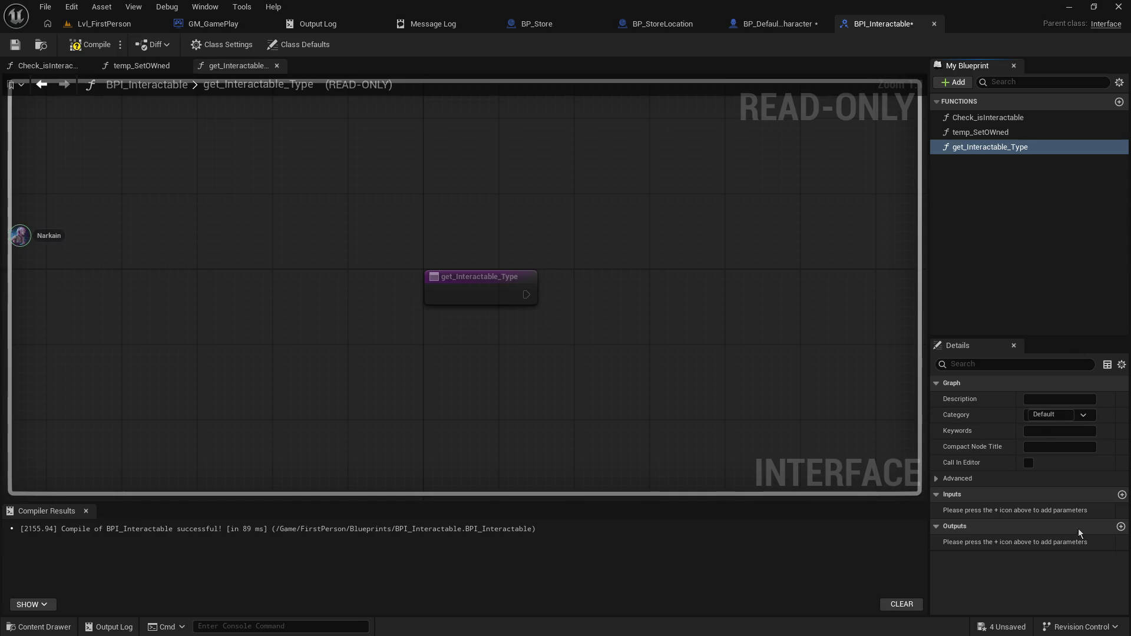
pyautogui.click(1121, 528)
pyautogui.click(1046, 543)
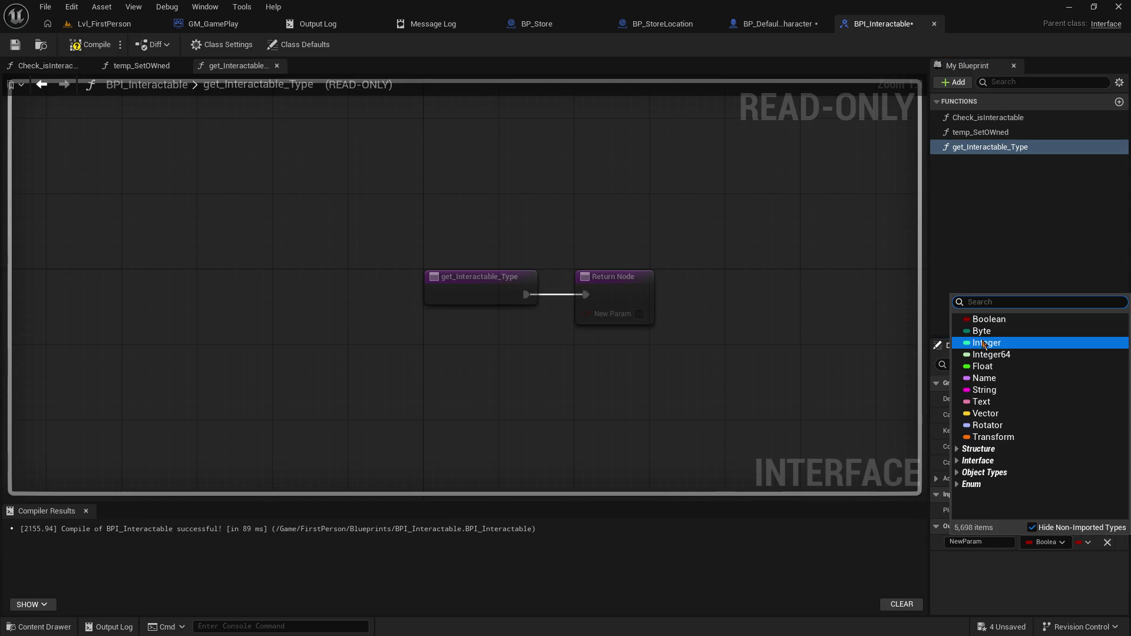
pyautogui.click(1011, 389)
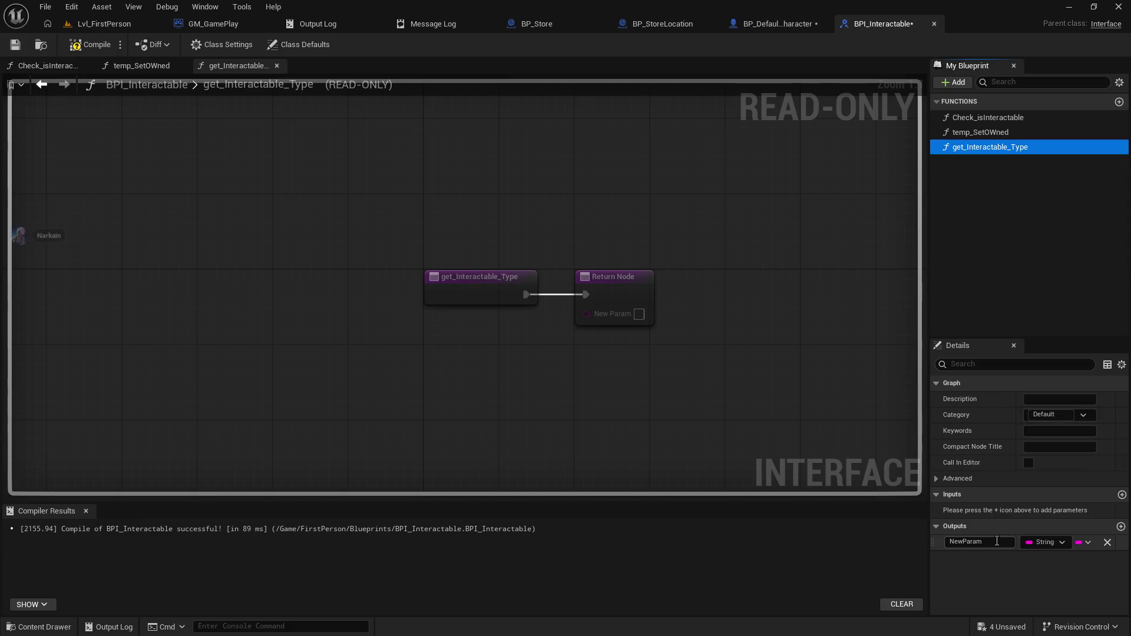
pyautogui.write('Interac')
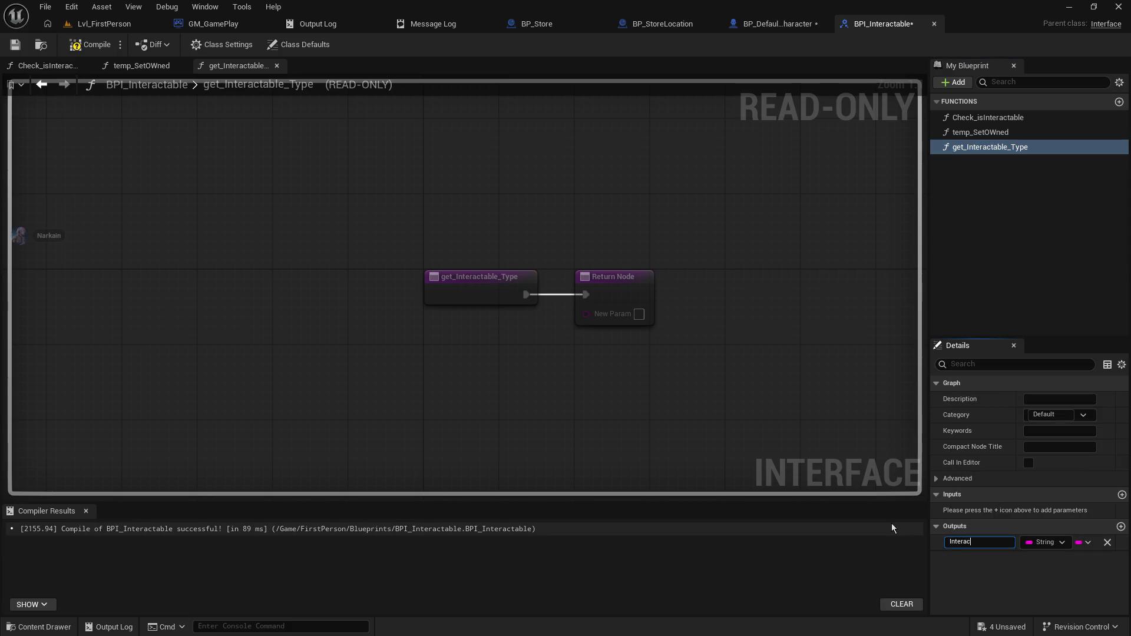
pyautogui.write('table Type')
pyautogui.press('Return')
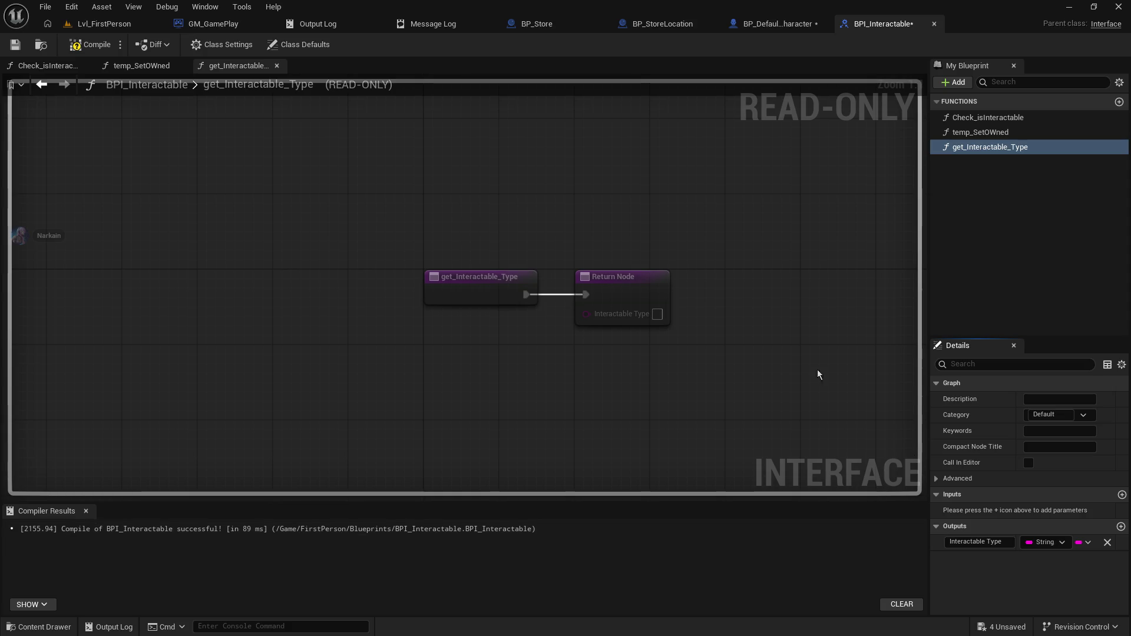
pyautogui.click(17, 47)
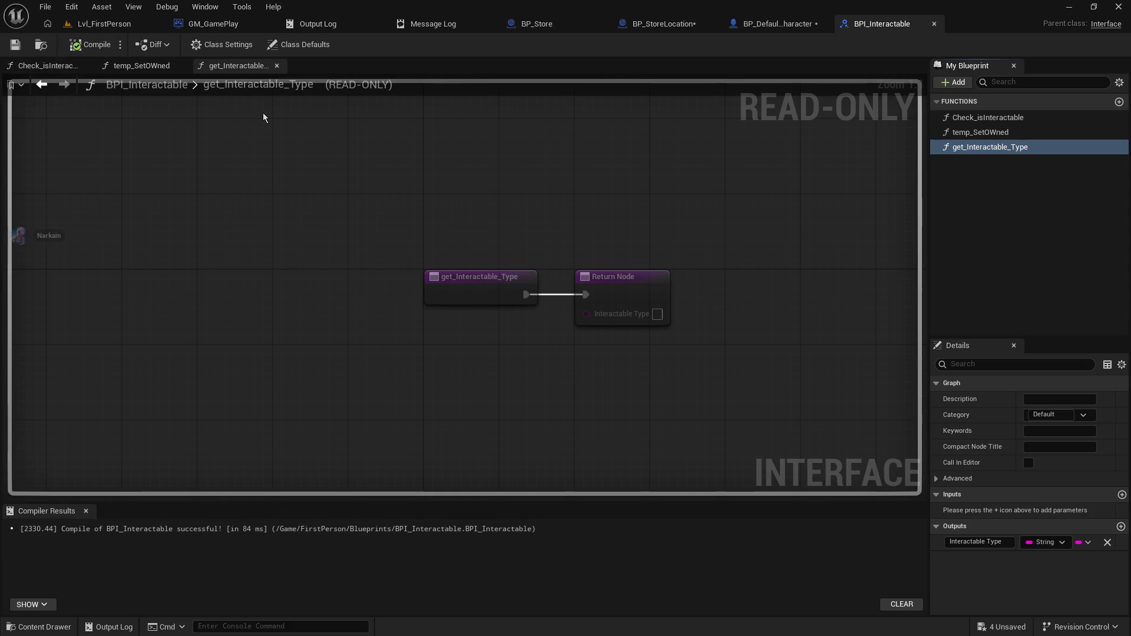
pyautogui.click(772, 23)
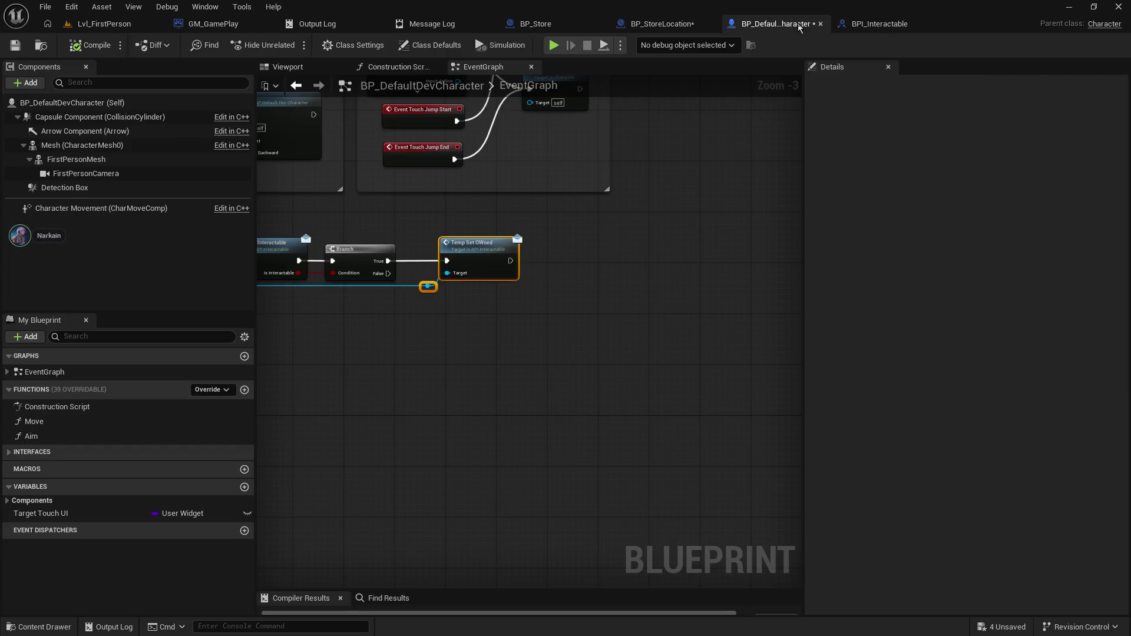
# - Save the character, then make BP_StoreLocation's get_Interactable_Type return StoreFrontDoor and save it
pyautogui.click(15, 46)
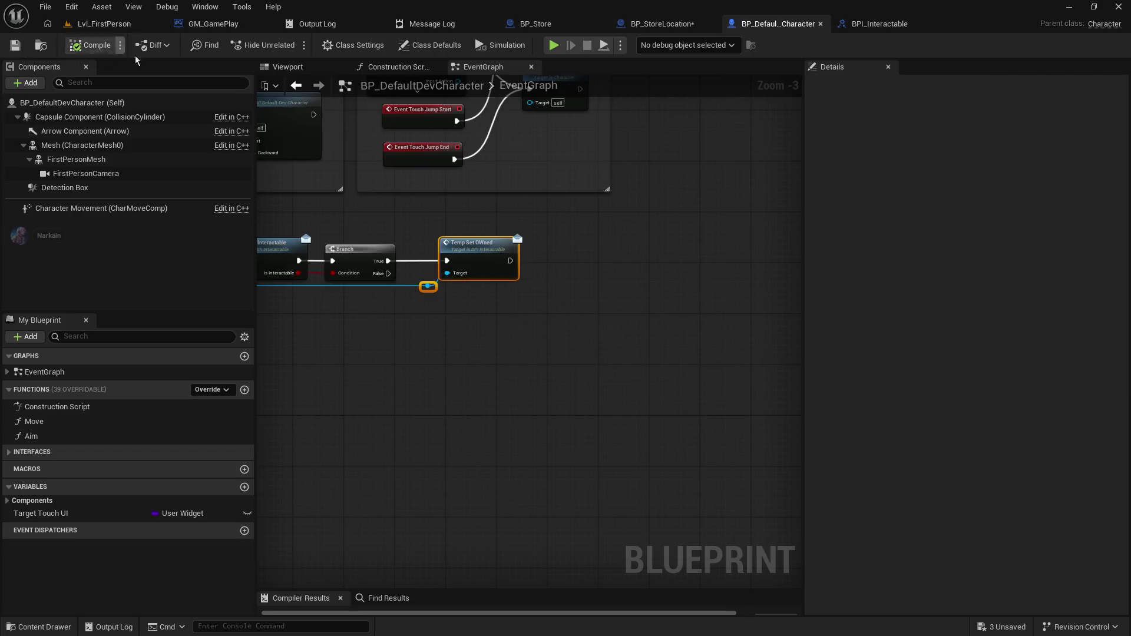
pyautogui.moveTo(432, 207)
pyautogui.mouseDown()
pyautogui.moveTo(762, 168)
pyautogui.moveTo(748, 144)
pyautogui.mouseUp()
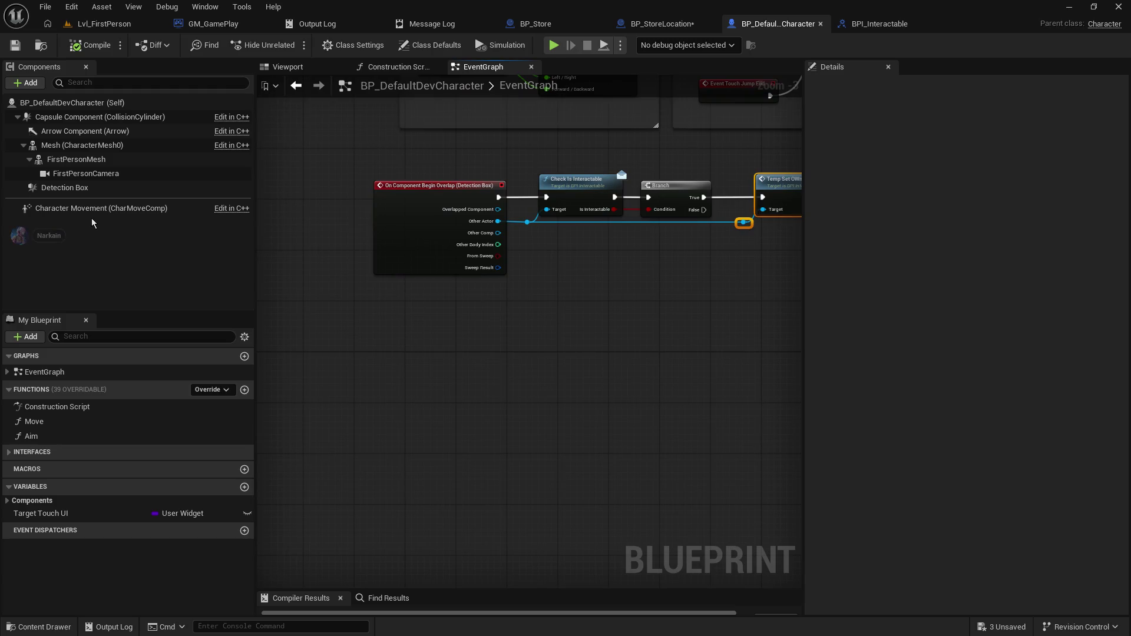
pyautogui.click(660, 24)
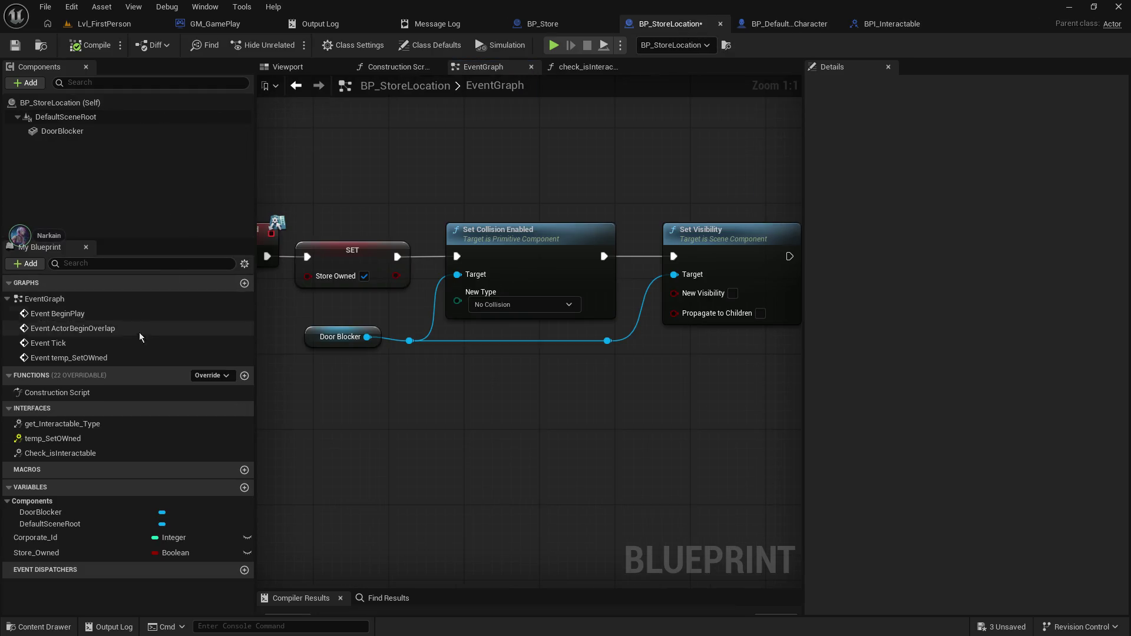
pyautogui.doubleClick(103, 422)
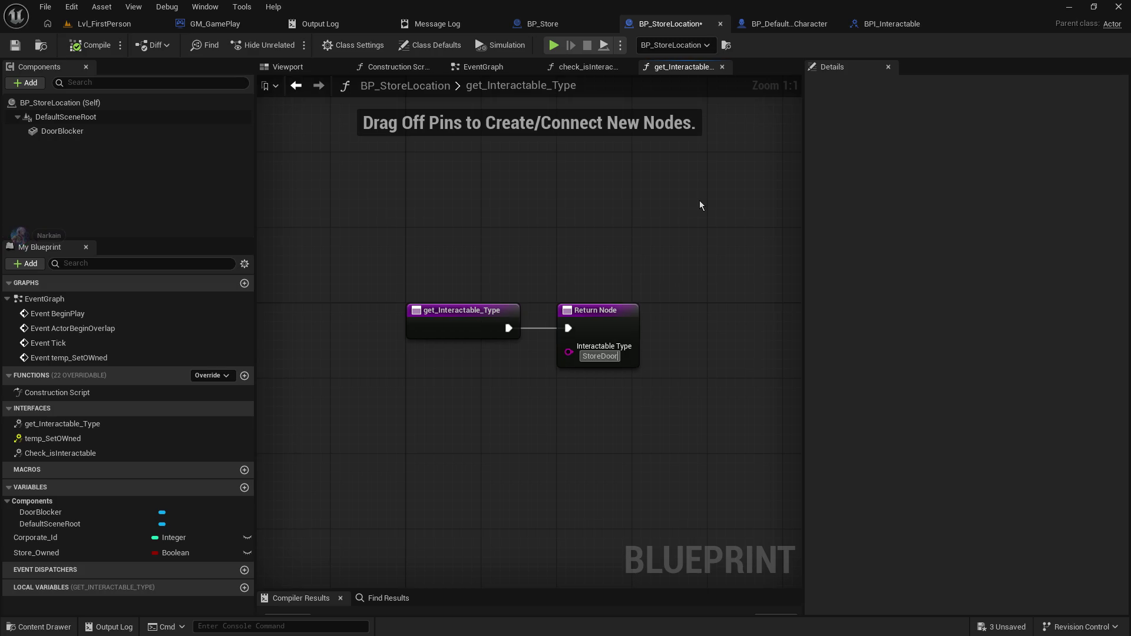
pyautogui.press('BackSpace')
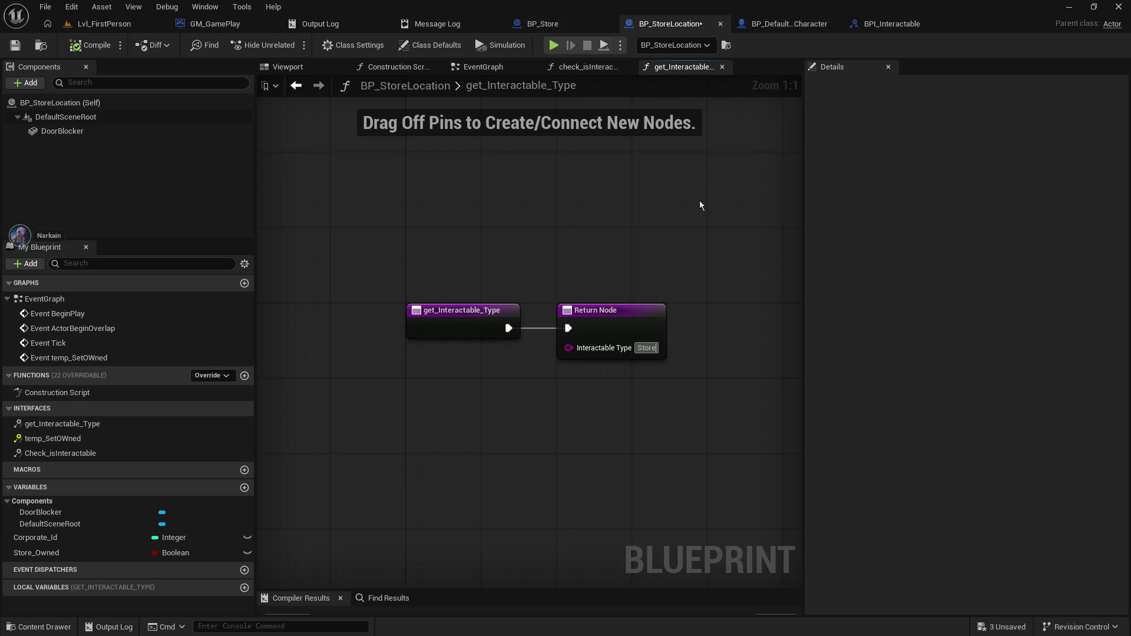
pyautogui.write('FrontDoor')
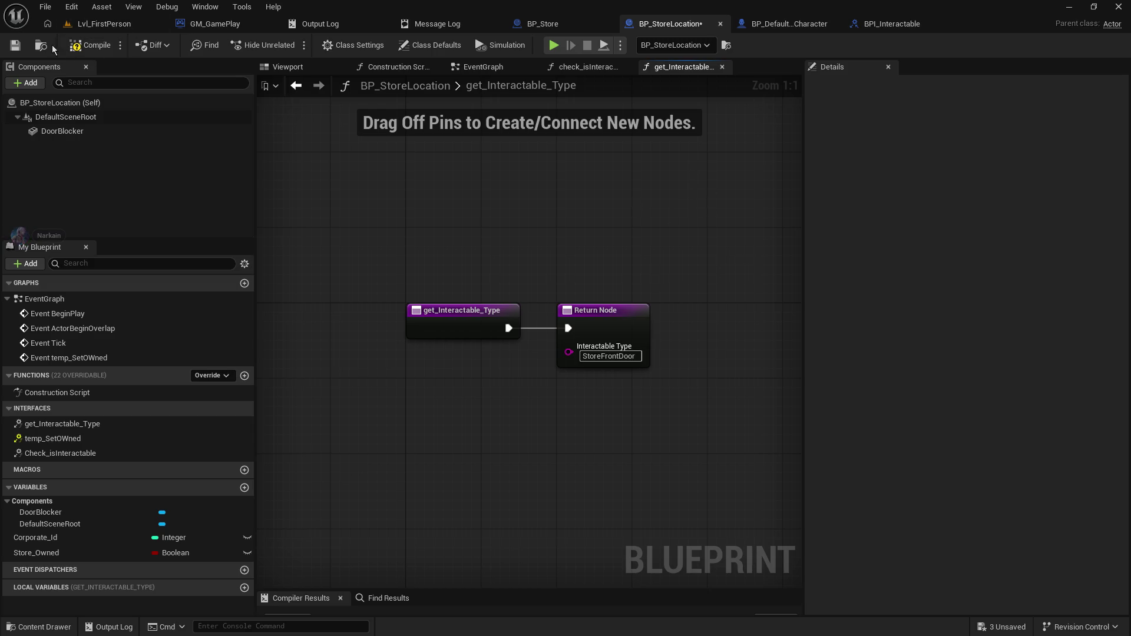
pyautogui.click(16, 46)
pyautogui.click(784, 23)
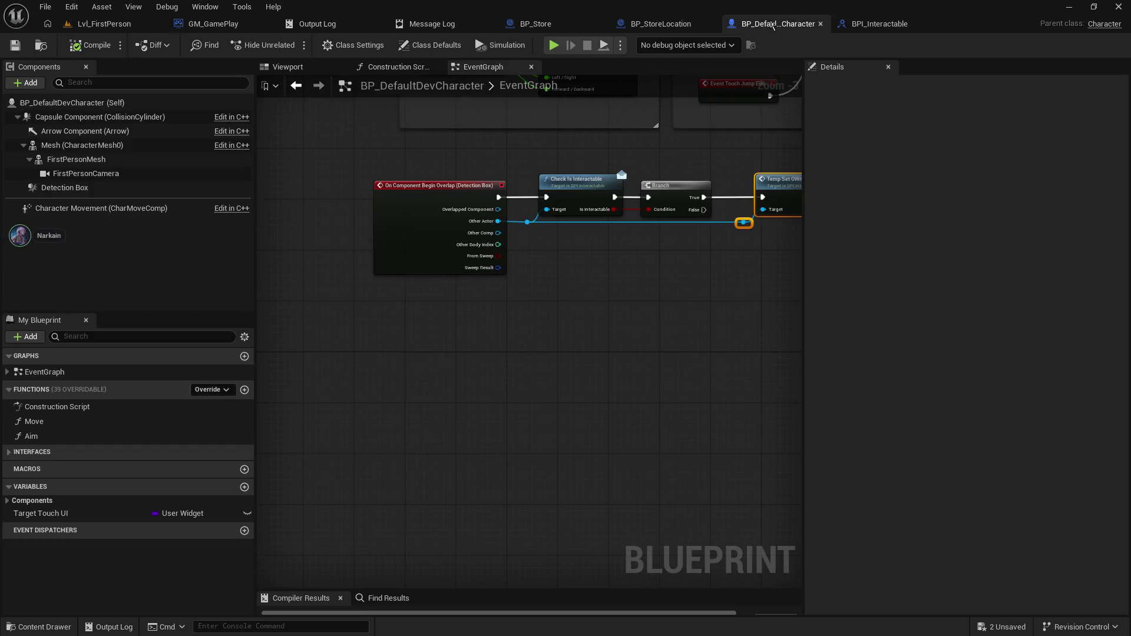
# - Add a Get Interactable Type message on the overlapped actor, executed after Temp Set OWned, with a reroute
pyautogui.scroll(3, 433, 327)
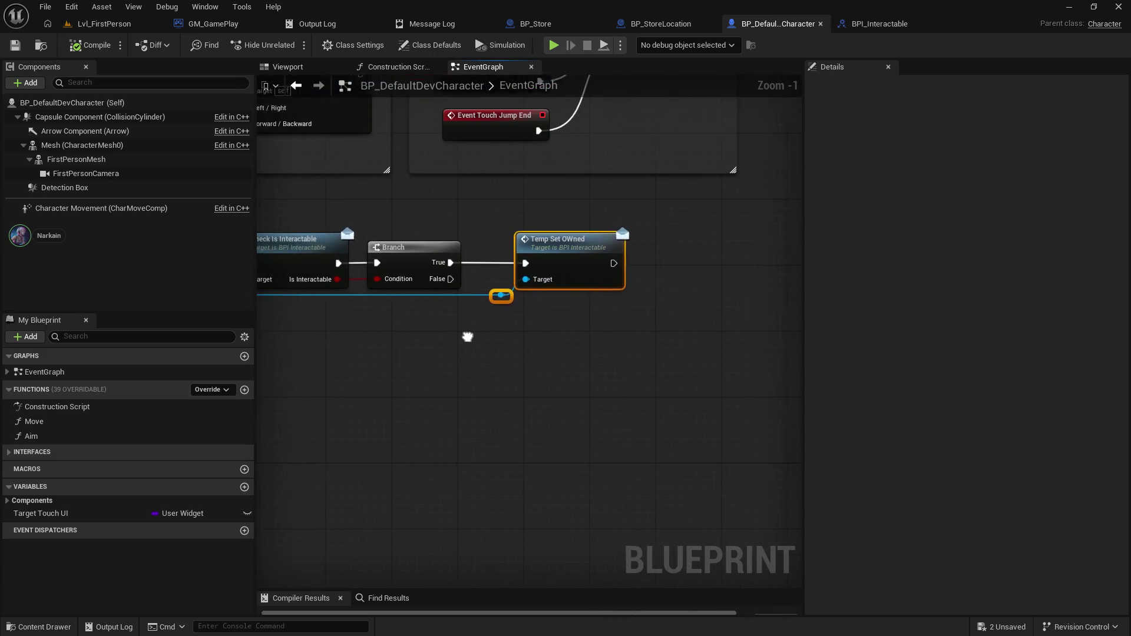
pyautogui.moveTo(390, 303); pyautogui.dragTo(584, 316)
pyautogui.write('ge')
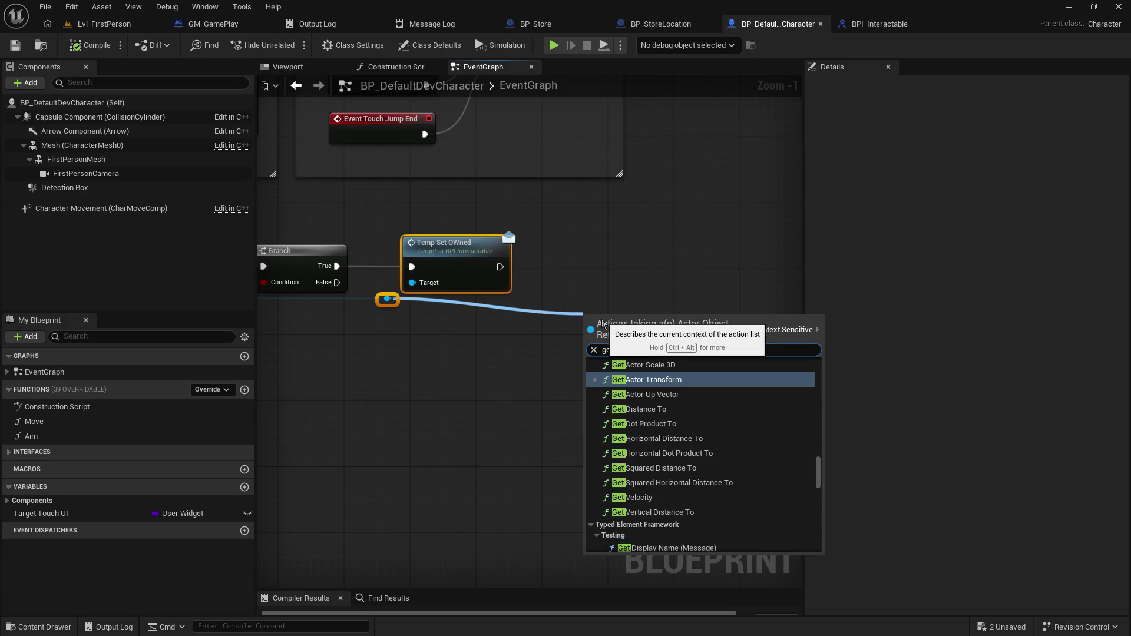
pyautogui.write('t interactab')
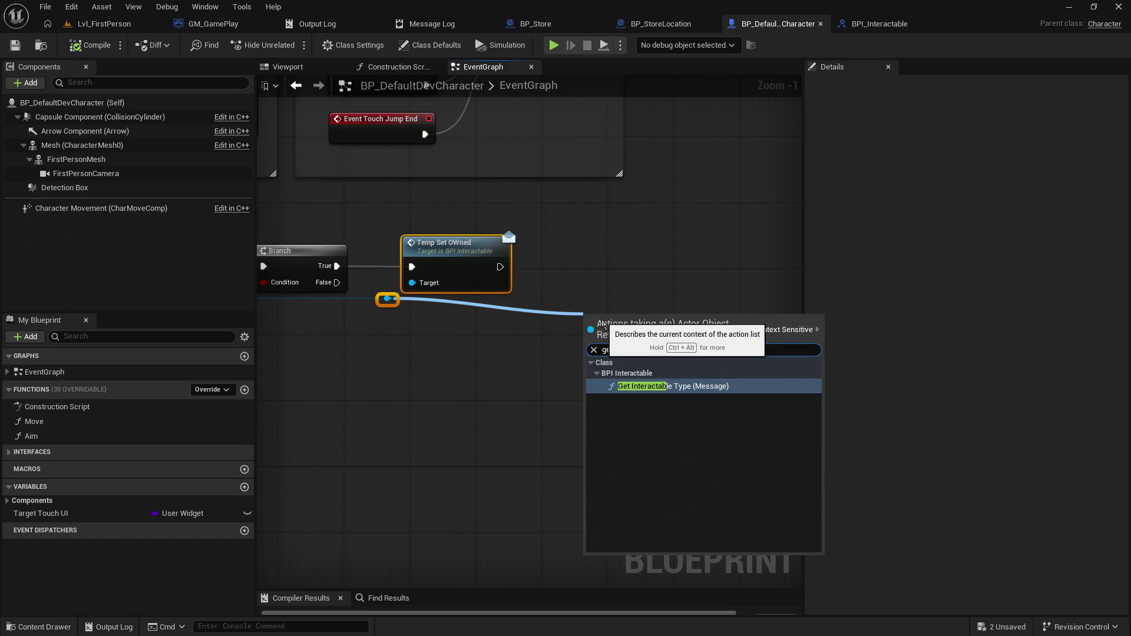
pyautogui.click(731, 386)
pyautogui.moveTo(653, 325)
pyautogui.mouseDown()
pyautogui.moveTo(580, 266)
pyautogui.moveTo(607, 267)
pyautogui.mouseUp()
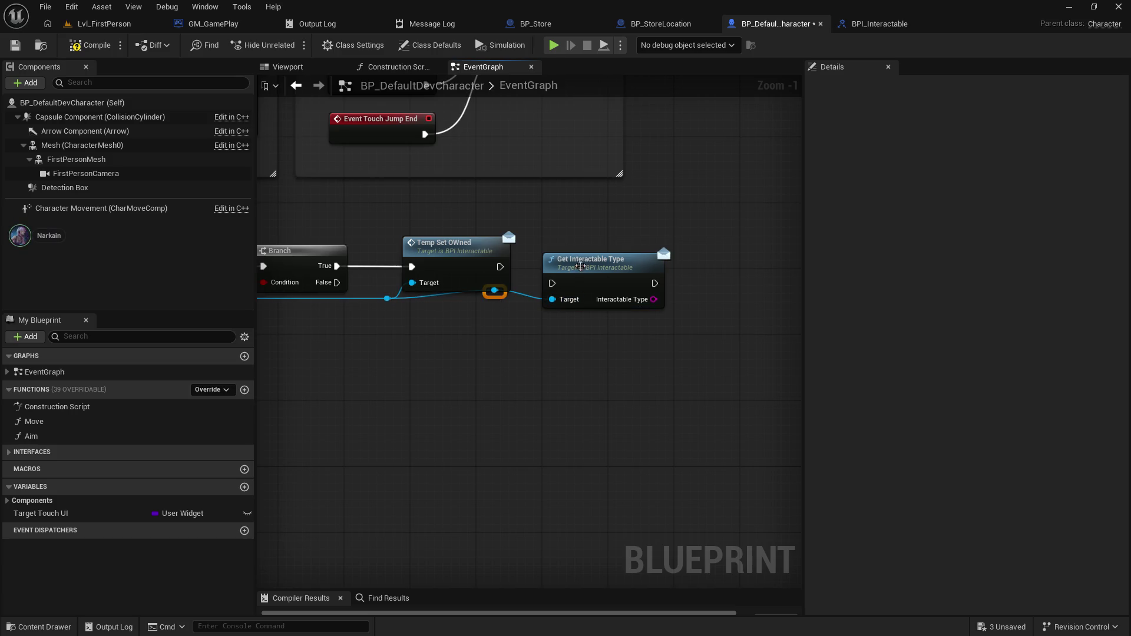
pyautogui.moveTo(577, 266); pyautogui.dragTo(577, 251)
pyautogui.doubleClick(500, 297)
pyautogui.moveTo(499, 304); pyautogui.dragTo(529, 306)
pyautogui.moveTo(500, 266); pyautogui.dragTo(561, 266)
pyautogui.moveTo(689, 292)
pyautogui.mouseDown()
pyautogui.moveTo(451, 276)
pyautogui.moveTo(528, 291)
pyautogui.moveTo(520, 278)
pyautogui.mouseUp()
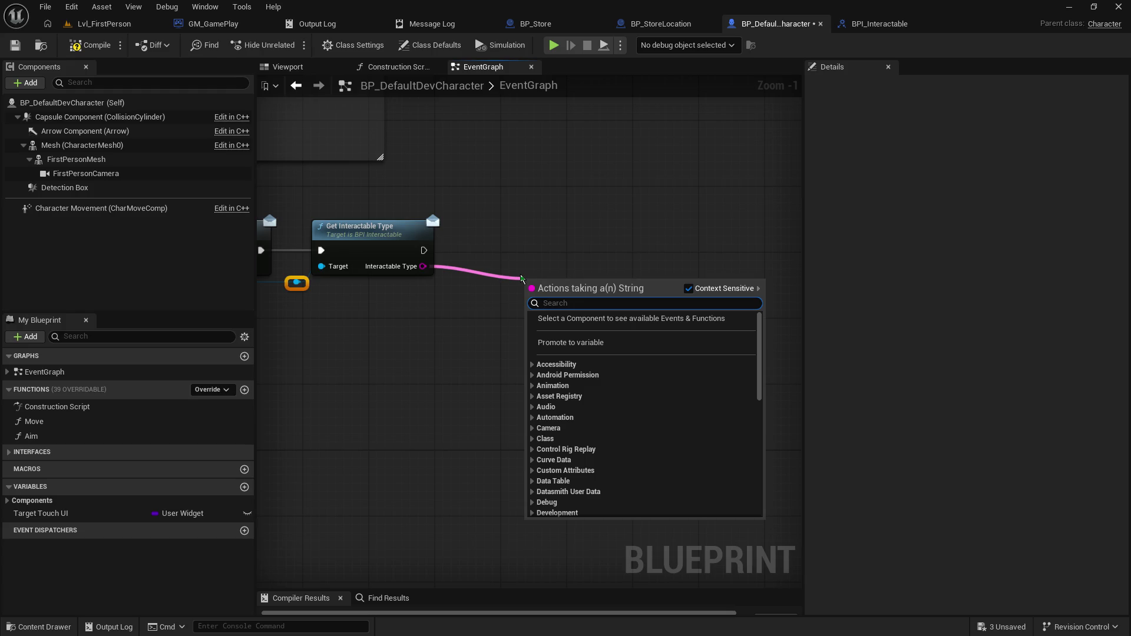
pyautogui.write('selec')
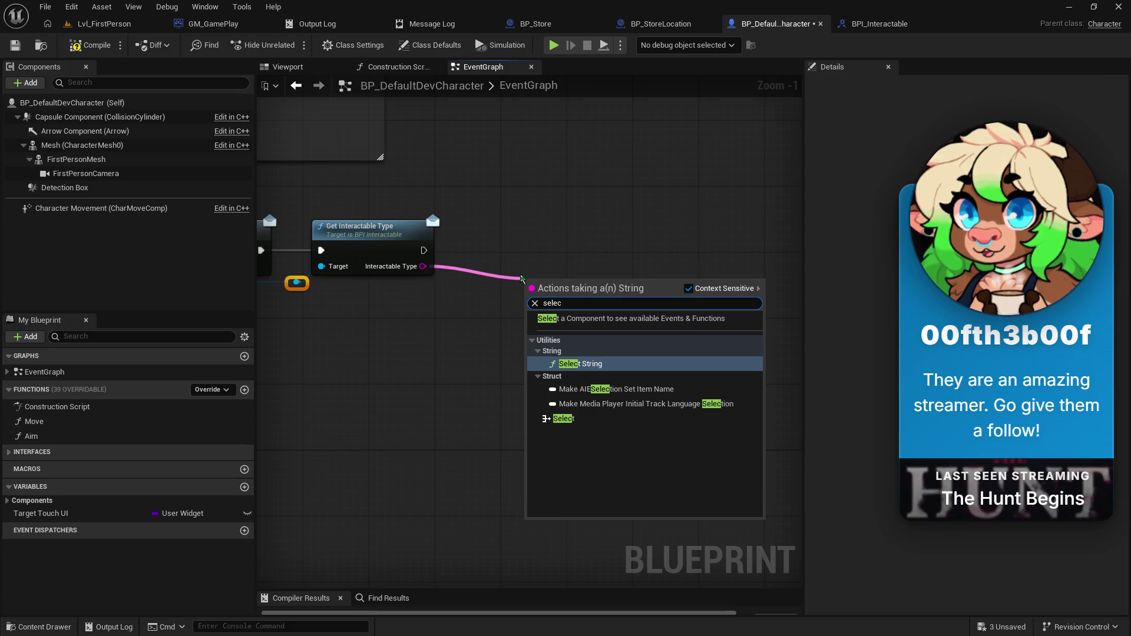
pyautogui.press('BackSpace')
pyautogui.press('BackSpace')
pyautogui.press('BackSpace')
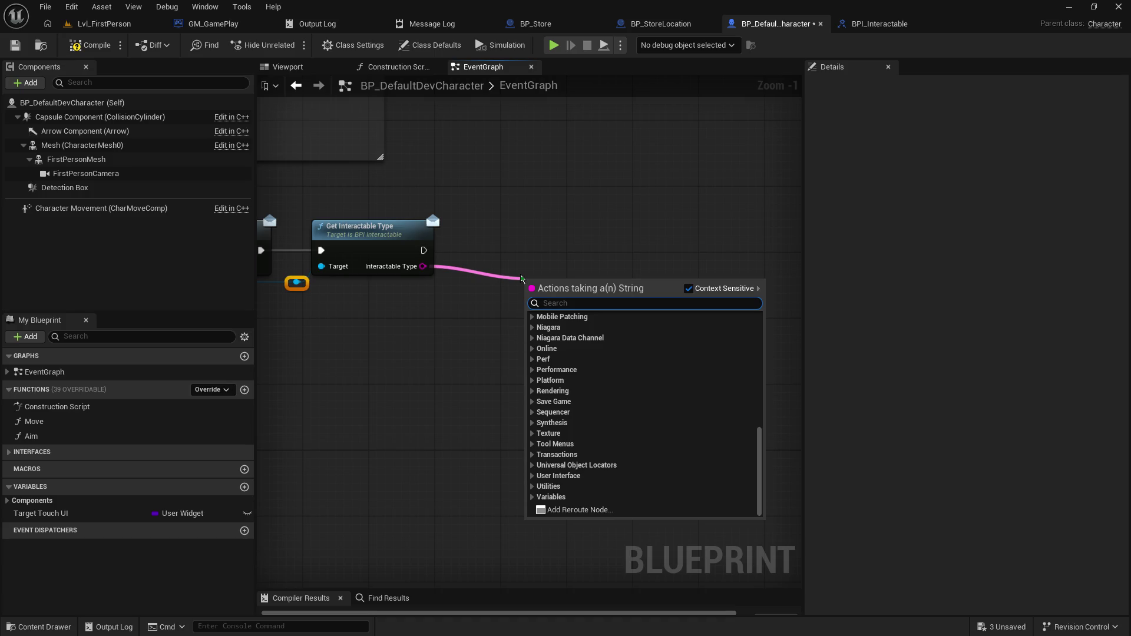
pyautogui.write('select')
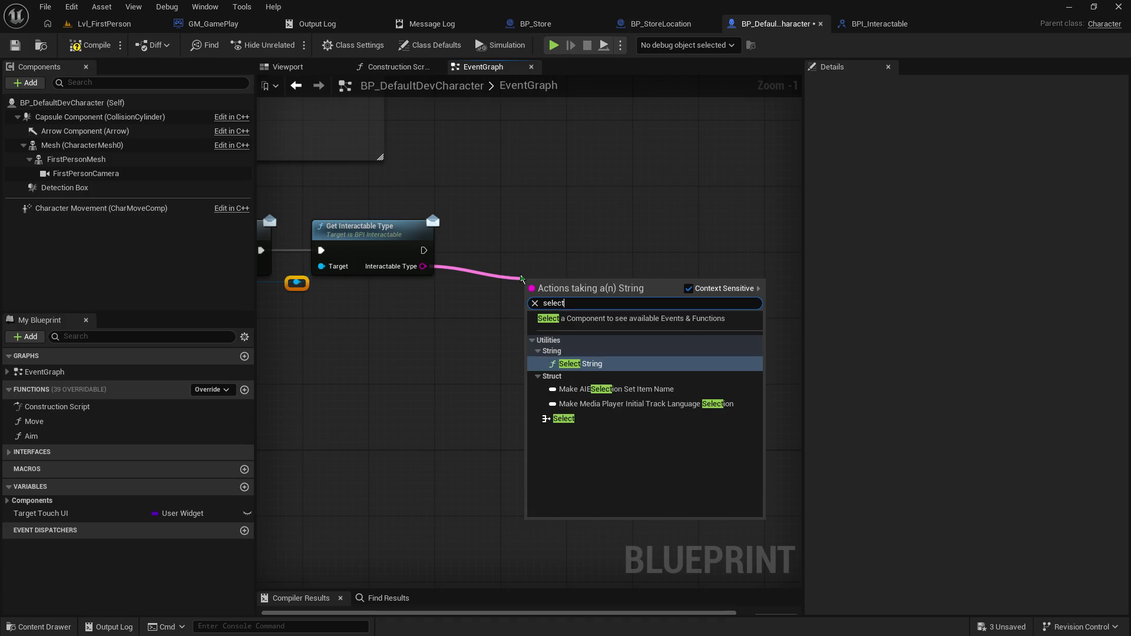
pyautogui.click(641, 362)
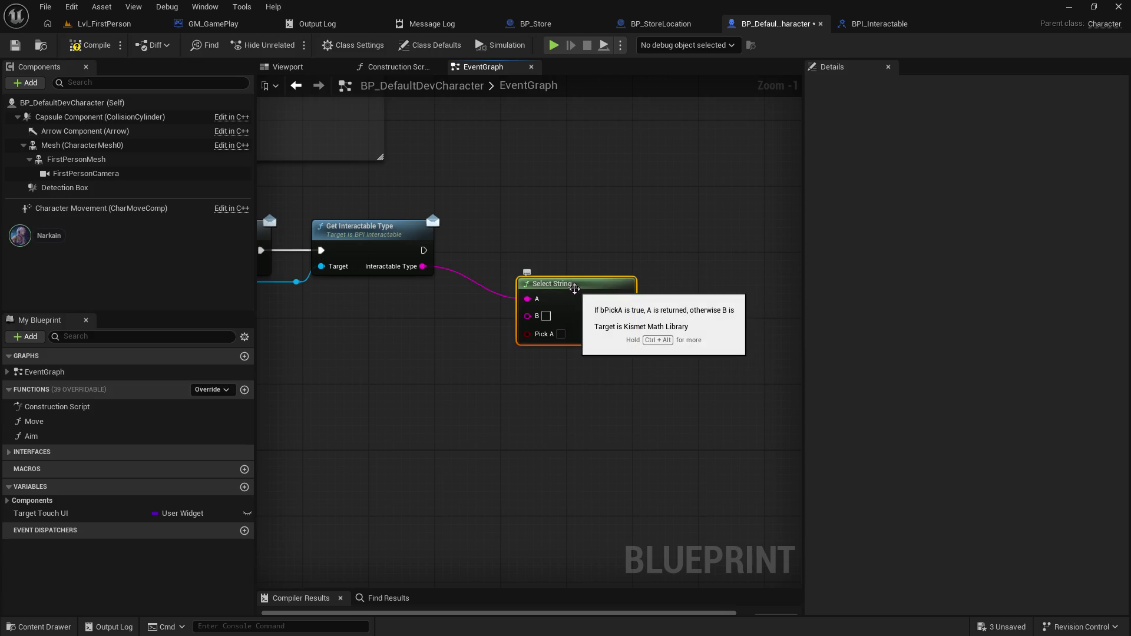
pyautogui.press('Delete')
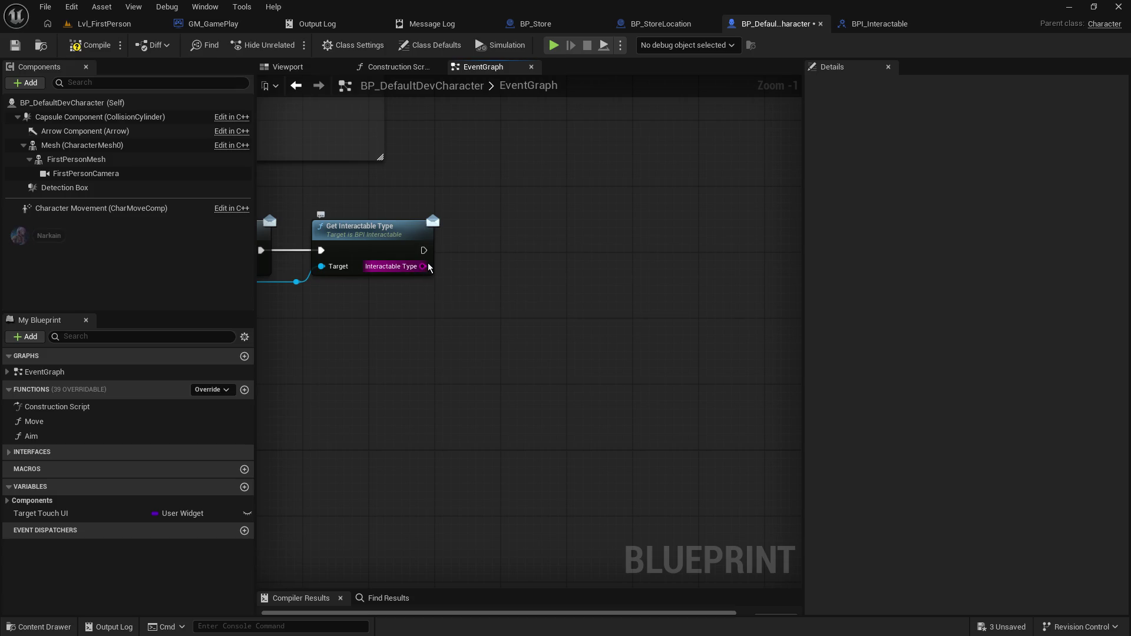
# - Feed the Interactable Type output into a new Switch on String node and compile
pyautogui.moveTo(430, 269)
pyautogui.mouseDown()
pyautogui.moveTo(480, 269)
pyautogui.moveTo(431, 269)
pyautogui.moveTo(472, 262)
pyautogui.moveTo(488, 246)
pyautogui.mouseUp()
pyautogui.write('switch')
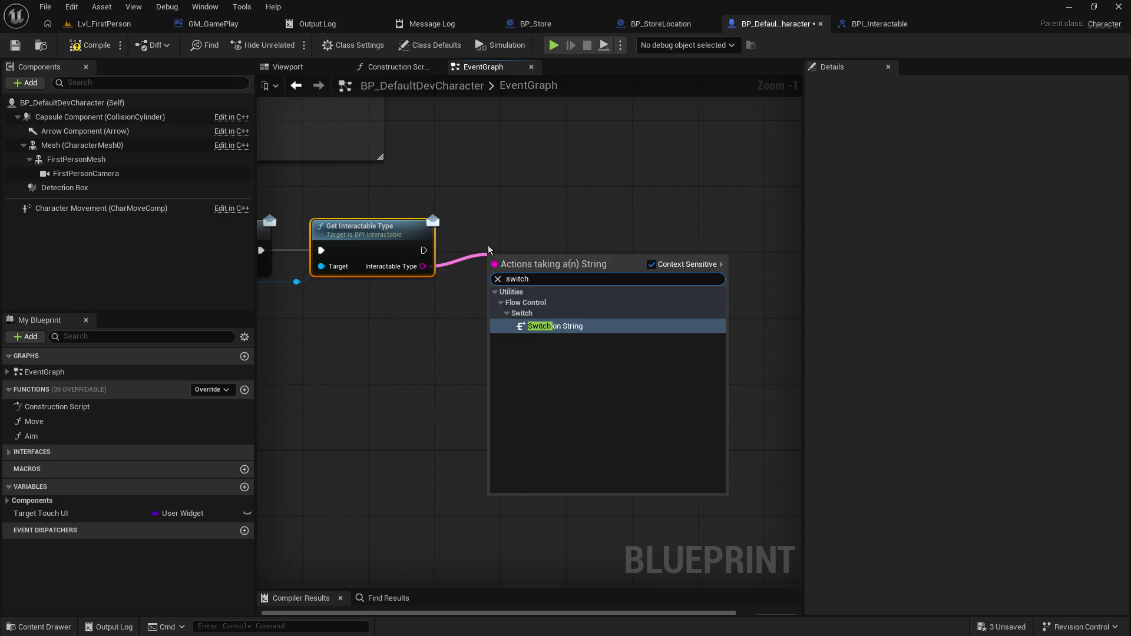
pyautogui.click(630, 327)
pyautogui.moveTo(551, 256); pyautogui.dragTo(532, 235)
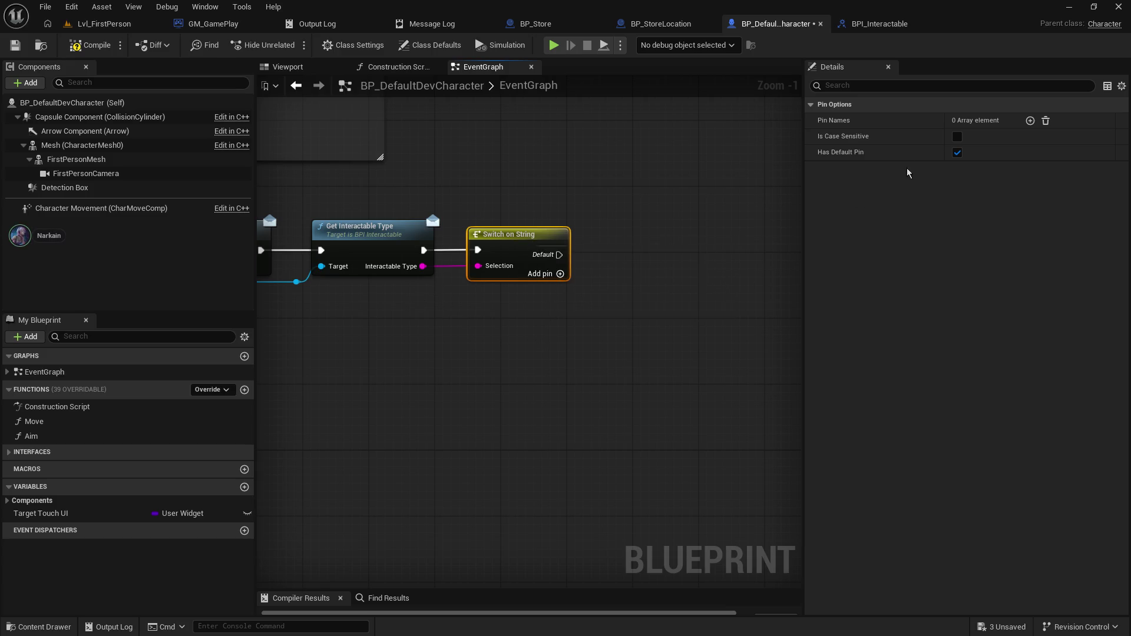
pyautogui.click(66, 51)
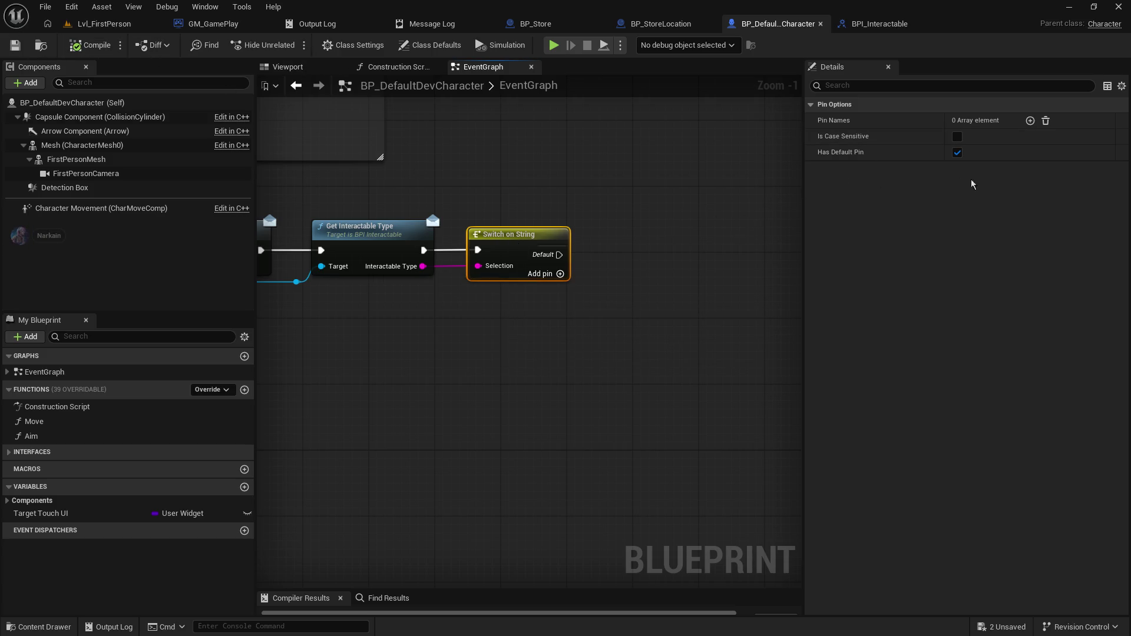
# - Turn off the switch's default pin, add a case, and copy the StoreFrontDoor text from BP_StoreLocation
pyautogui.click(958, 152)
pyautogui.click(1030, 121)
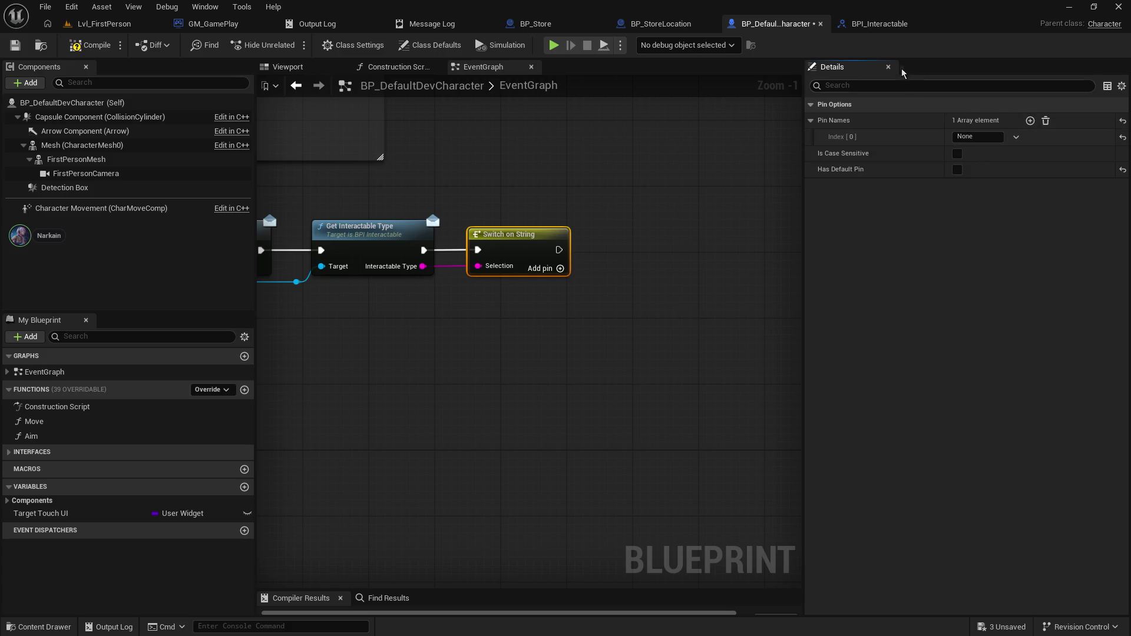
pyautogui.click(678, 24)
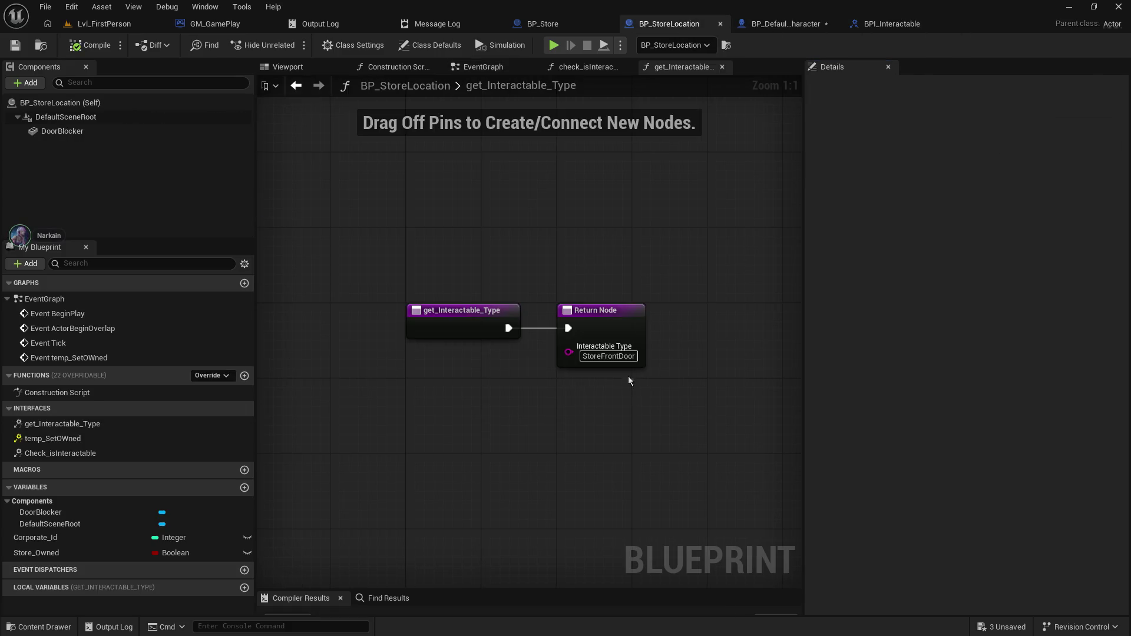
pyautogui.click(613, 355)
pyautogui.rightClick(616, 356)
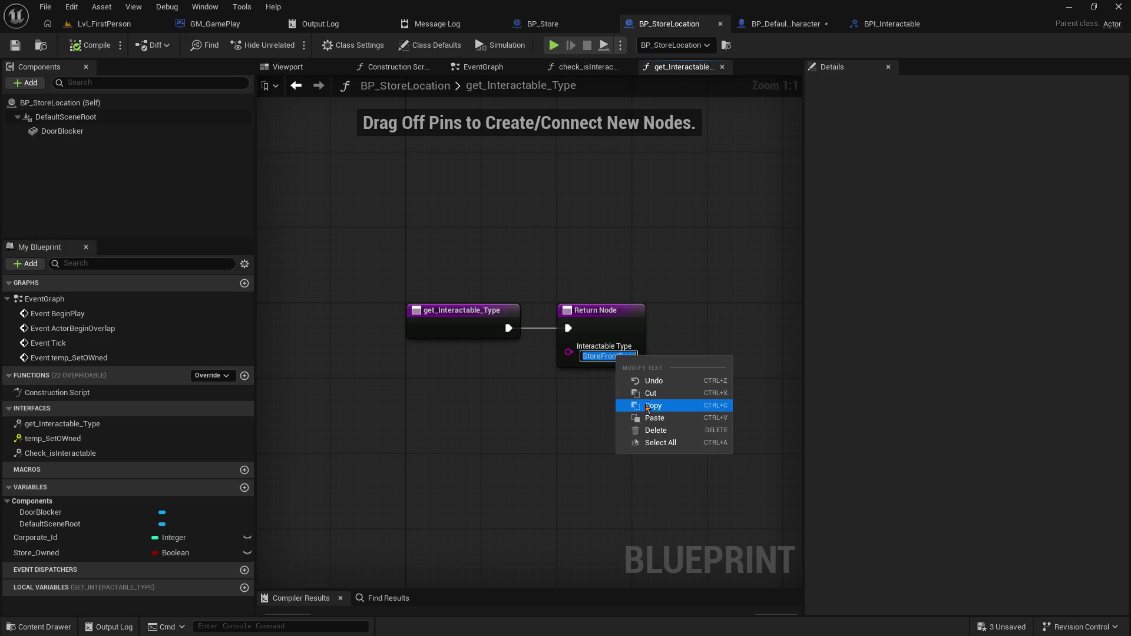
pyautogui.click(648, 406)
pyautogui.click(903, 29)
pyautogui.click(760, 25)
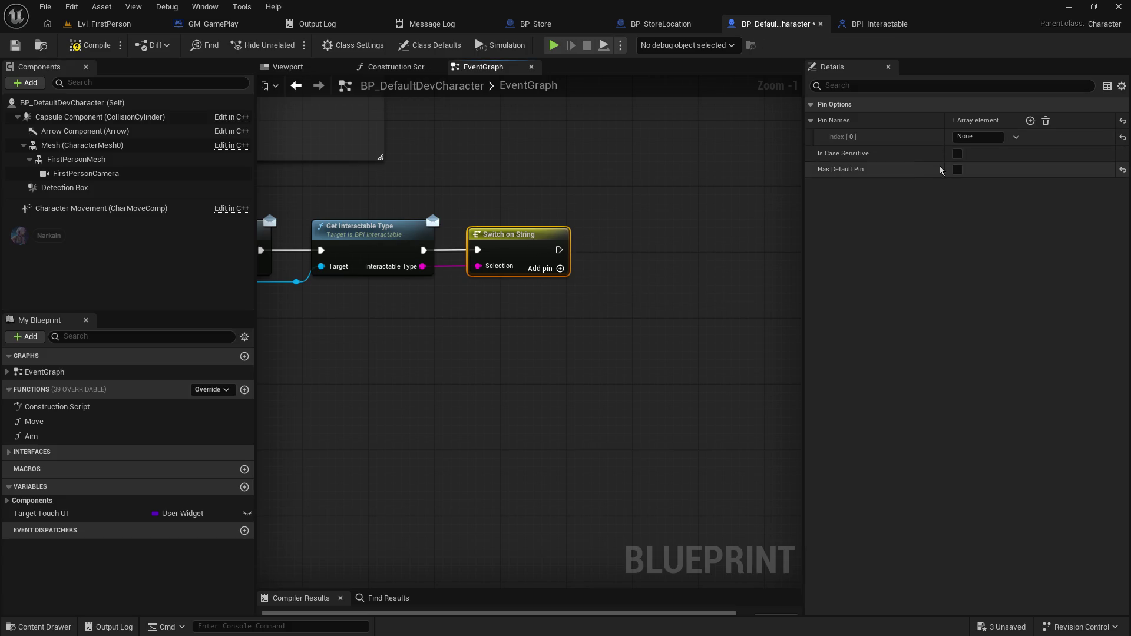
# - Trim the switch to a single case named StoreFrontDoor
pyautogui.click(1031, 120)
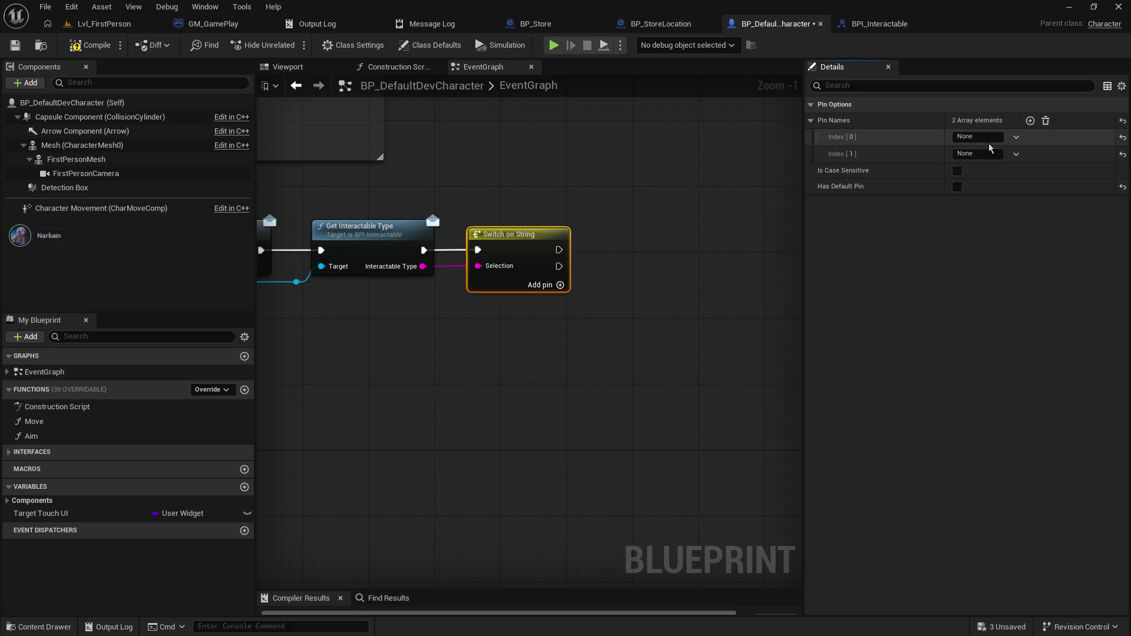
pyautogui.click(1017, 154)
pyautogui.click(1020, 198)
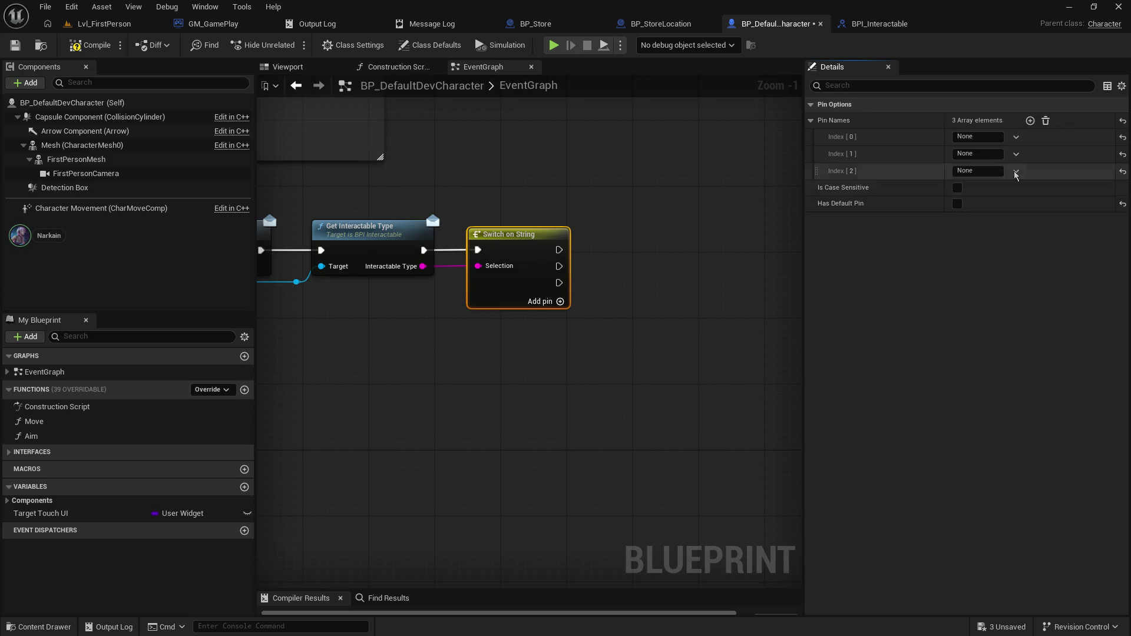
pyautogui.click(1017, 154)
pyautogui.click(1017, 186)
pyautogui.click(1017, 155)
pyautogui.click(1017, 184)
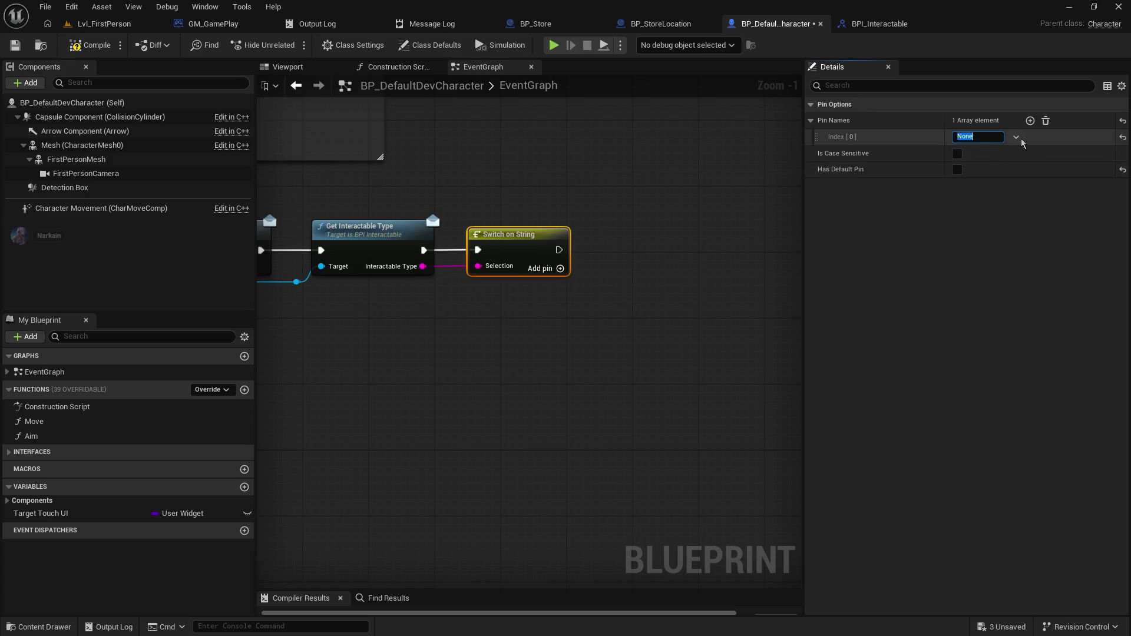
pyautogui.write('StoreFrontDoor')
pyautogui.press('Return')
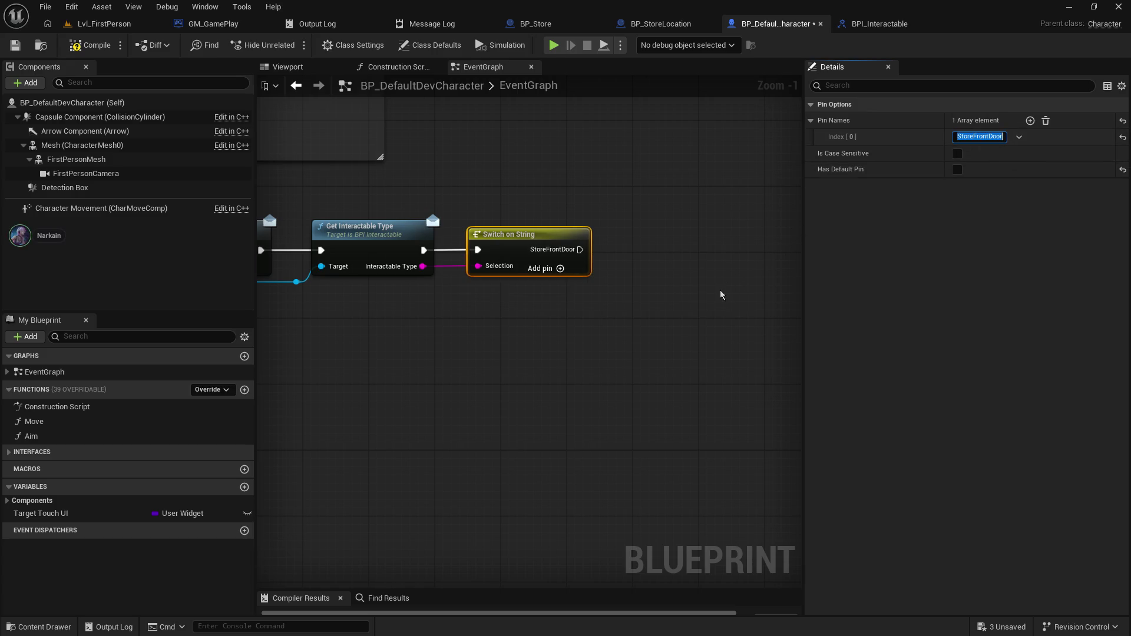
pyautogui.rightClick(722, 295)
# - Save and compile the character blueprint, then switch to BPI_Interactable
pyautogui.click(15, 45)
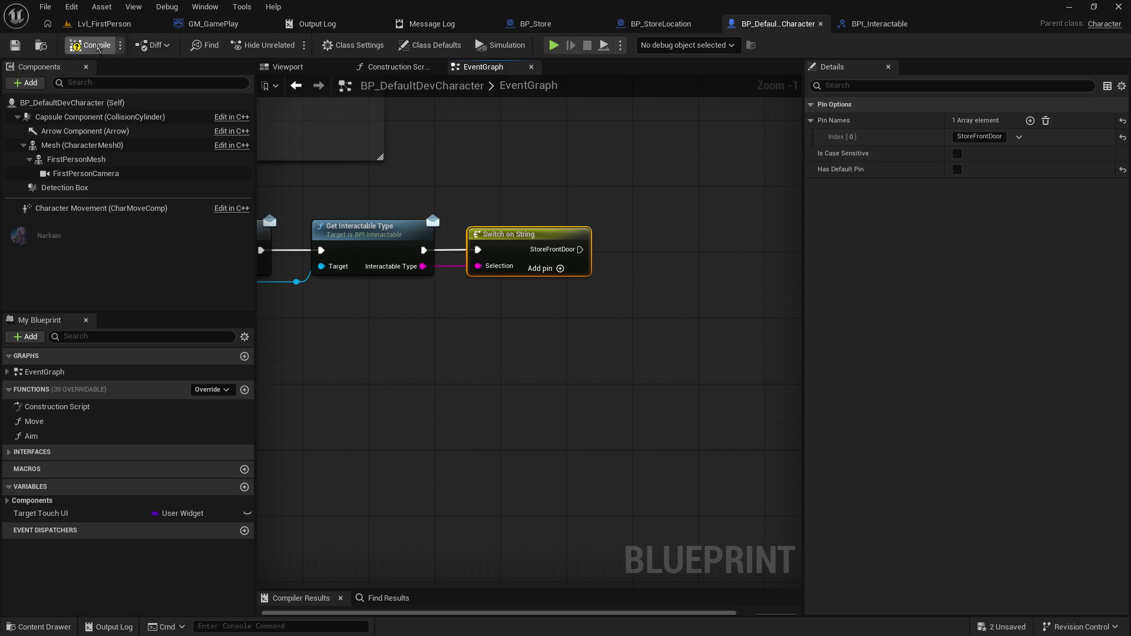
pyautogui.click(93, 46)
pyautogui.moveTo(574, 170)
pyautogui.mouseDown()
pyautogui.moveTo(427, 194)
pyautogui.moveTo(982, 238)
pyautogui.mouseUp()
pyautogui.moveTo(530, 413)
pyautogui.mouseDown()
pyautogui.moveTo(694, 355)
pyautogui.moveTo(488, 385)
pyautogui.moveTo(468, 371)
pyautogui.mouseUp()
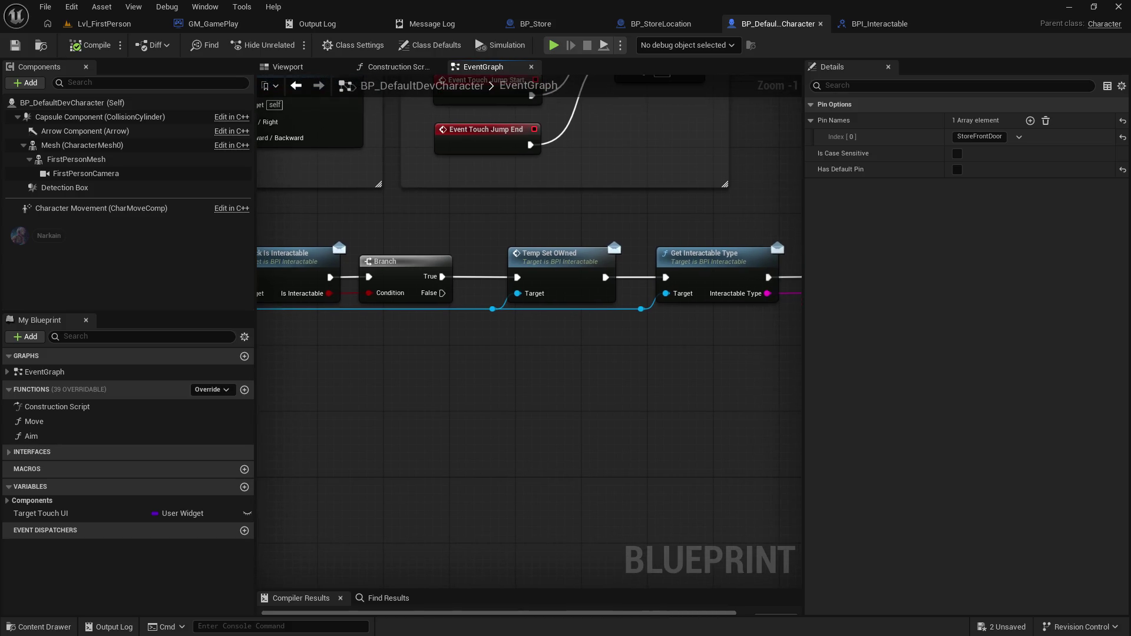
pyautogui.click(837, 26)
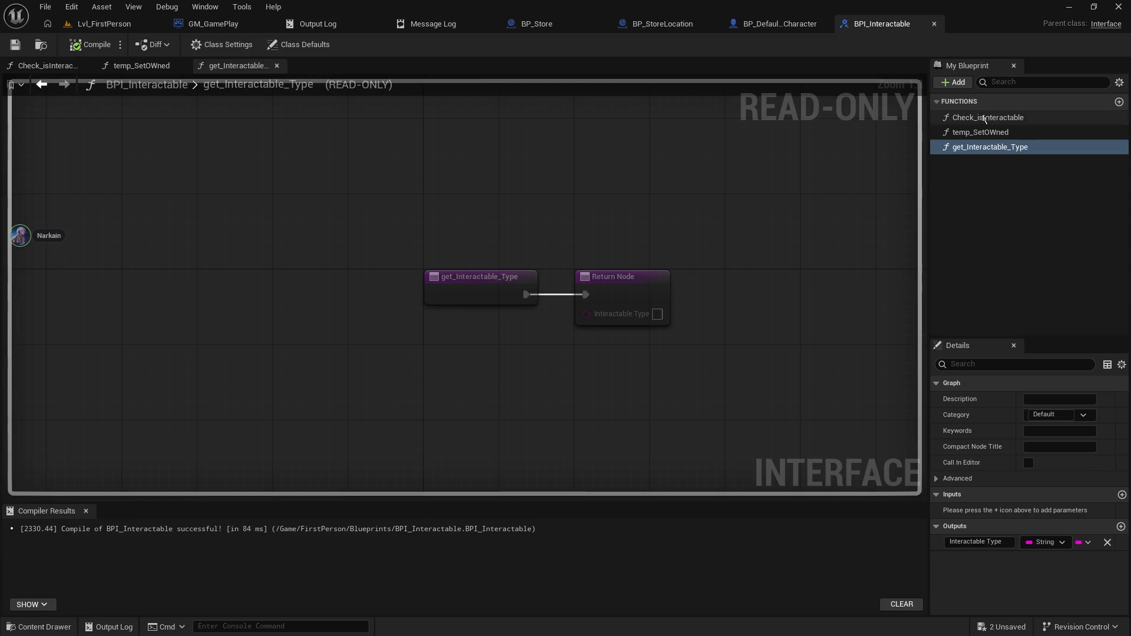
# - Rename the interface function temp_SetOWned to temp_SetOwned and save BPI_Interactable
pyautogui.click(996, 132)
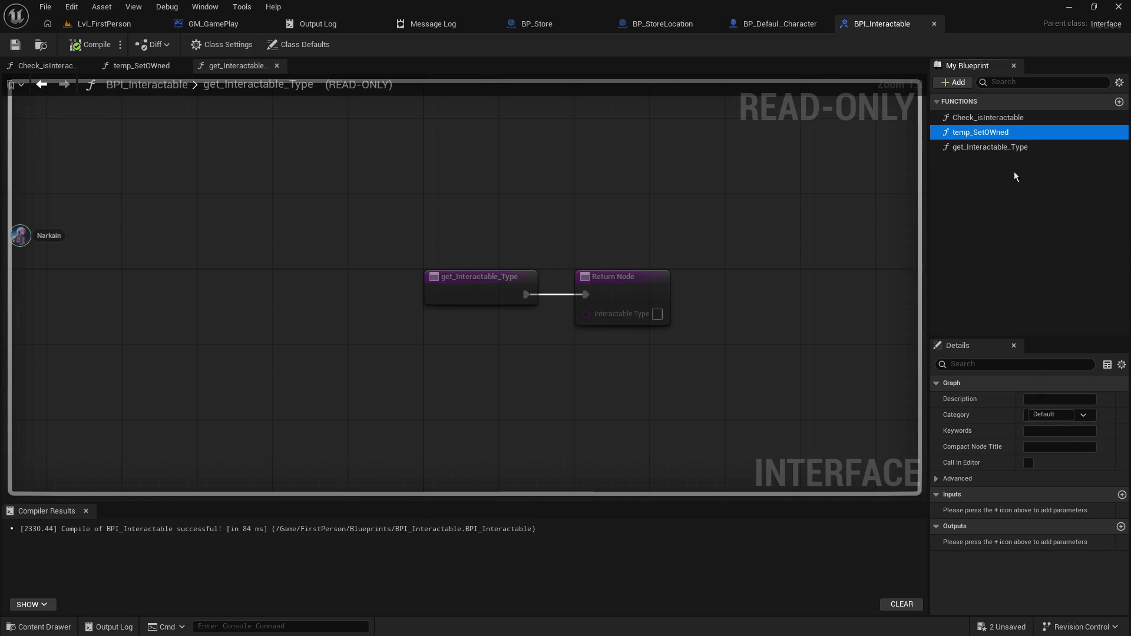
pyautogui.rightClick(1008, 135)
pyautogui.click(1034, 183)
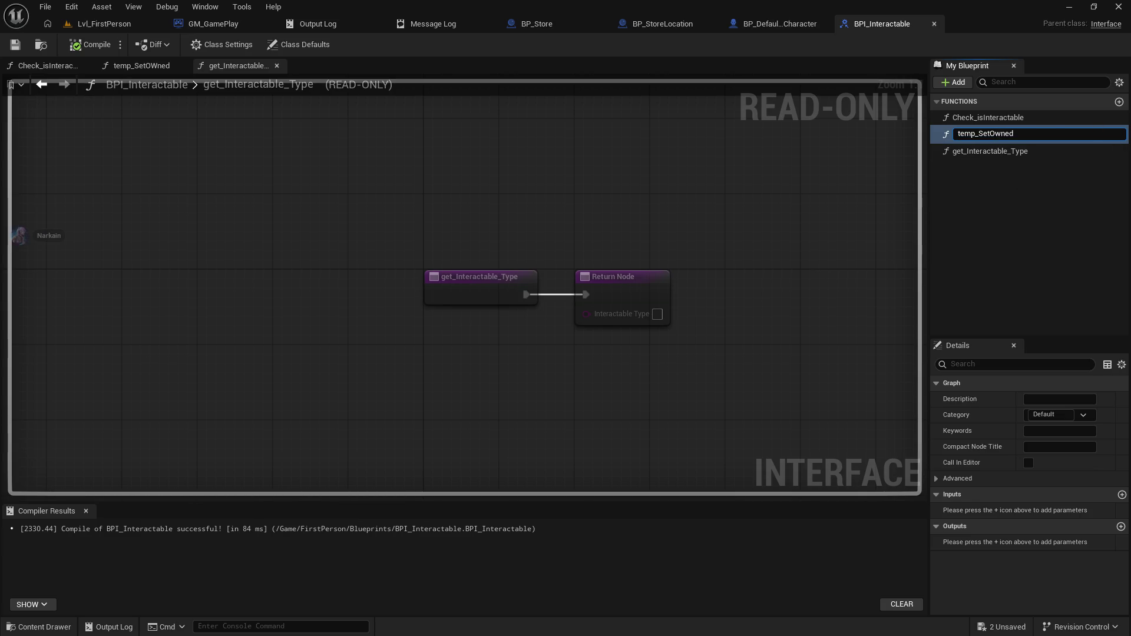
pyautogui.press('Return')
pyautogui.click(15, 45)
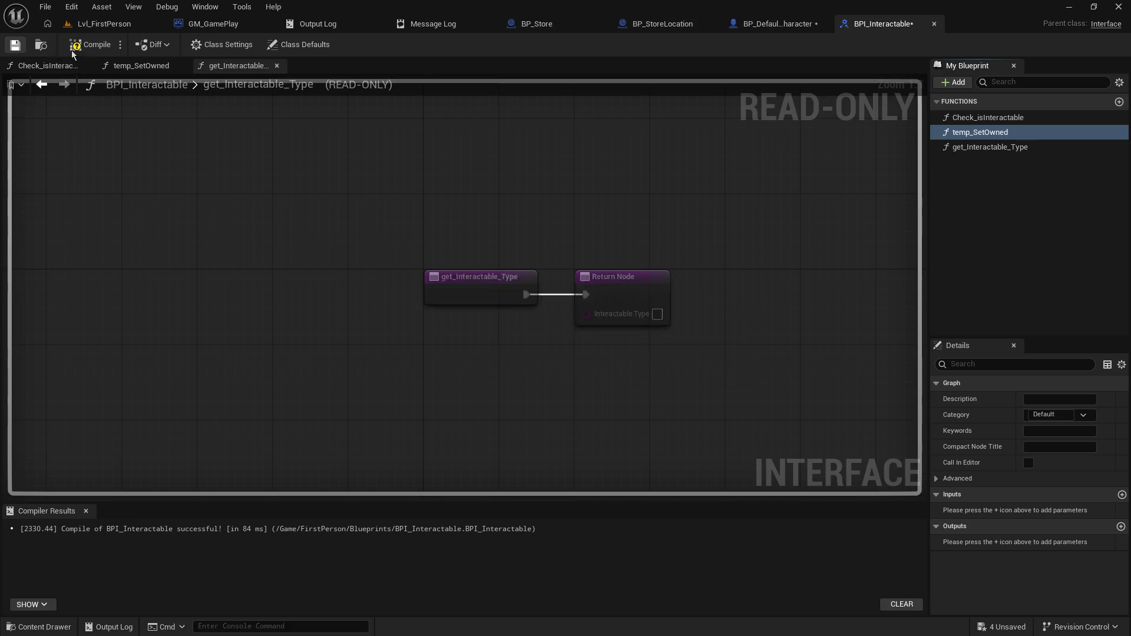
pyautogui.click(661, 24)
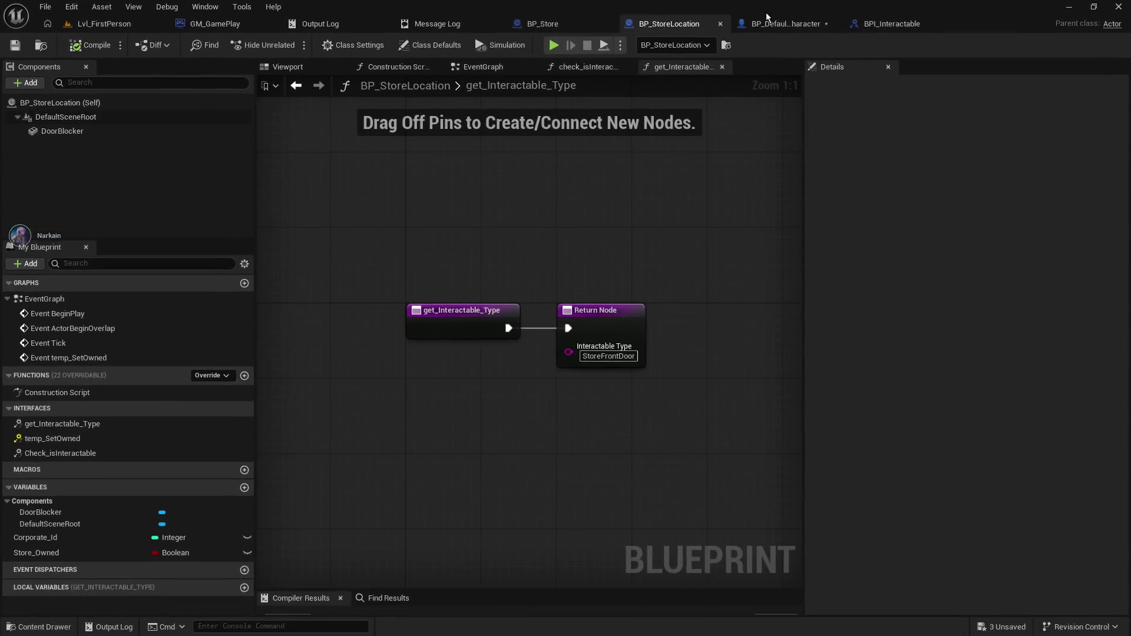
# - Save the character blueprint and move Temp Set Owned below the Branch chain
pyautogui.click(778, 24)
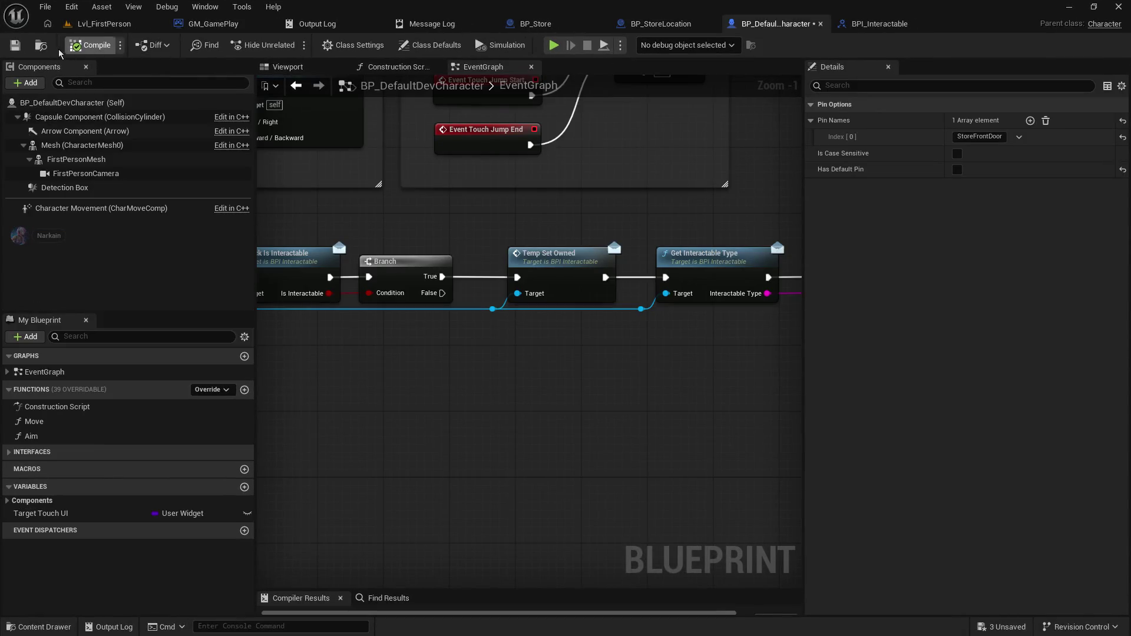
pyautogui.click(21, 49)
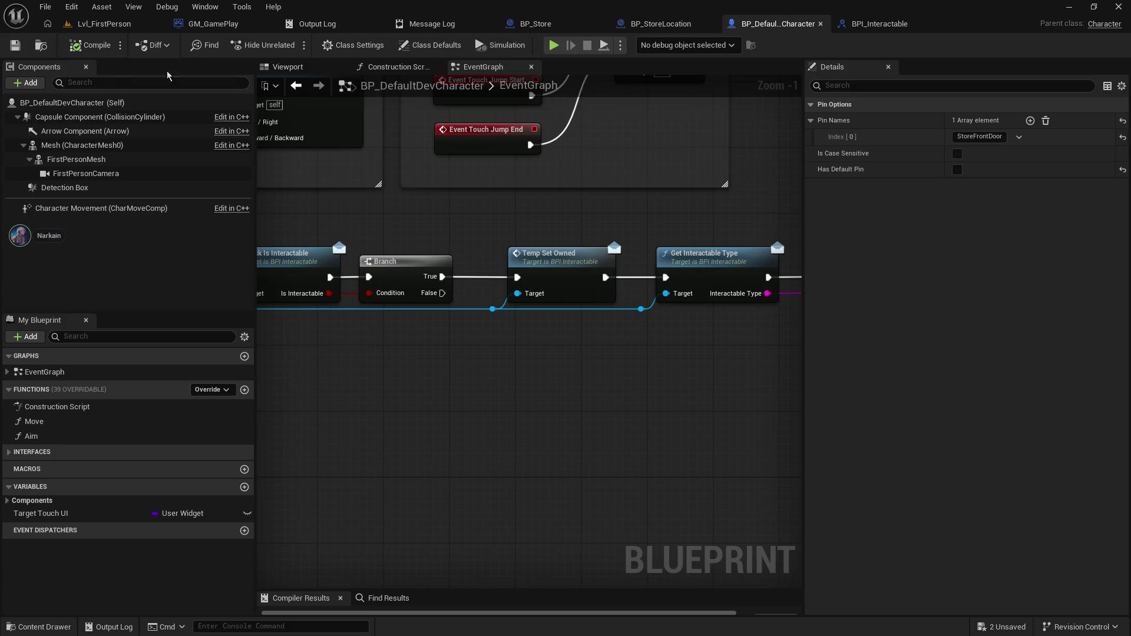
pyautogui.moveTo(602, 222)
pyautogui.mouseDown()
pyautogui.moveTo(344, 185)
pyautogui.moveTo(462, 172)
pyautogui.moveTo(700, 197)
pyautogui.moveTo(546, 203)
pyautogui.moveTo(743, 195)
pyautogui.moveTo(748, 185)
pyautogui.mouseUp()
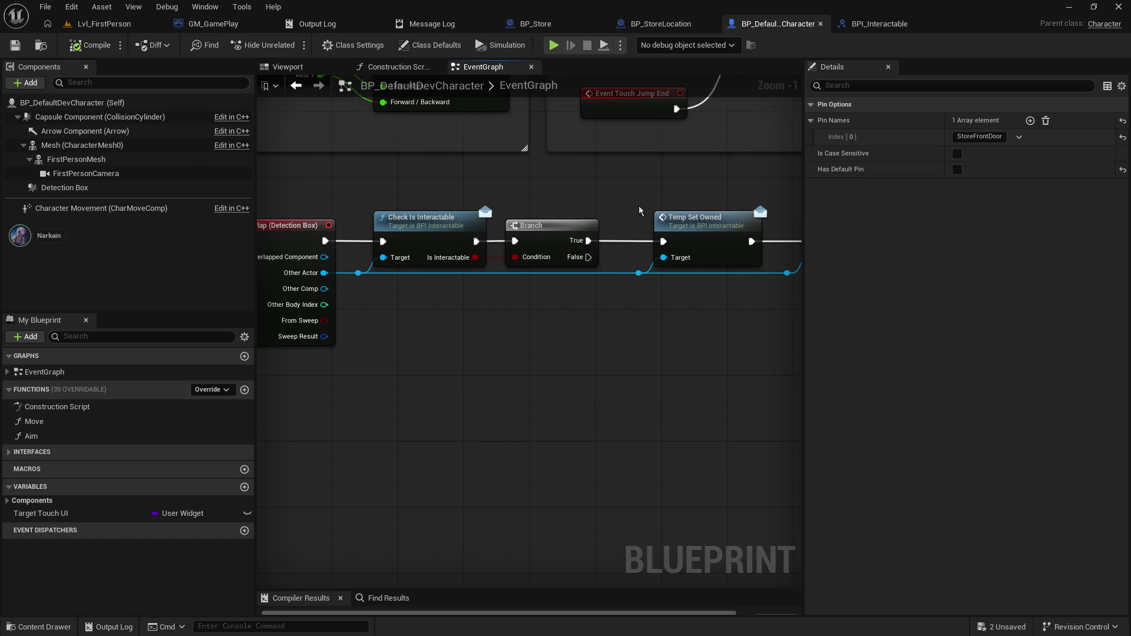
pyautogui.moveTo(610, 192)
pyautogui.mouseDown()
pyautogui.moveTo(369, 189)
pyautogui.moveTo(472, 293)
pyautogui.mouseUp()
pyautogui.click(486, 216)
pyautogui.moveTo(485, 216)
pyautogui.mouseDown()
pyautogui.moveTo(510, 174)
pyautogui.moveTo(518, 414)
pyautogui.mouseUp()
pyautogui.moveTo(365, 239); pyautogui.dragTo(592, 240)
# - Wire Branch True directly to Get Interactable Type and delete the reroute knot
pyautogui.moveTo(554, 160)
pyautogui.mouseDown()
pyautogui.moveTo(677, 283)
pyautogui.moveTo(766, 278)
pyautogui.mouseUp()
pyautogui.moveTo(756, 228)
pyautogui.mouseDown()
pyautogui.moveTo(593, 236)
pyautogui.moveTo(656, 236)
pyautogui.mouseUp()
pyautogui.moveTo(416, 271); pyautogui.dragTo(488, 266)
pyautogui.press('Delete')
pyautogui.keyDown('alt'); pyautogui.click(476, 454); pyautogui.keyUp('alt')
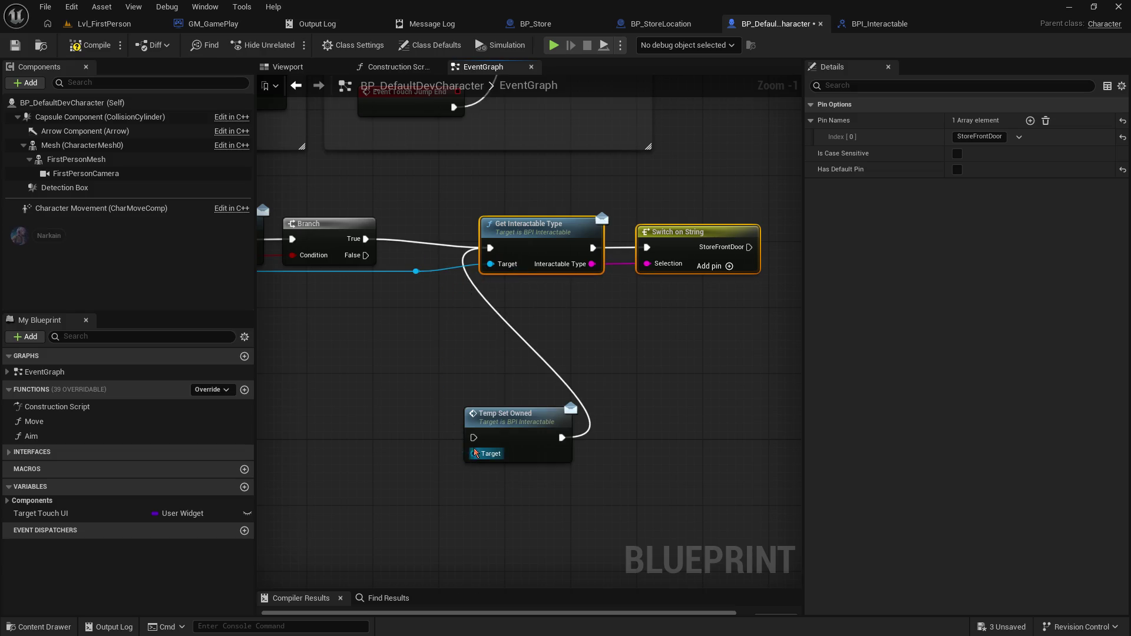
pyautogui.moveTo(559, 226)
pyautogui.mouseDown()
pyautogui.moveTo(484, 218)
pyautogui.moveTo(519, 227)
pyautogui.mouseUp()
# - Disconnect Temp Set Owned from Get Interactable Type and nudge the nodes and reroute knot left
pyautogui.click(460, 320)
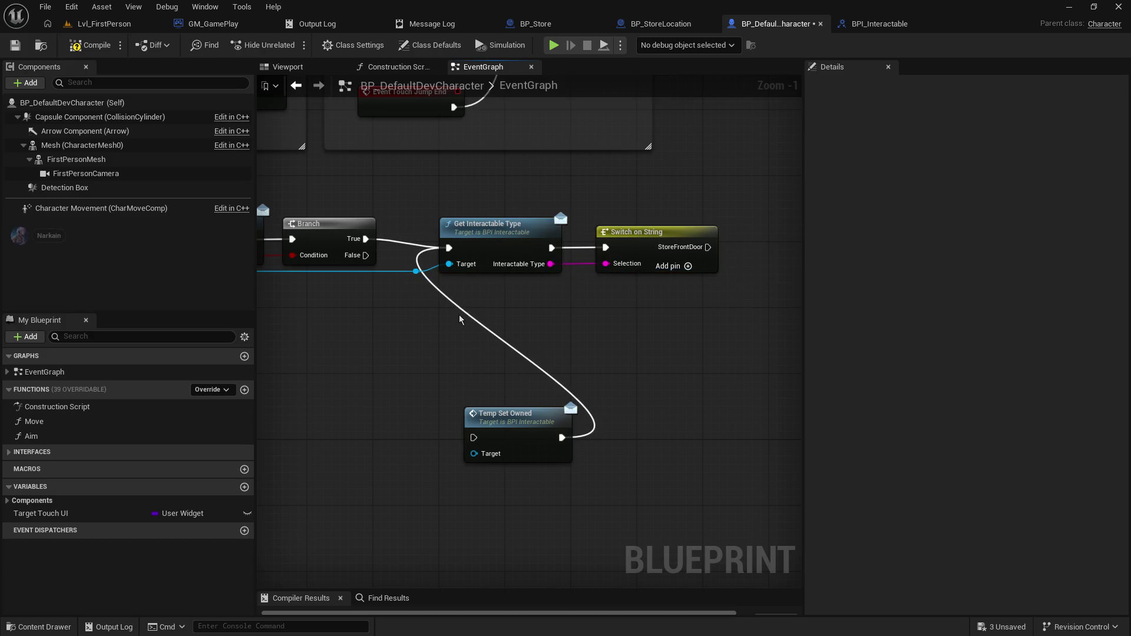
pyautogui.keyDown('alt'); pyautogui.click(468, 315); pyautogui.keyUp('alt')
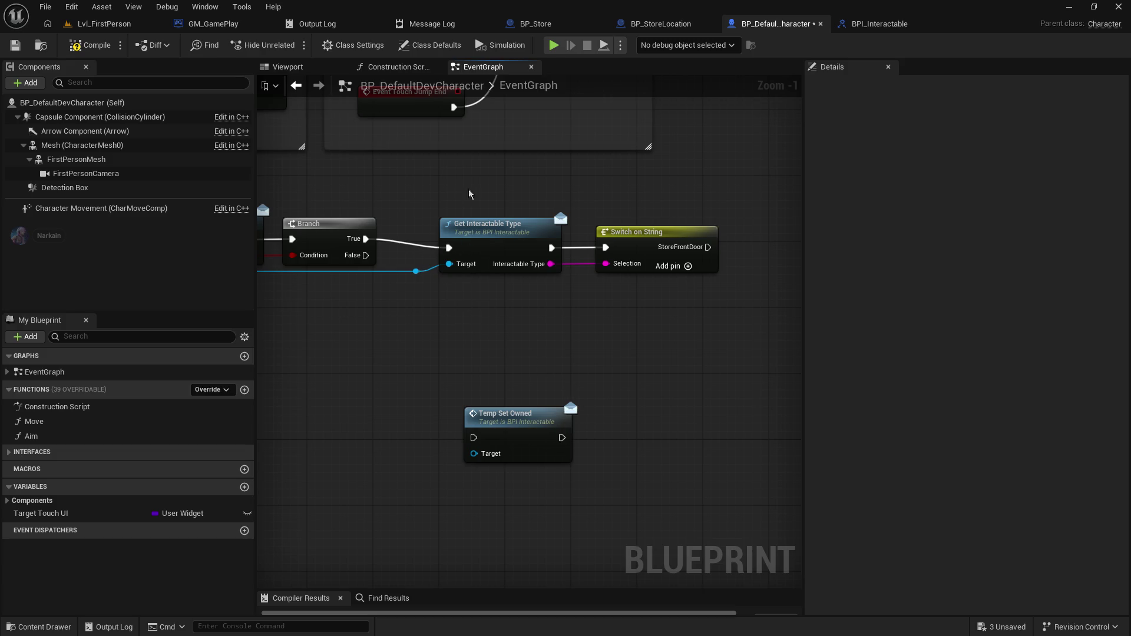
pyautogui.moveTo(465, 194); pyautogui.dragTo(607, 236)
pyautogui.moveTo(510, 227); pyautogui.dragTo(485, 218)
pyautogui.click(407, 274)
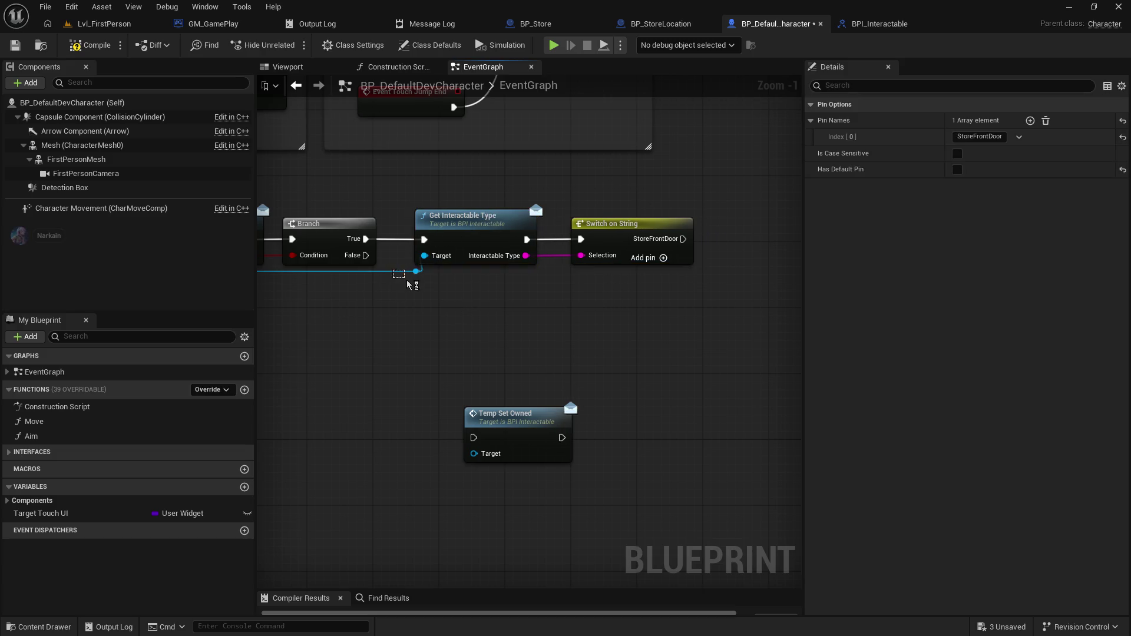
pyautogui.moveTo(408, 274); pyautogui.dragTo(375, 277)
# - Place the Temp Set Owned node beside the Switch on String node
pyautogui.moveTo(590, 321); pyautogui.dragTo(460, 315)
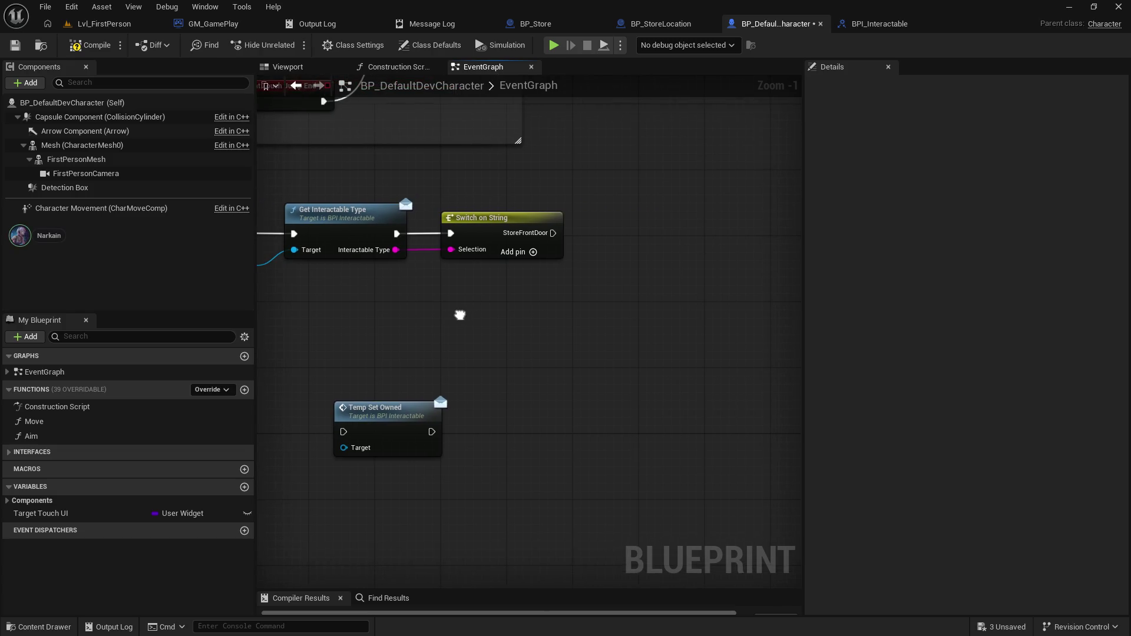
pyautogui.moveTo(400, 406)
pyautogui.mouseDown()
pyautogui.moveTo(638, 310)
pyautogui.moveTo(710, 232)
pyautogui.mouseUp()
pyautogui.moveTo(553, 286)
pyautogui.mouseDown()
pyautogui.moveTo(666, 283)
pyautogui.moveTo(827, 307)
pyautogui.mouseUp()
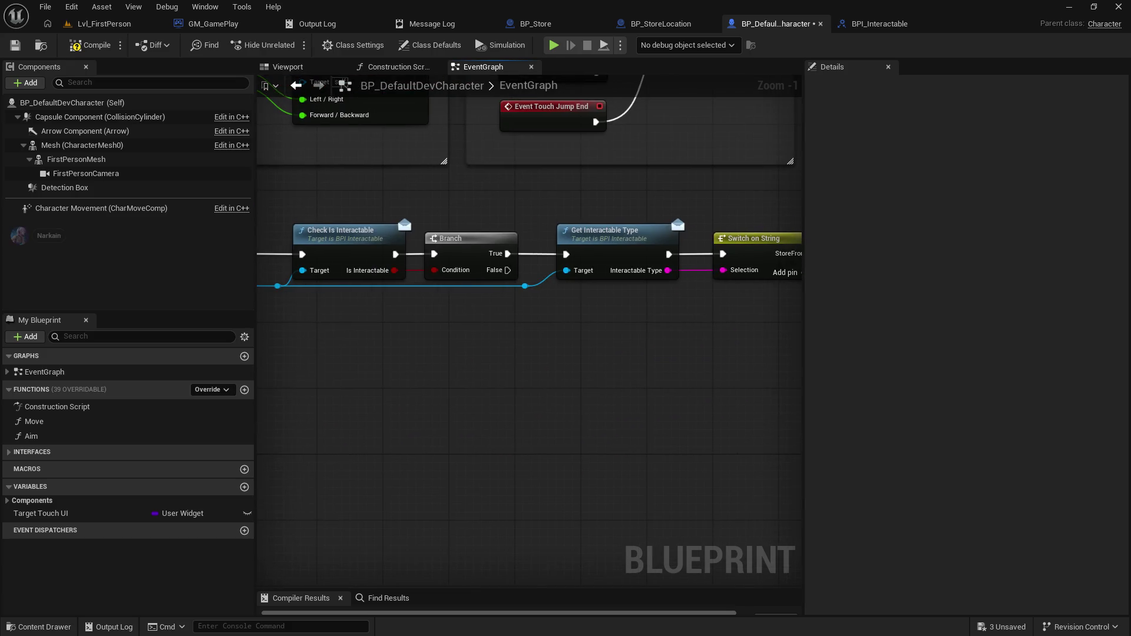
pyautogui.moveTo(825, 305); pyautogui.dragTo(352, 320)
pyautogui.moveTo(481, 296)
pyautogui.mouseDown()
pyautogui.moveTo(547, 266)
pyautogui.moveTo(539, 289)
pyautogui.mouseUp()
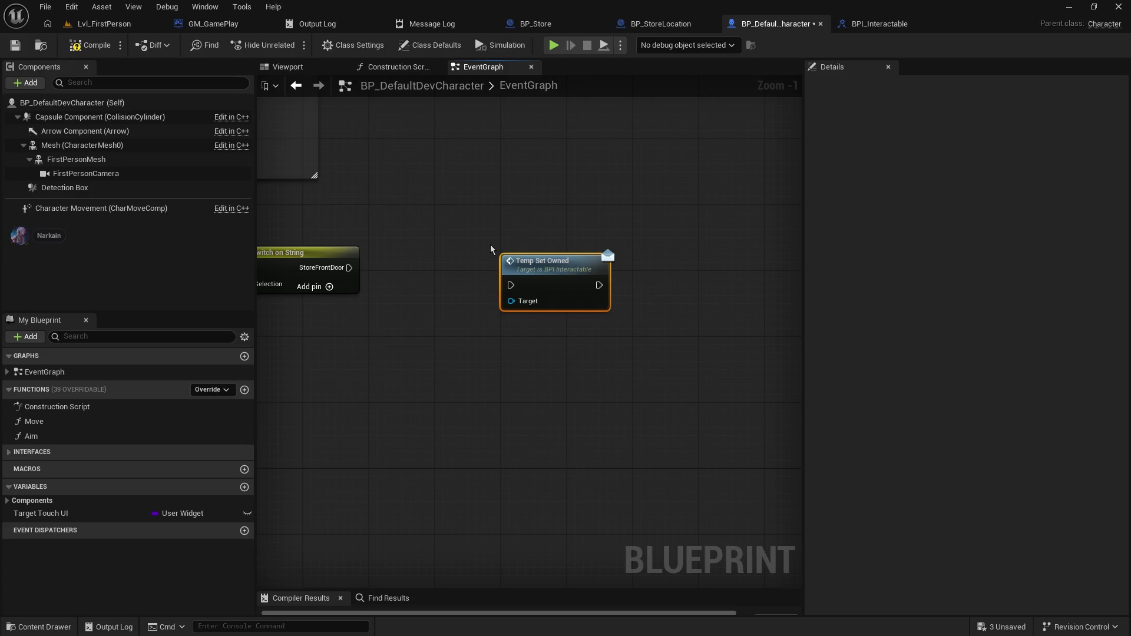
# - Compile and save BP_DefaultDevCharacter with Temp Set Owned tidied near the switch
pyautogui.click(458, 106)
pyautogui.hotkey('ctrl', 's')
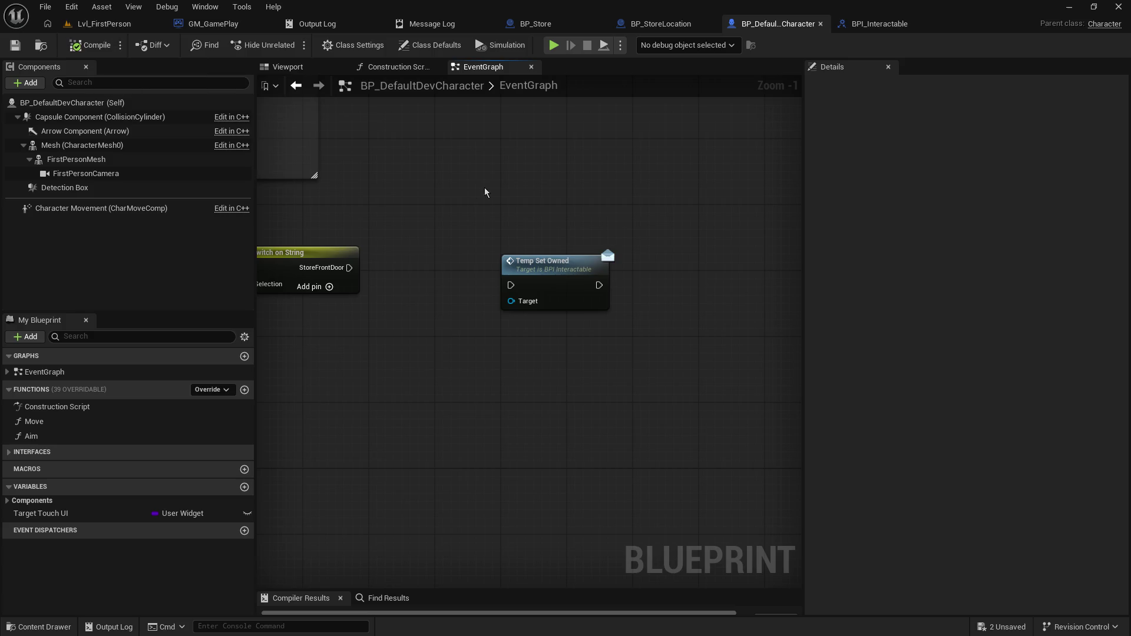
pyautogui.moveTo(487, 189); pyautogui.dragTo(595, 175)
pyautogui.moveTo(647, 248); pyautogui.dragTo(549, 233)
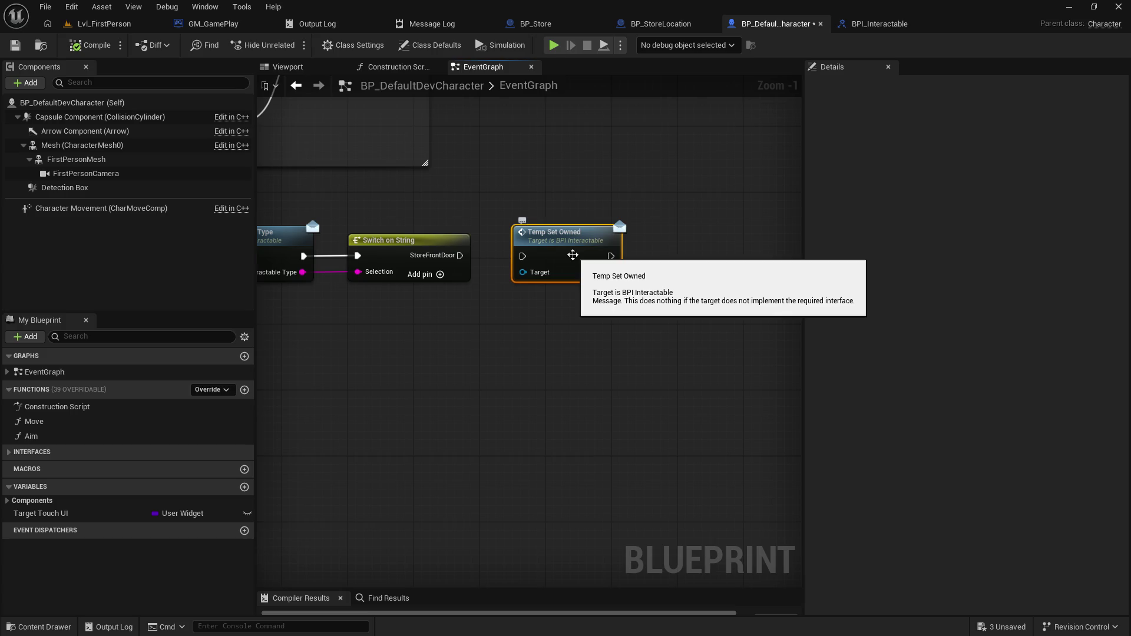
pyautogui.moveTo(776, 130); pyautogui.dragTo(1075, 136)
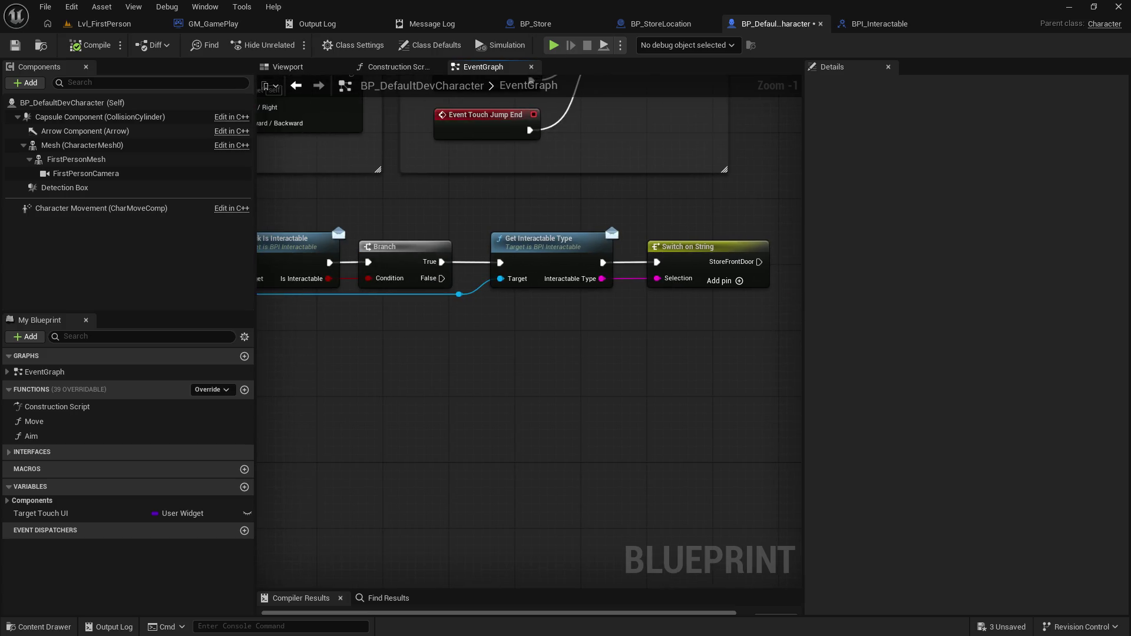
pyautogui.moveTo(875, 150)
pyautogui.mouseDown()
pyautogui.moveTo(629, 154)
pyautogui.moveTo(729, 182)
pyautogui.moveTo(593, 164)
pyautogui.mouseUp()
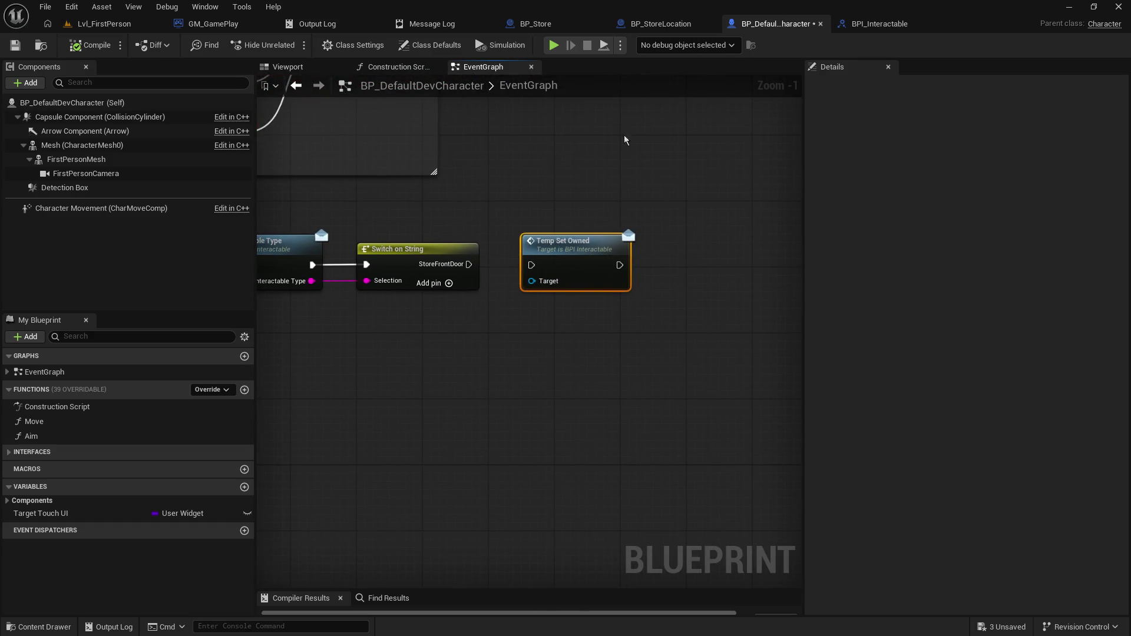
pyautogui.click(15, 45)
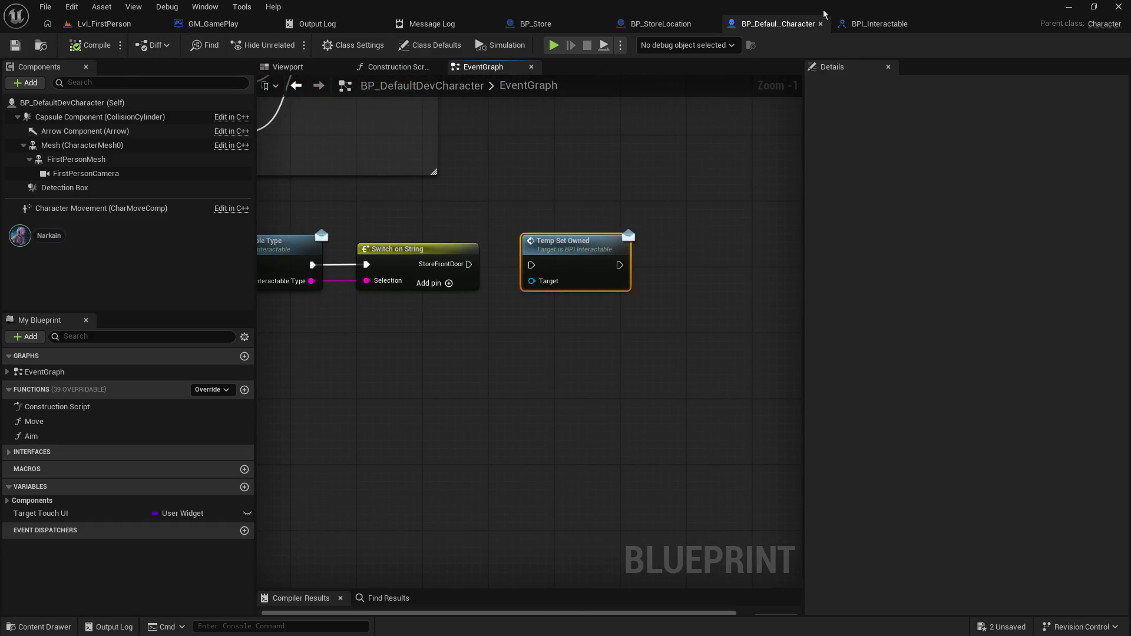
pyautogui.click(704, 19)
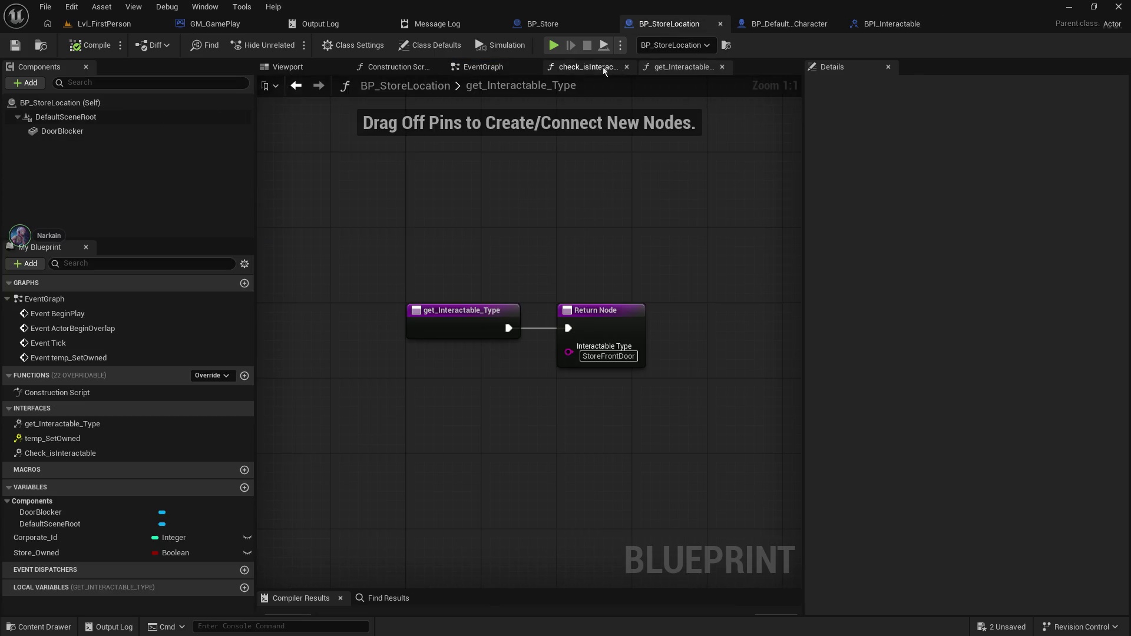
# - Review BP_StoreLocation's EventGraph and its check_isInteractable function
pyautogui.click(501, 69)
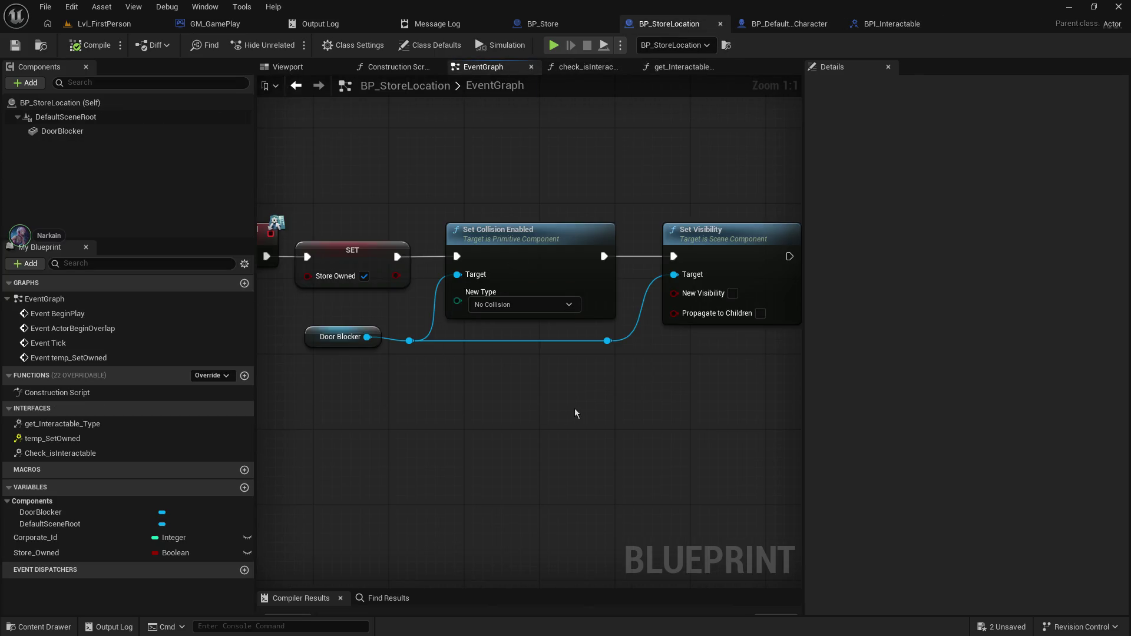
pyautogui.moveTo(586, 405)
pyautogui.mouseDown()
pyautogui.moveTo(762, 329)
pyautogui.moveTo(374, 361)
pyautogui.mouseUp()
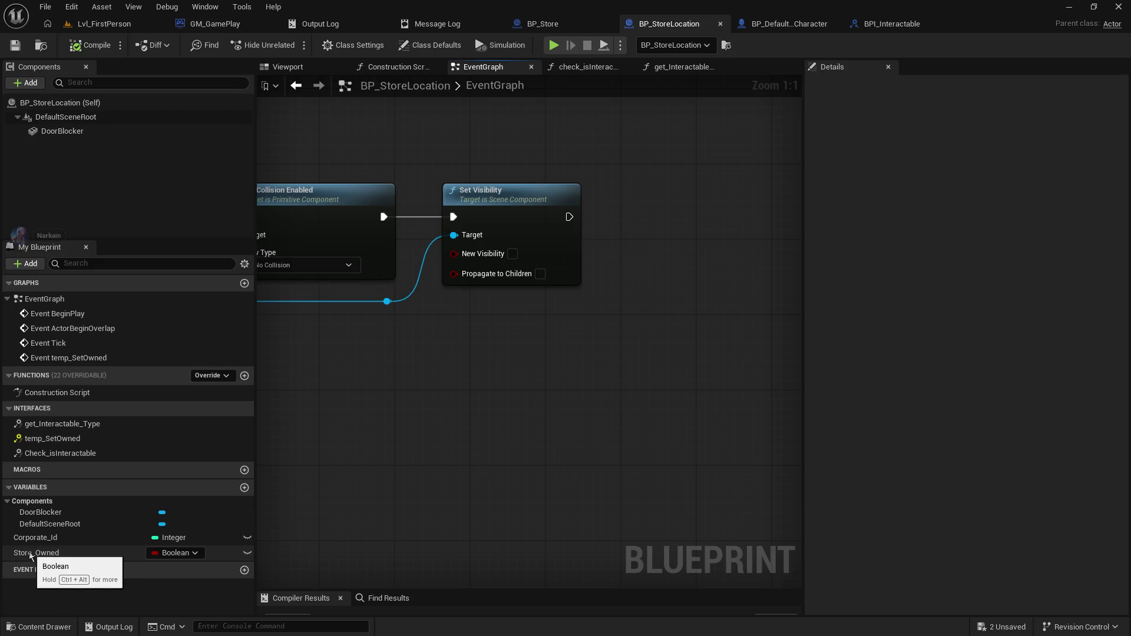
pyautogui.click(580, 68)
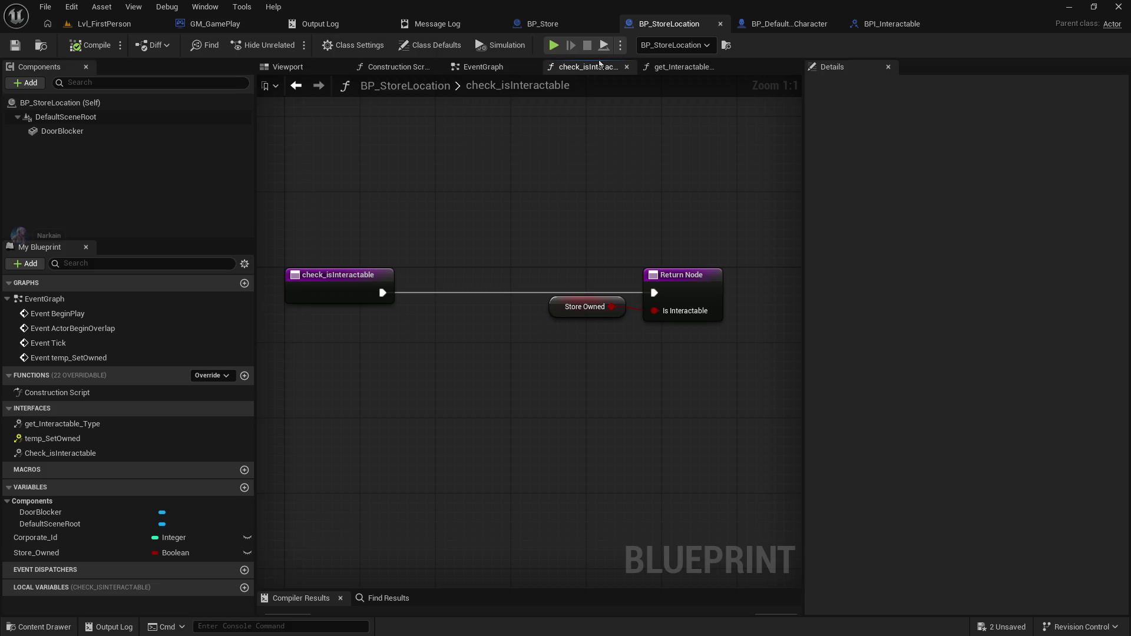
pyautogui.click(507, 66)
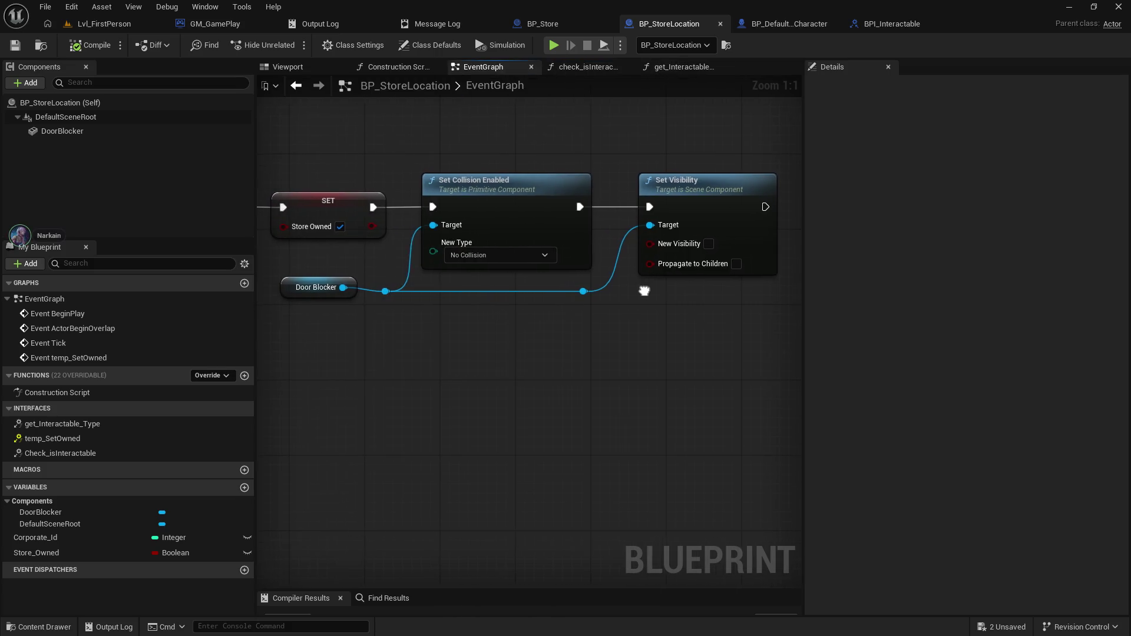
# - Add Store_Owned getter and setter nodes to the event graph, then delete both
pyautogui.moveTo(77, 557)
pyautogui.mouseDown()
pyautogui.moveTo(546, 368)
pyautogui.moveTo(669, 371)
pyautogui.moveTo(675, 340)
pyautogui.mouseUp()
pyautogui.click(566, 390)
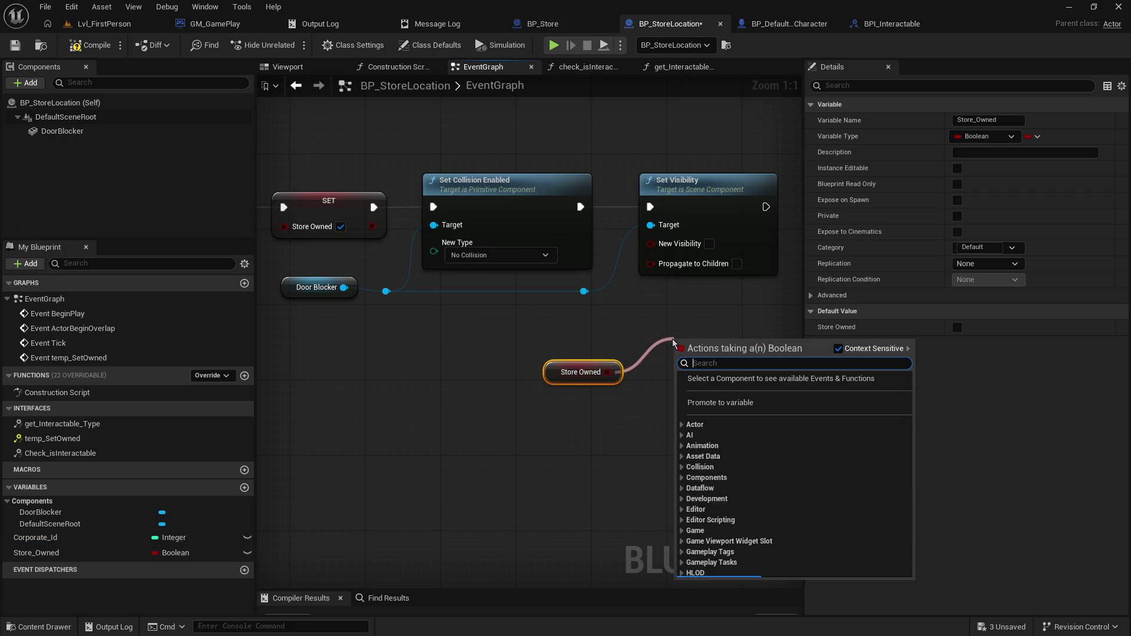
pyautogui.moveTo(36, 553); pyautogui.dragTo(506, 465)
pyautogui.click(522, 498)
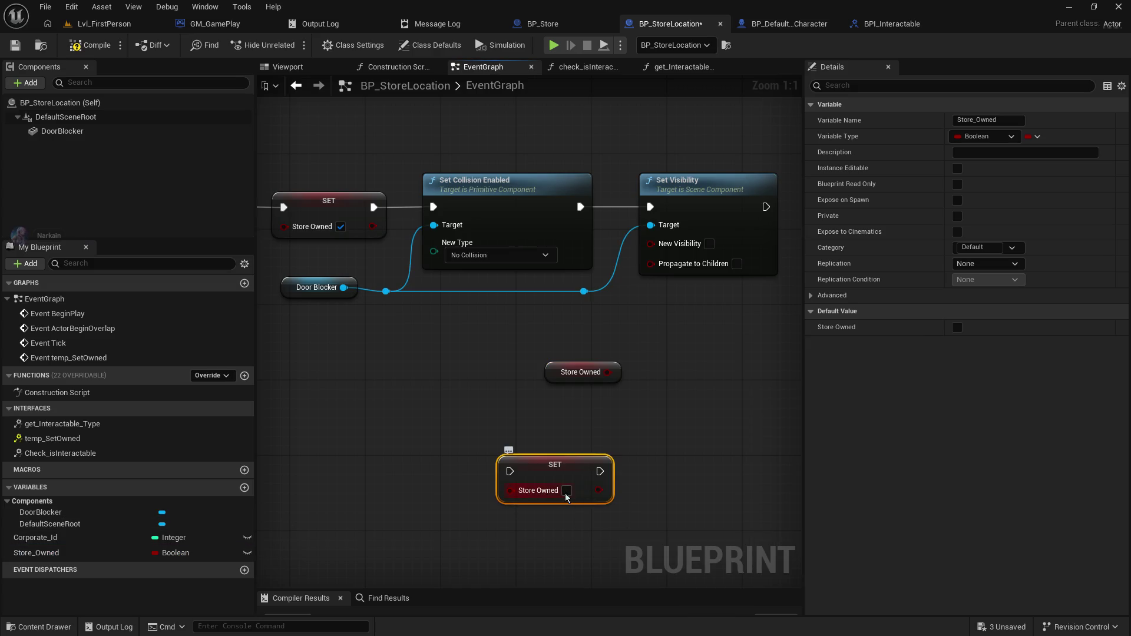
pyautogui.click(565, 372)
pyautogui.press('Delete')
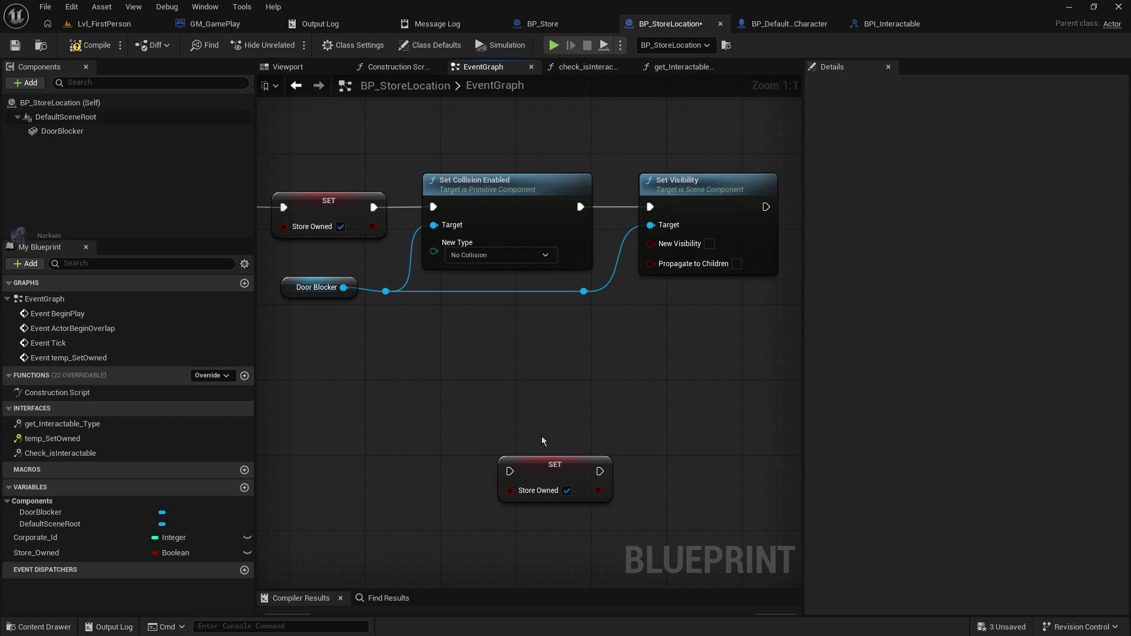
pyautogui.click(534, 463)
pyautogui.moveTo(534, 463); pyautogui.dragTo(412, 331)
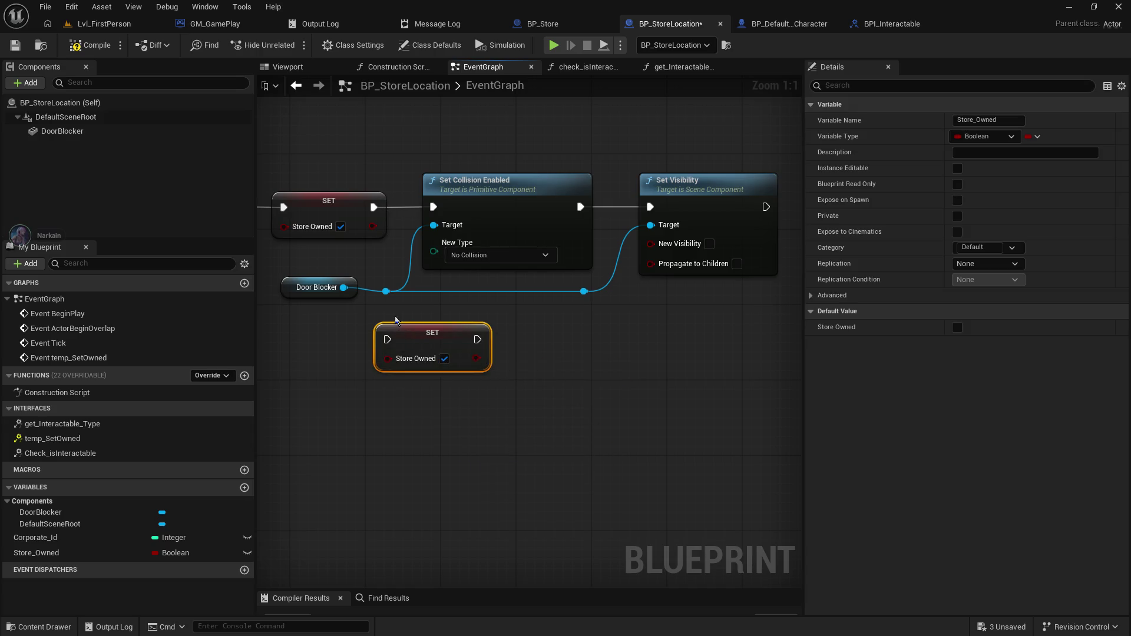
pyautogui.press('Delete')
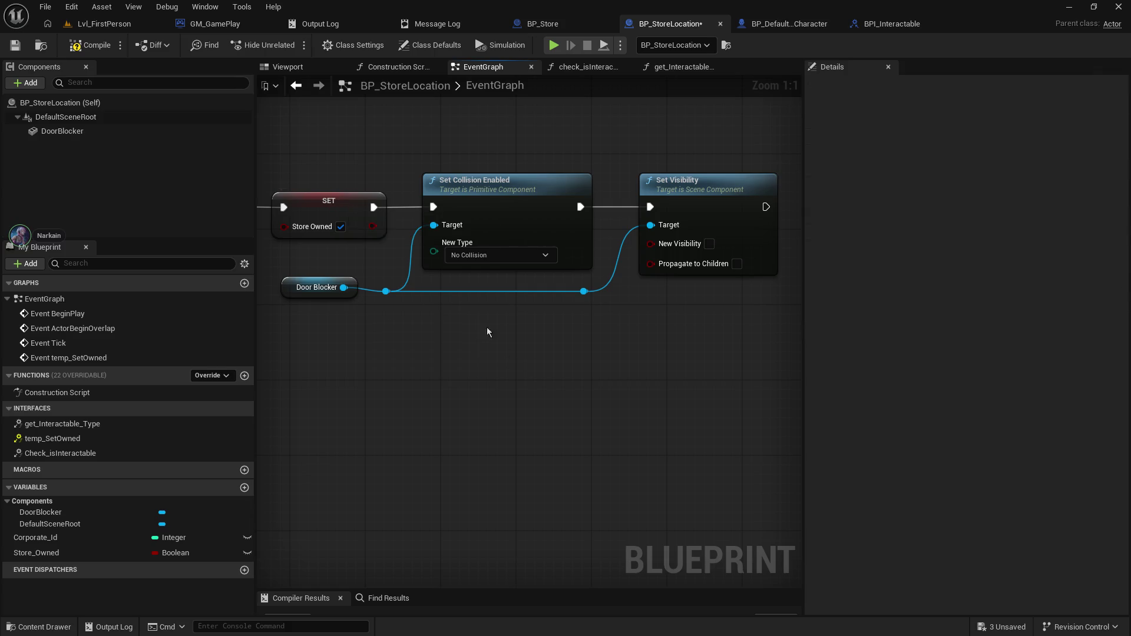
# - Save BP_StoreLocation and return to the character blueprint's event graph
pyautogui.click(16, 46)
pyautogui.click(885, 24)
pyautogui.click(778, 24)
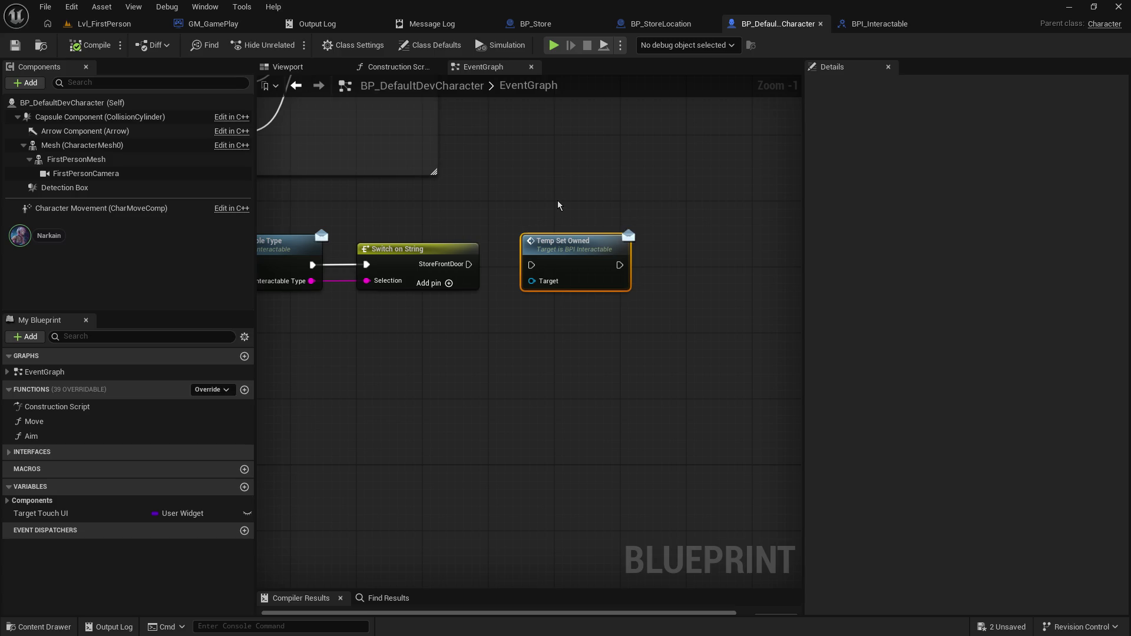
# - Connect the StoreFrontDoor case to Temp Set Owned, targeting the overlapping actor, and save
pyautogui.moveTo(558, 201); pyautogui.dragTo(851, 192)
pyautogui.moveTo(788, 244)
pyautogui.mouseDown()
pyautogui.moveTo(601, 261)
pyautogui.moveTo(640, 274)
pyautogui.mouseUp()
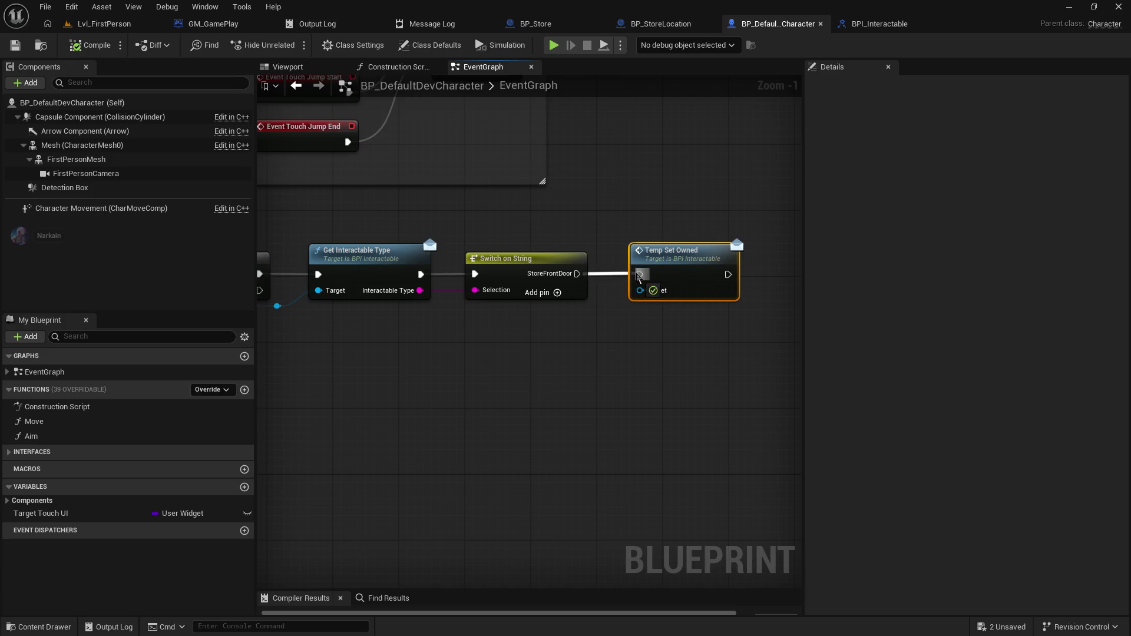
pyautogui.moveTo(531, 383); pyautogui.dragTo(619, 329)
pyautogui.moveTo(367, 252)
pyautogui.mouseDown()
pyautogui.moveTo(700, 271)
pyautogui.moveTo(713, 262)
pyautogui.moveTo(706, 253)
pyautogui.mouseUp()
pyautogui.click(691, 236)
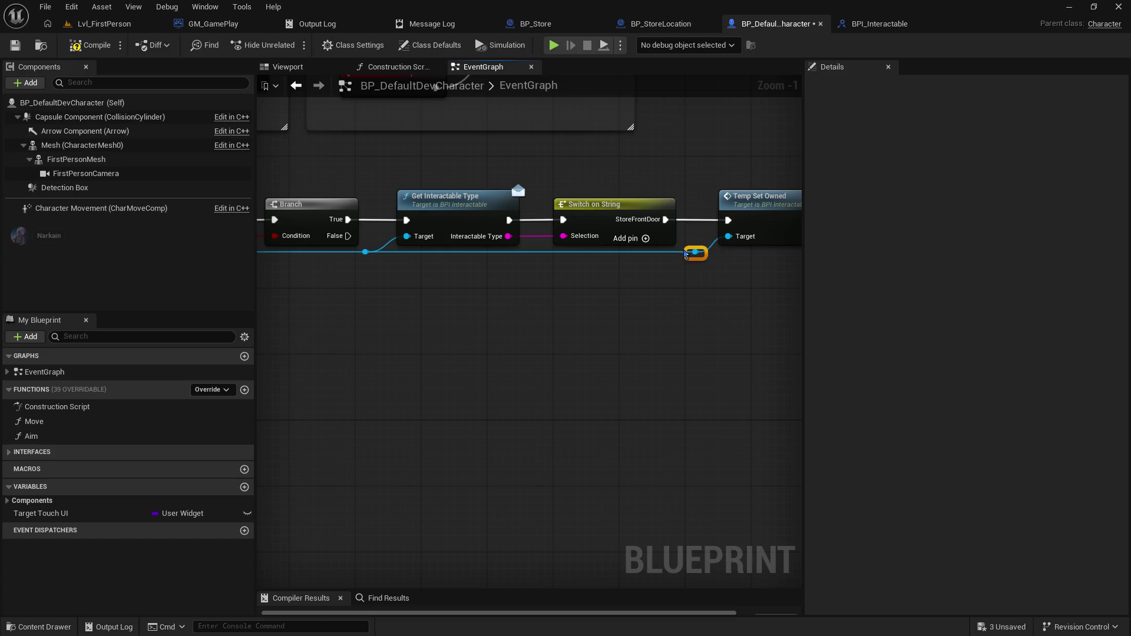
pyautogui.click(16, 47)
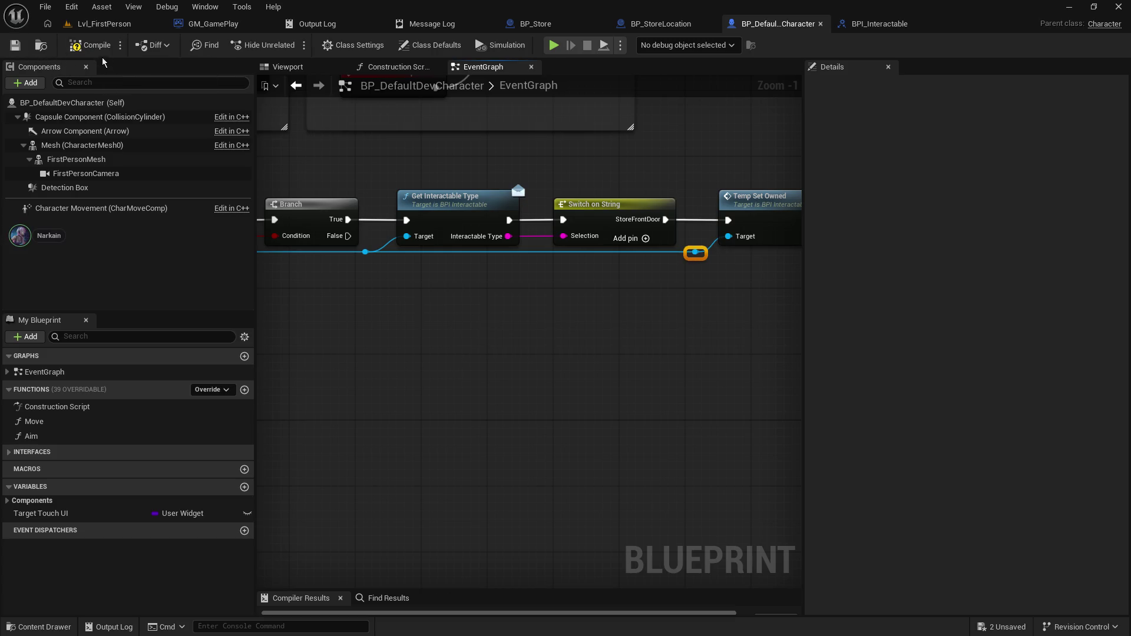
pyautogui.click(93, 26)
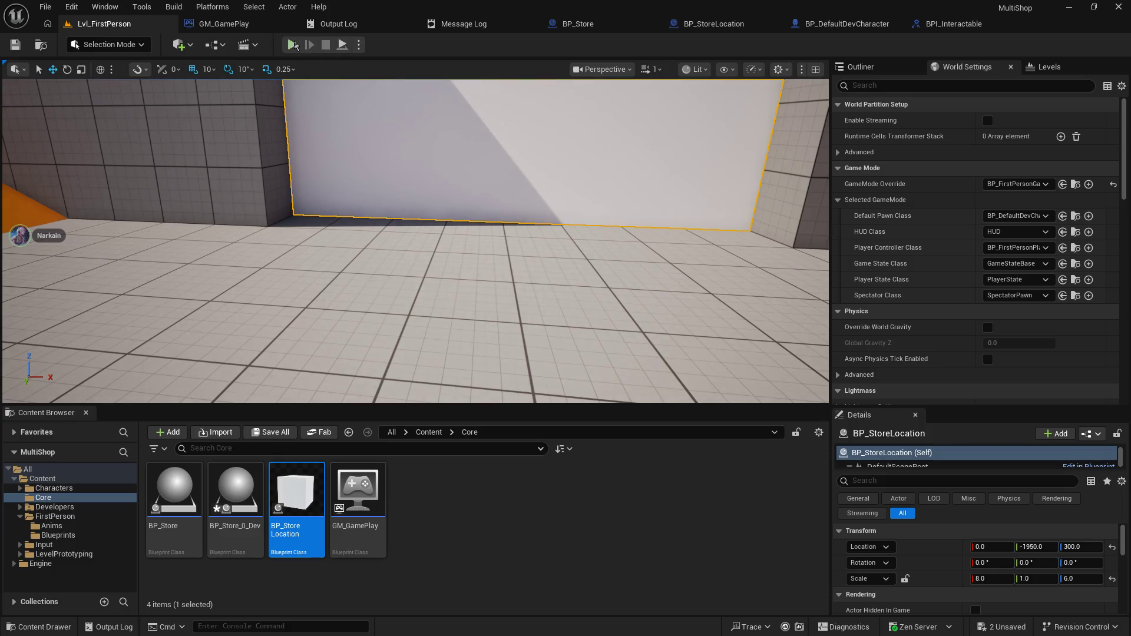
# - Play the level, walk up to the white store wall, then stop the session
pyautogui.click(293, 45)
pyautogui.click(396, 177)
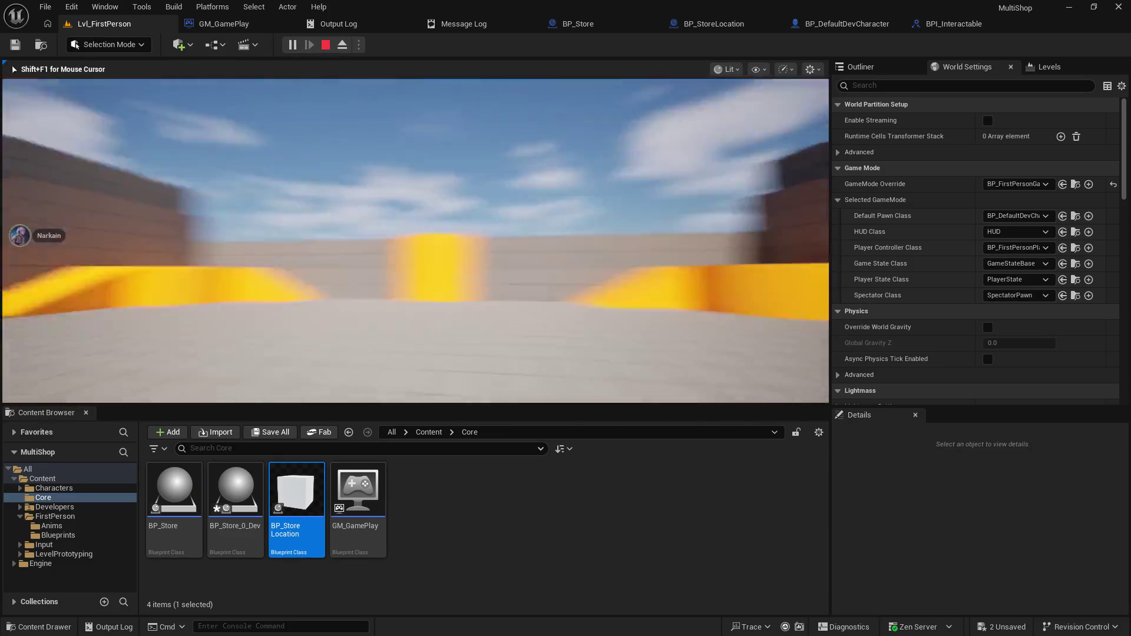
pyautogui.press('w')
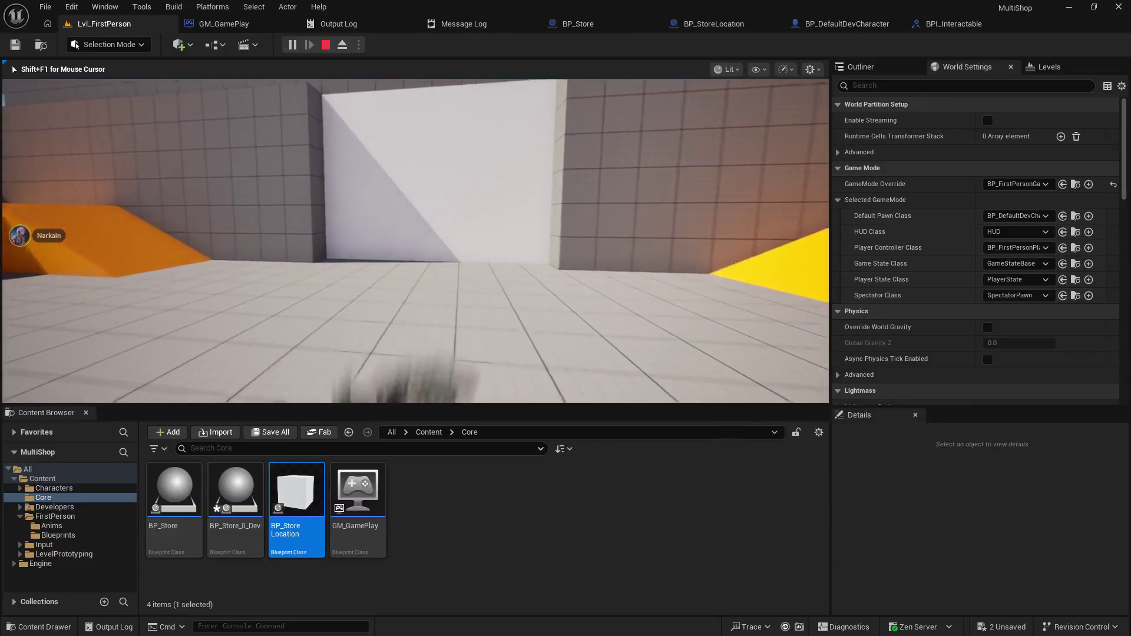
pyautogui.press('w')
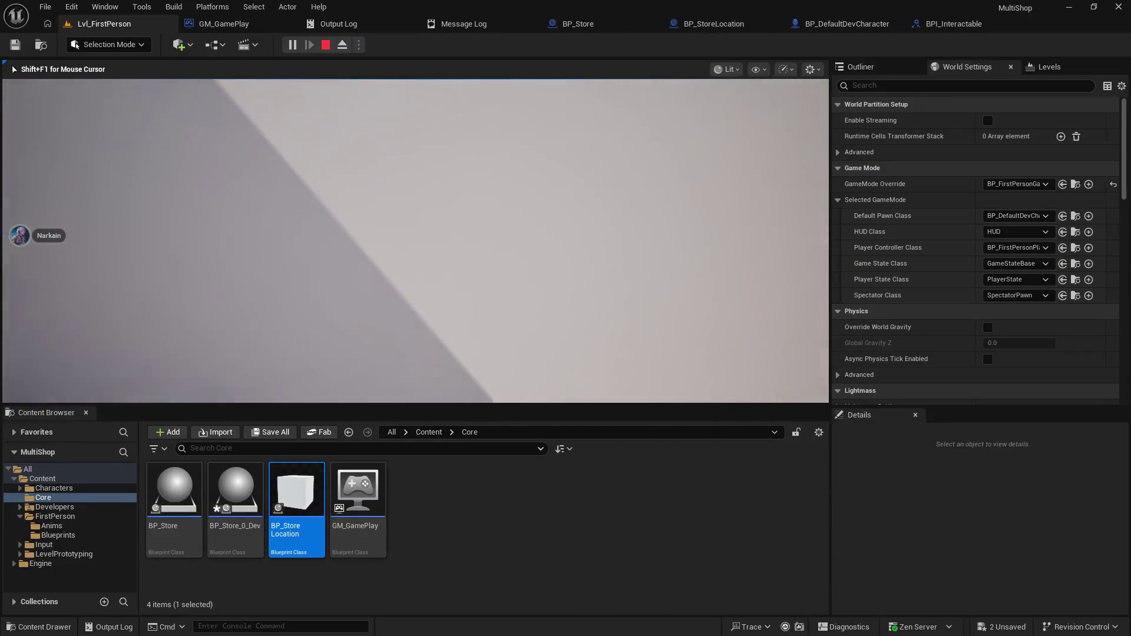
pyautogui.press('s')
pyautogui.press('Escape')
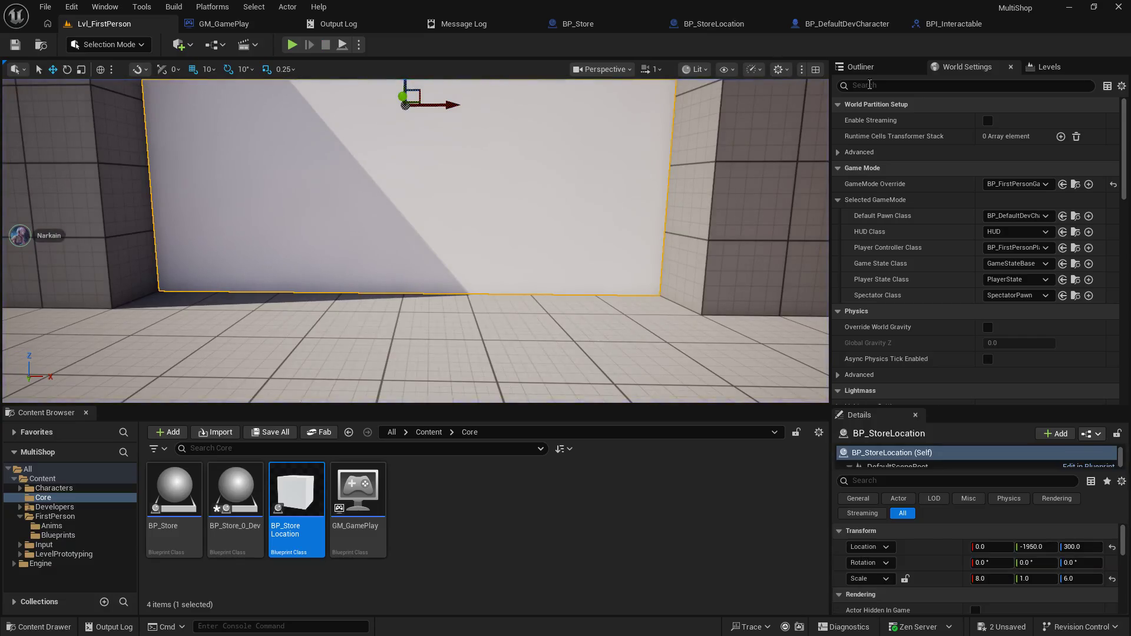
# - Select the On Component Begin Overlap node in the character's event graph
pyautogui.click(868, 27)
pyautogui.scroll(-1, 664, 280)
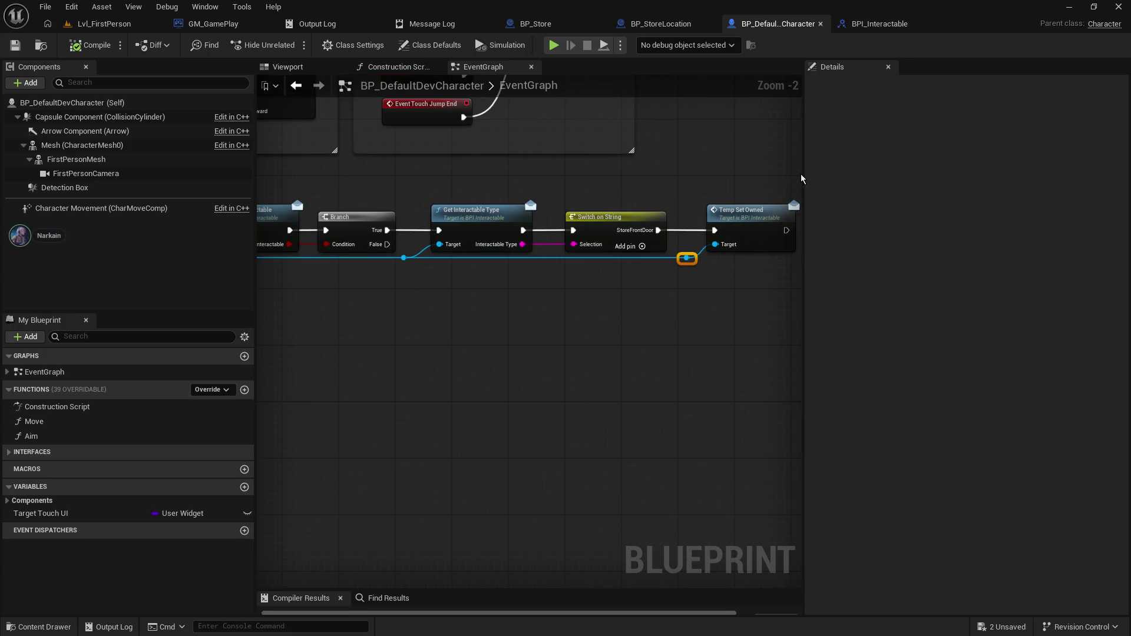
pyautogui.moveTo(801, 179)
pyautogui.mouseDown()
pyautogui.moveTo(1099, 299)
pyautogui.moveTo(1029, 276)
pyautogui.mouseUp()
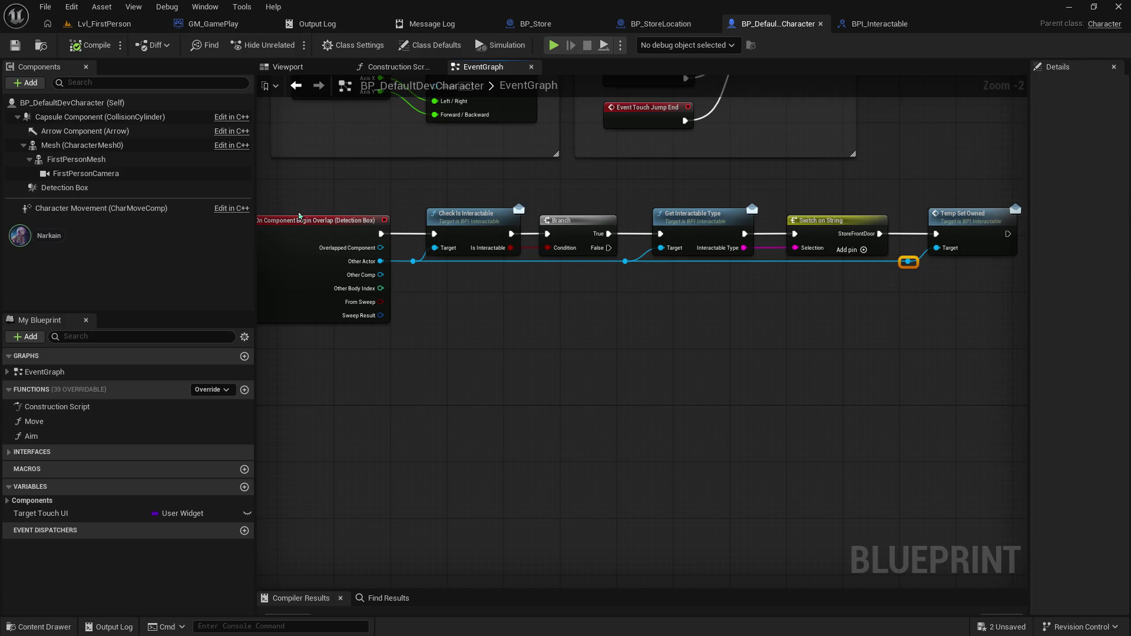
pyautogui.click(303, 219)
pyautogui.moveTo(451, 267)
pyautogui.mouseDown()
pyautogui.moveTo(489, 266)
pyautogui.moveTo(662, 334)
pyautogui.mouseUp()
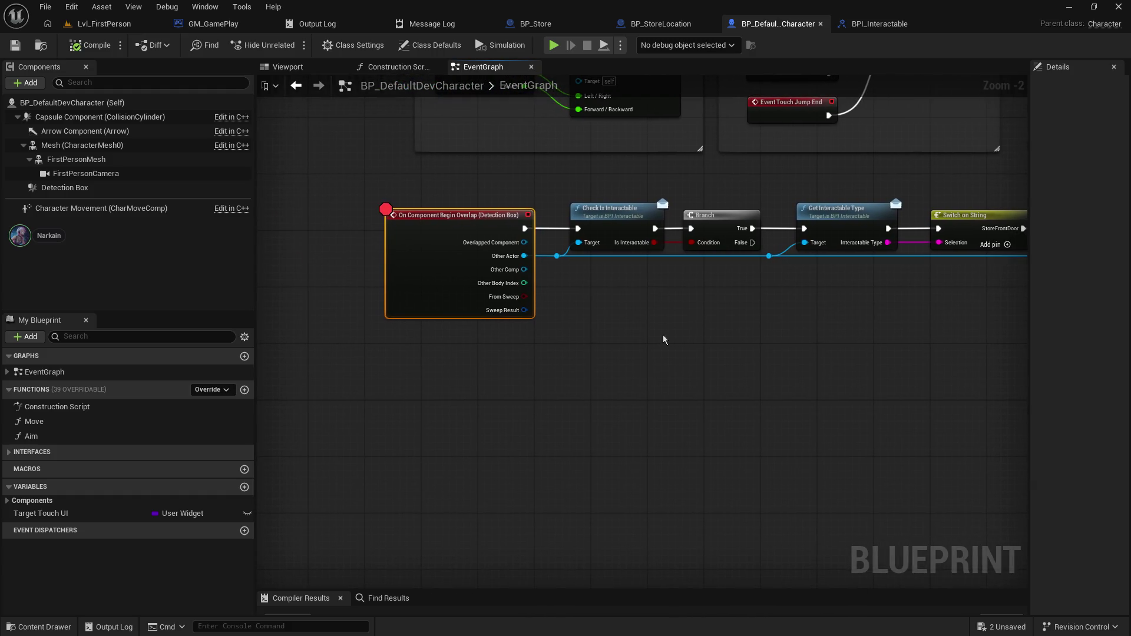
# - Replay the level, resuming past the breakpoint, and walk into the store wall
pyautogui.click(104, 23)
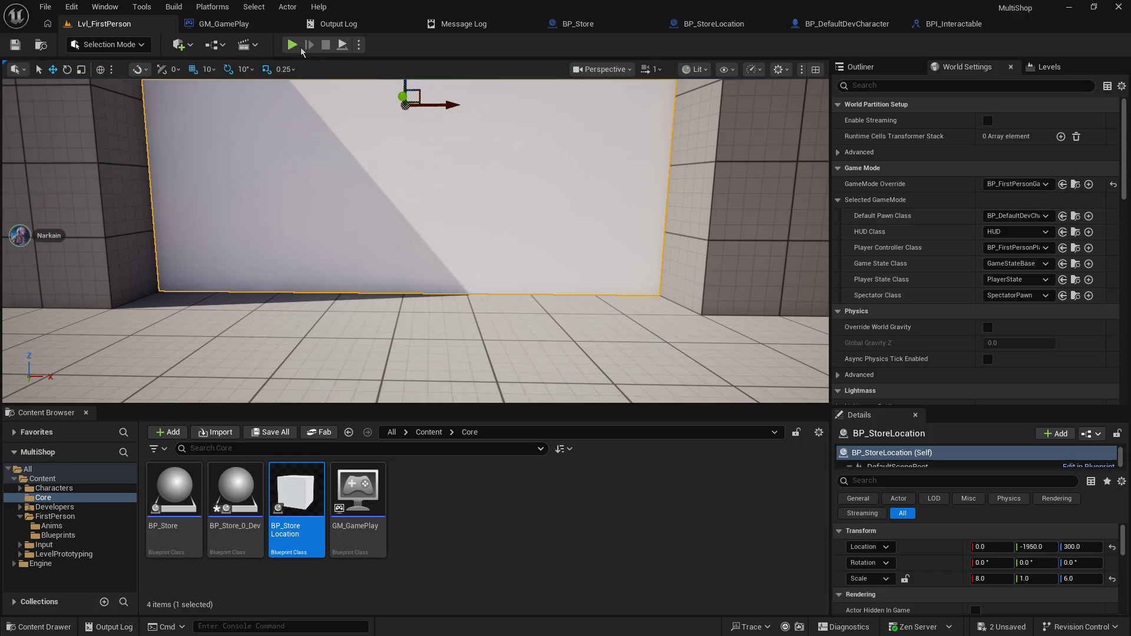
pyautogui.click(294, 46)
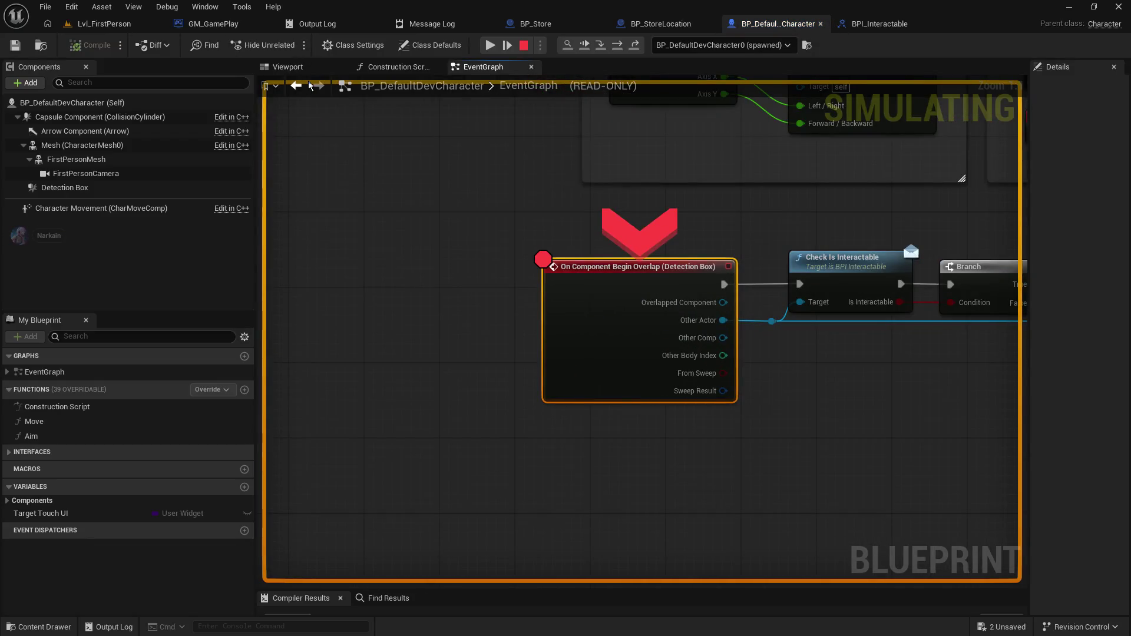
pyautogui.click(490, 44)
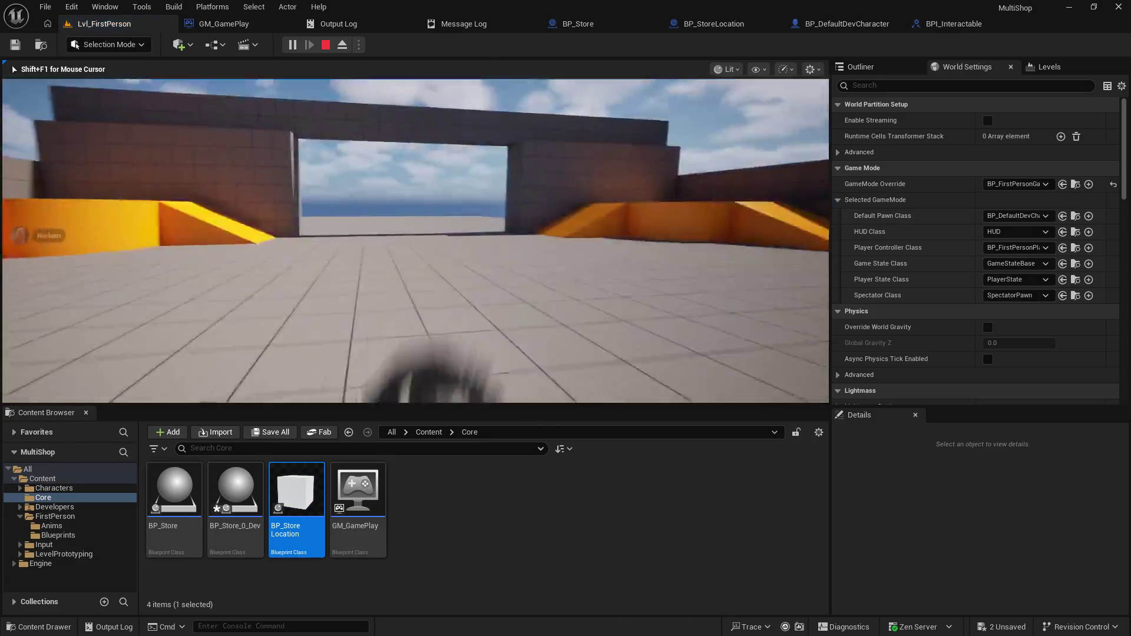
pyautogui.press('w')
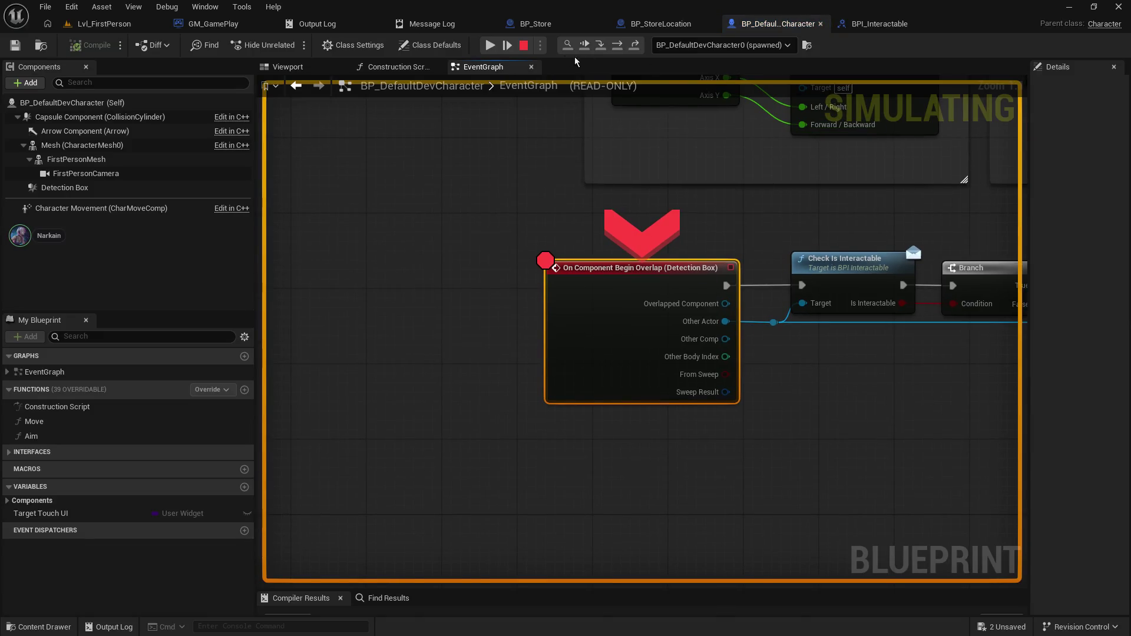
pyautogui.click(587, 50)
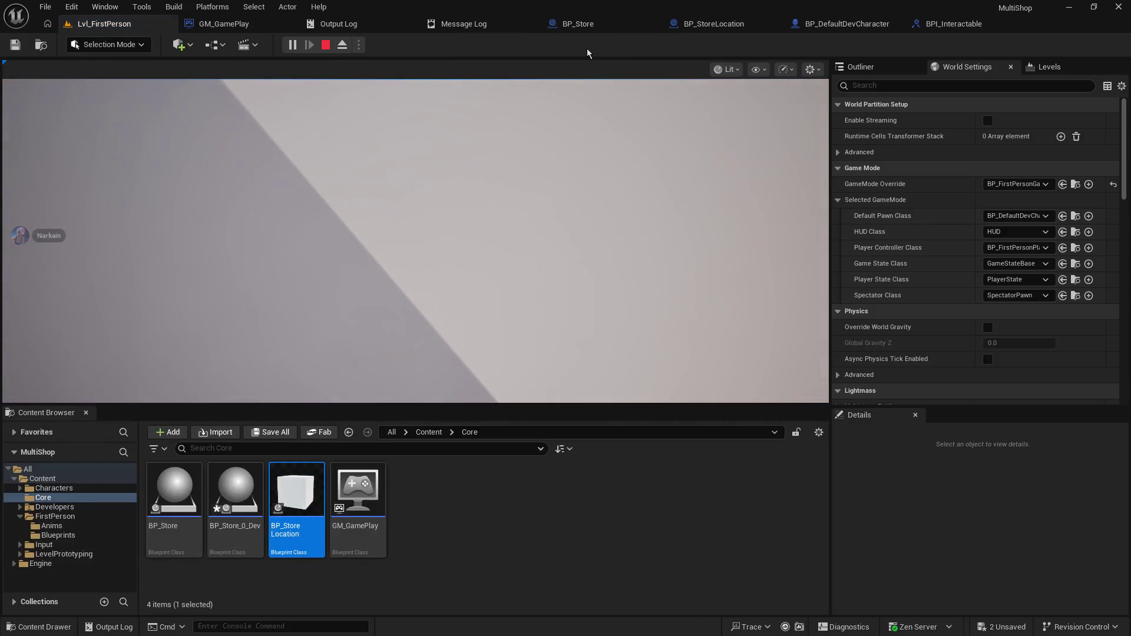
pyautogui.click(457, 143)
pyautogui.press('w')
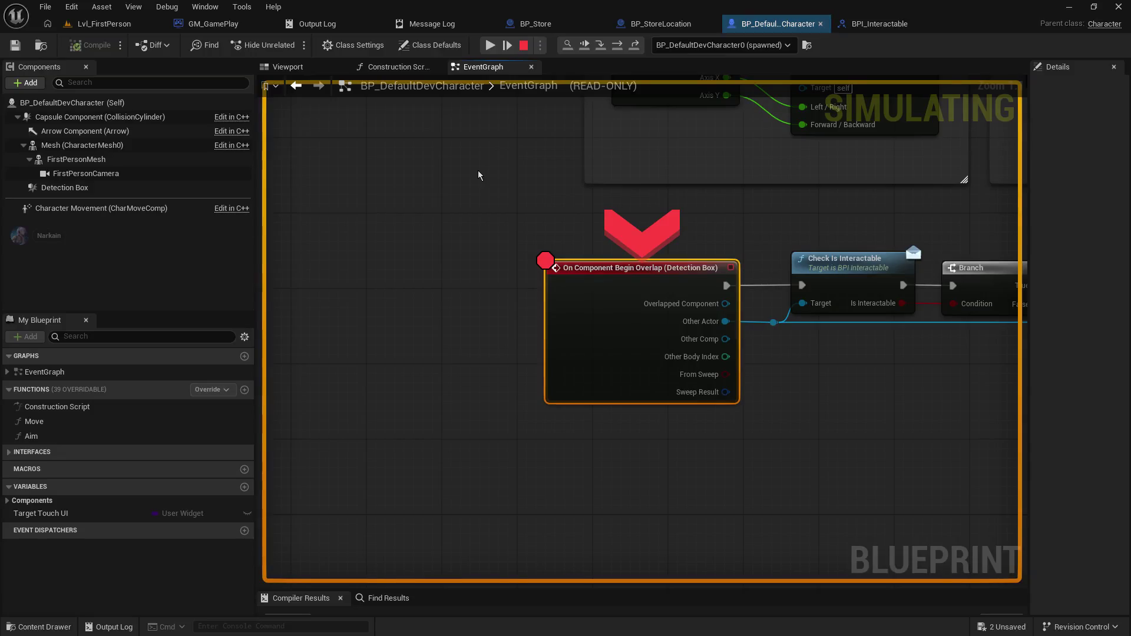
# - Step into Check Is Interactable, inspect its pin values returning False, then stop debugging
pyautogui.click(601, 50)
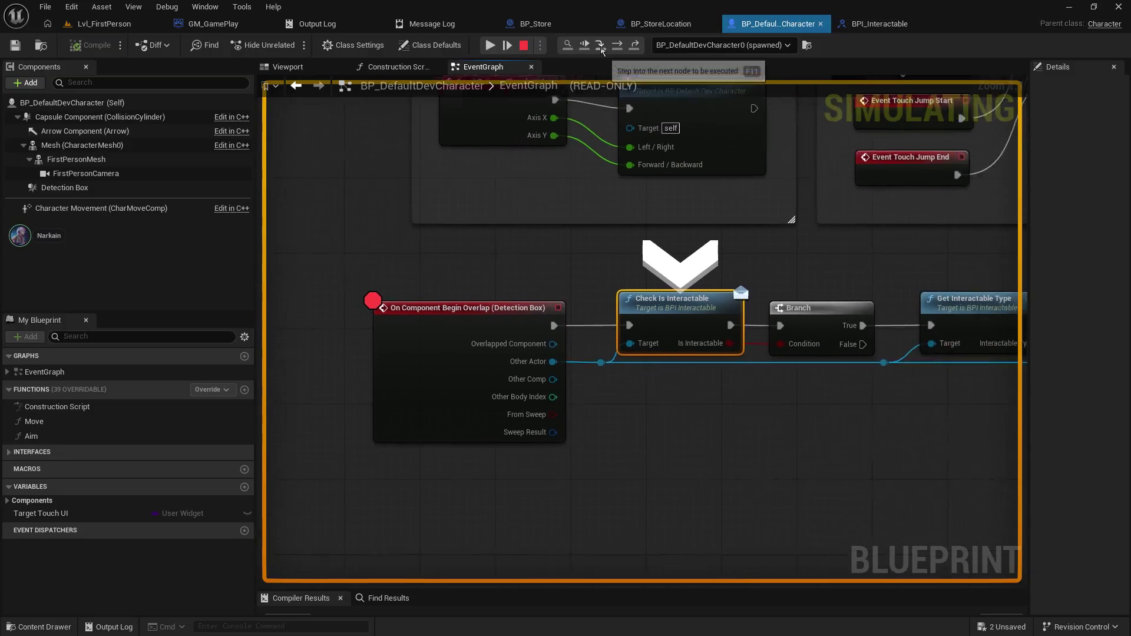
pyautogui.moveTo(682, 351)
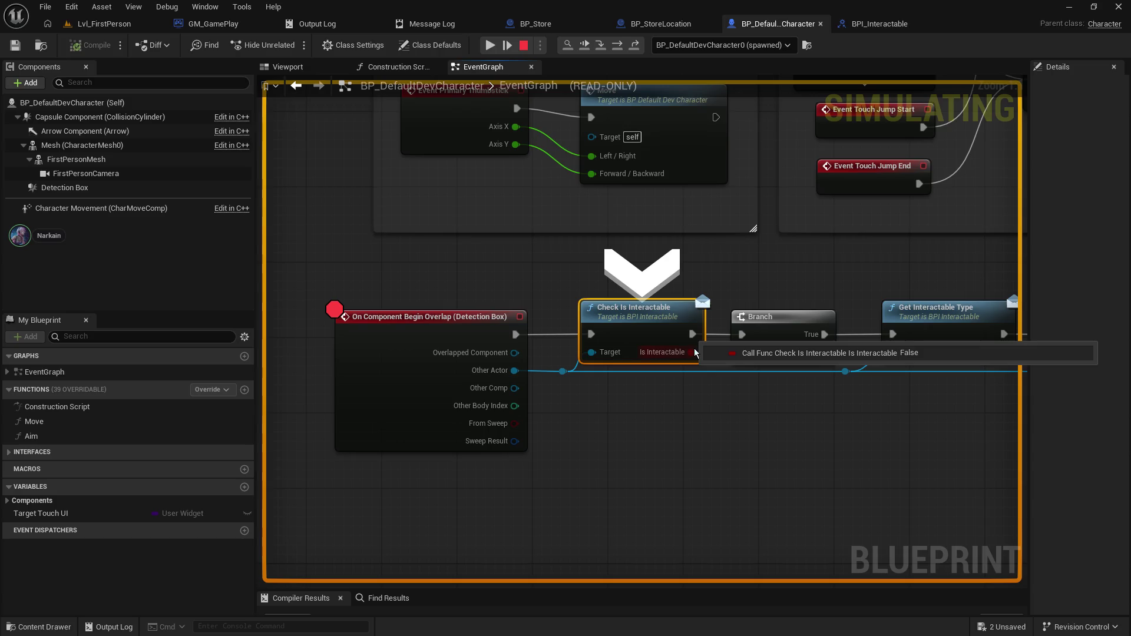
pyautogui.click(601, 46)
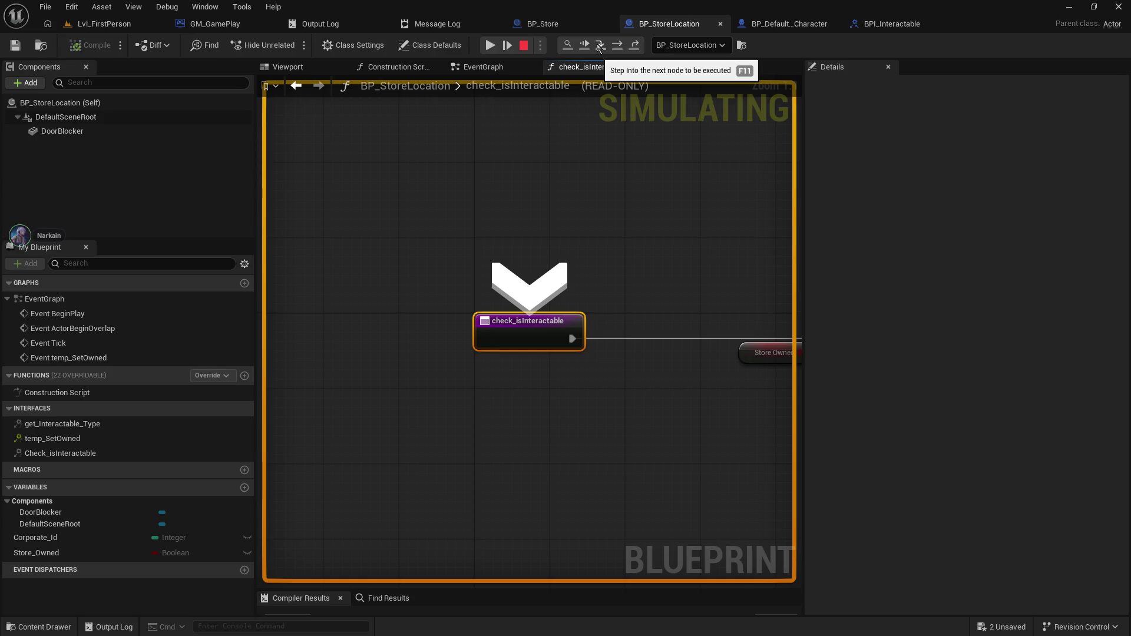
pyautogui.click(599, 48)
pyautogui.moveTo(457, 345)
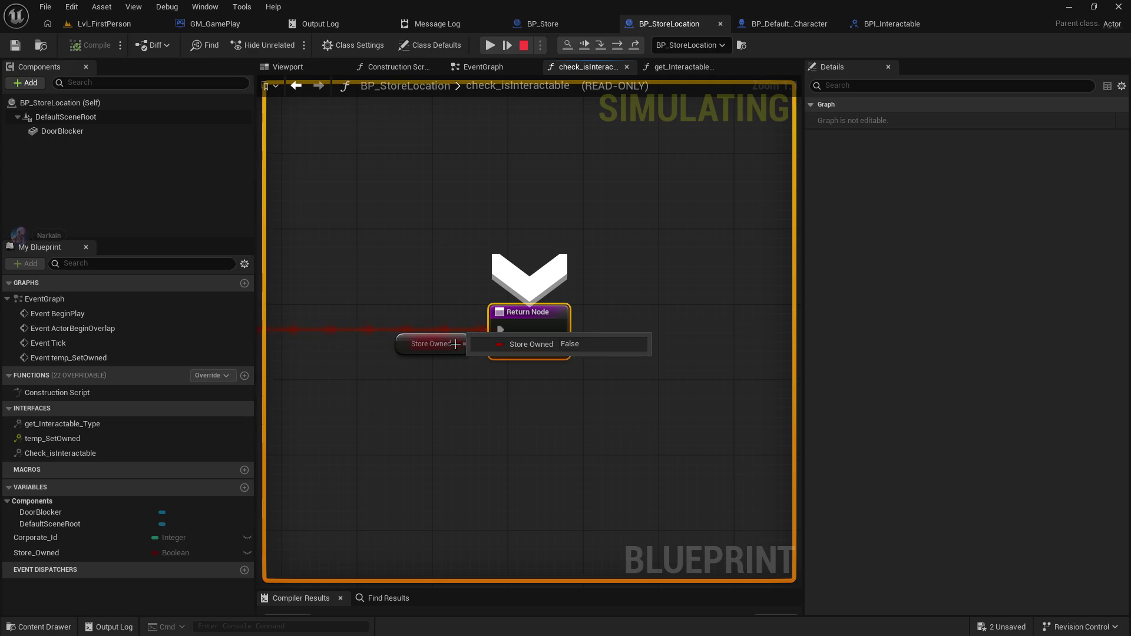
pyautogui.click(524, 46)
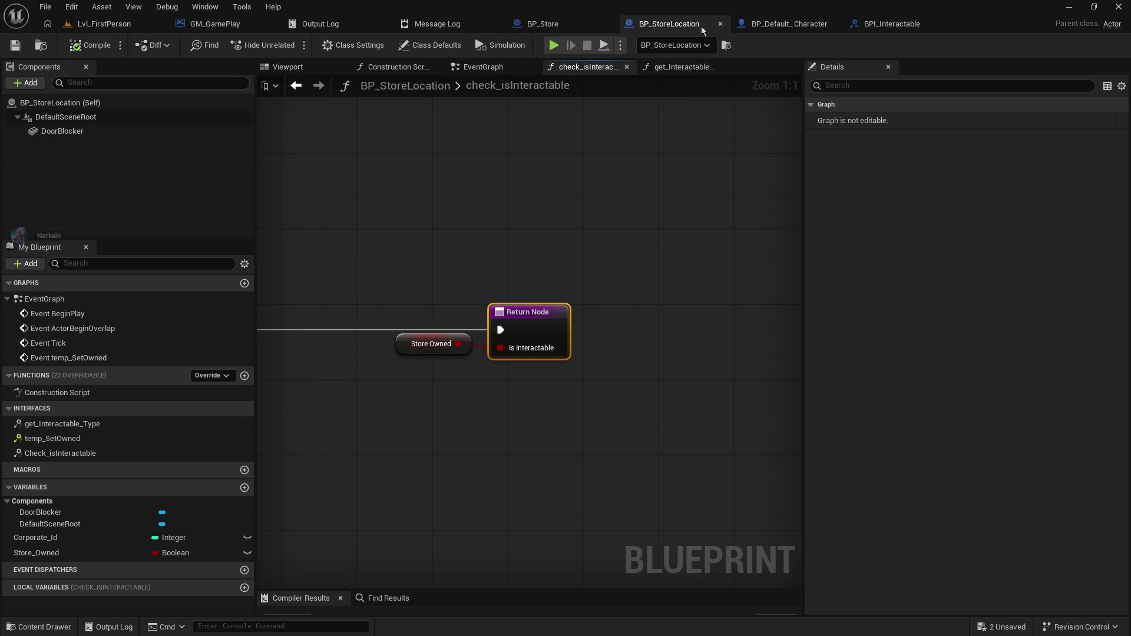
# - Check the Store_Owned variable in BP_StoreLocation, then replay and resume from the breakpoint
pyautogui.click(480, 66)
pyautogui.click(35, 553)
pyautogui.hotkey('alt', 'p')
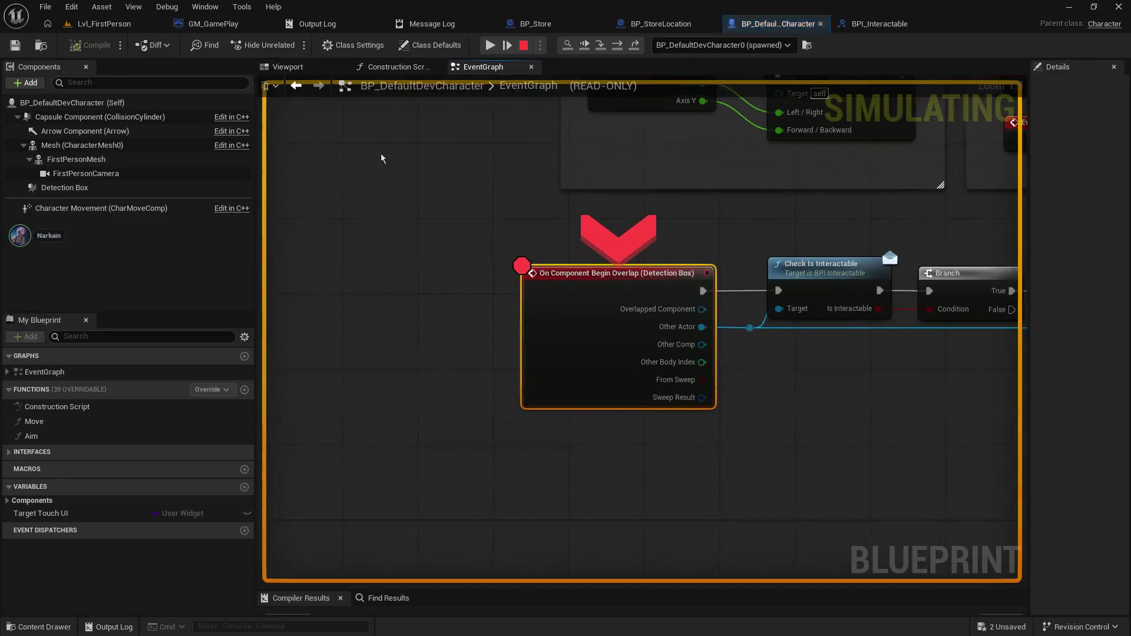
pyautogui.click(492, 45)
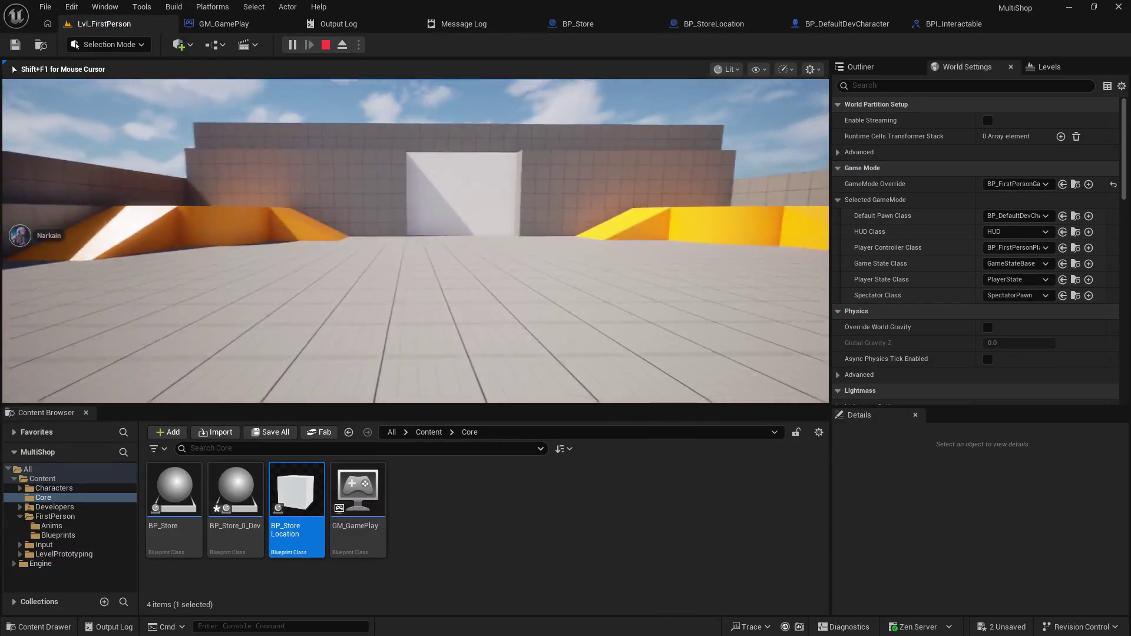
# - Walk to the door and resume past the breakpoint so Door Blocker vanishes, then end PIE
pyautogui.press('w')
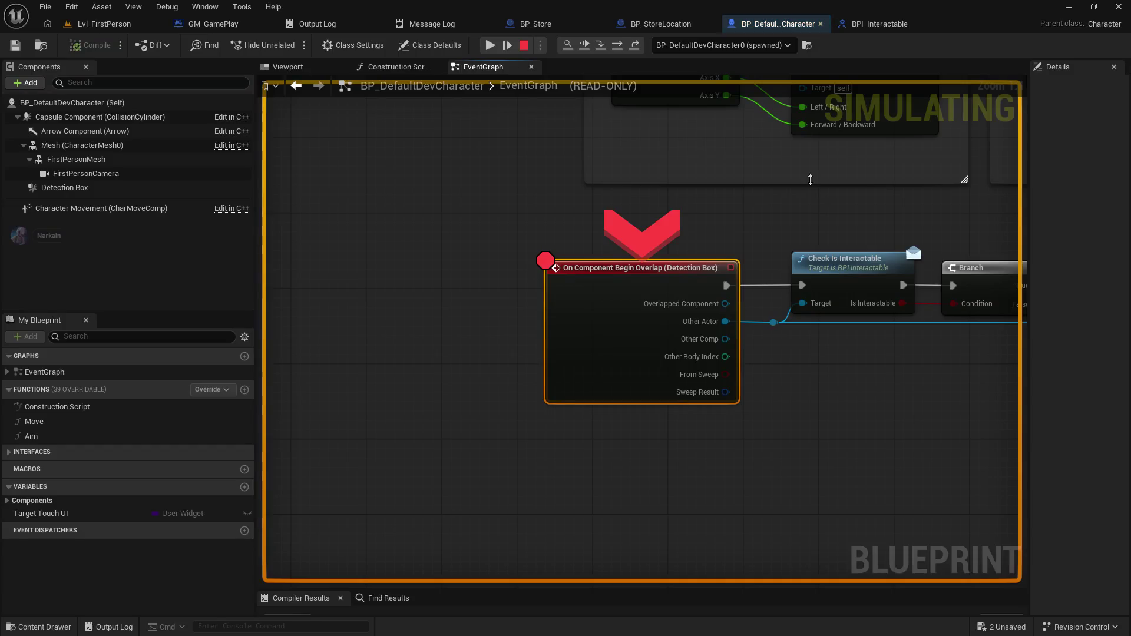
pyautogui.click(489, 44)
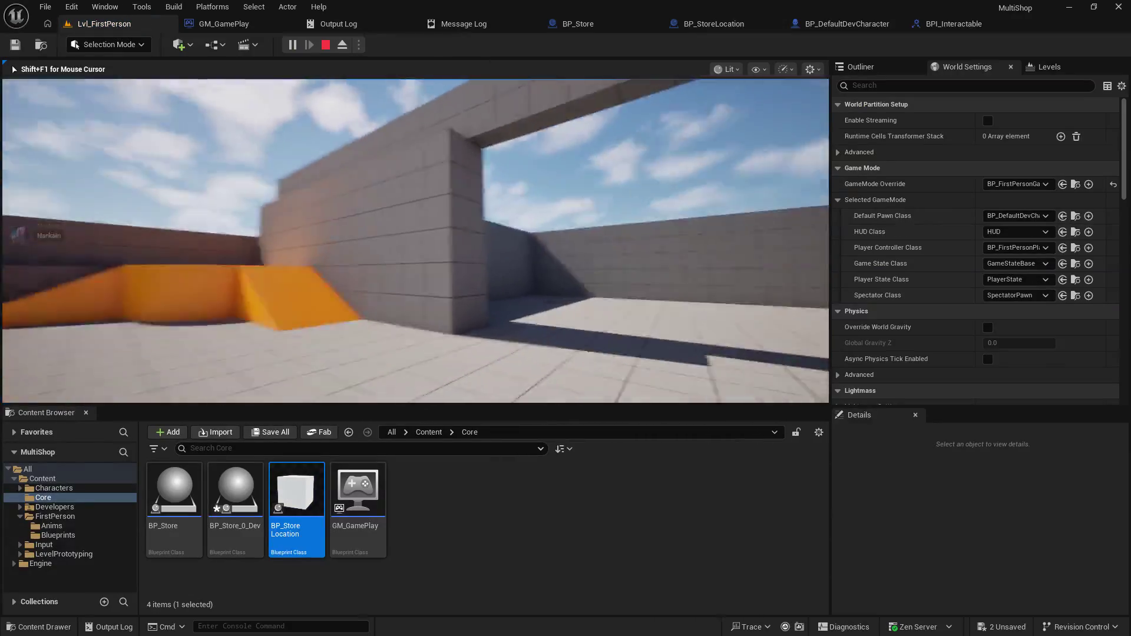
pyautogui.press('w')
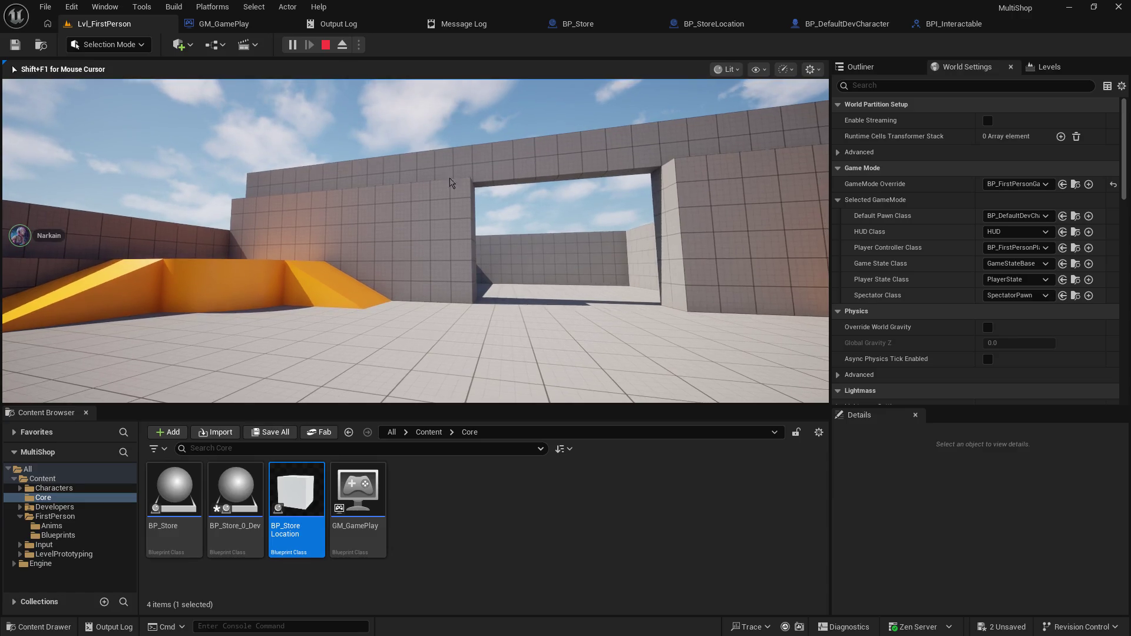
pyautogui.press('Escape')
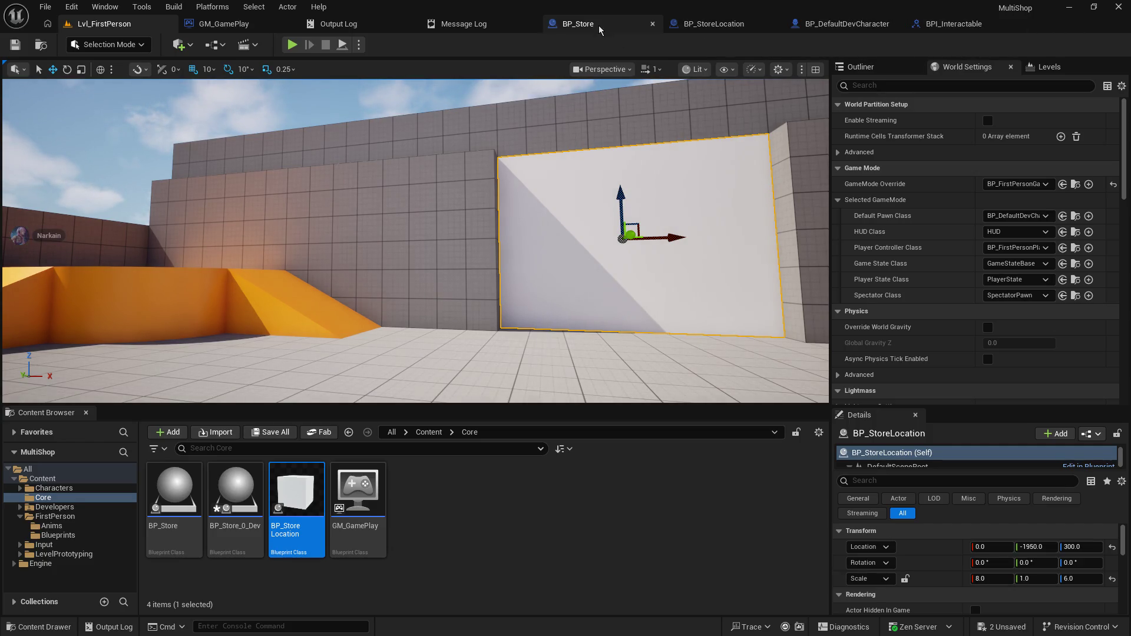
pyautogui.click(816, 23)
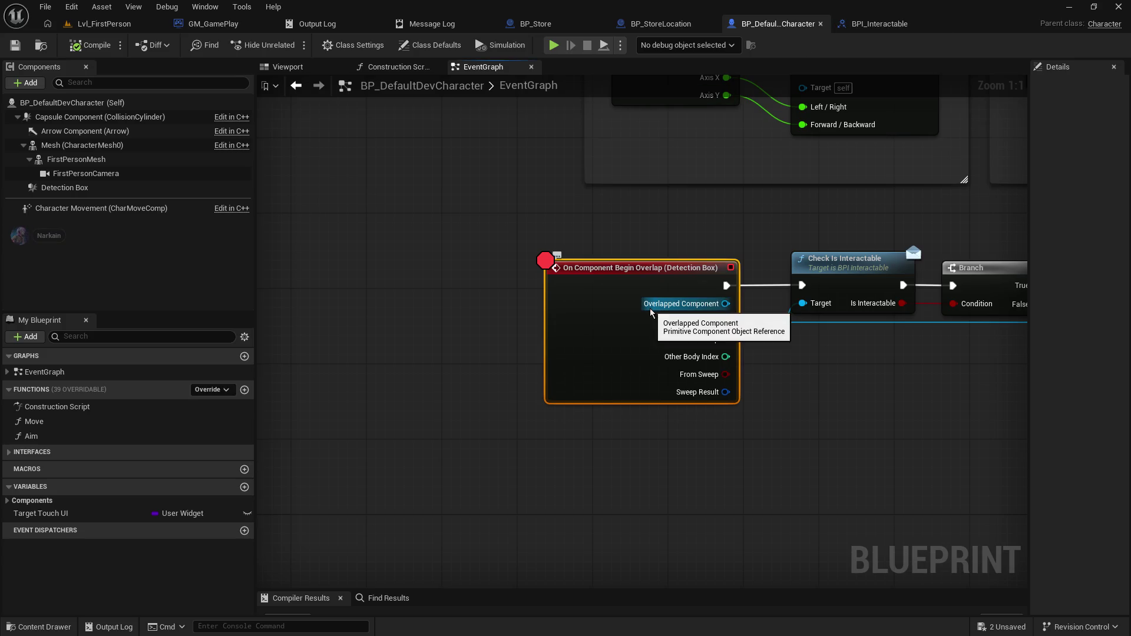
pyautogui.click(636, 227)
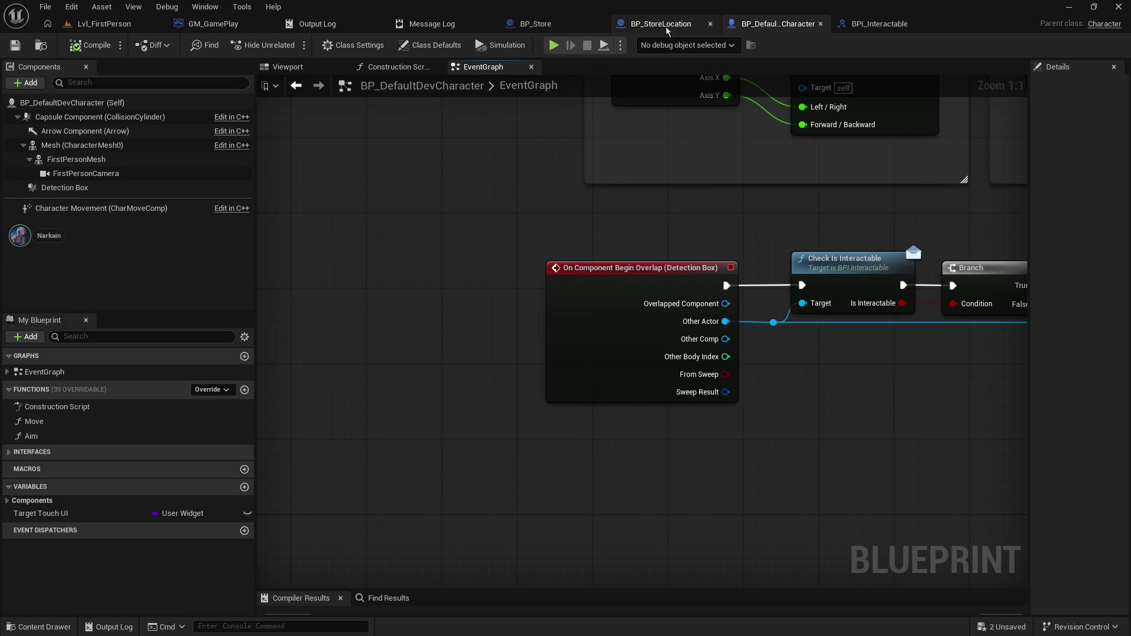
pyautogui.click(288, 66)
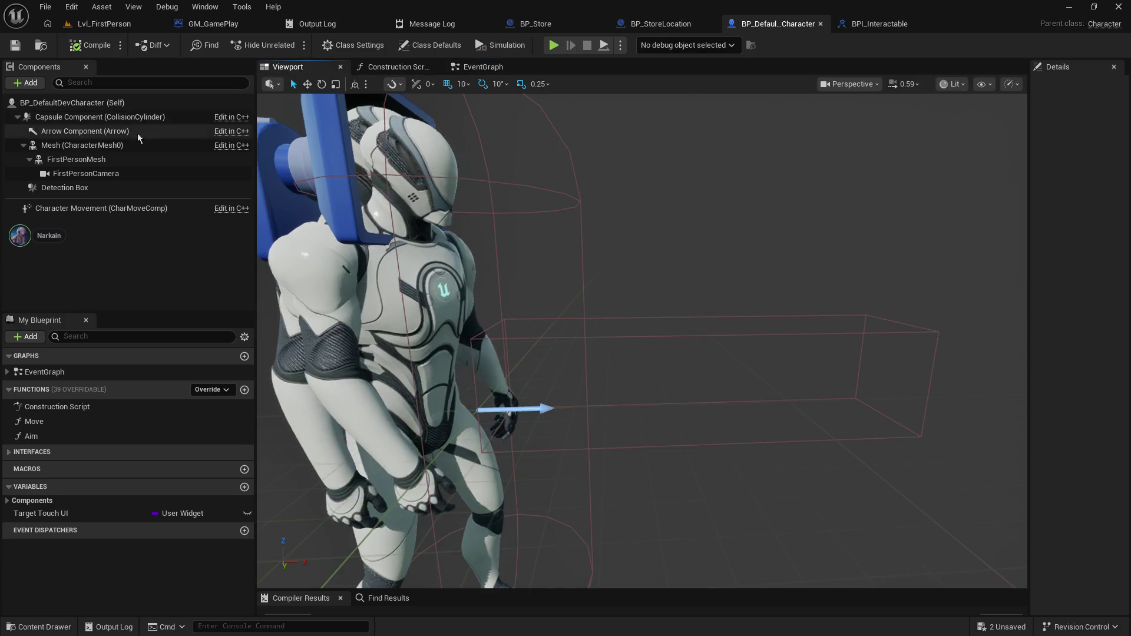
pyautogui.click(65, 187)
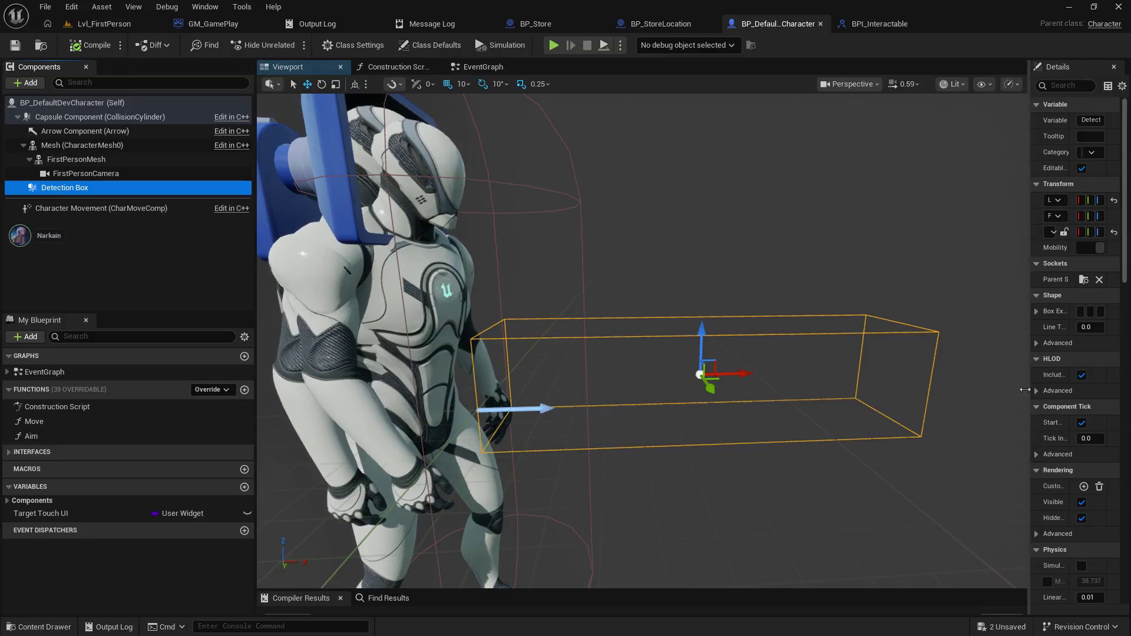
pyautogui.moveTo(1029, 373)
pyautogui.mouseDown()
pyautogui.moveTo(793, 354)
pyautogui.moveTo(836, 344)
pyautogui.mouseUp()
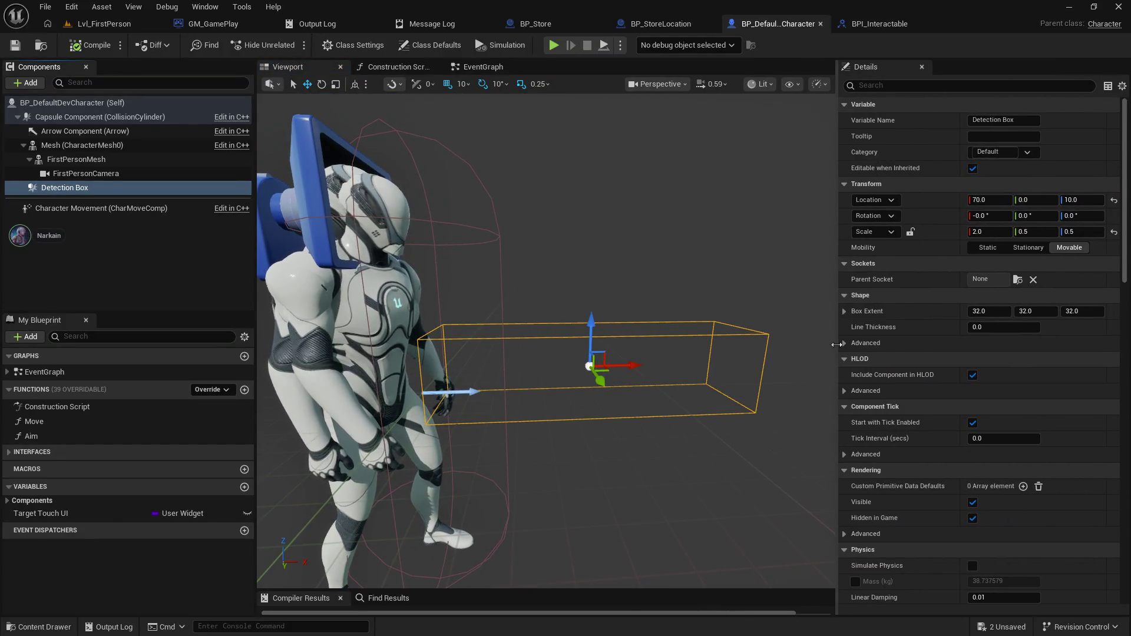
pyautogui.moveTo(858, 349); pyautogui.dragTo(1035, 336)
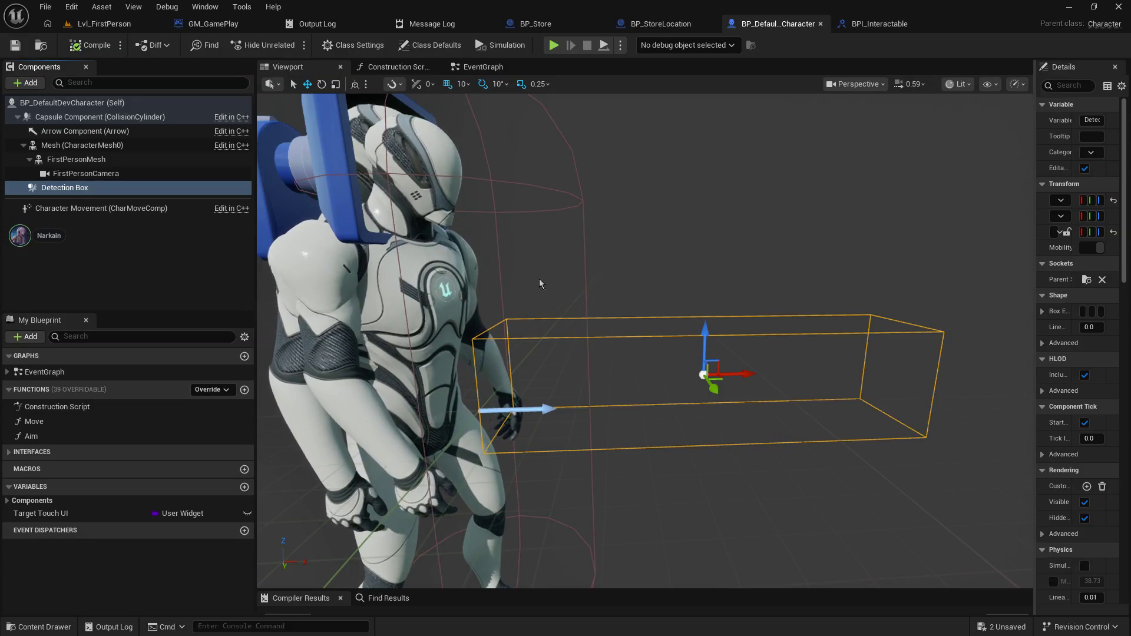
pyautogui.click(851, 24)
pyautogui.click(778, 24)
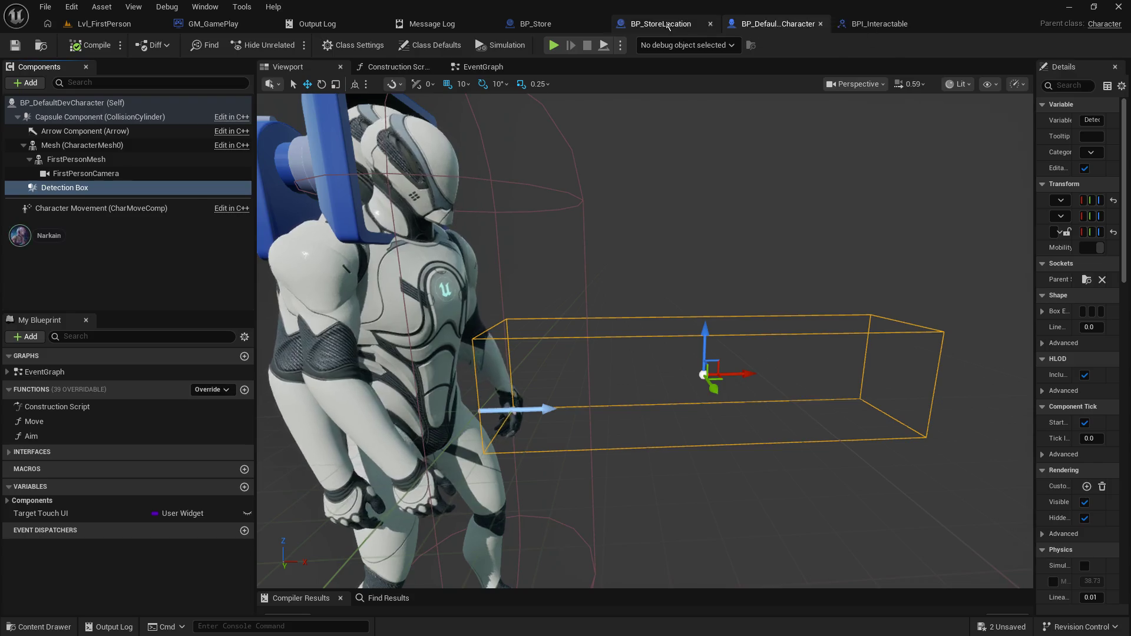
pyautogui.click(668, 25)
pyautogui.scroll(-1, 454, 190)
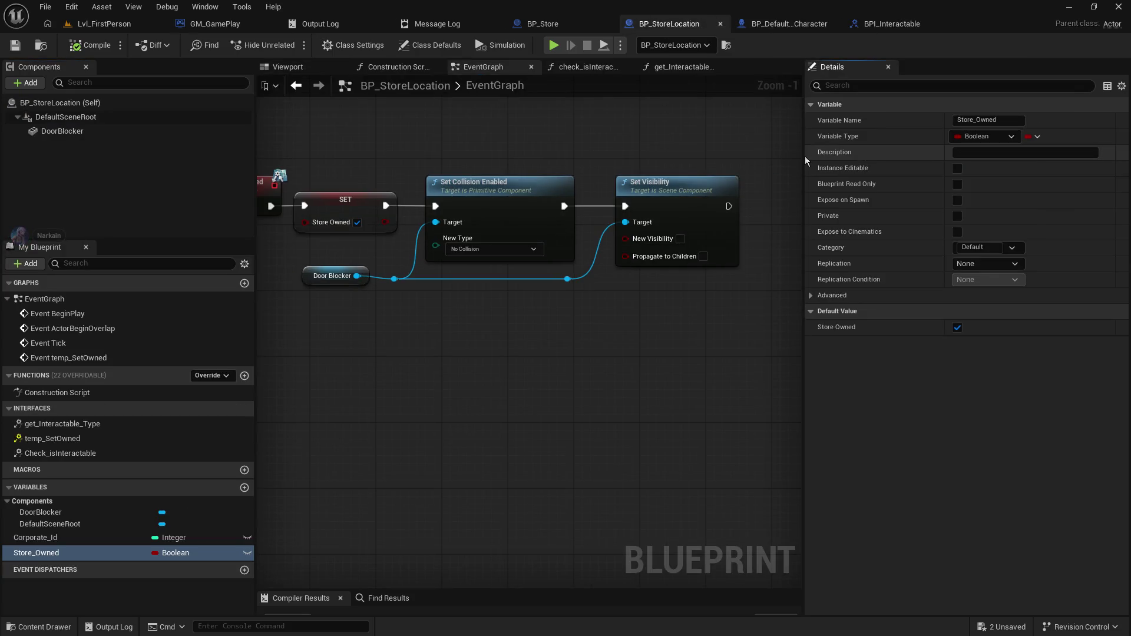
pyautogui.moveTo(803, 158); pyautogui.dragTo(934, 159)
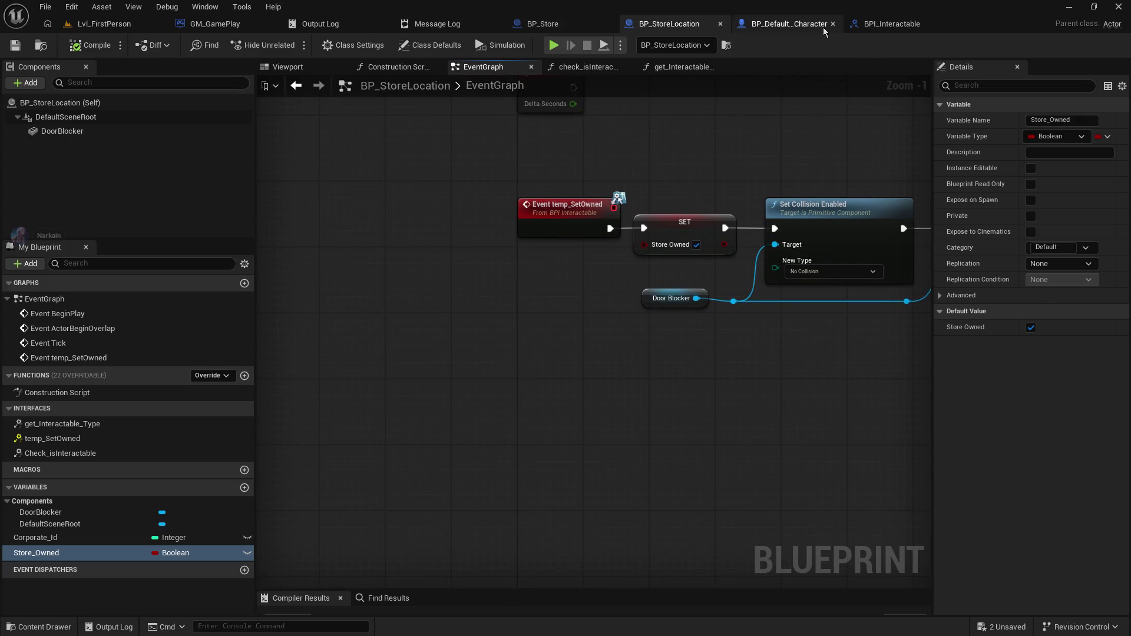
pyautogui.click(825, 24)
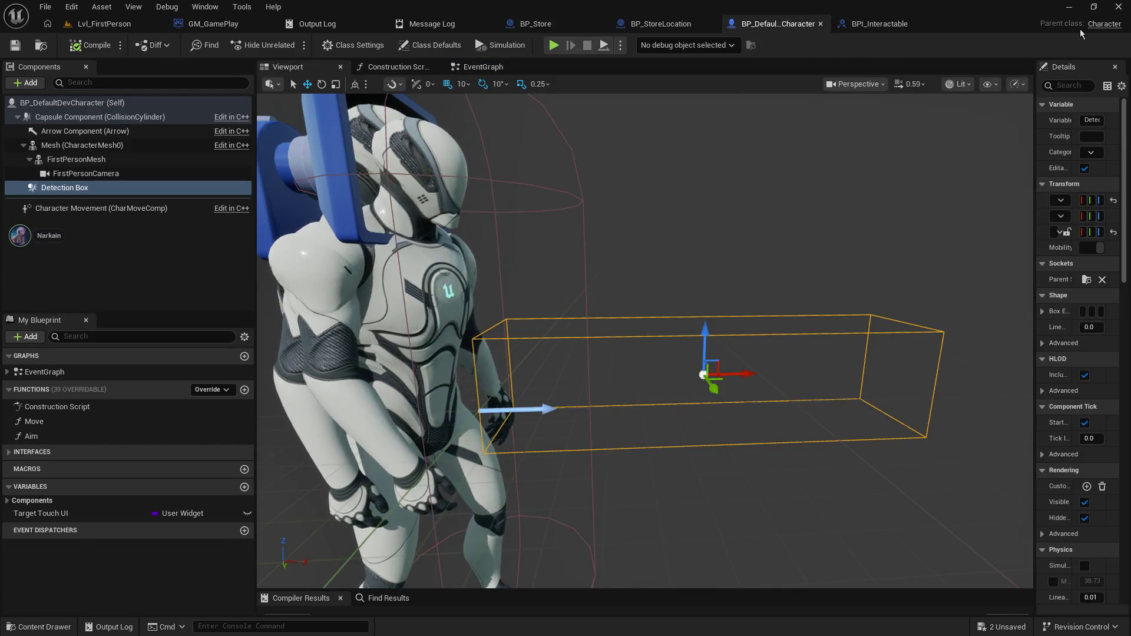
pyautogui.click(480, 67)
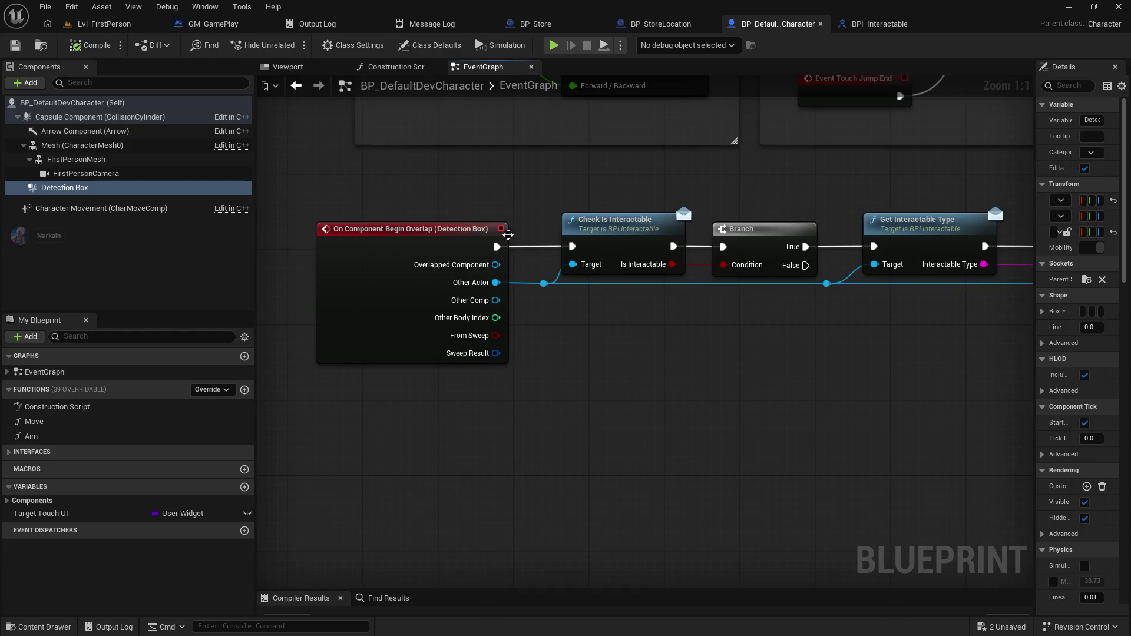
# - Add an == node comparing Other Actor with a Self reference
pyautogui.moveTo(495, 245); pyautogui.dragTo(658, 389)
pyautogui.write('if')
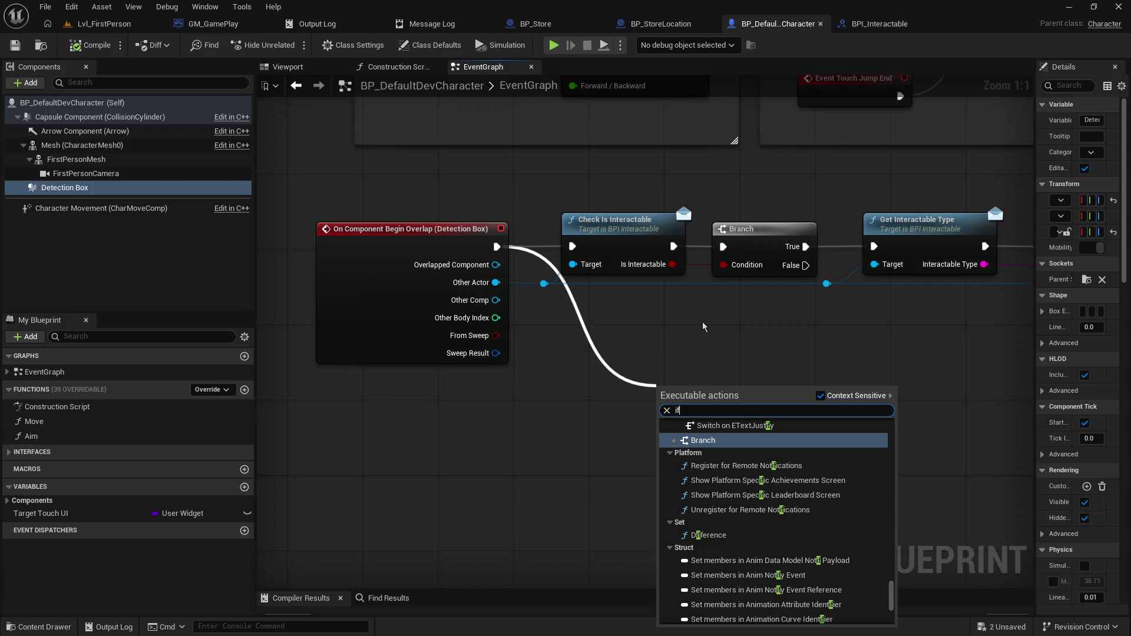
pyautogui.press('BackSpace')
pyautogui.press('BackSpace')
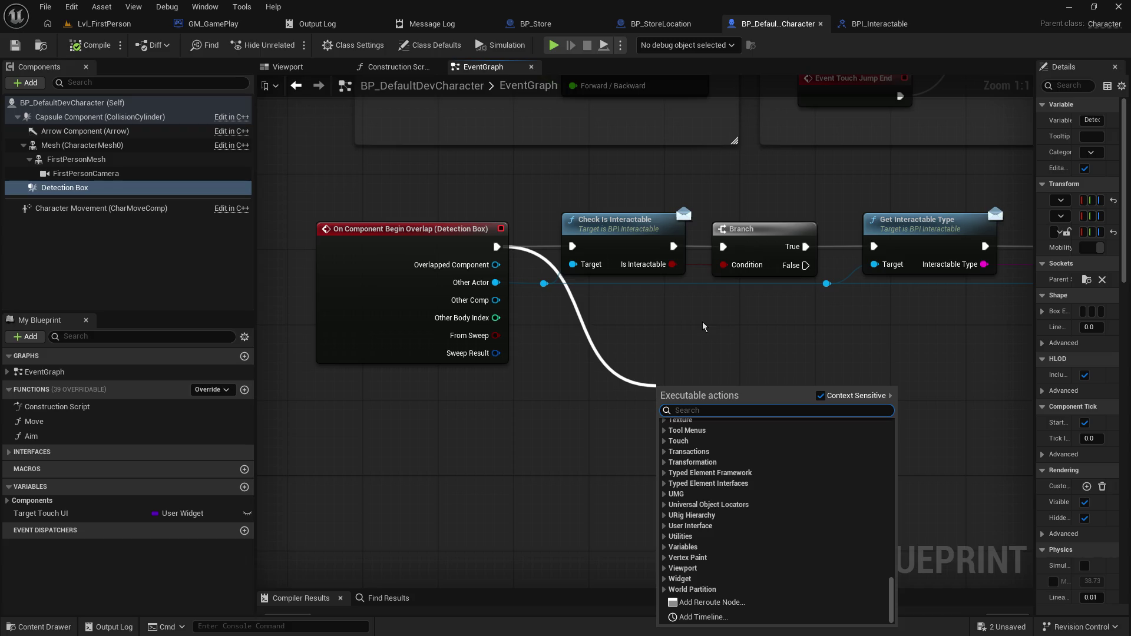
pyautogui.write('==')
pyautogui.press('Return')
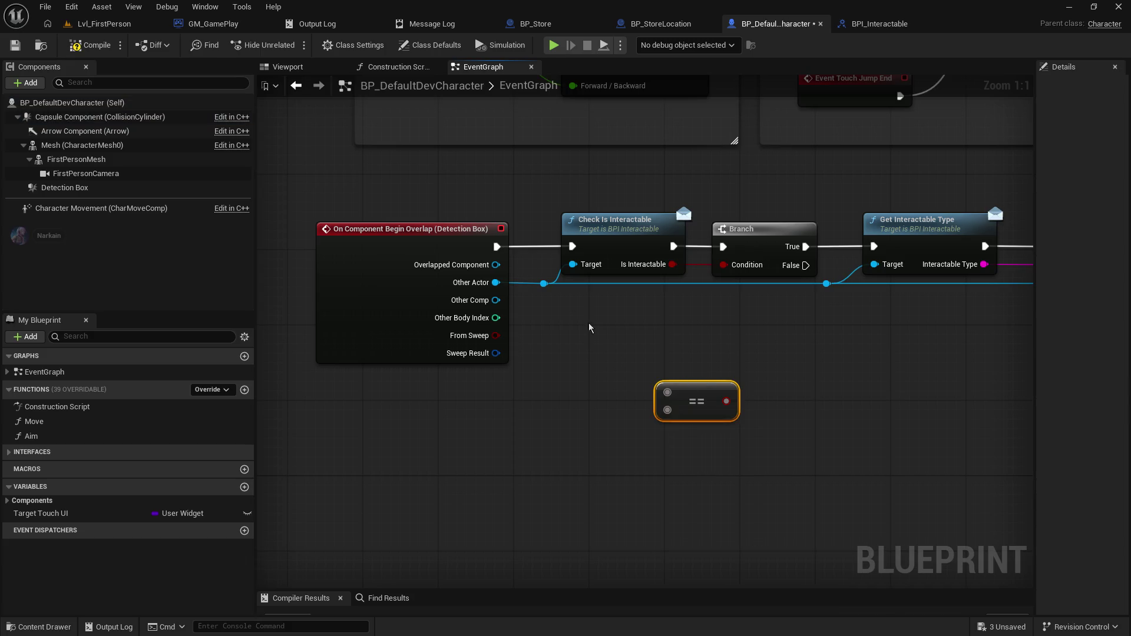
pyautogui.moveTo(544, 284)
pyautogui.mouseDown()
pyautogui.moveTo(668, 396)
pyautogui.moveTo(637, 419)
pyautogui.moveTo(601, 420)
pyautogui.mouseUp()
pyautogui.write('se')
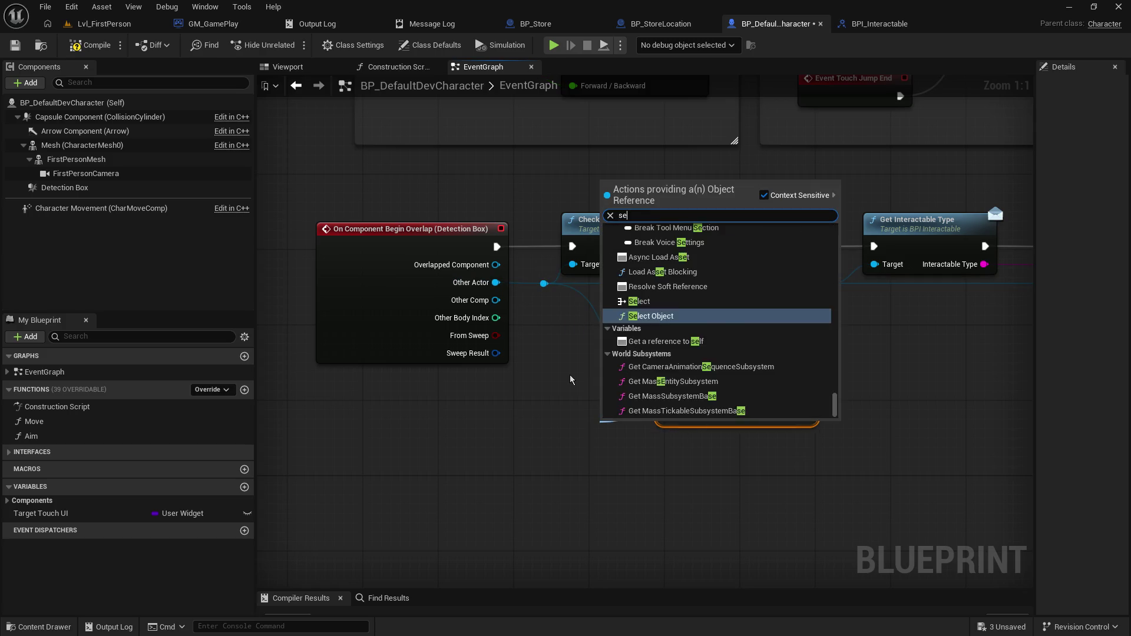
pyautogui.write('lf')
pyautogui.press('Return')
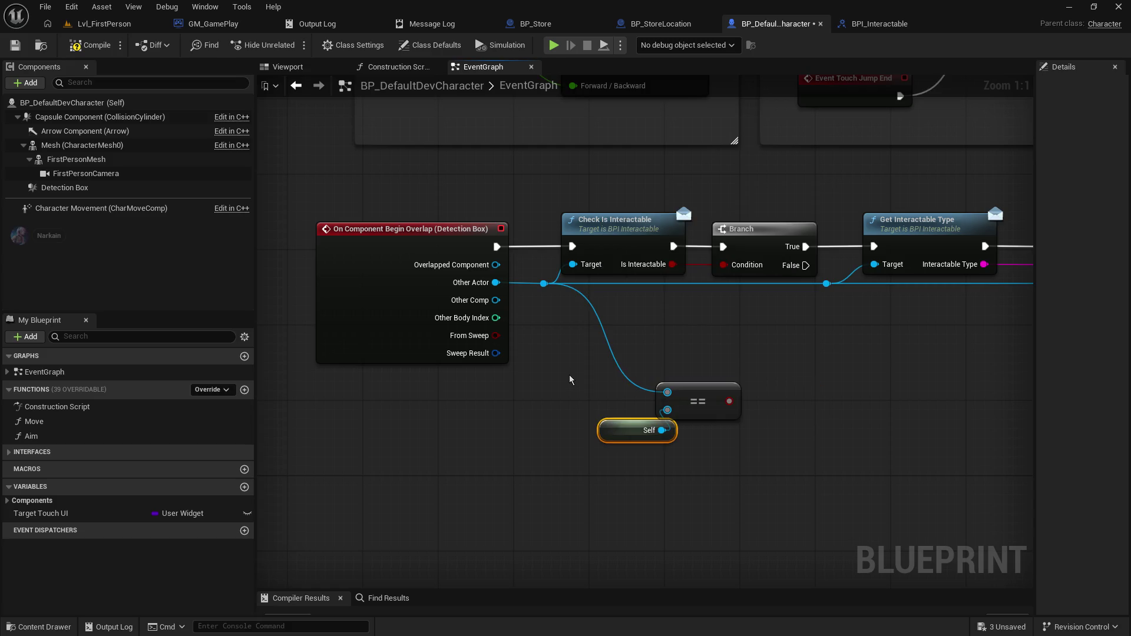
pyautogui.moveTo(613, 422); pyautogui.dragTo(553, 417)
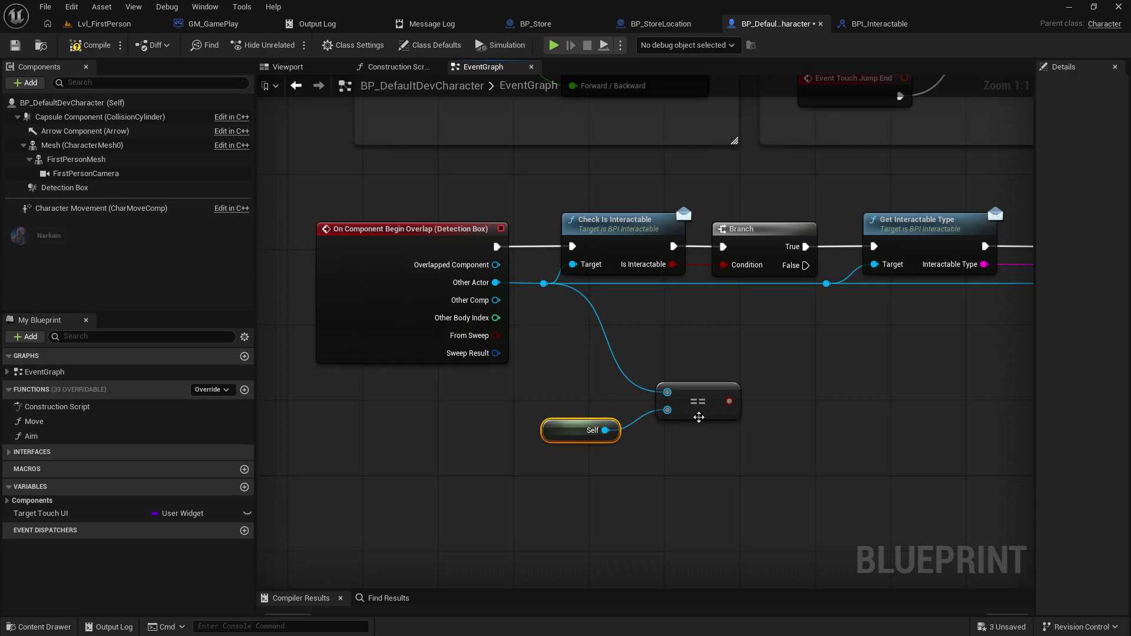
# - Insert a Branch after the overlap event, shifting the following node chain right
pyautogui.scroll(-2, 645, 193)
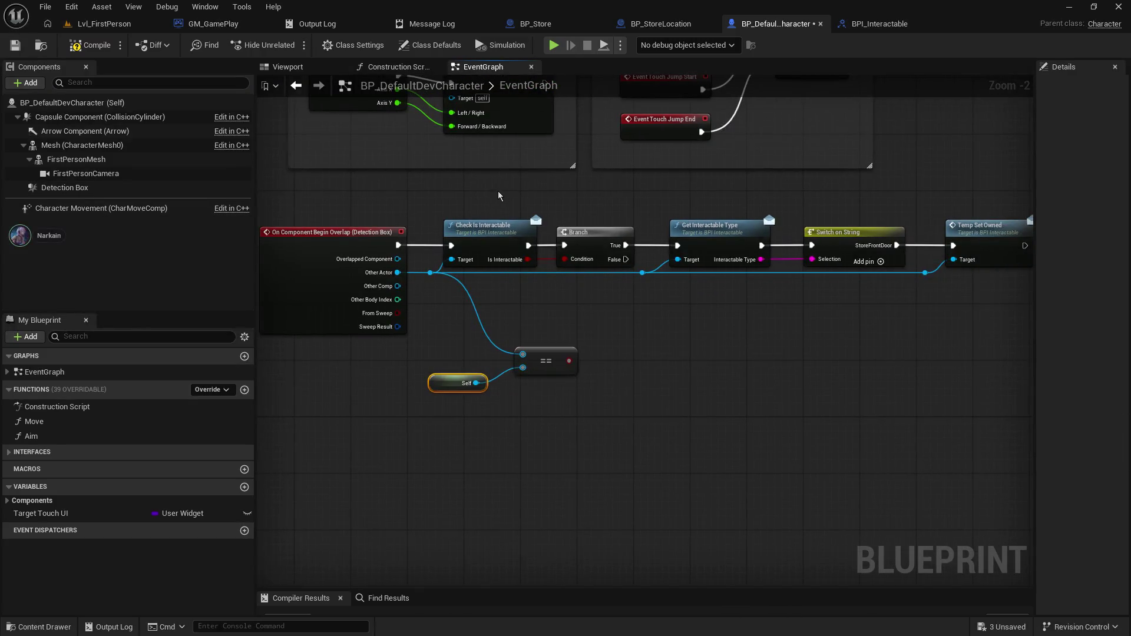
pyautogui.scroll(-2, 497, 192)
pyautogui.moveTo(496, 191); pyautogui.dragTo(979, 262)
pyautogui.moveTo(480, 213); pyautogui.dragTo(556, 217)
pyautogui.moveTo(437, 227)
pyautogui.mouseDown()
pyautogui.moveTo(472, 243)
pyautogui.moveTo(489, 306)
pyautogui.mouseUp()
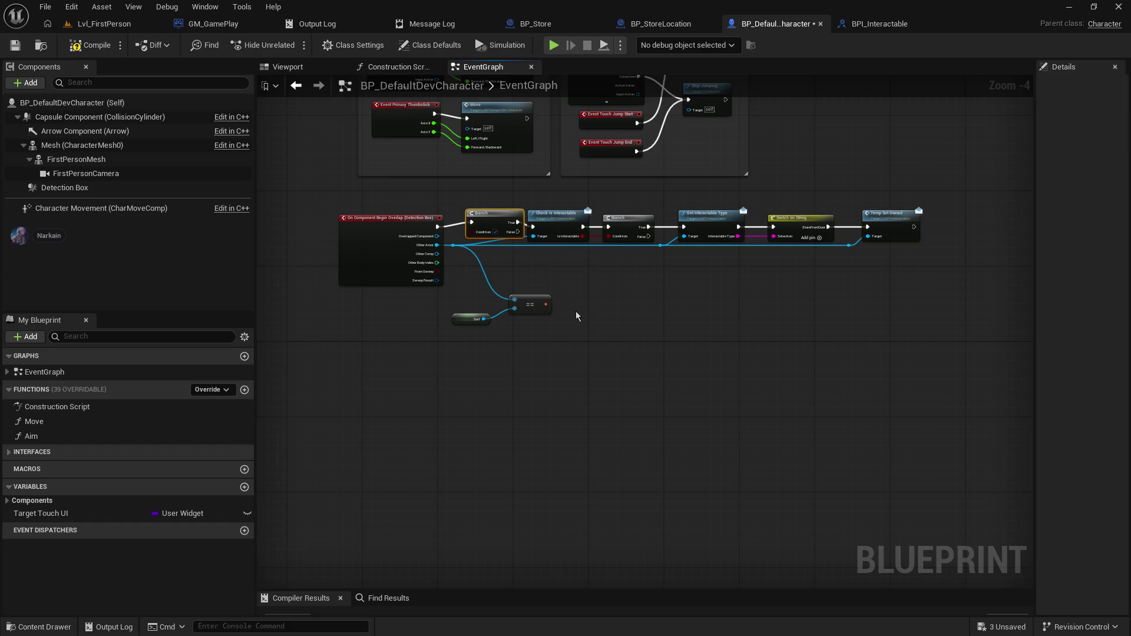
pyautogui.moveTo(541, 175); pyautogui.dragTo(998, 266)
pyautogui.moveTo(564, 198); pyautogui.dragTo(653, 232)
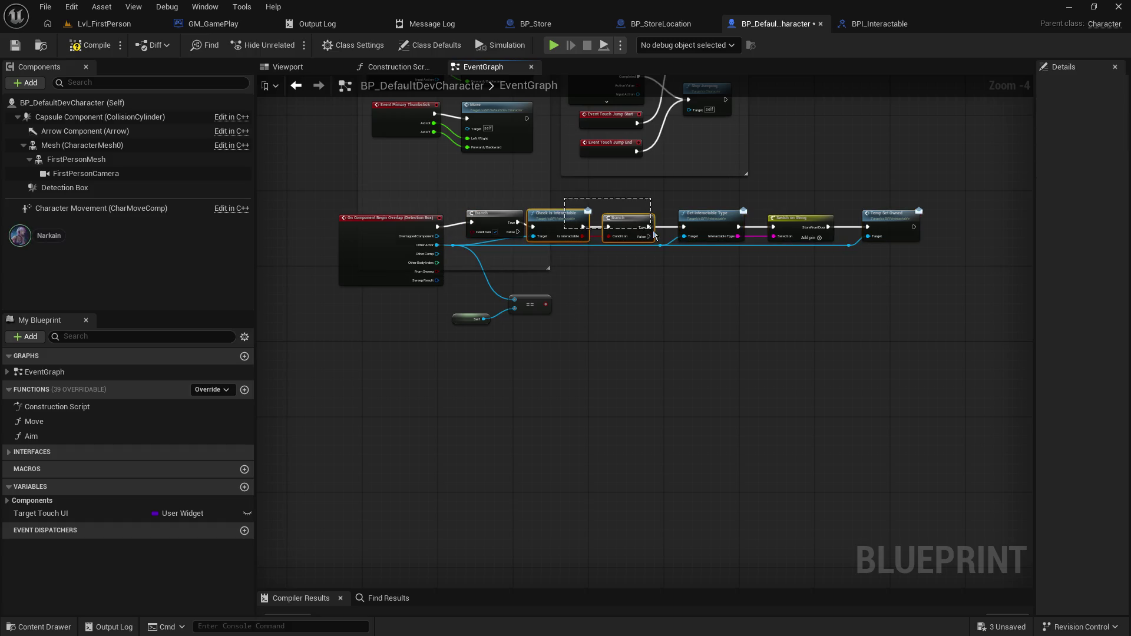
pyautogui.hotkey('ctrl', 'z')
pyautogui.moveTo(587, 204); pyautogui.dragTo(949, 242)
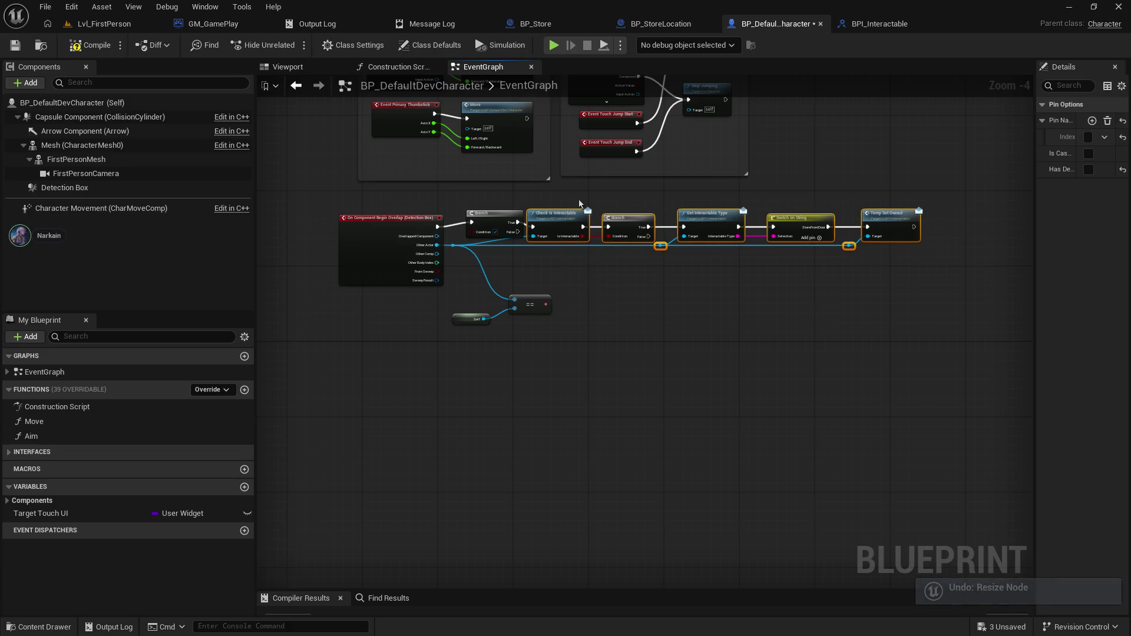
pyautogui.moveTo(553, 220); pyautogui.dragTo(592, 217)
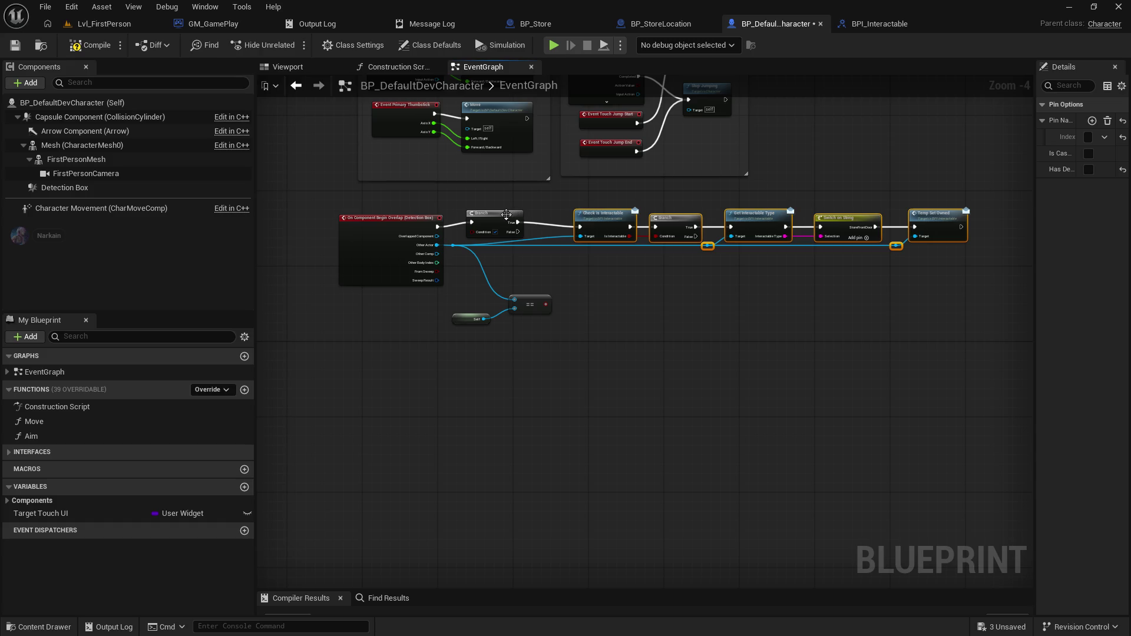
# - Feed the == result into the first Branch's Condition and tidy the comparison nodes
pyautogui.click(551, 306)
pyautogui.moveTo(546, 304); pyautogui.dragTo(473, 236)
pyautogui.moveTo(451, 297)
pyautogui.mouseDown()
pyautogui.moveTo(539, 337)
pyautogui.moveTo(472, 290)
pyautogui.moveTo(628, 290)
pyautogui.mouseUp()
pyautogui.scroll(4, 537, 288)
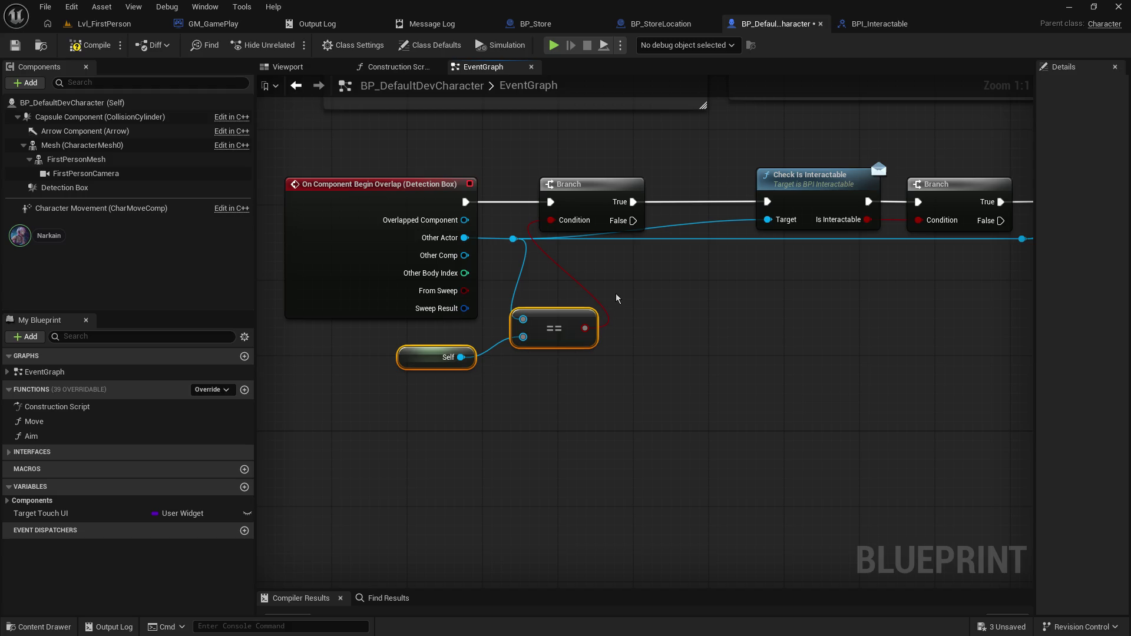
# - Add a Capsule Component reference and a reroute point on the Other Actor wire
pyautogui.moveTo(508, 240); pyautogui.dragTo(489, 242)
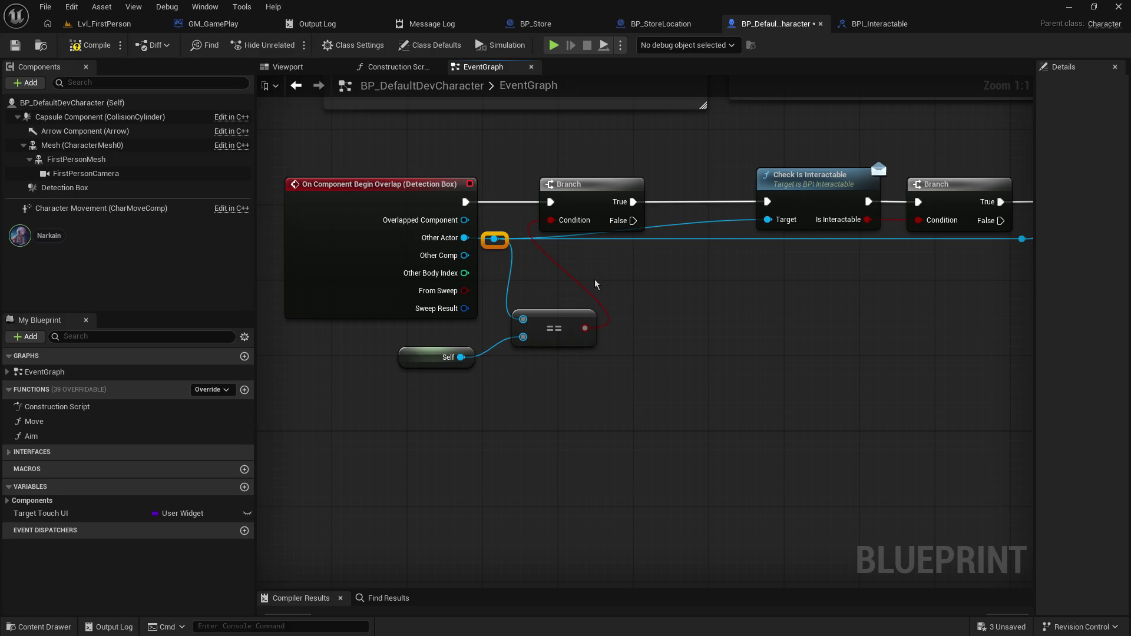
pyautogui.moveTo(100, 117)
pyautogui.mouseDown()
pyautogui.moveTo(432, 423)
pyautogui.moveTo(524, 337)
pyautogui.mouseUp()
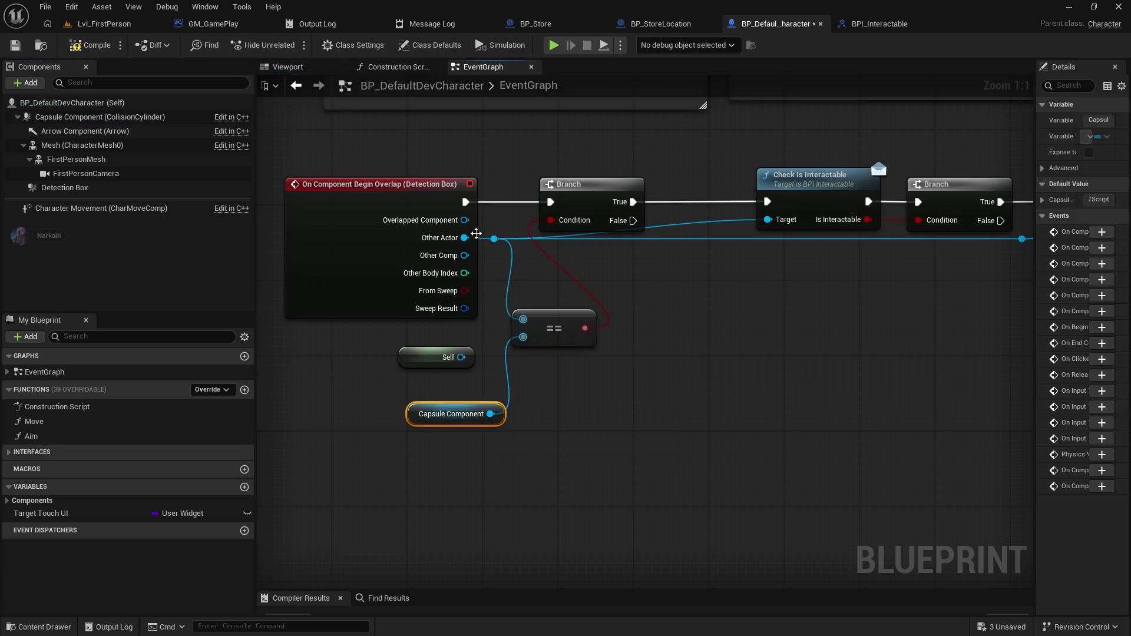
pyautogui.moveTo(464, 219); pyautogui.dragTo(523, 319)
pyautogui.doubleClick(724, 240)
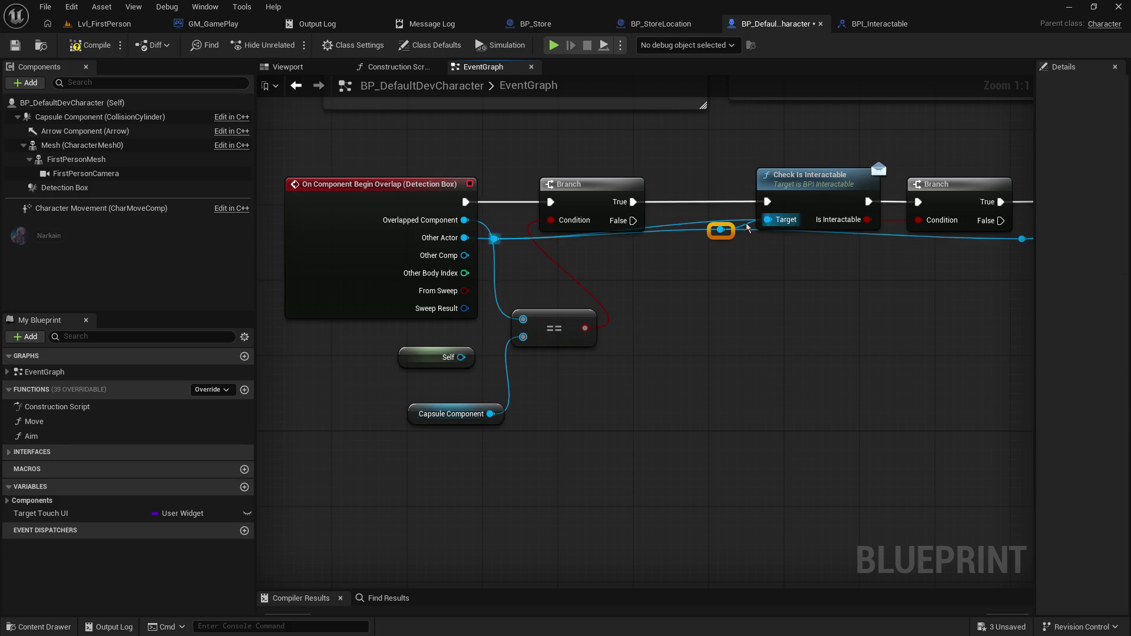
pyautogui.moveTo(735, 229); pyautogui.dragTo(736, 247)
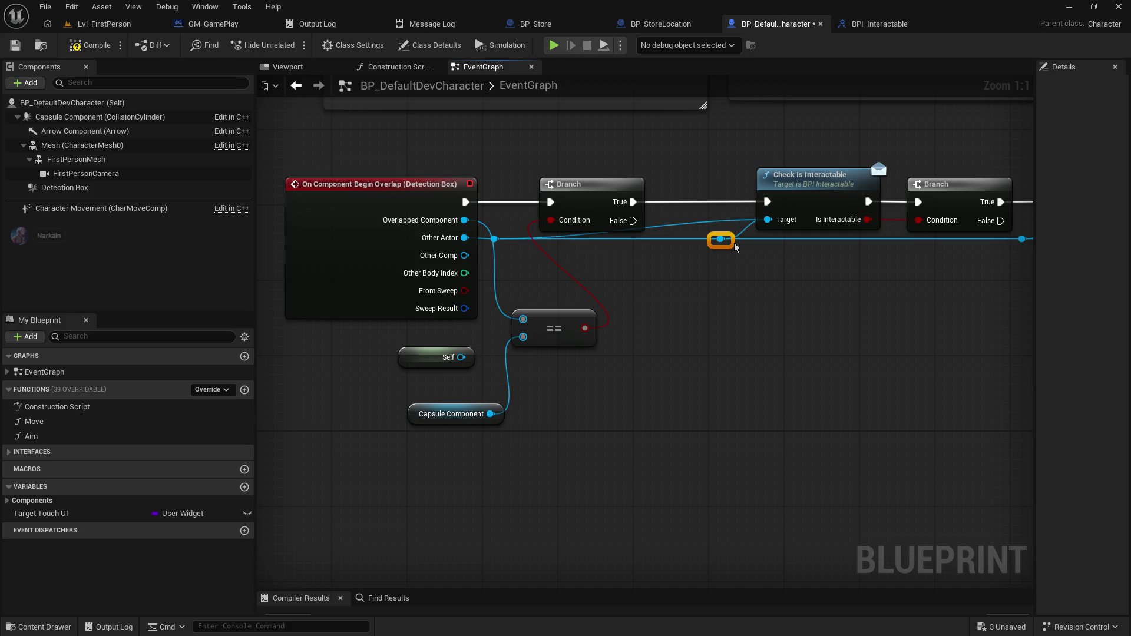
pyautogui.click(727, 223)
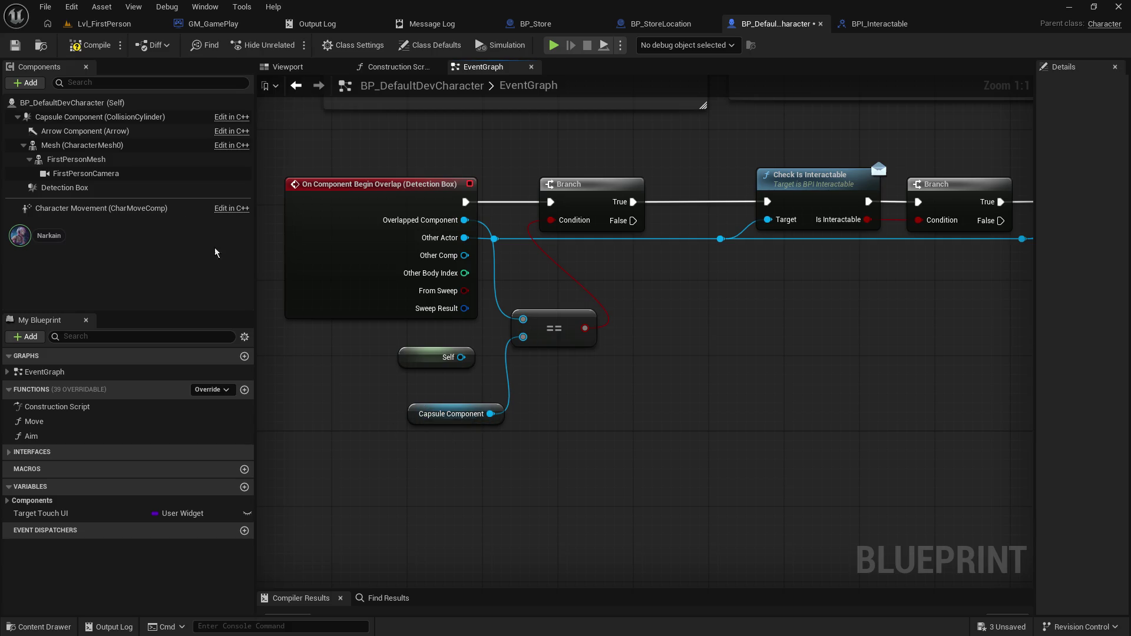
# - Wire Other Actor and Self into the == inputs, and route Branch False to Check Is Interactable
pyautogui.click(402, 353)
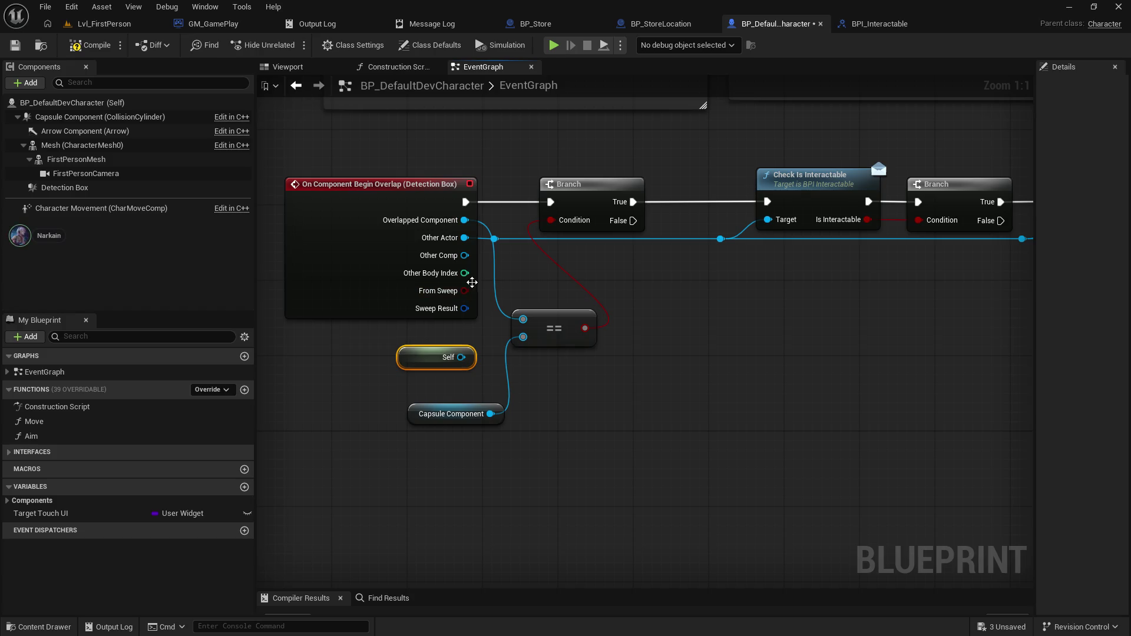
pyautogui.moveTo(462, 356)
pyautogui.mouseDown()
pyautogui.moveTo(513, 333)
pyautogui.moveTo(493, 337)
pyautogui.mouseUp()
pyautogui.moveTo(494, 239); pyautogui.dragTo(523, 324)
pyautogui.moveTo(462, 357)
pyautogui.mouseDown()
pyautogui.moveTo(530, 349)
pyautogui.moveTo(526, 341)
pyautogui.mouseUp()
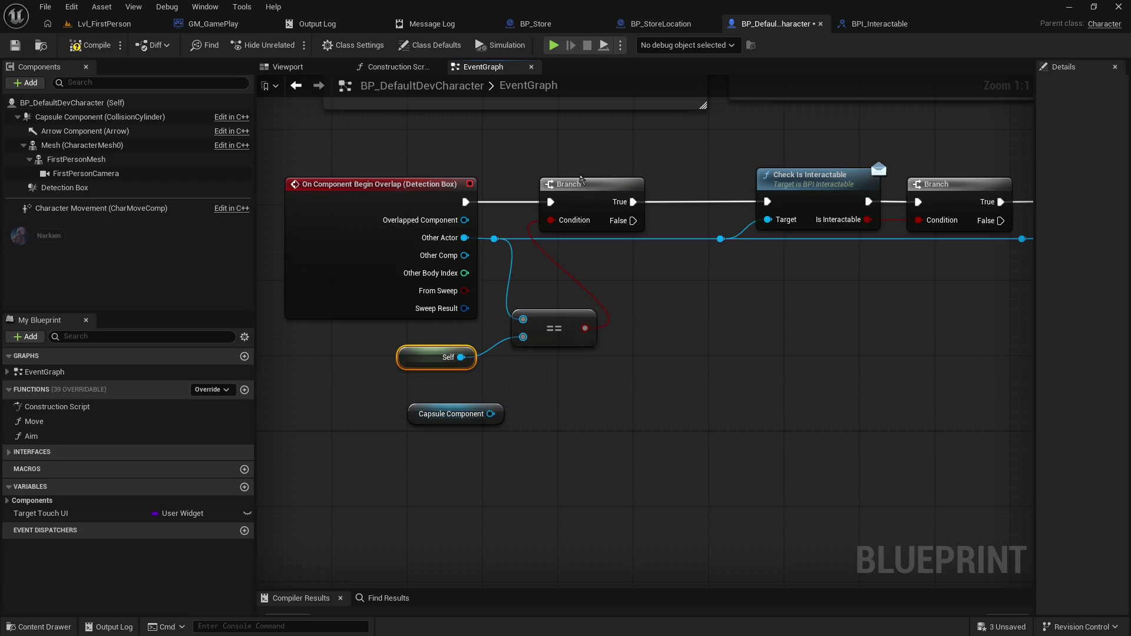
pyautogui.moveTo(630, 226); pyautogui.dragTo(767, 201)
# - Compile the character blueprint and play-test Lvl_FirstPerson by walking toward the store wall
pyautogui.keyDown('alt'); pyautogui.click(633, 202); pyautogui.keyUp('alt')
pyautogui.click(87, 48)
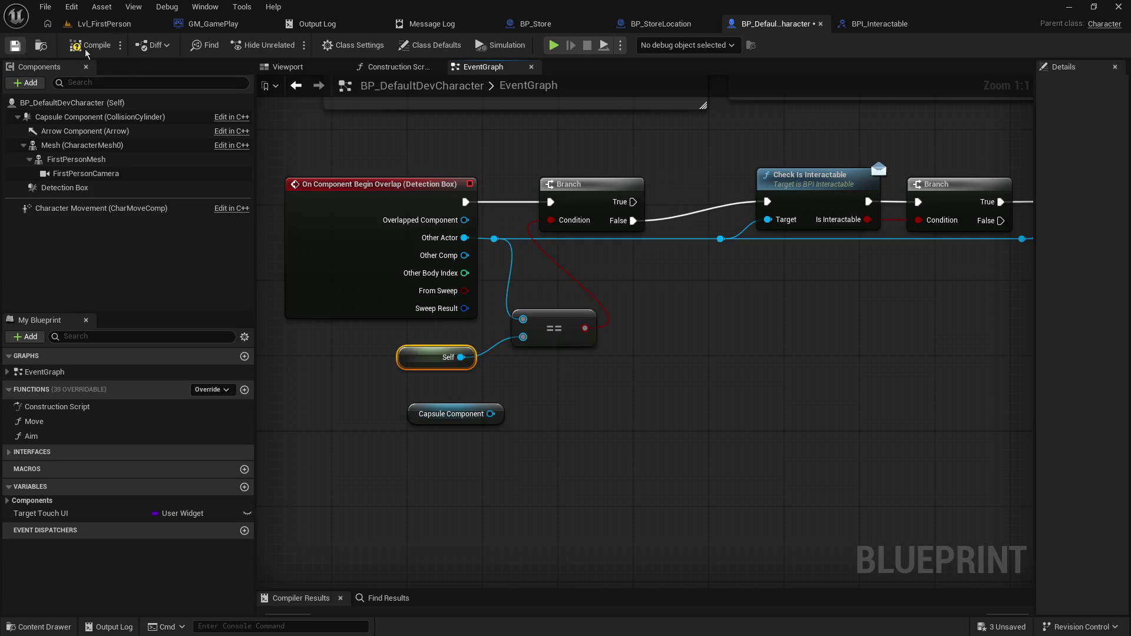
pyautogui.click(104, 23)
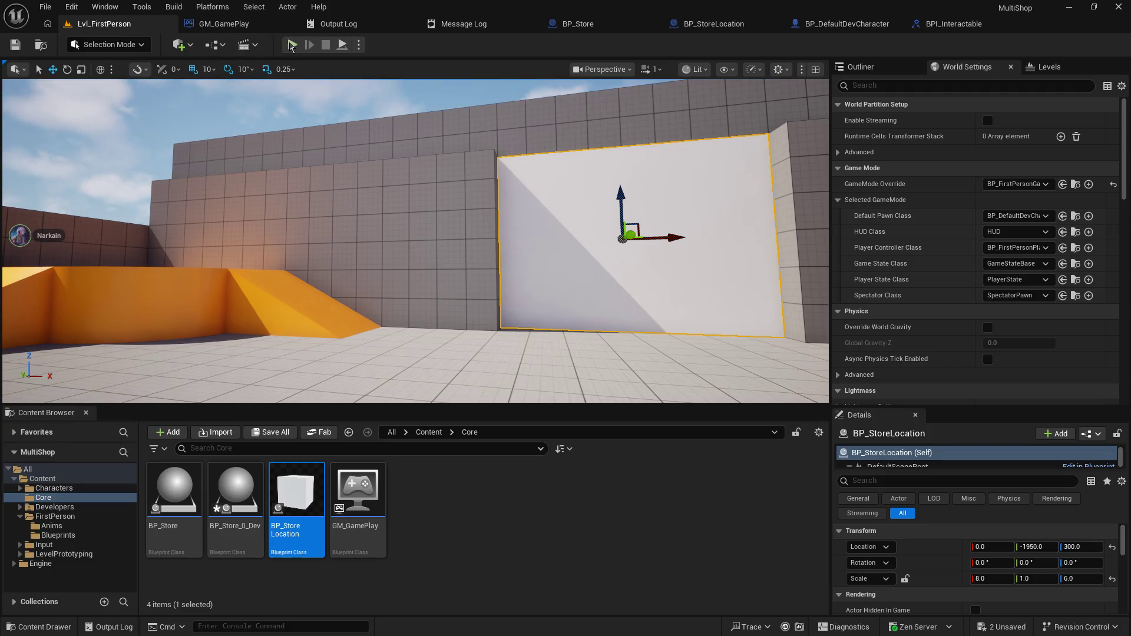
pyautogui.click(288, 46)
pyautogui.click(387, 165)
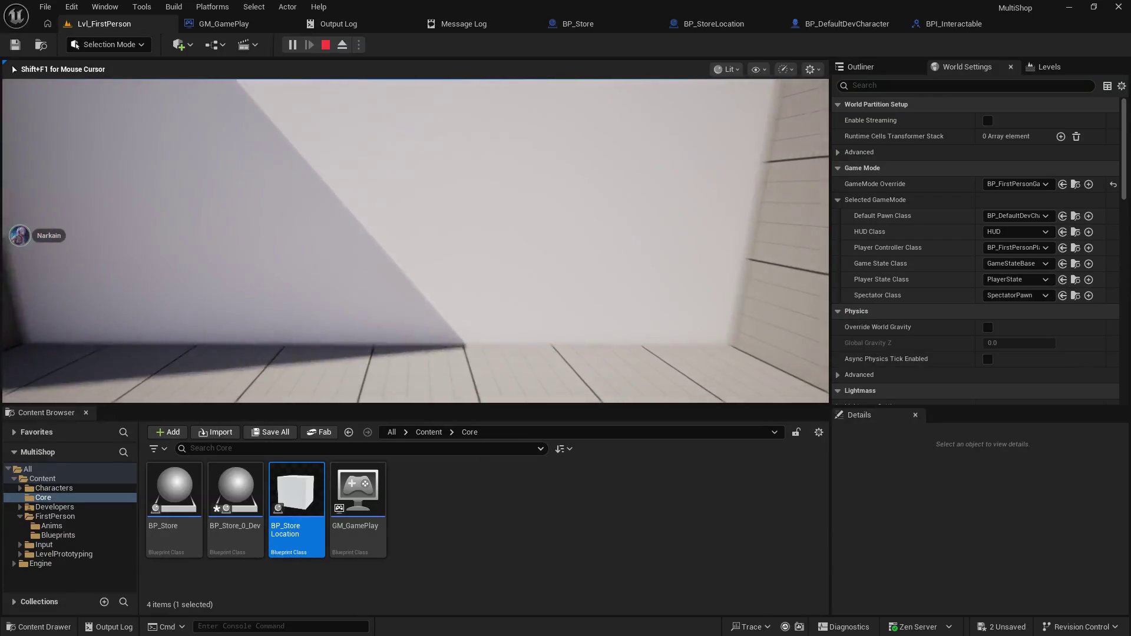
pyautogui.press('w')
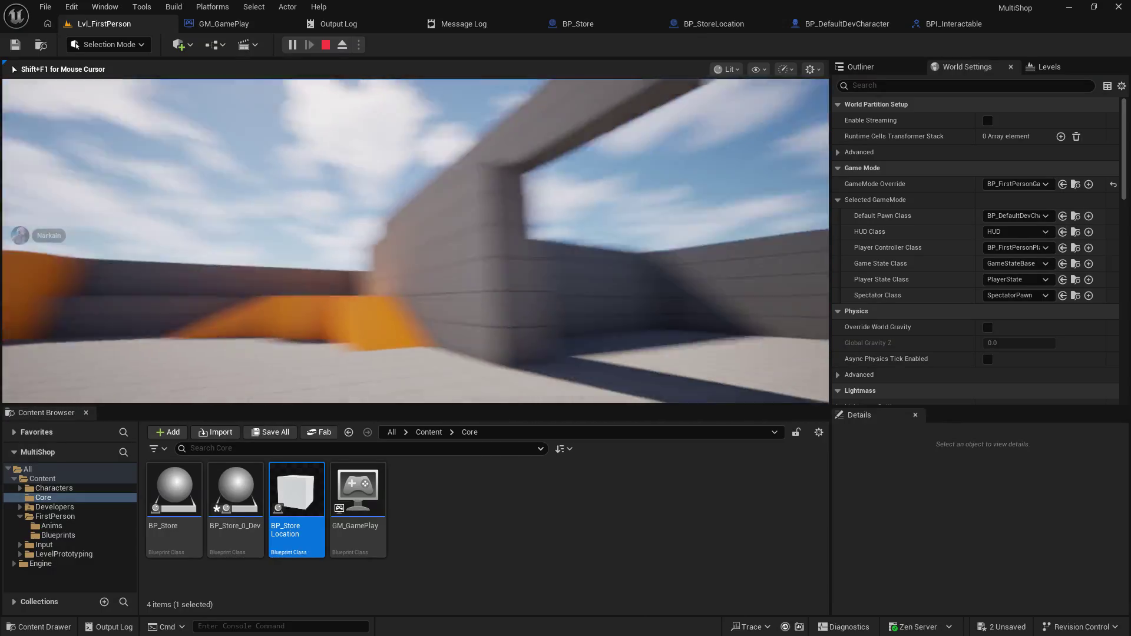
pyautogui.press('Escape')
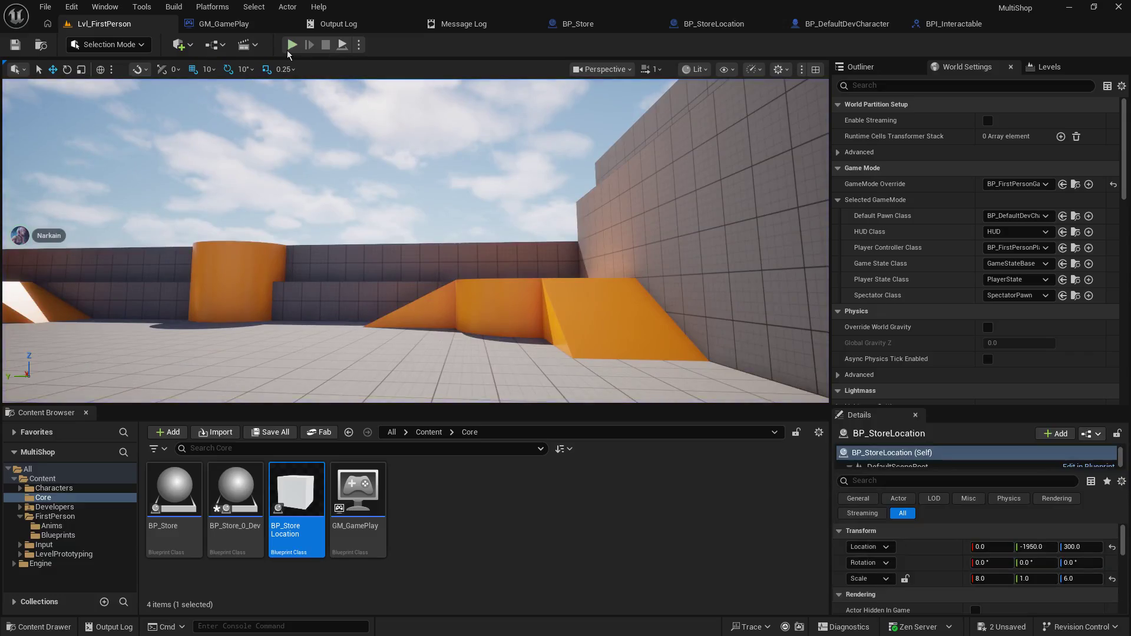
pyautogui.press('f')
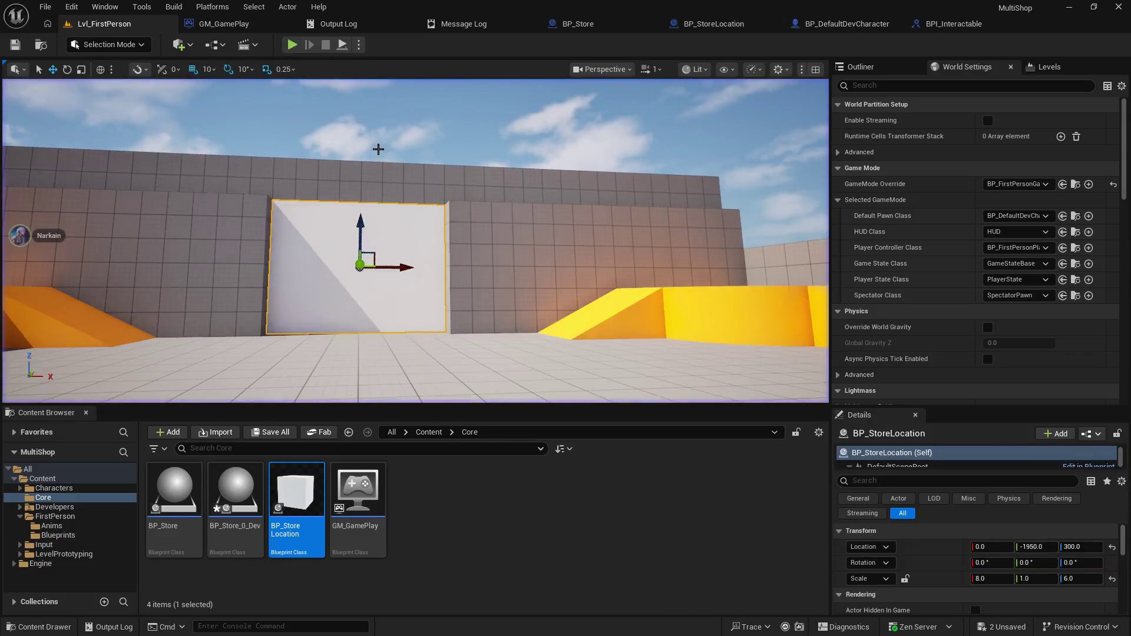
# - Put a breakpoint on the character's overlap event and play the level until it hits
pyautogui.click(846, 24)
pyautogui.click(370, 212)
pyautogui.click(100, 24)
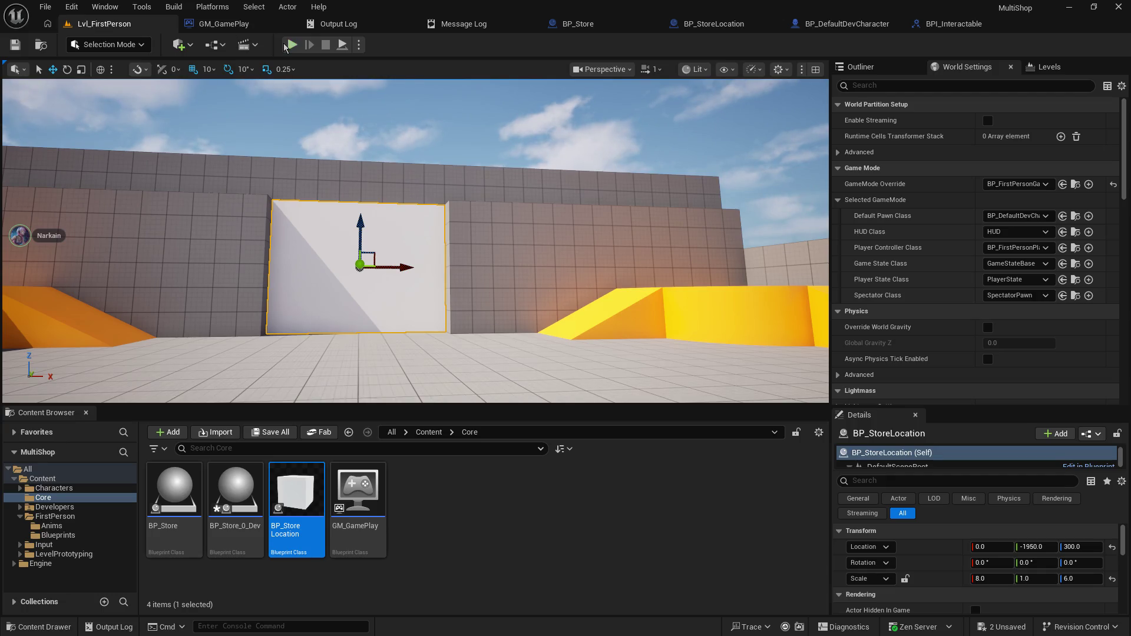
pyautogui.click(287, 46)
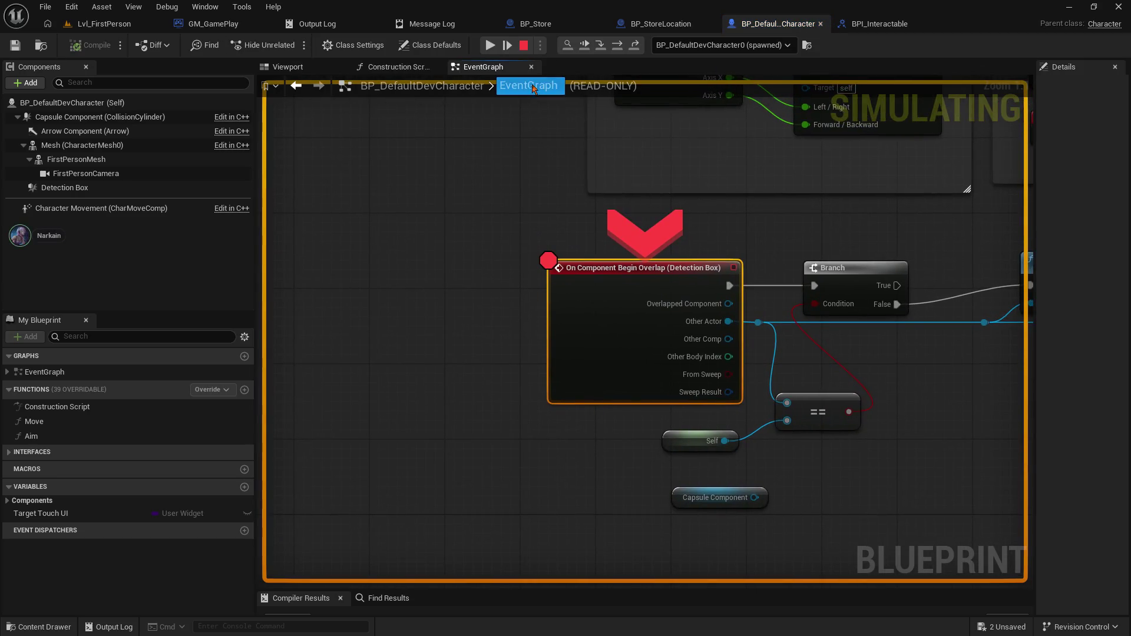
# - Step into the first Branch, resume execution, then reselect the character's overlap event node
pyautogui.click(599, 46)
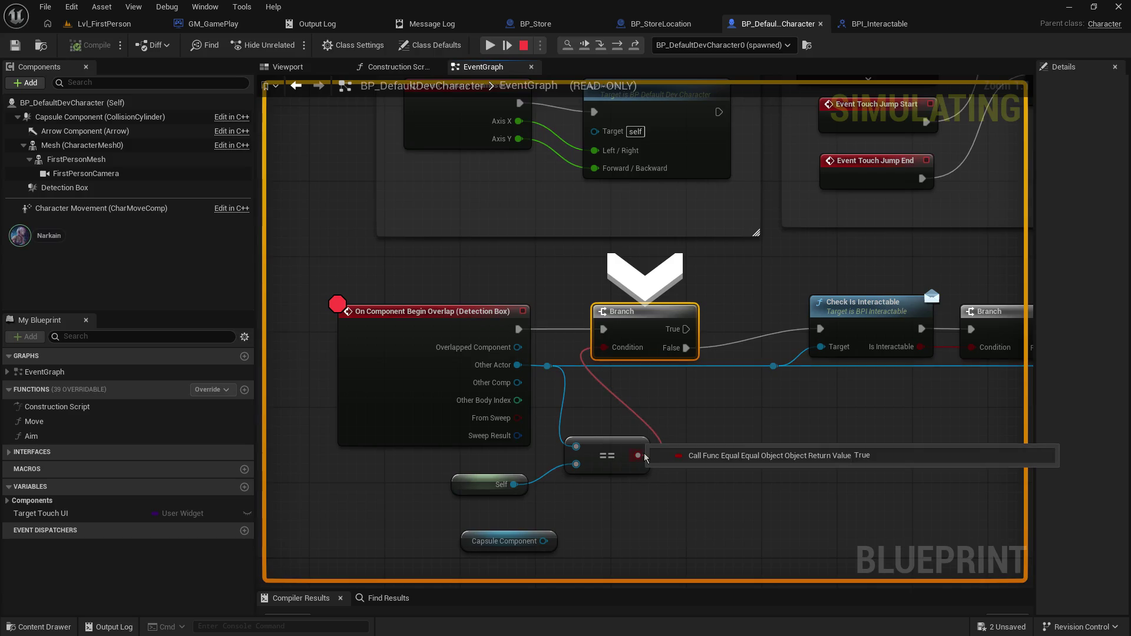
pyautogui.click(505, 47)
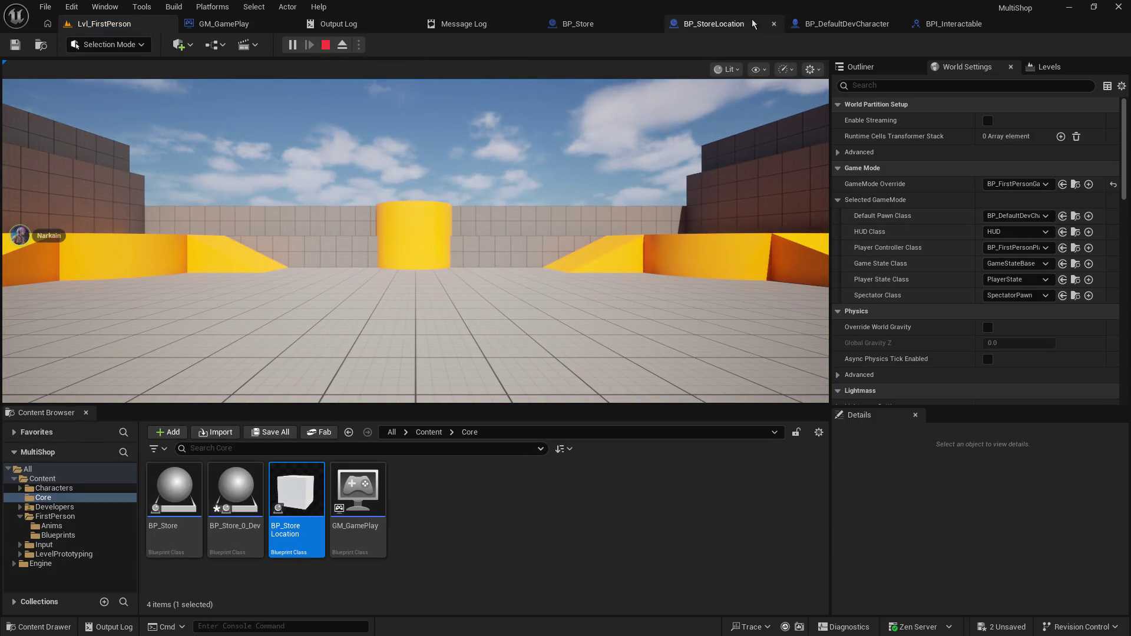
pyautogui.click(731, 27)
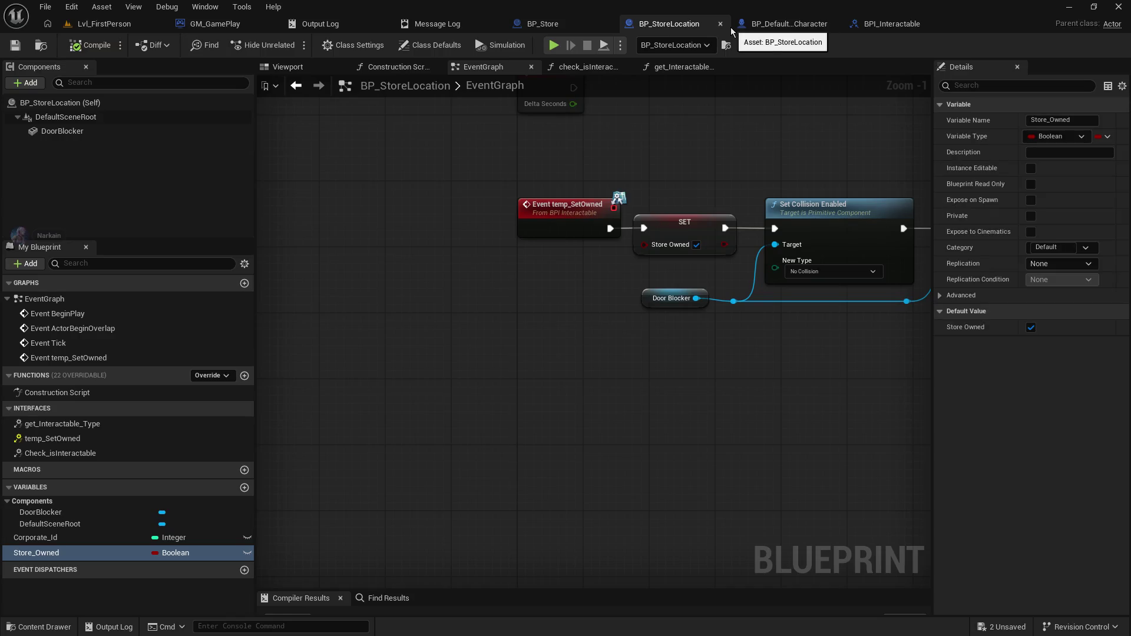
pyautogui.click(793, 24)
pyautogui.click(405, 325)
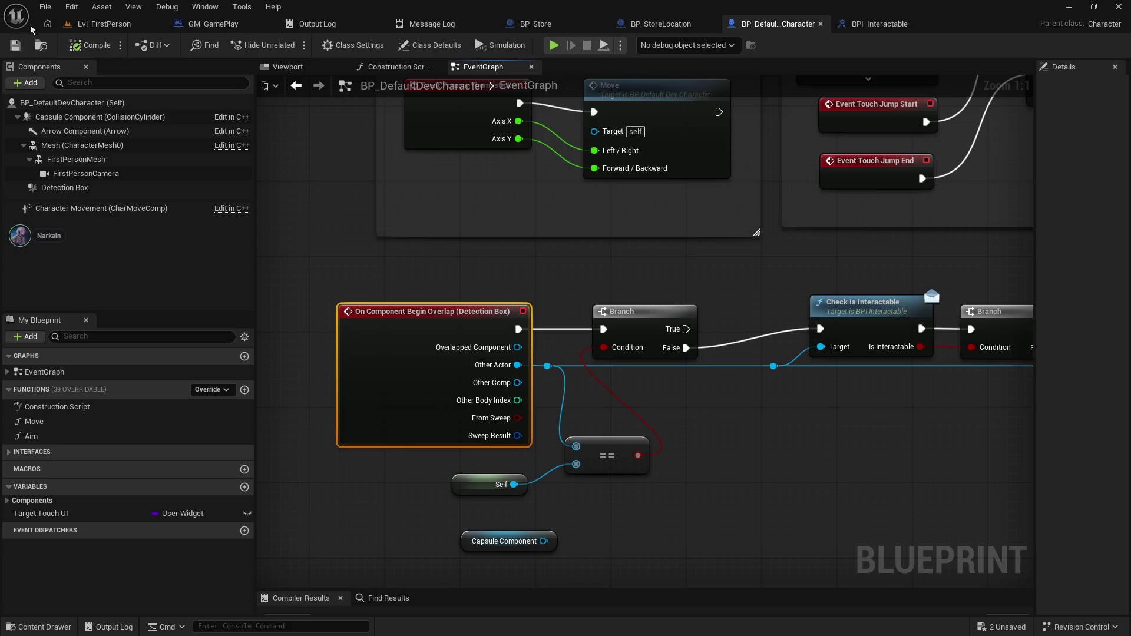
# - Cancel an accidental Save As, then save all modified assets with File > Save All
pyautogui.click(45, 7)
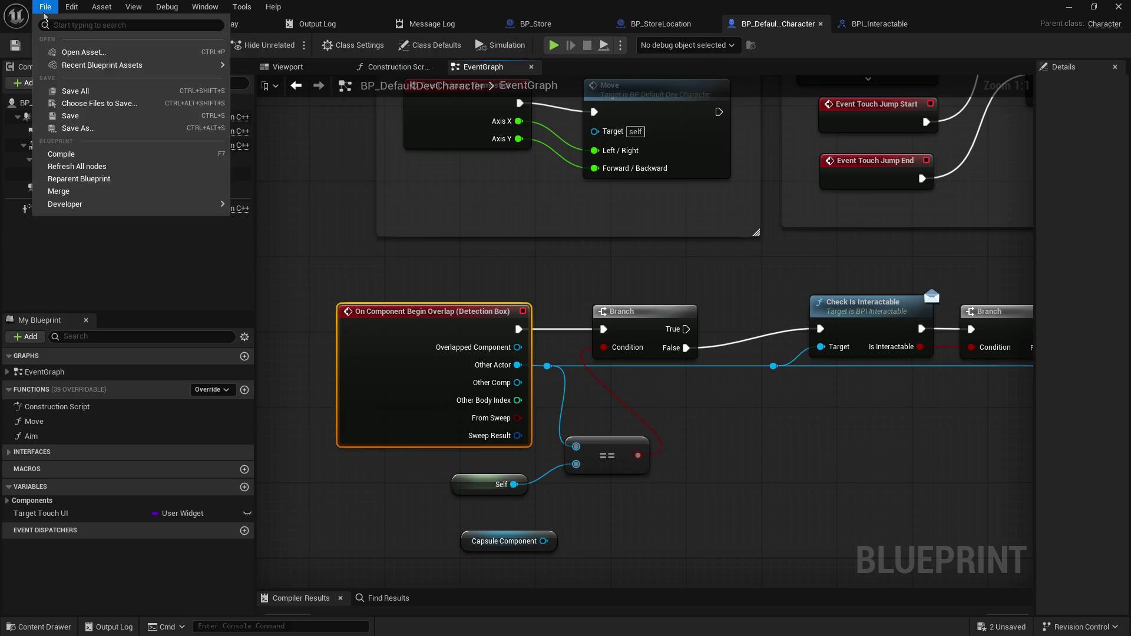
pyautogui.click(73, 130)
pyautogui.click(892, 124)
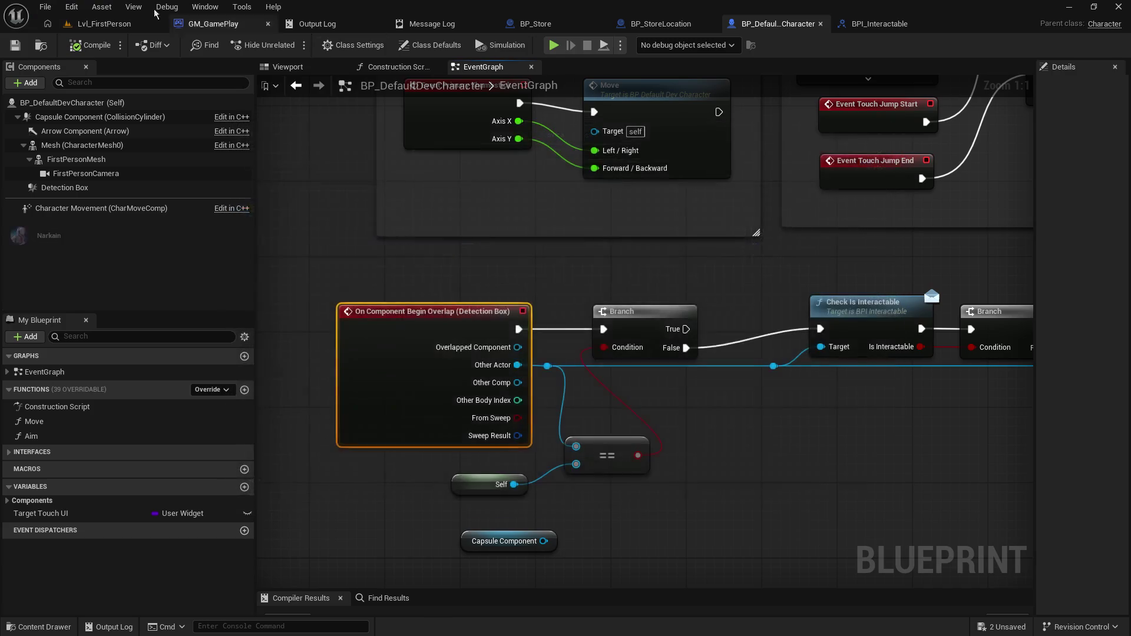
pyautogui.click(45, 7)
pyautogui.click(65, 92)
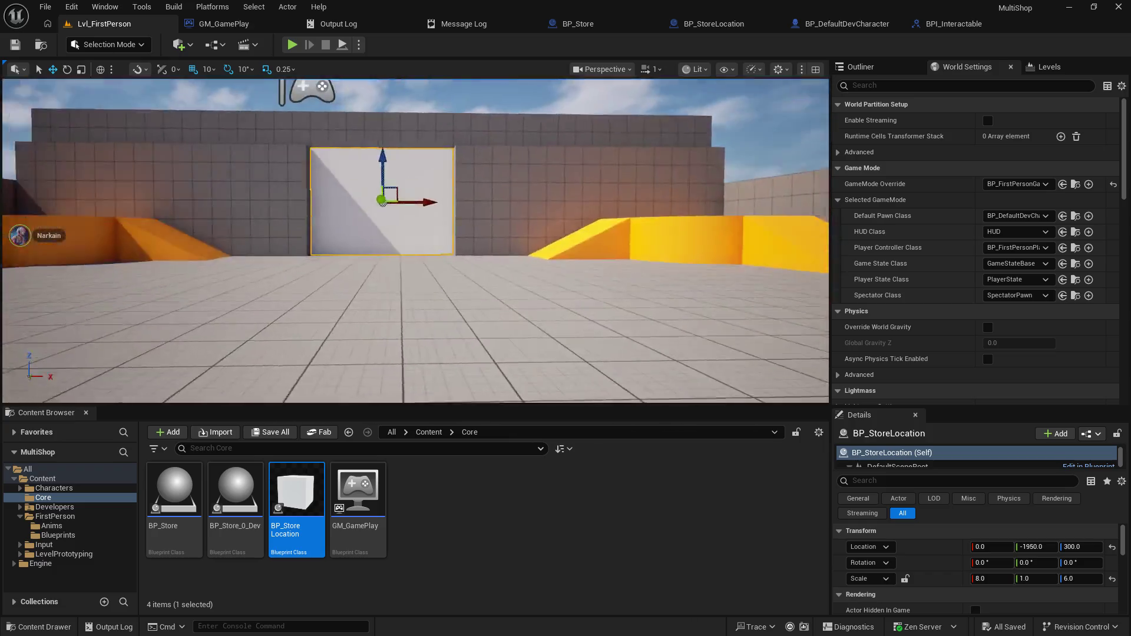
# - Play Lvl_FirstPerson and walk up against the white store wall until it opens
pyautogui.click(293, 45)
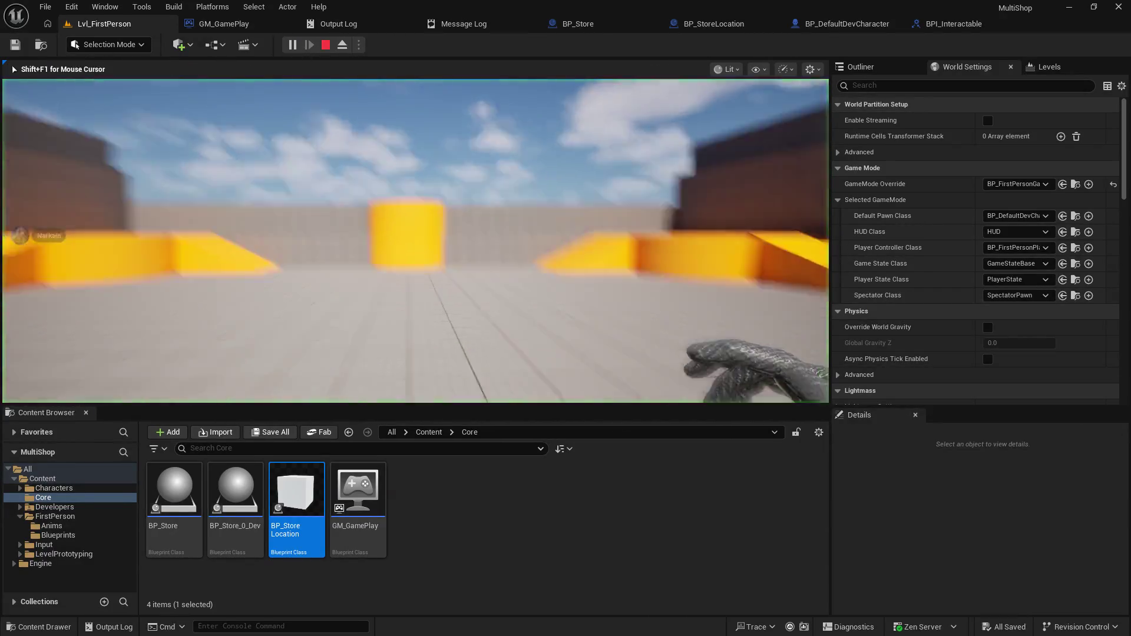
pyautogui.press('w')
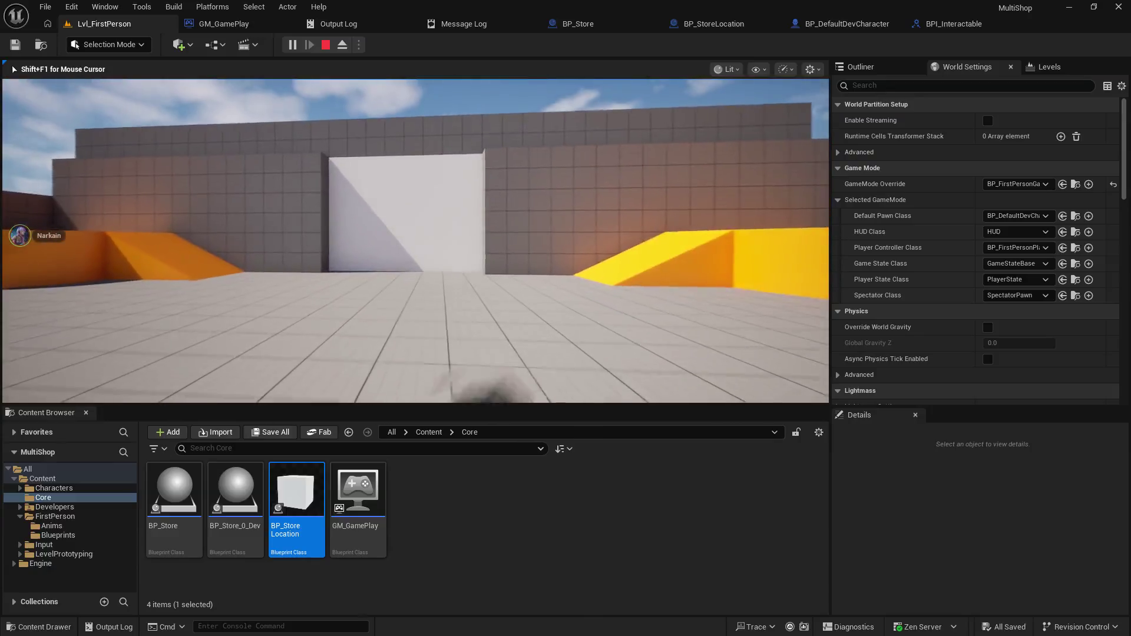
pyautogui.press('w')
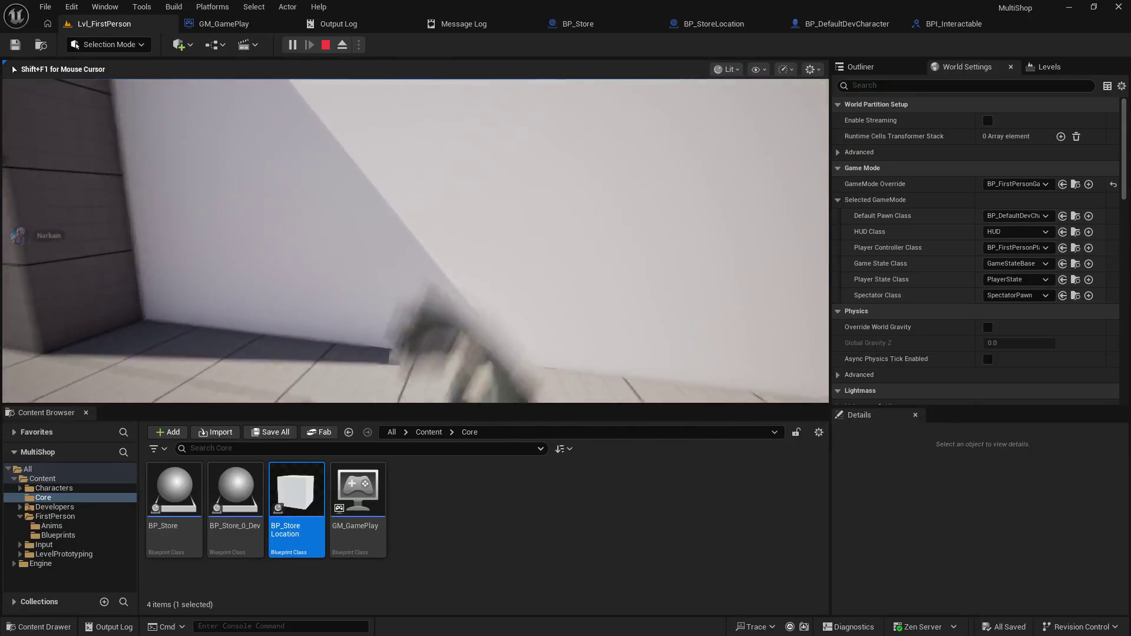
pyautogui.moveTo(415, 240)
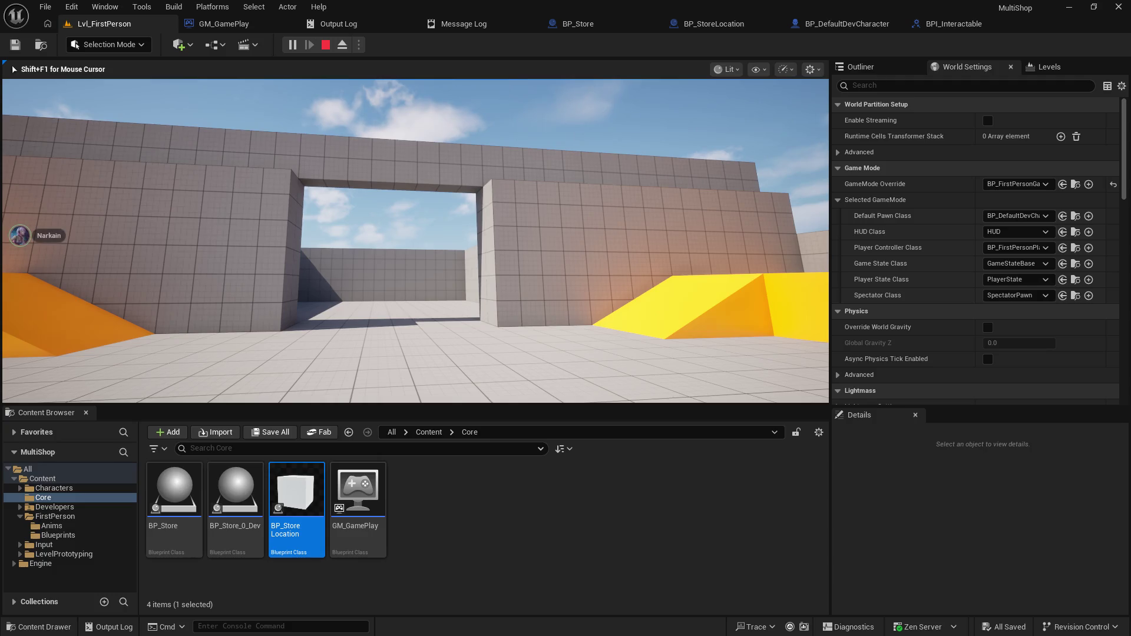
# - Walk through the opened archway, then end the play session with Esc
pyautogui.press('w')
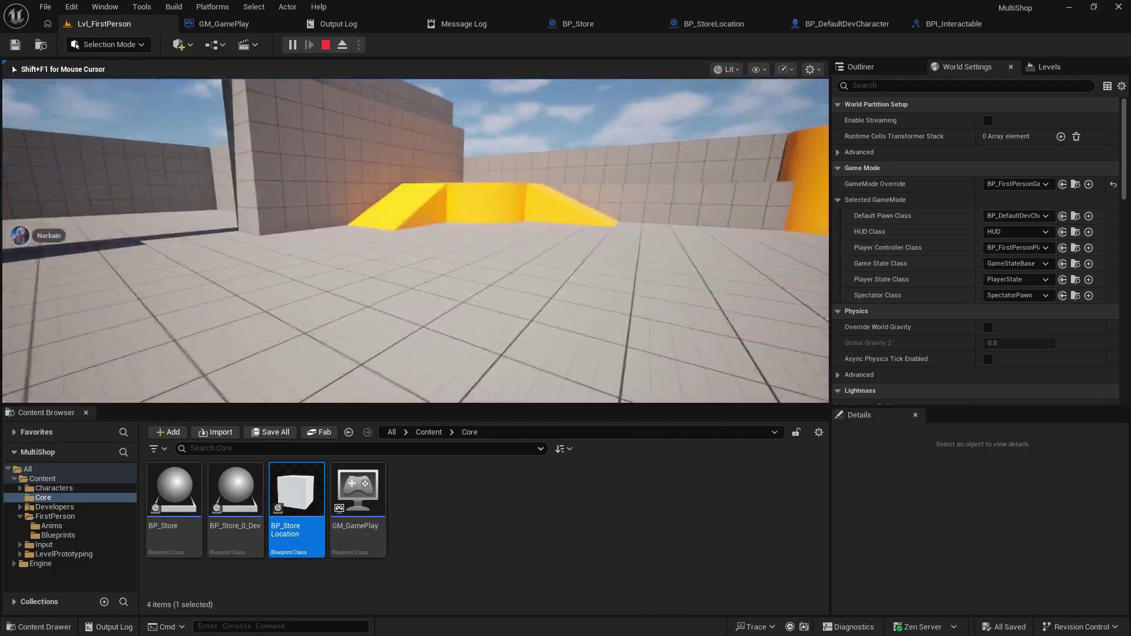
pyautogui.moveTo(415, 240)
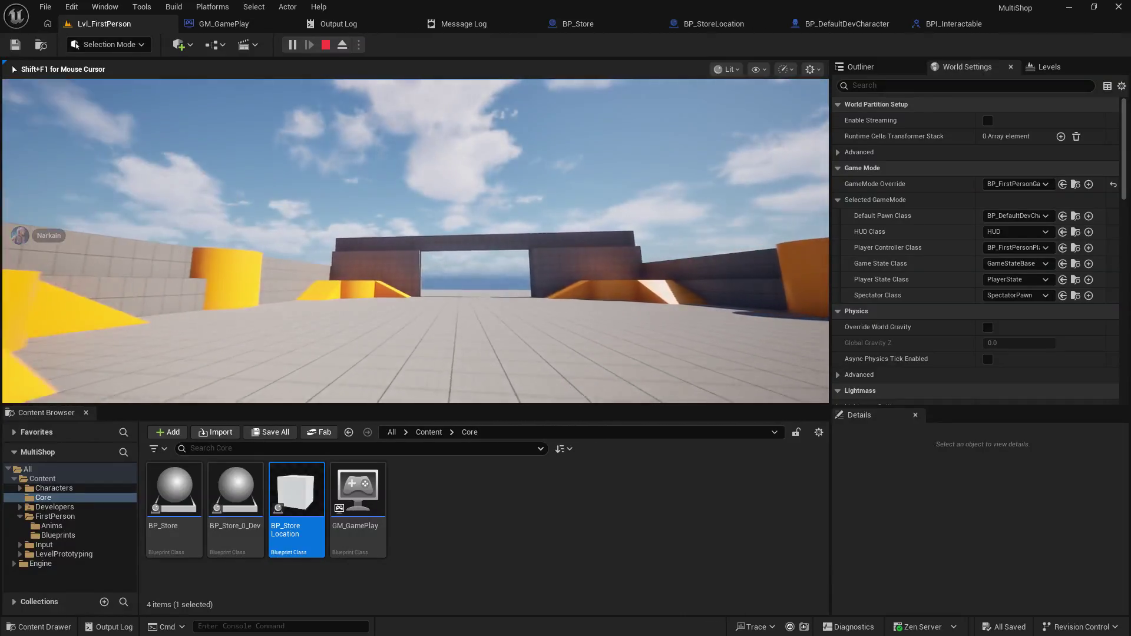
pyautogui.press('Escape')
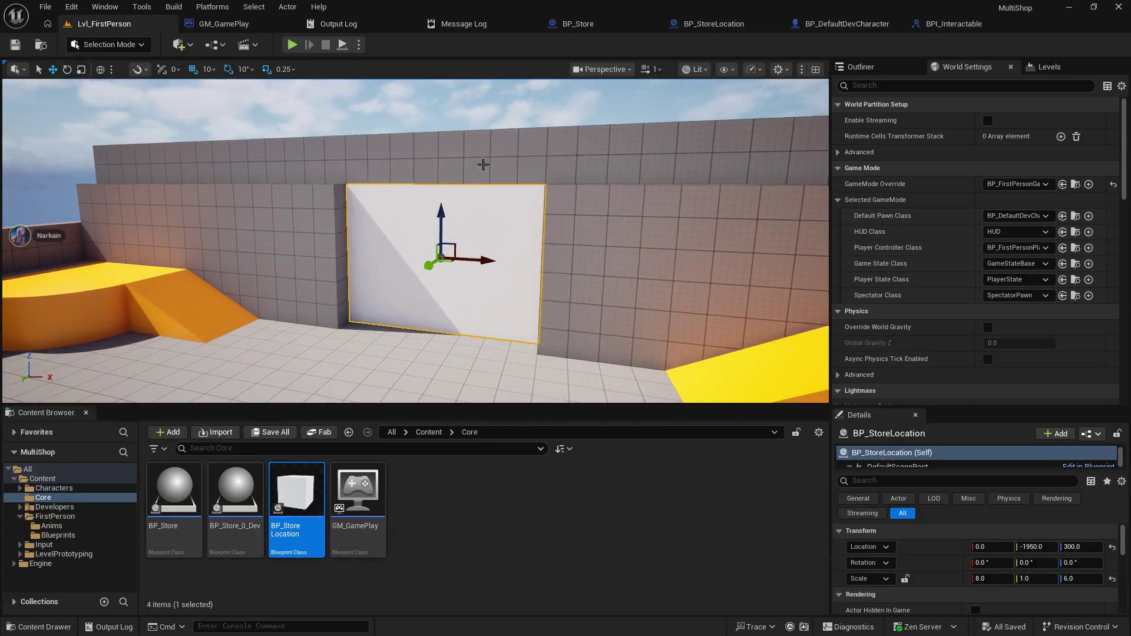
# - Nudge the long back wall and the left wall beside the door along Y
pyautogui.click(483, 164)
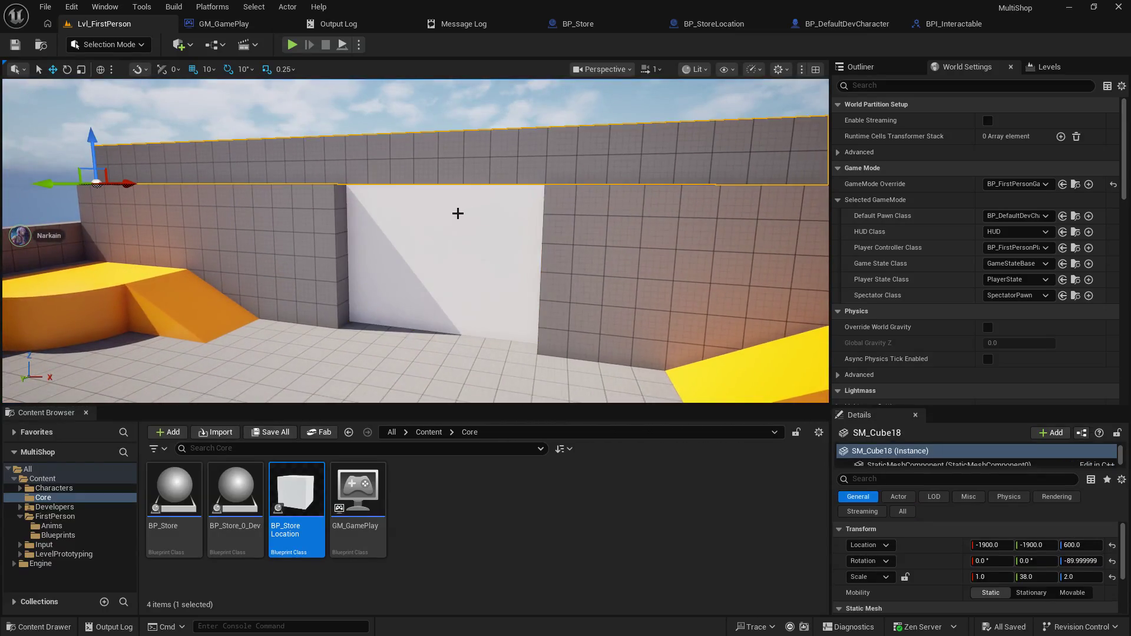
pyautogui.moveTo(46, 186); pyautogui.dragTo(45, 186)
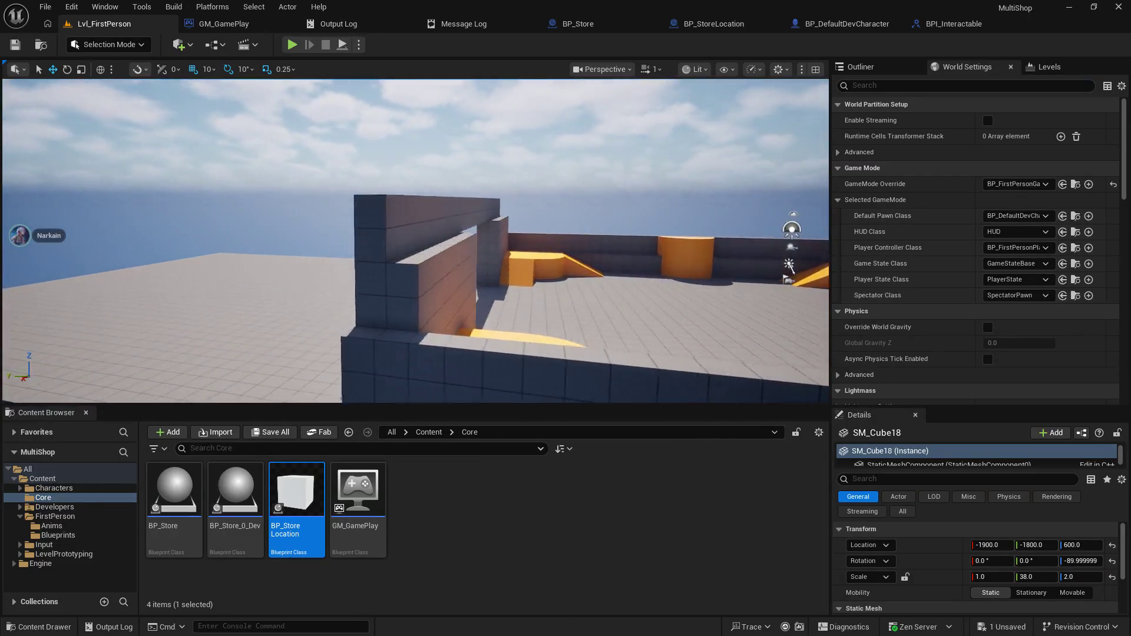
pyautogui.click(449, 216)
pyautogui.moveTo(449, 217)
pyautogui.mouseDown()
pyautogui.moveTo(460, 219)
pyautogui.moveTo(412, 225)
pyautogui.moveTo(389, 202)
pyautogui.moveTo(524, 187)
pyautogui.mouseUp()
# - Save all changed levels and assets, and enlarge the level view
pyautogui.click(45, 6)
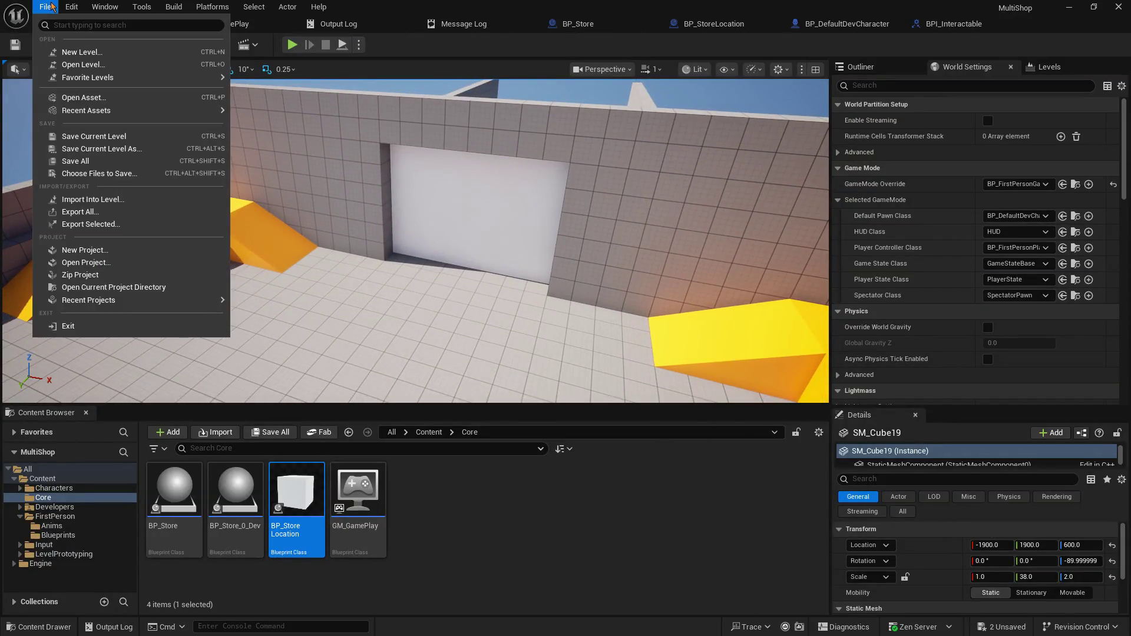
pyautogui.click(87, 164)
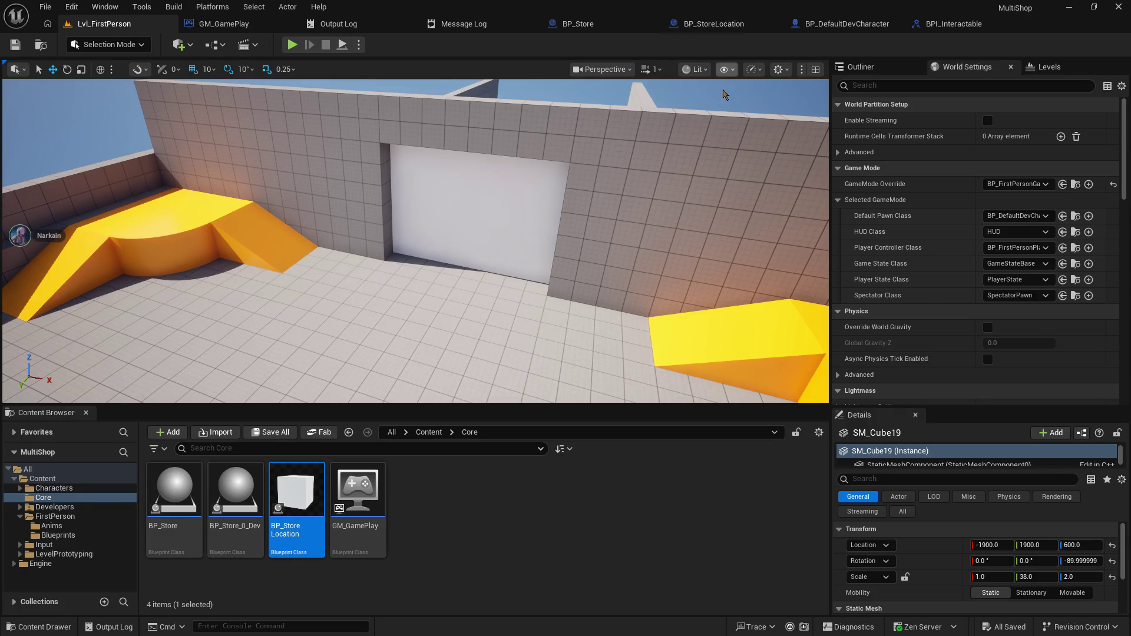
pyautogui.moveTo(573, 406)
pyautogui.mouseDown()
pyautogui.moveTo(574, 486)
pyautogui.moveTo(573, 471)
pyautogui.mouseUp()
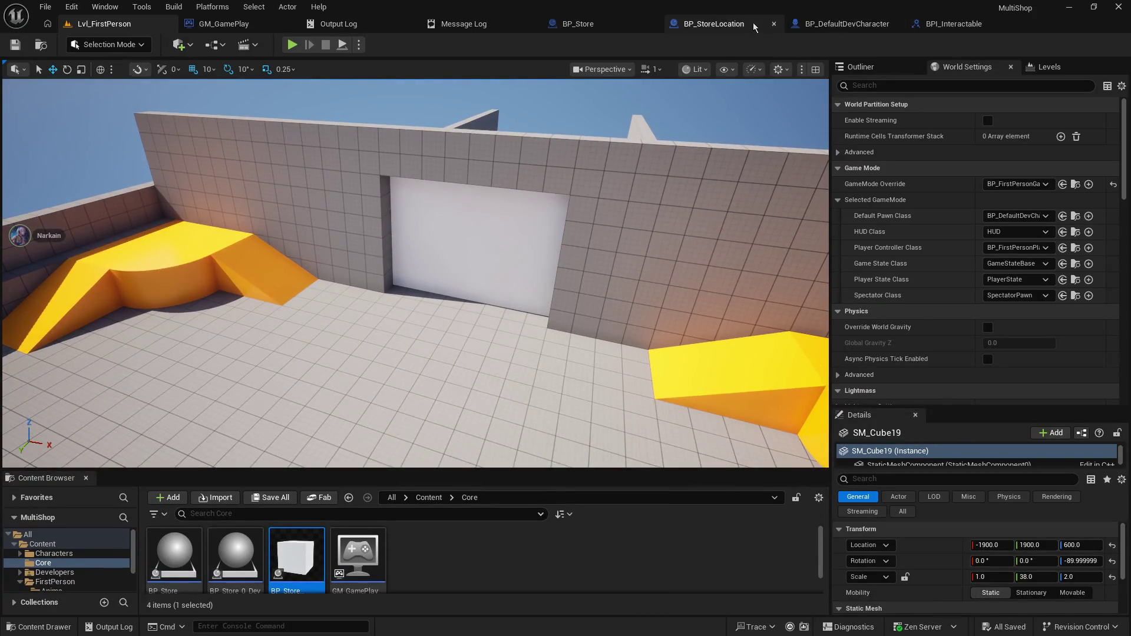
# - Add a new function named Corporate_Id to BP_DefaultDevCharacter
pyautogui.click(756, 23)
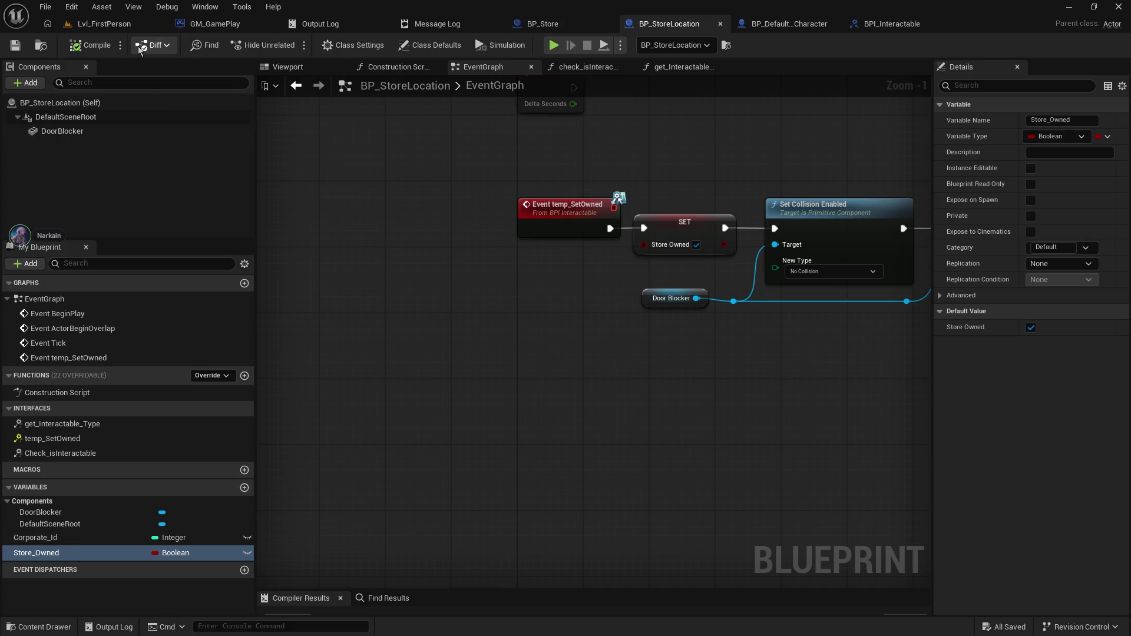
pyautogui.click(802, 26)
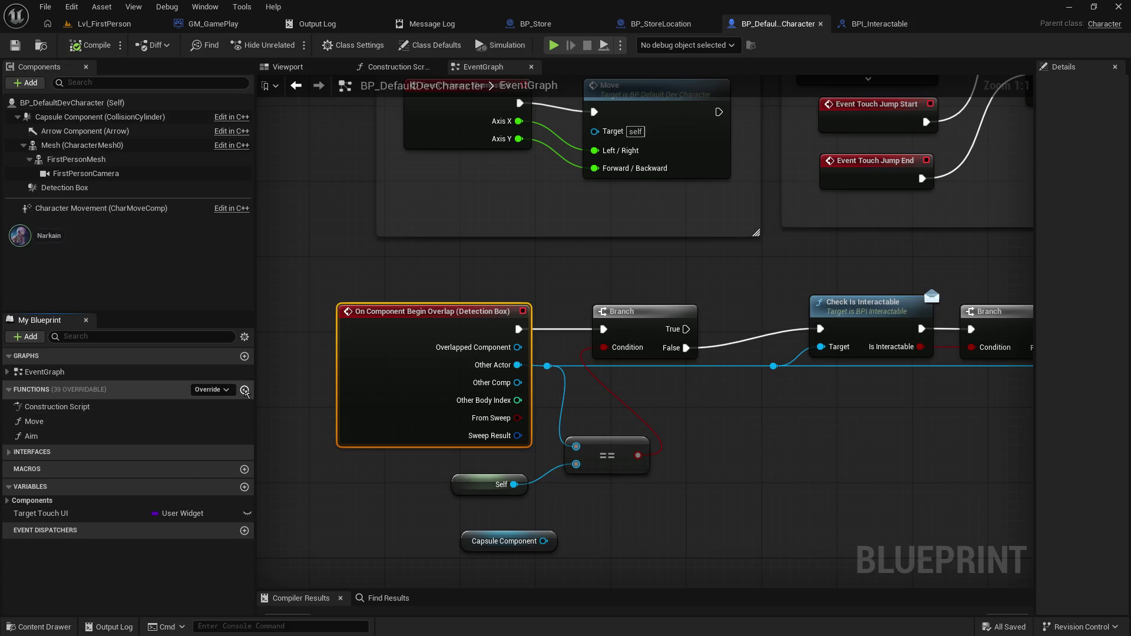
pyautogui.click(244, 390)
pyautogui.write('Corporate_')
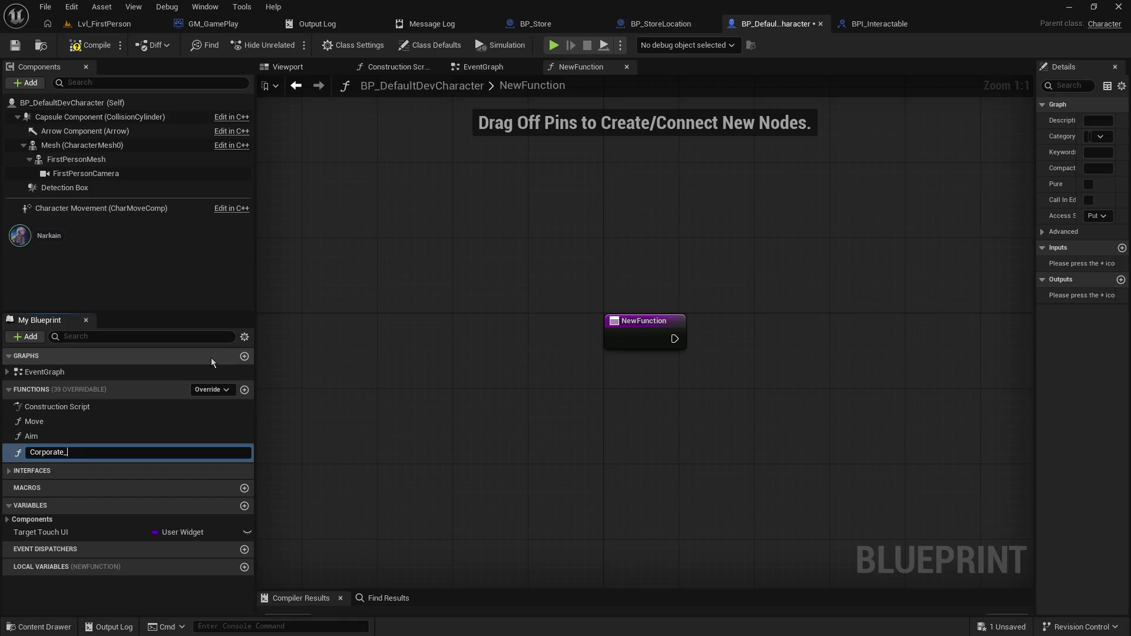
pyautogui.write('Id')
pyautogui.press('Return')
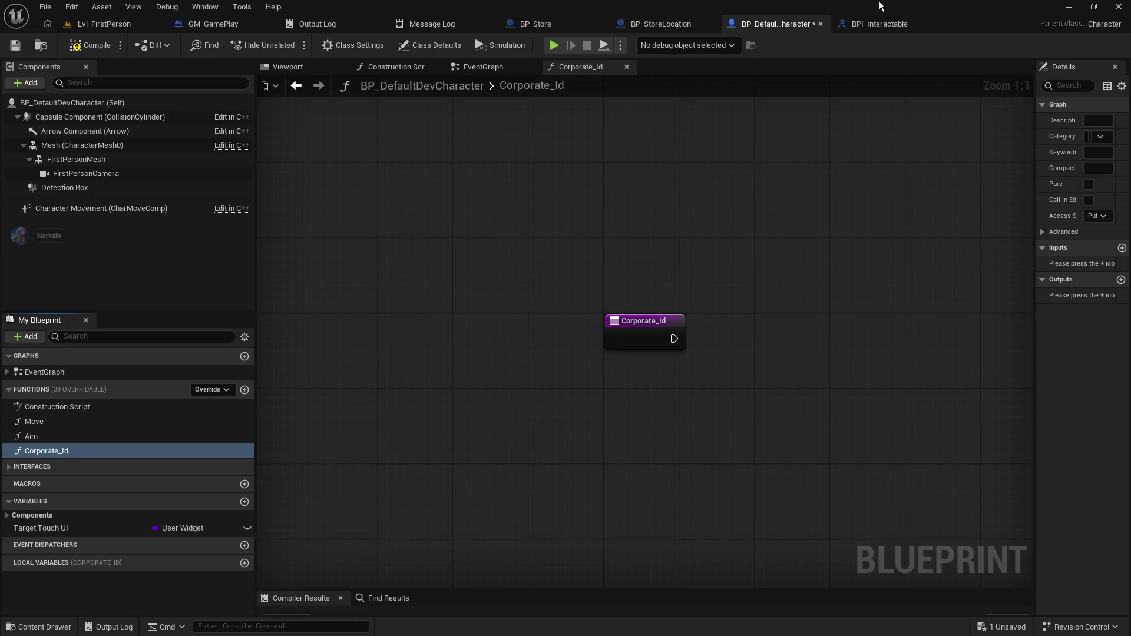
# - Make Target Touch UI an Integer, save, and delete the Corporate_Id function
pyautogui.click(678, 24)
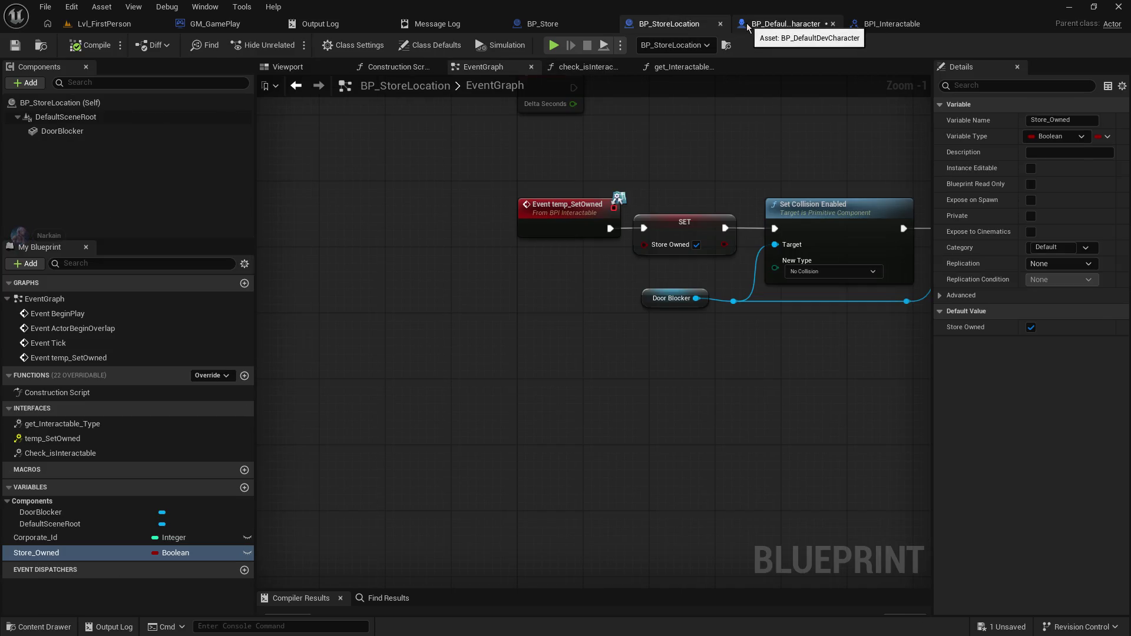
pyautogui.click(747, 28)
pyautogui.click(180, 528)
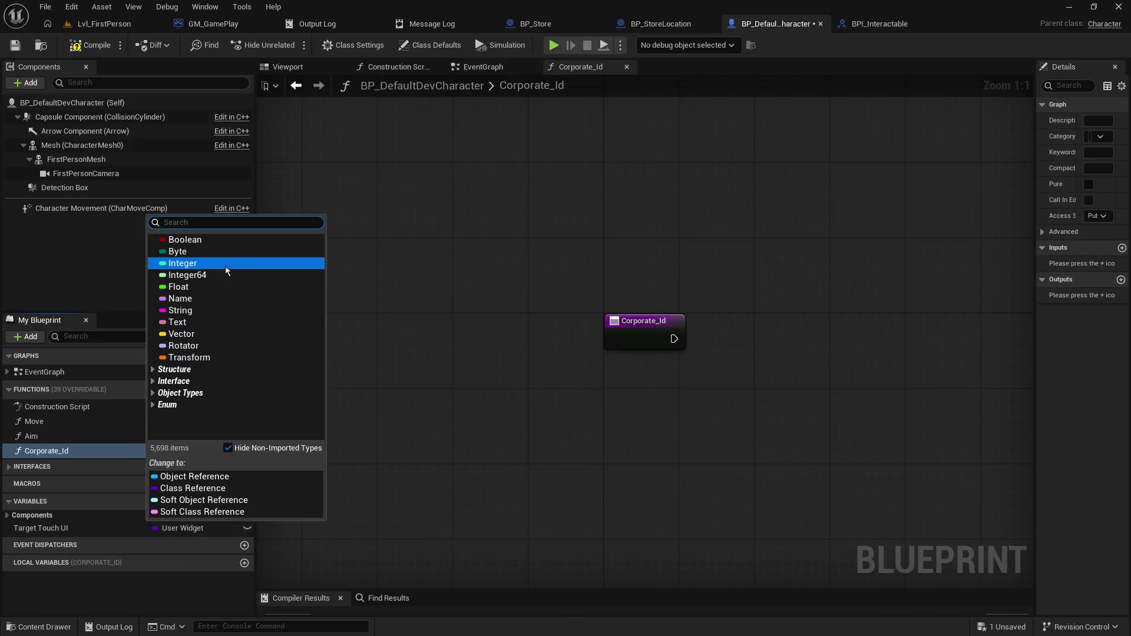
pyautogui.click(227, 264)
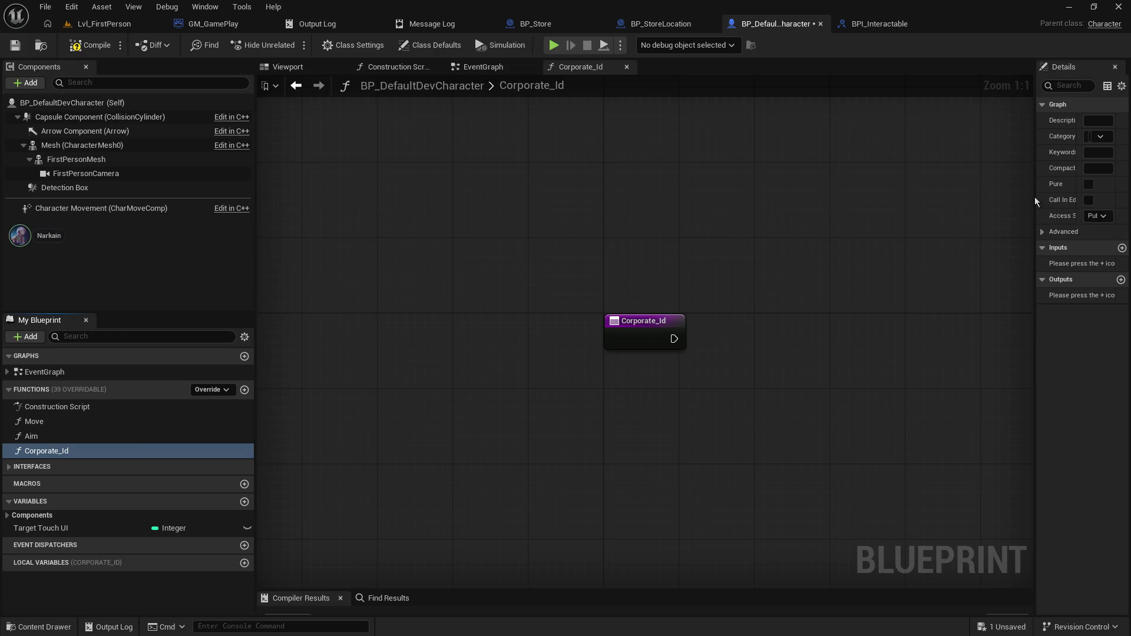
pyautogui.moveTo(1036, 200); pyautogui.dragTo(900, 195)
pyautogui.click(24, 48)
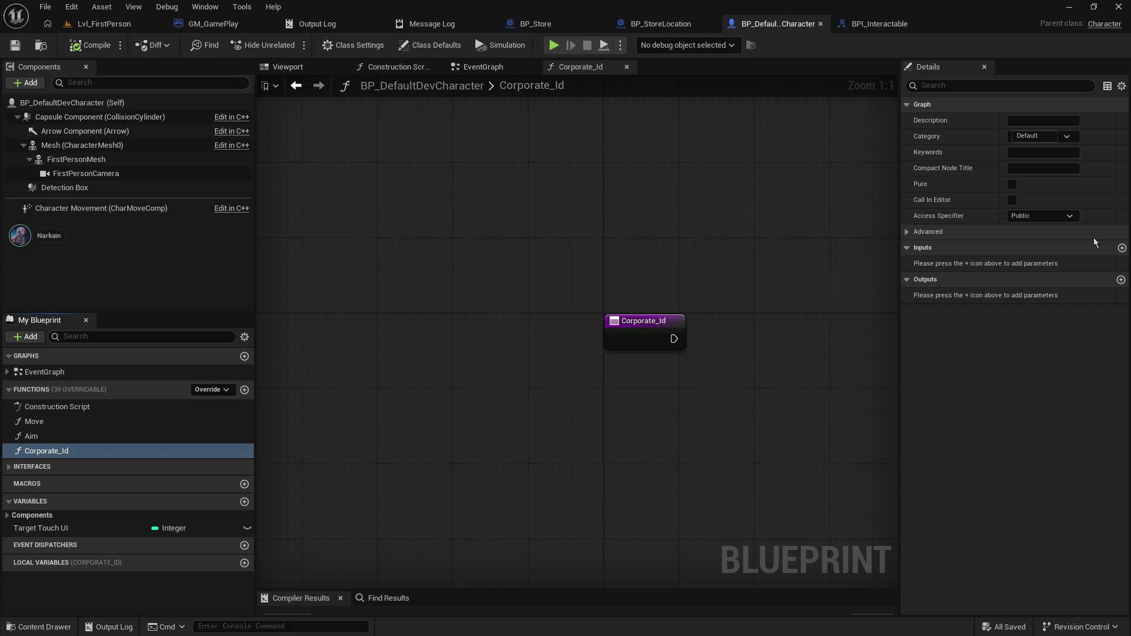
pyautogui.rightClick(106, 450)
pyautogui.click(124, 575)
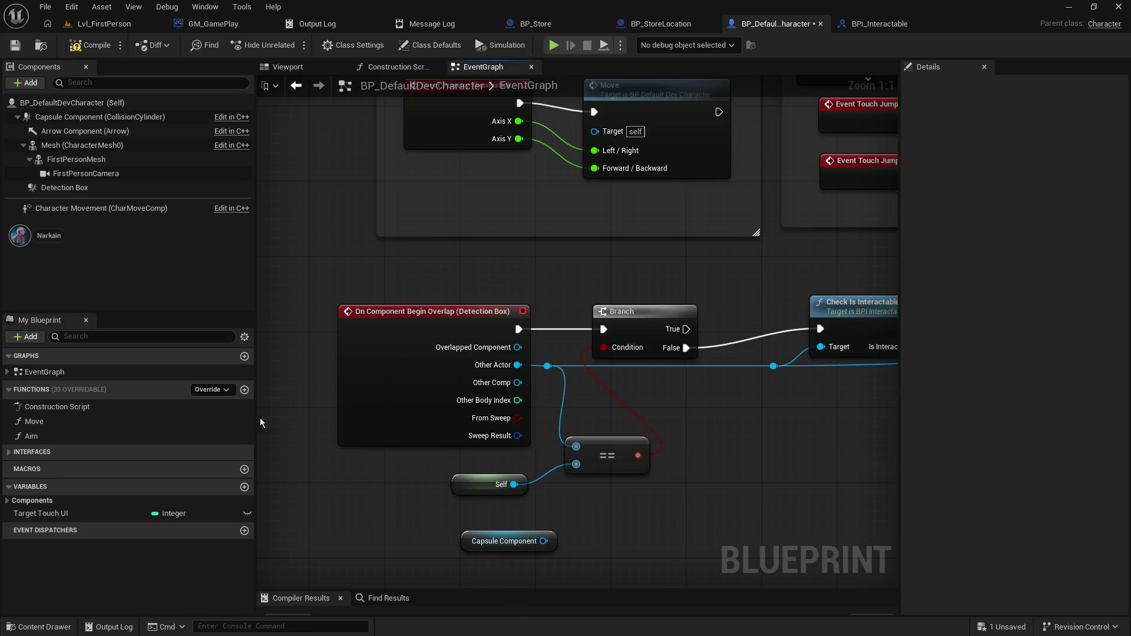
# - Add a new variable named Corporate_id to the character blueprint and compile
pyautogui.click(244, 487)
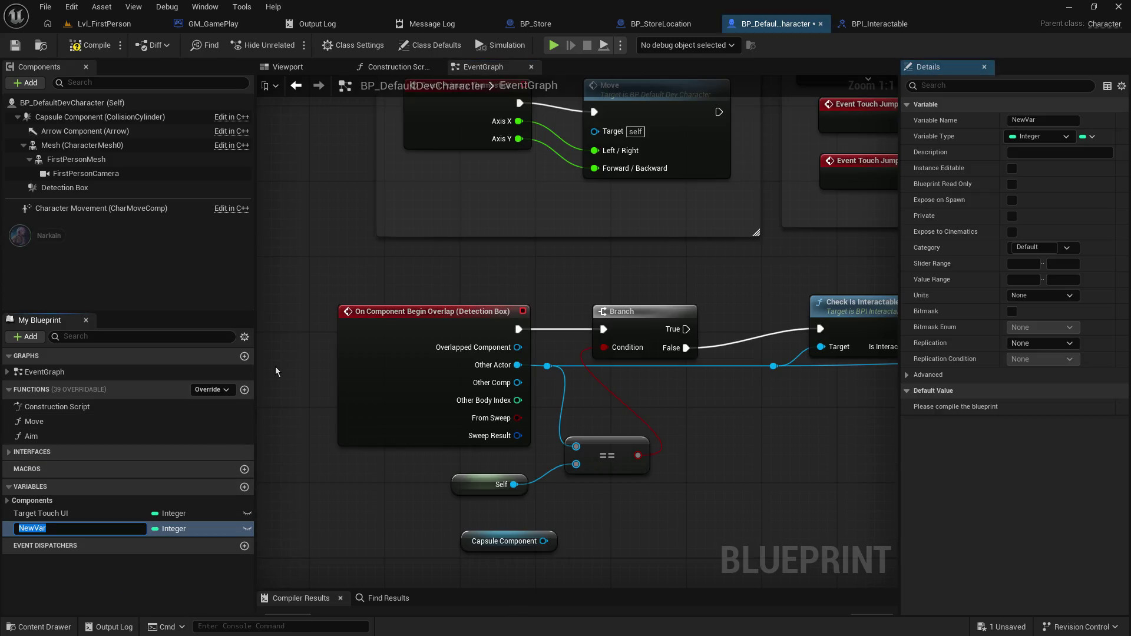
pyautogui.write('Corporate_')
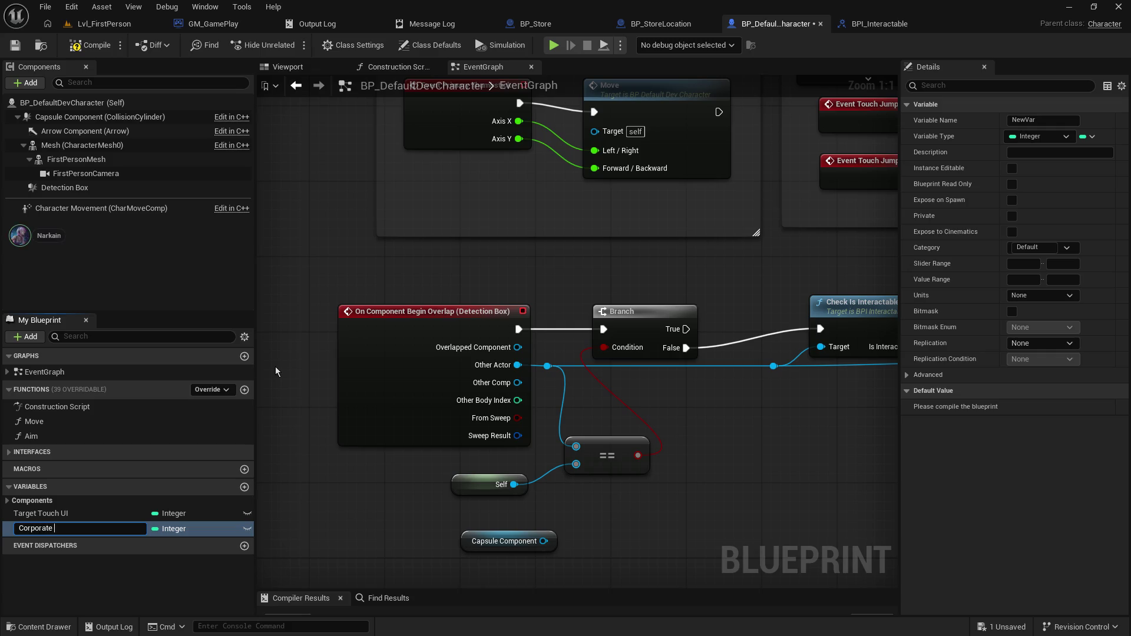
pyautogui.write('id')
pyautogui.click(878, 23)
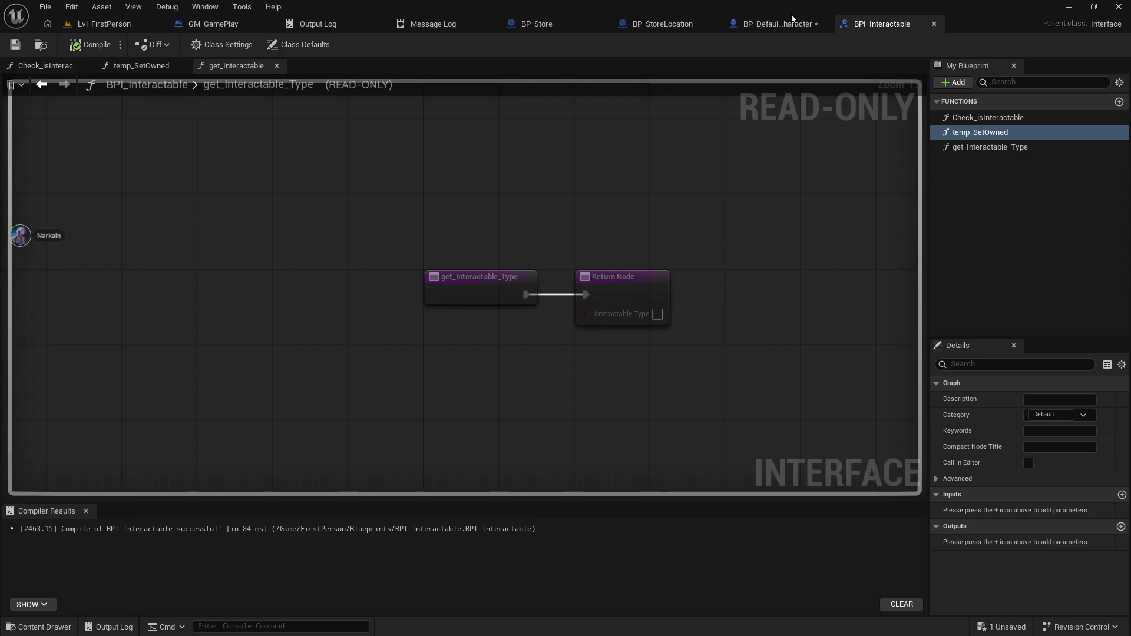
pyautogui.click(784, 23)
pyautogui.click(666, 23)
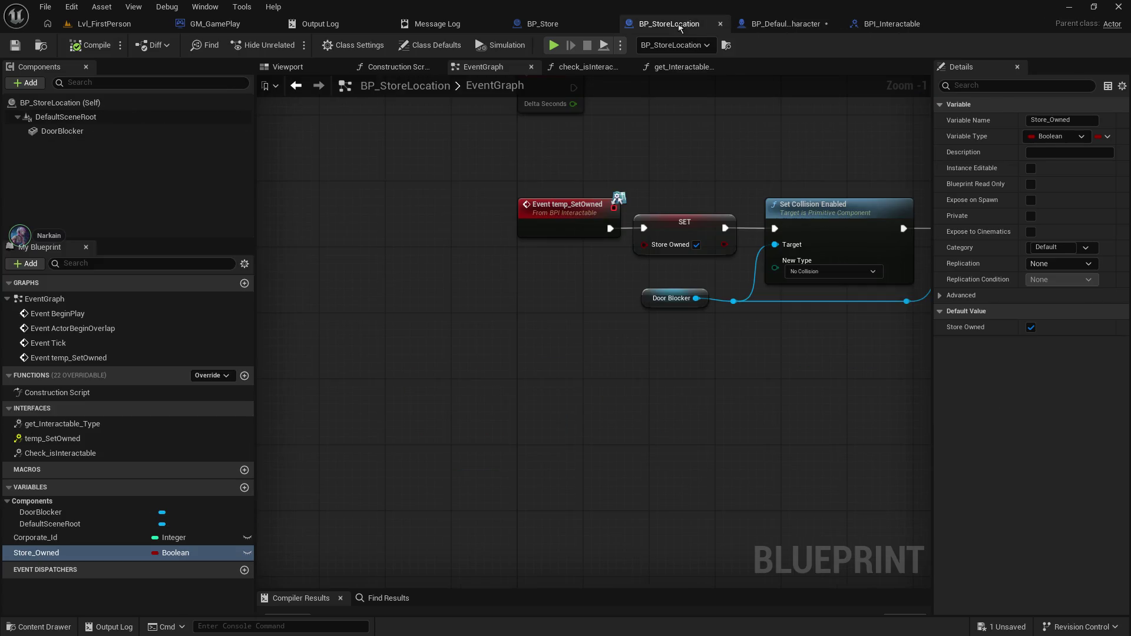
pyautogui.click(760, 24)
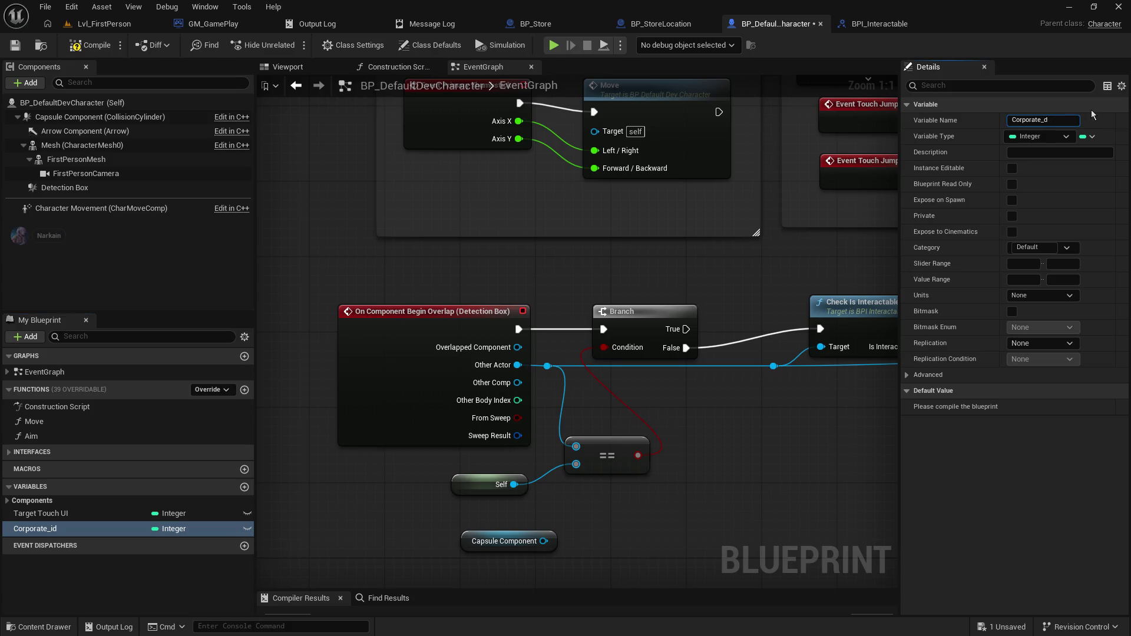
pyautogui.write('I')
pyautogui.press('Return')
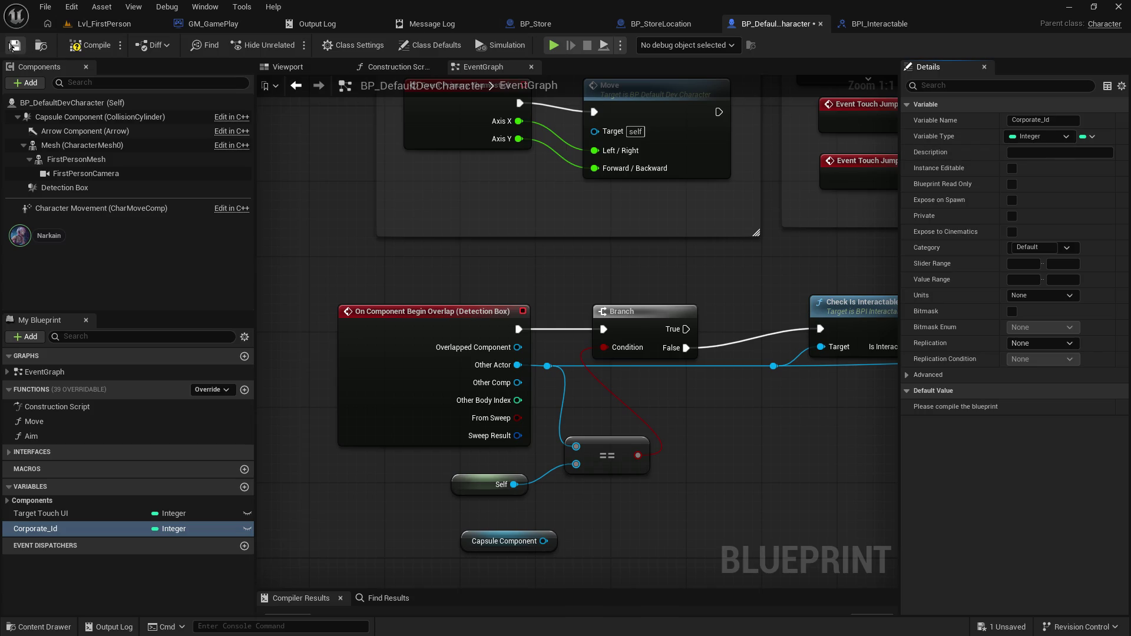
pyautogui.click(76, 47)
# - Set Corporate_Id's default value to 1, recompile, and return to BP_StoreLocation
pyautogui.click(1043, 407)
pyautogui.write('1')
pyautogui.press('Return')
pyautogui.click(92, 45)
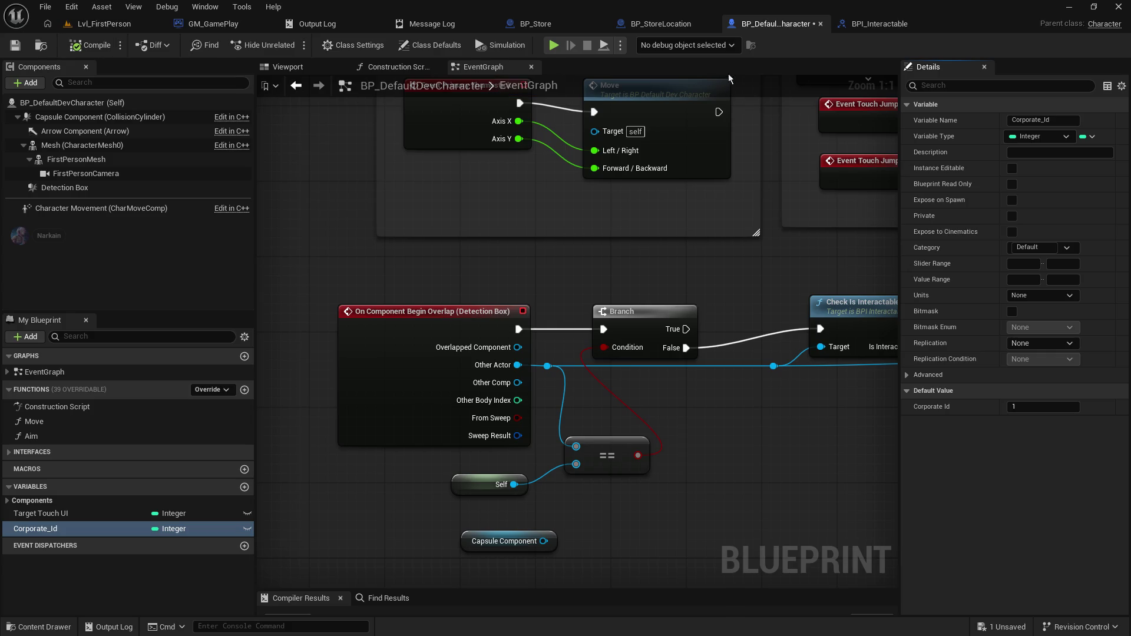
pyautogui.click(654, 23)
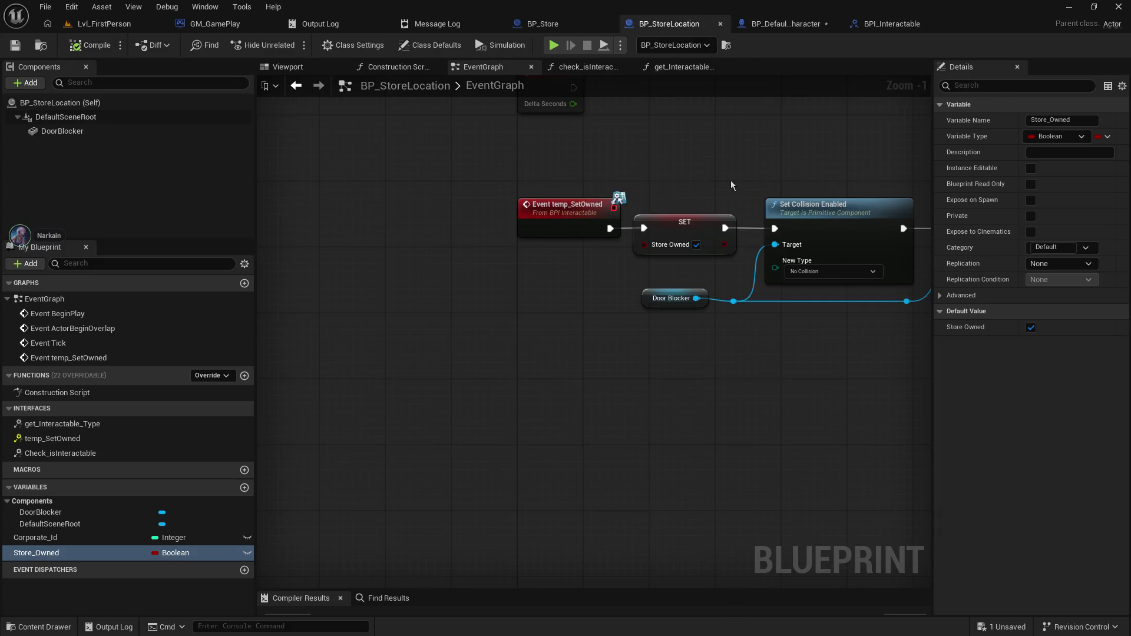
# - Review BP_StoreLocation's event graph, undo an accidental Door Blocker node move, and return to the character blueprint
pyautogui.moveTo(635, 218)
pyautogui.mouseDown()
pyautogui.moveTo(281, 246)
pyautogui.moveTo(521, 244)
pyautogui.moveTo(577, 256)
pyautogui.mouseUp()
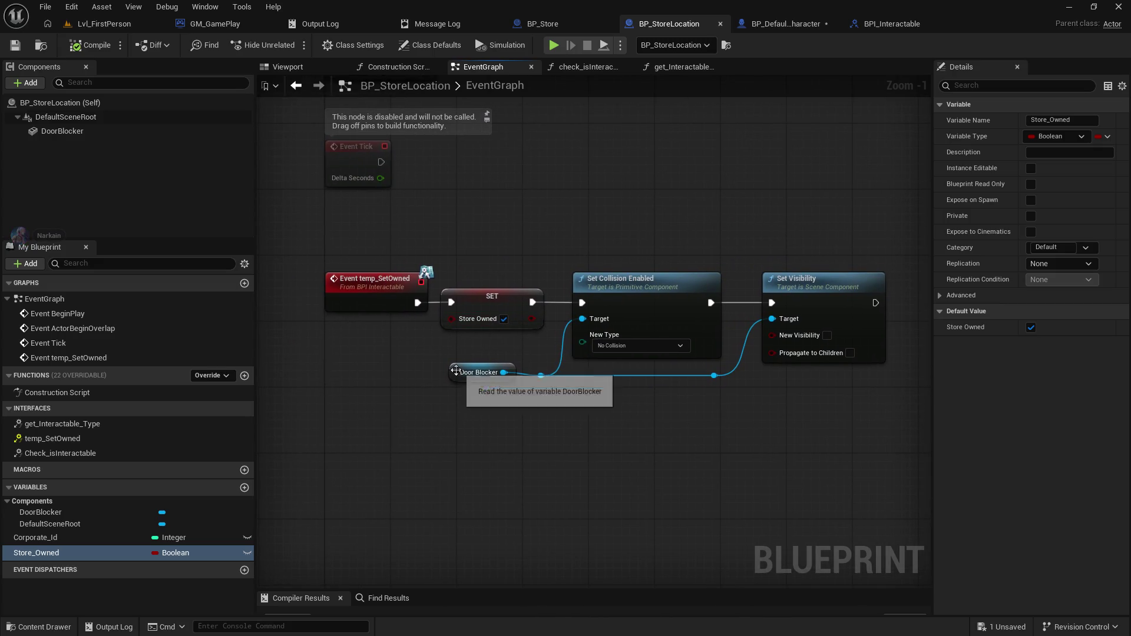
pyautogui.moveTo(458, 371); pyautogui.dragTo(458, 379)
pyautogui.hotkey('ctrl', 'z')
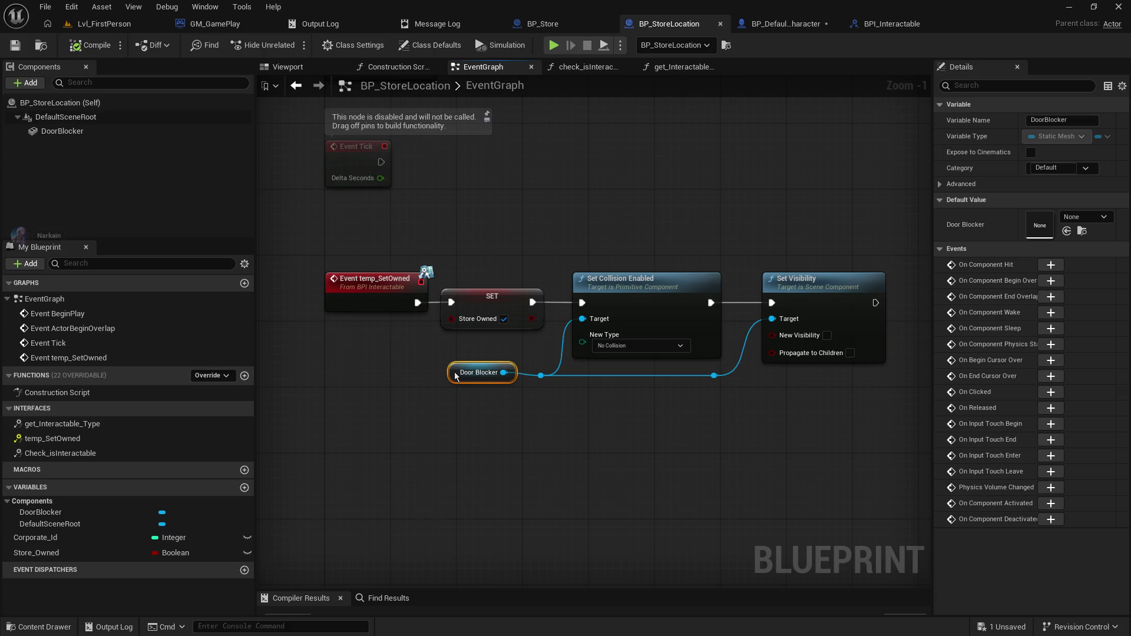
pyautogui.click(375, 311)
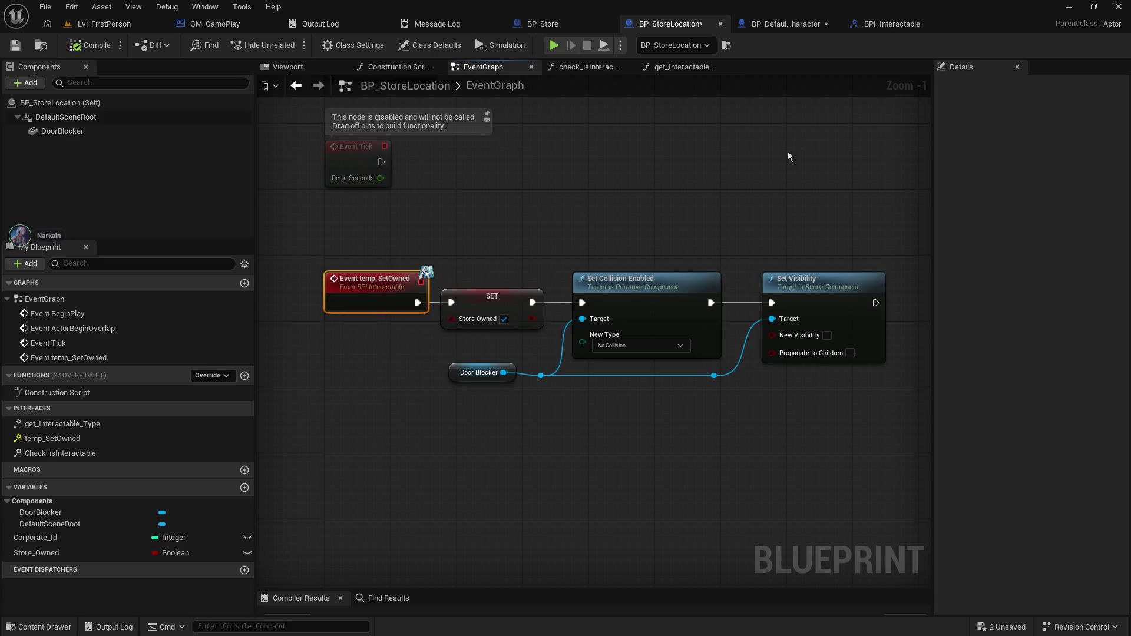
pyautogui.moveTo(863, 445)
pyautogui.mouseDown()
pyautogui.moveTo(713, 421)
pyautogui.moveTo(327, 221)
pyautogui.mouseUp()
pyautogui.click(330, 218)
pyautogui.click(841, 24)
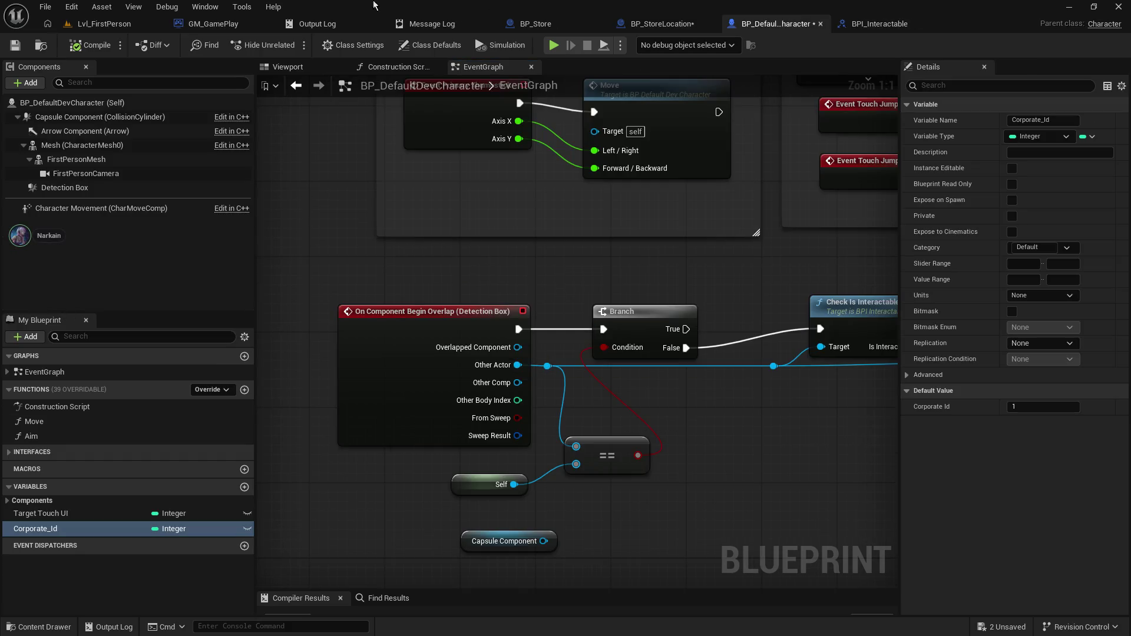
# - Save the character blueprint and bring up the BPI_Interactable interface
pyautogui.click(14, 45)
pyautogui.click(881, 24)
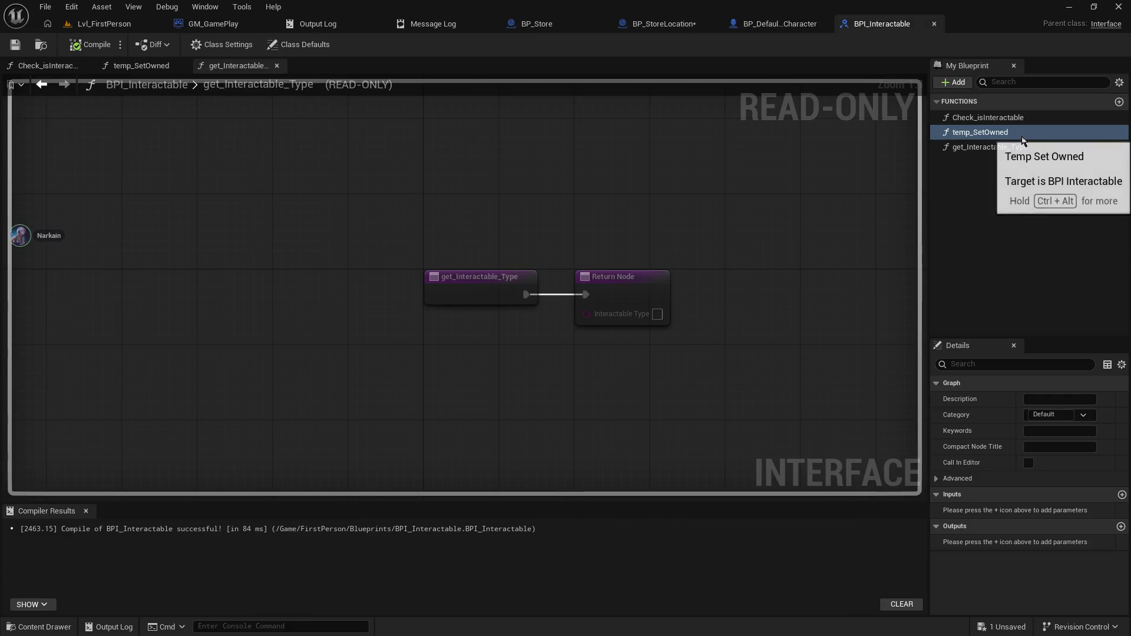
pyautogui.click(662, 25)
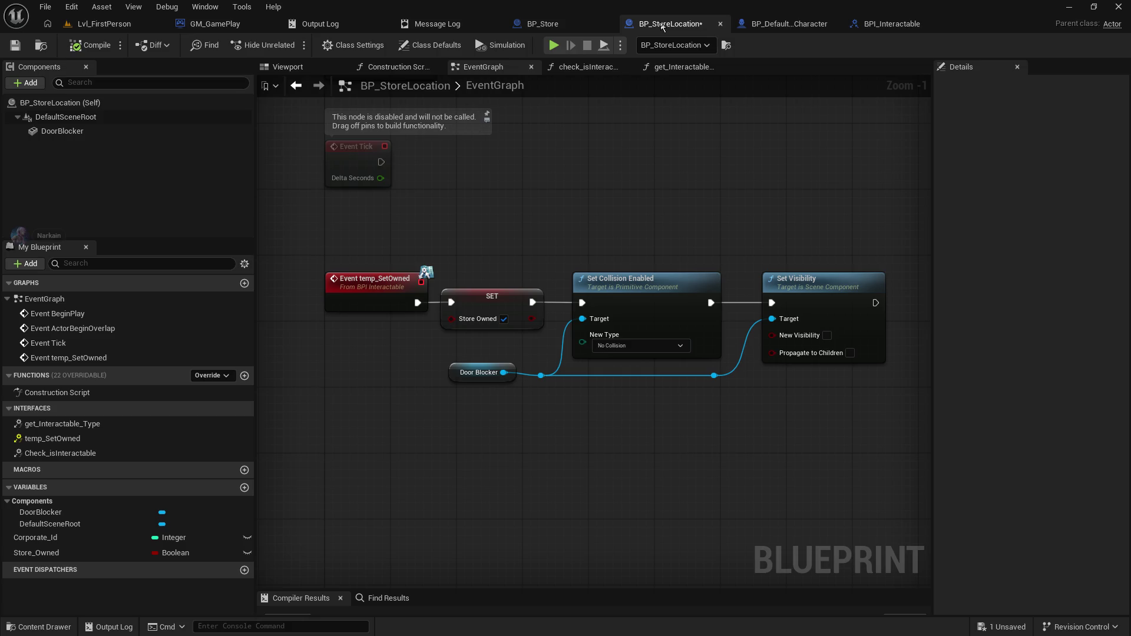
pyautogui.click(784, 24)
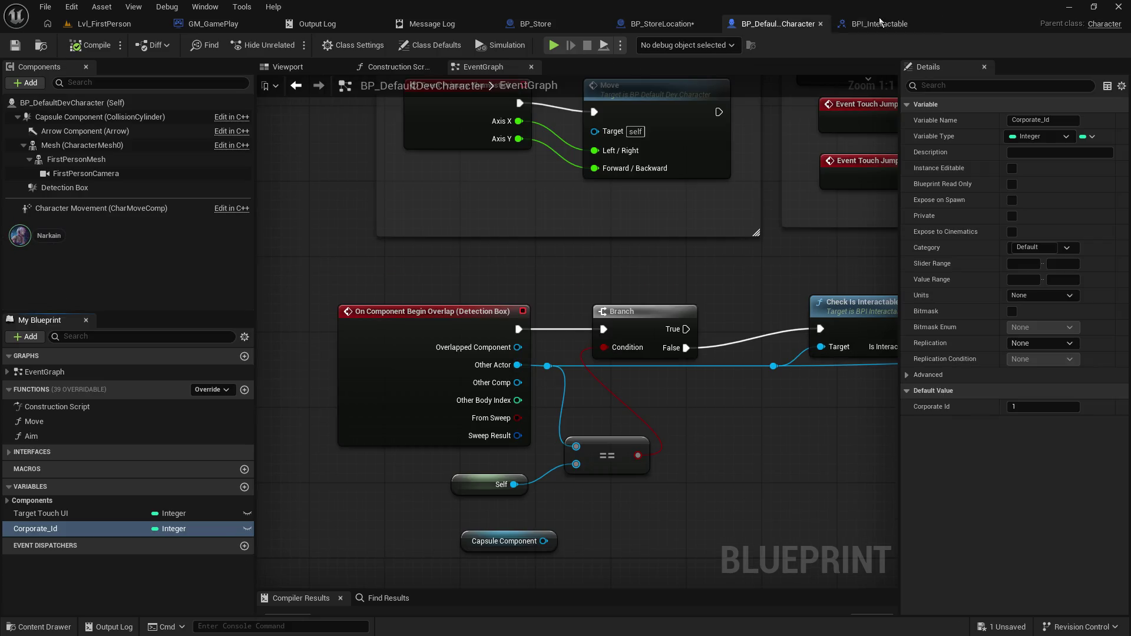
pyautogui.click(887, 25)
# - Add an input to temp_SetOwned and name it Interacting_Character
pyautogui.click(1122, 495)
pyautogui.click(1000, 509)
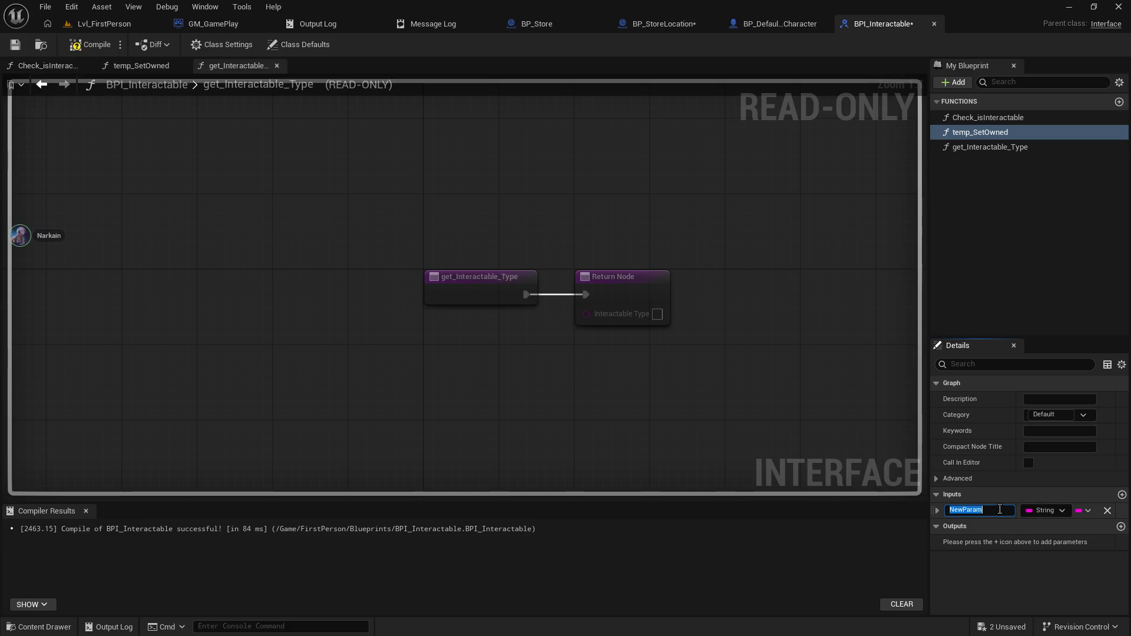
pyautogui.press('BackSpace')
pyautogui.write('cting')
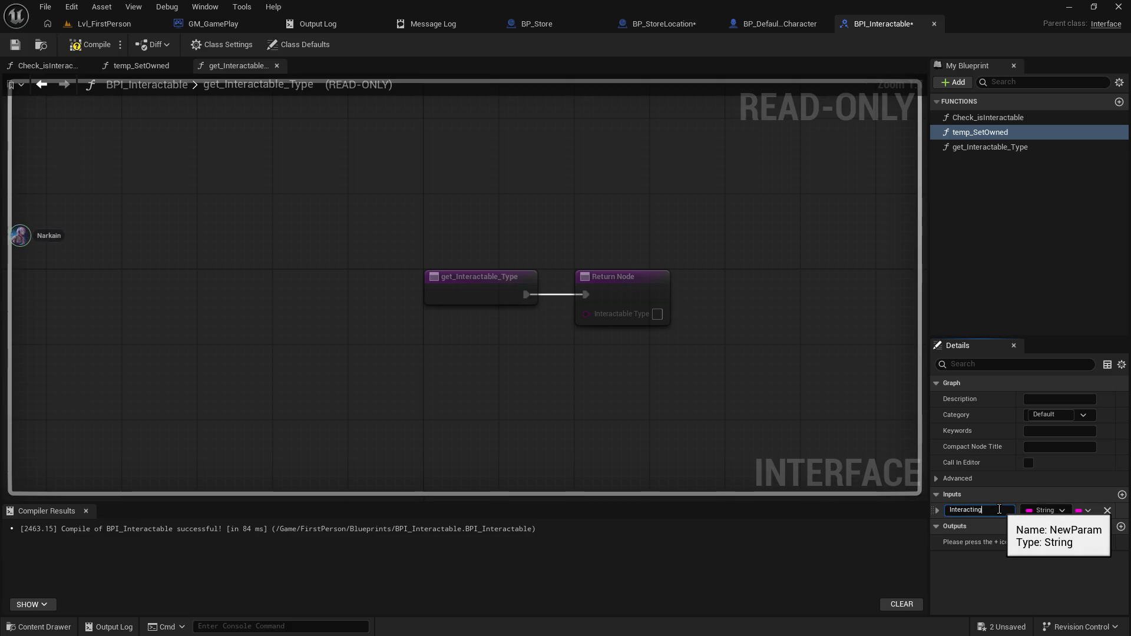
pyautogui.write('_Cayer')
pyautogui.press('Return')
pyautogui.moveTo(989, 510); pyautogui.dragTo(1015, 512)
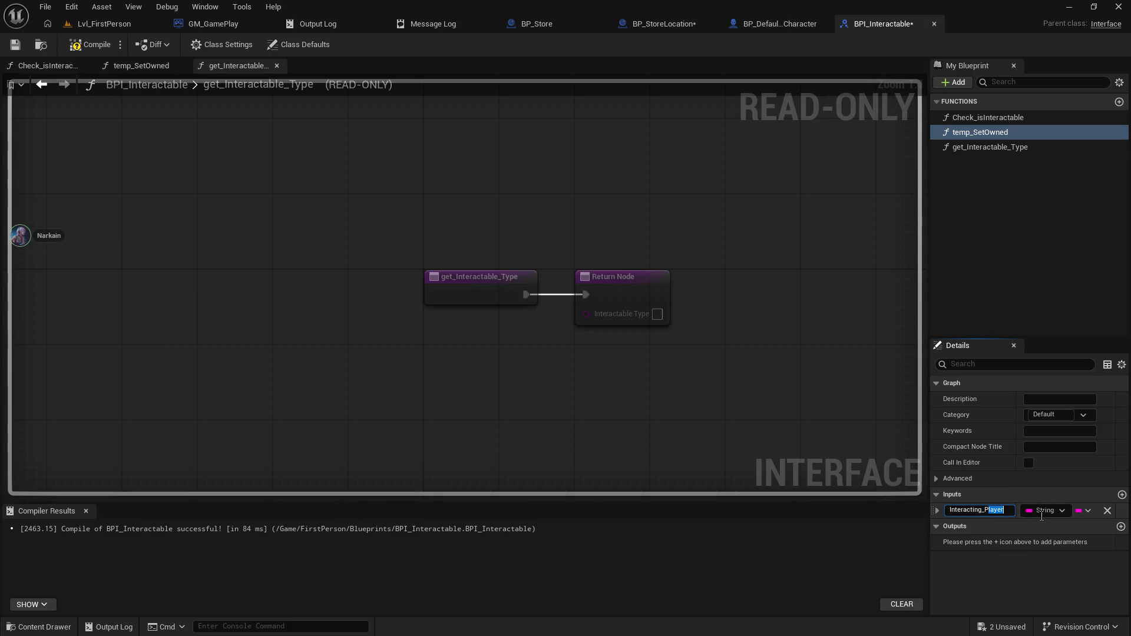
pyautogui.write('haracter')
pyautogui.press('Return')
# - Search the input types for 'character' and set the input to a Character object reference
pyautogui.click(1043, 512)
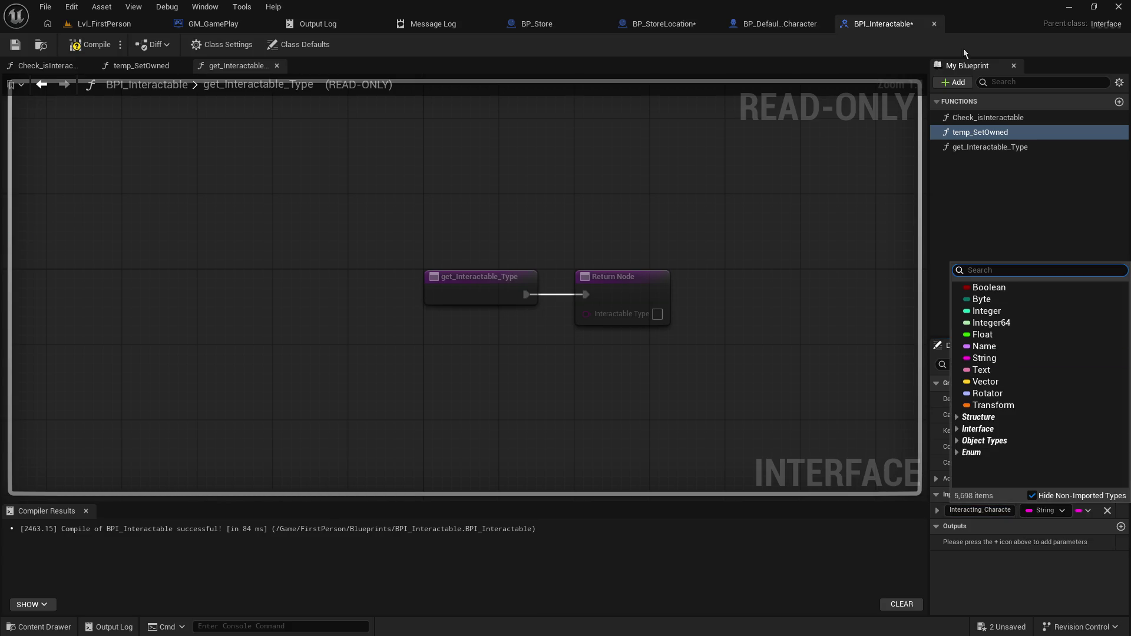
pyautogui.click(779, 24)
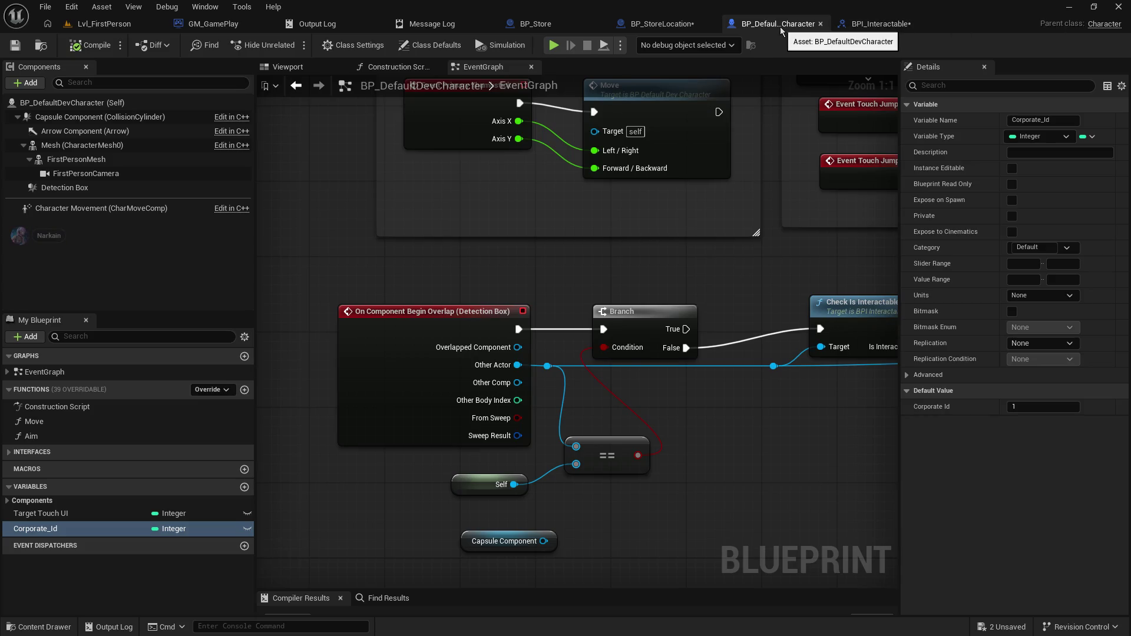
pyautogui.click(878, 24)
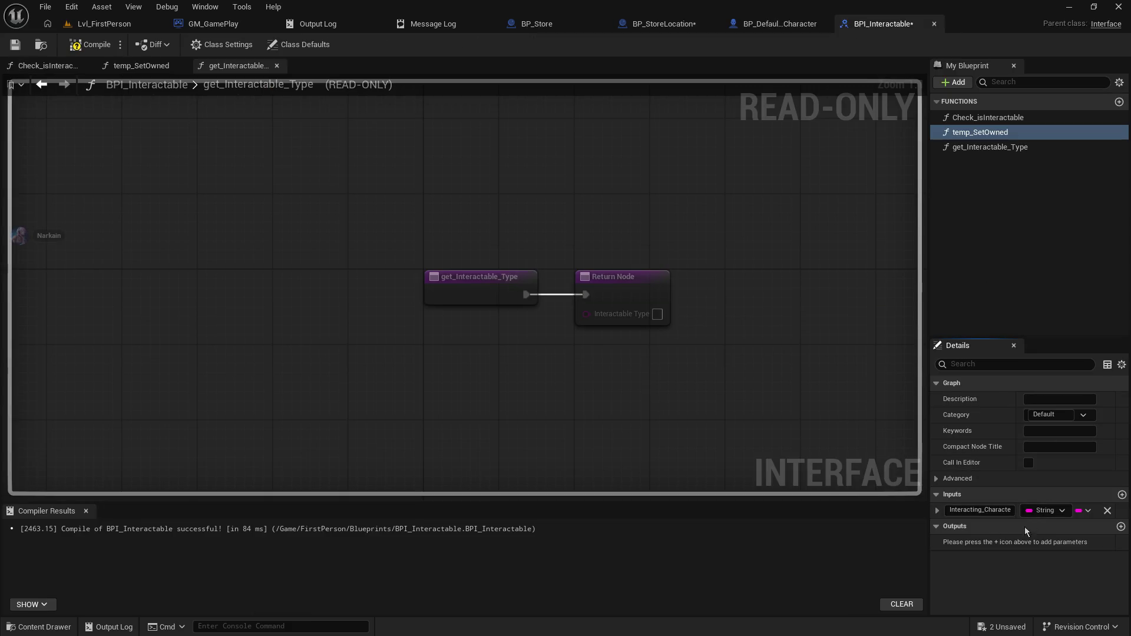
pyautogui.click(1036, 510)
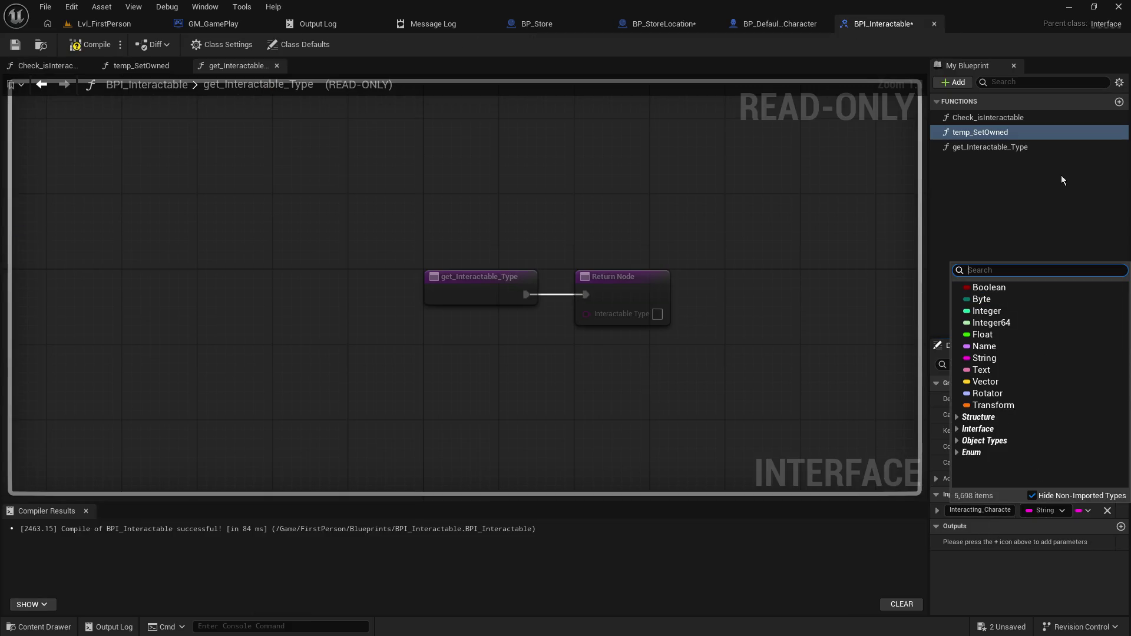
pyautogui.write('intera')
pyautogui.hotkey('ctrl', 'a')
pyautogui.write('chara')
pyautogui.press('BackSpace')
pyautogui.press('BackSpace')
pyautogui.press('BackSpace')
pyautogui.write('h')
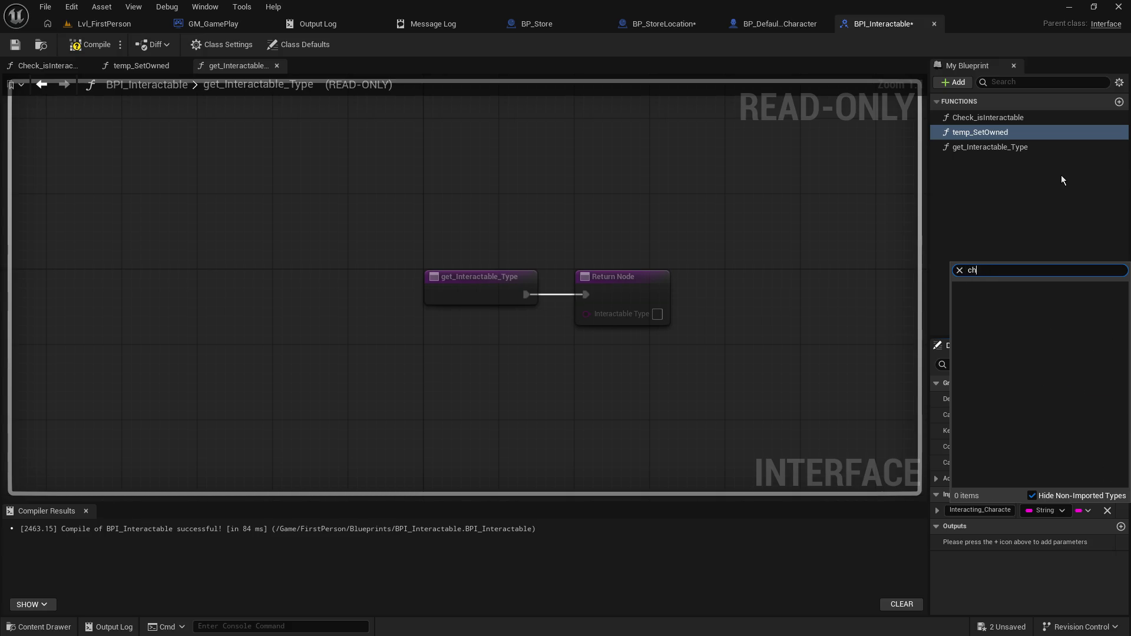
pyautogui.write('aracter')
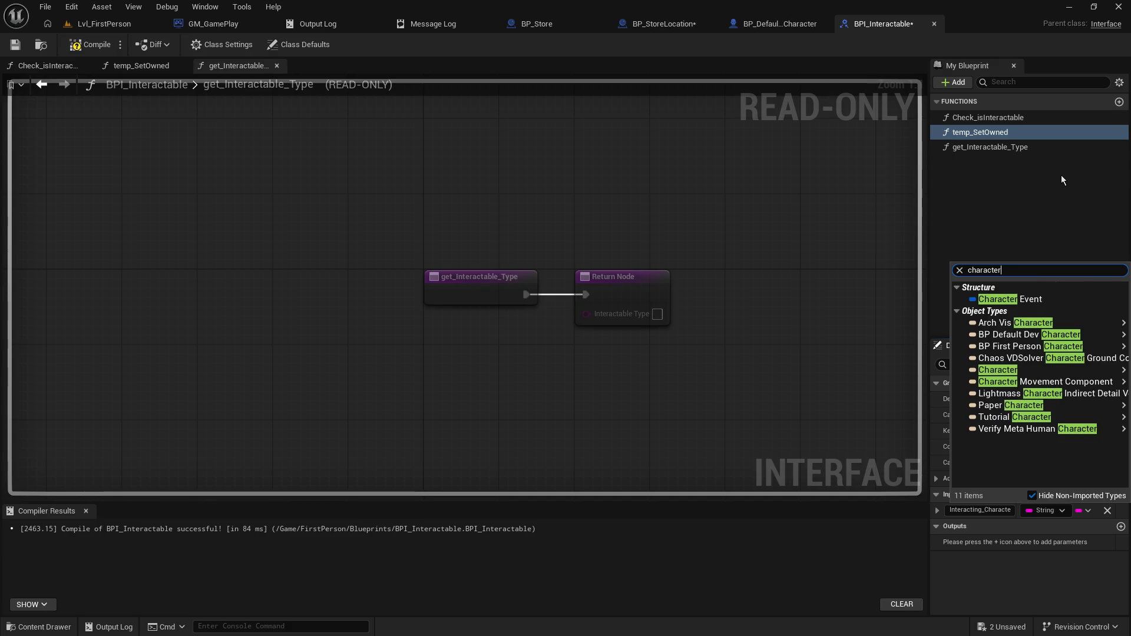
pyautogui.moveTo(1002, 374)
pyautogui.click(949, 372)
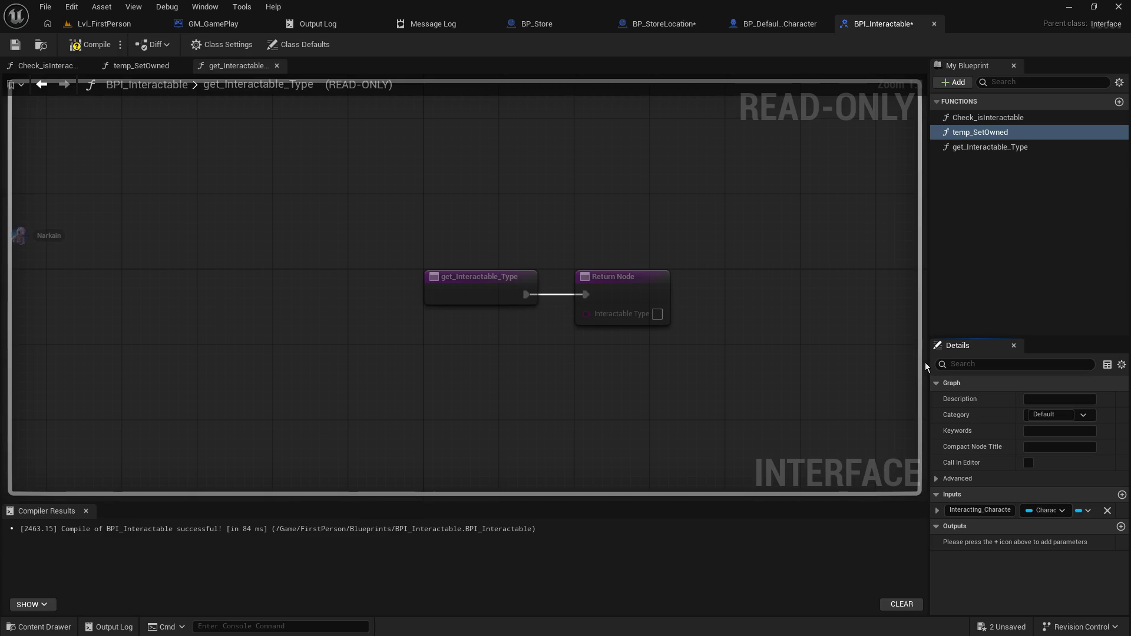
# - Change the input type to BP Default Dev Character object reference, then save and compile
pyautogui.click(1044, 511)
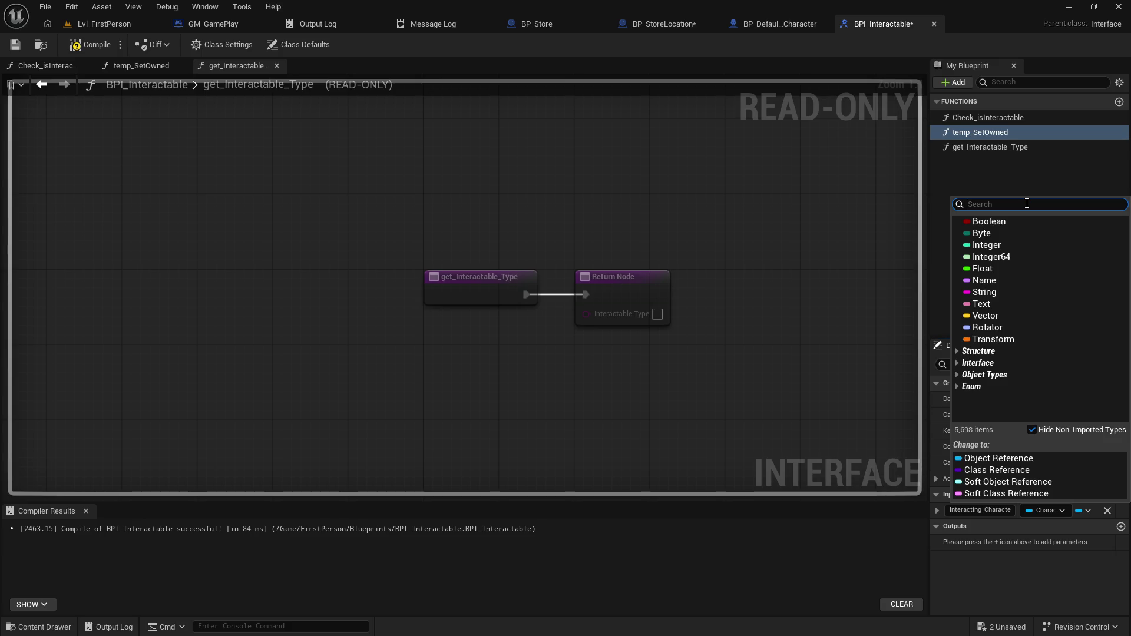
pyautogui.write('bp_')
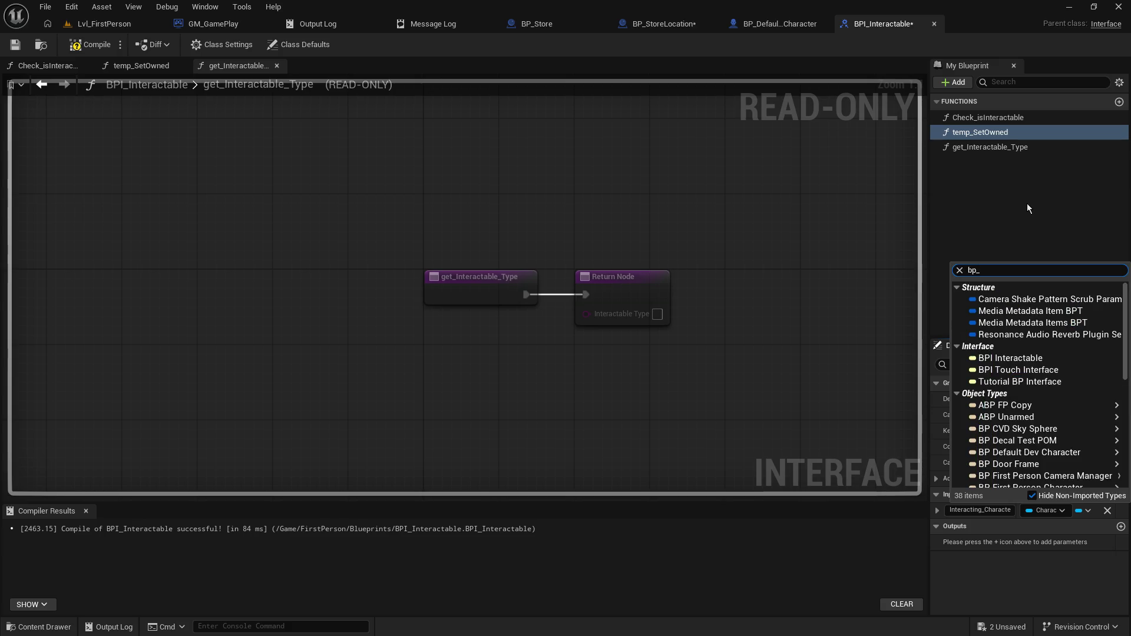
pyautogui.write('defa')
pyautogui.moveTo(1060, 311)
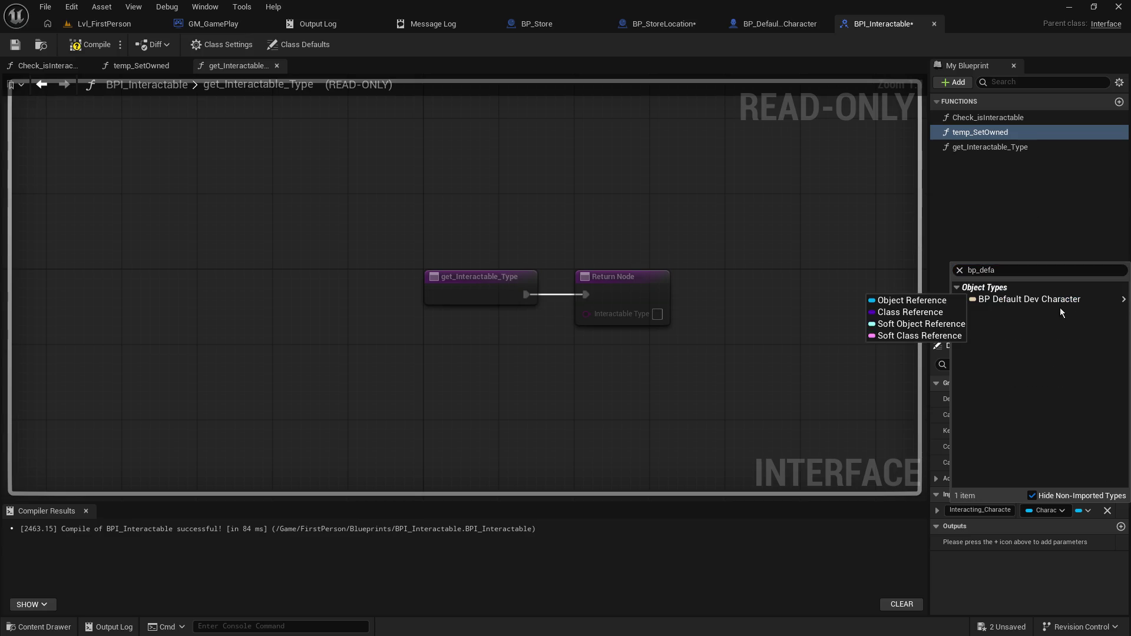
pyautogui.click(949, 302)
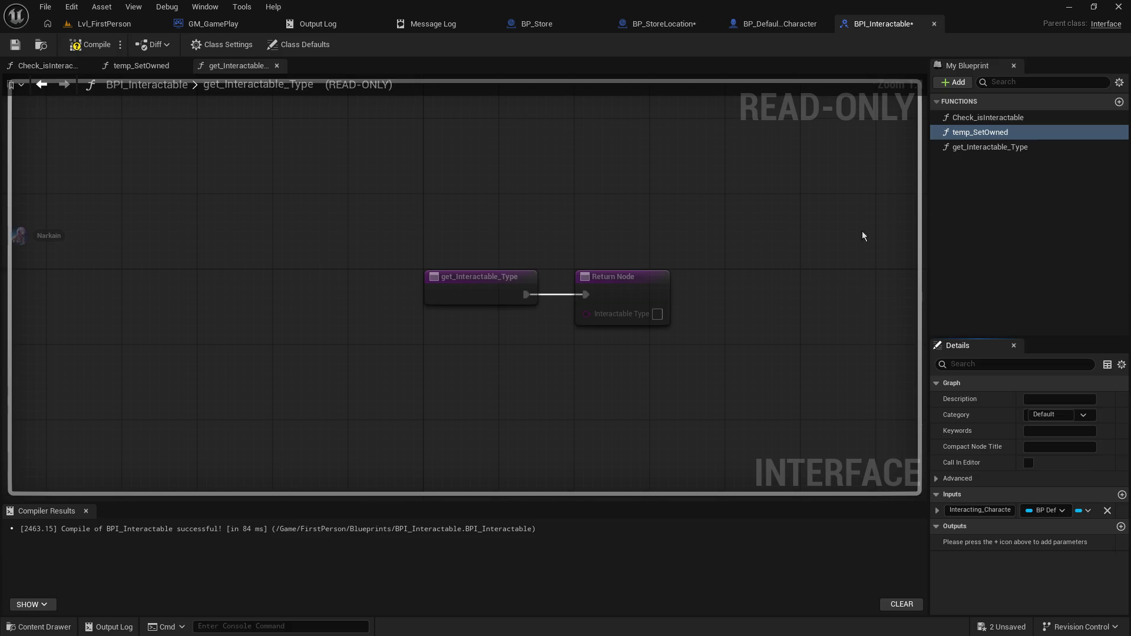
pyautogui.click(15, 46)
pyautogui.click(81, 51)
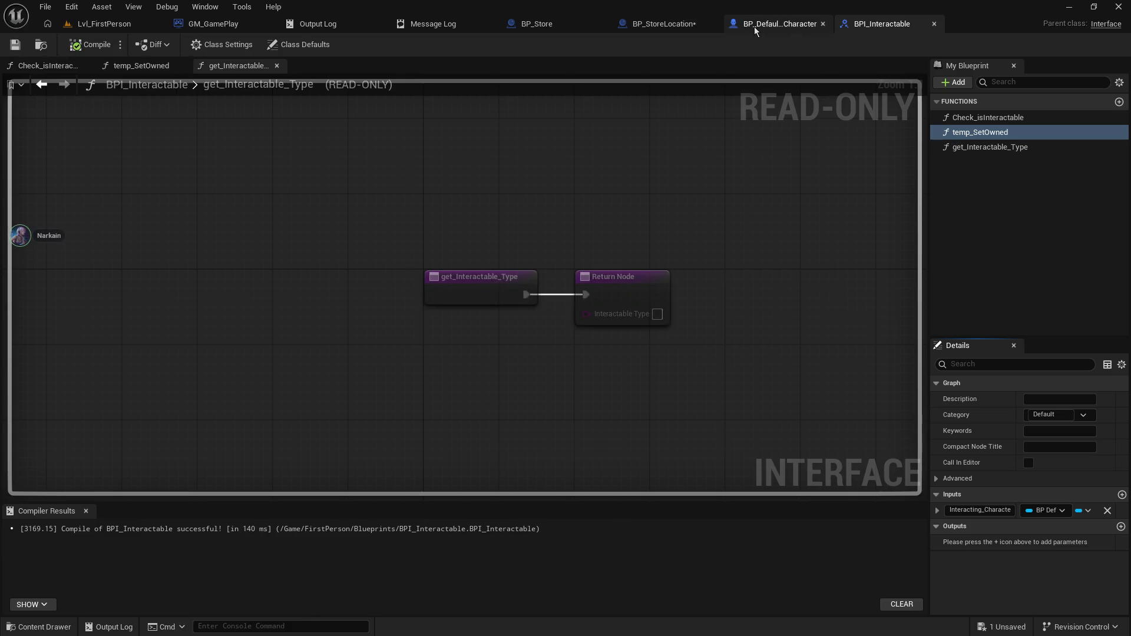
# - In BP_StoreLocation, add a Set Corporate_Id node to the temp_SetOwned event chain
pyautogui.click(644, 23)
pyautogui.click(15, 45)
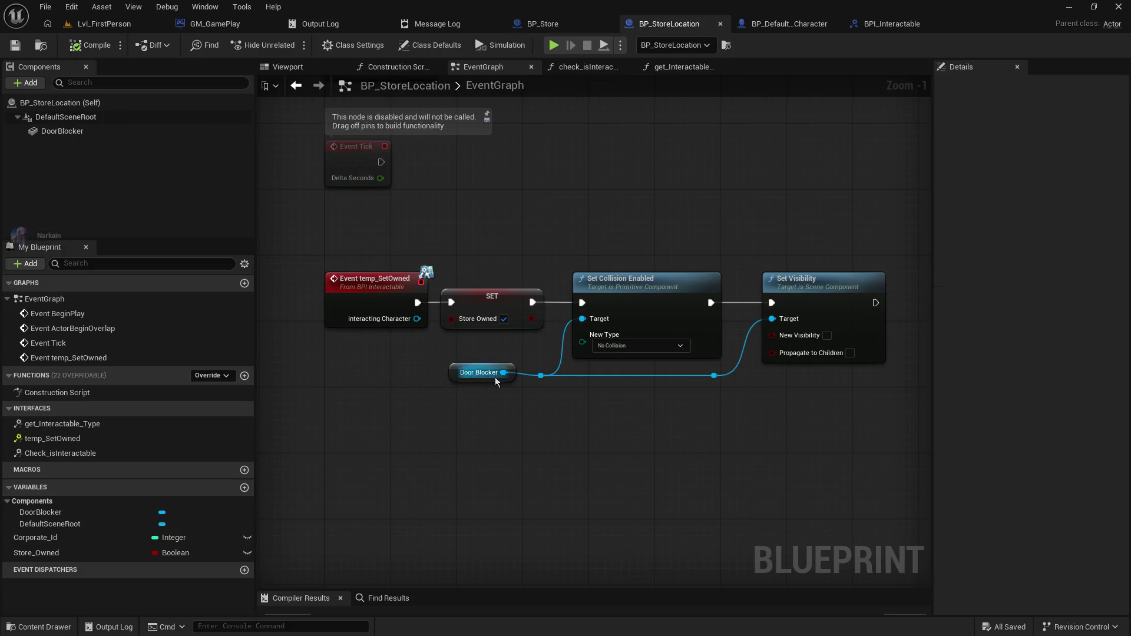
pyautogui.moveTo(373, 362); pyautogui.dragTo(341, 284)
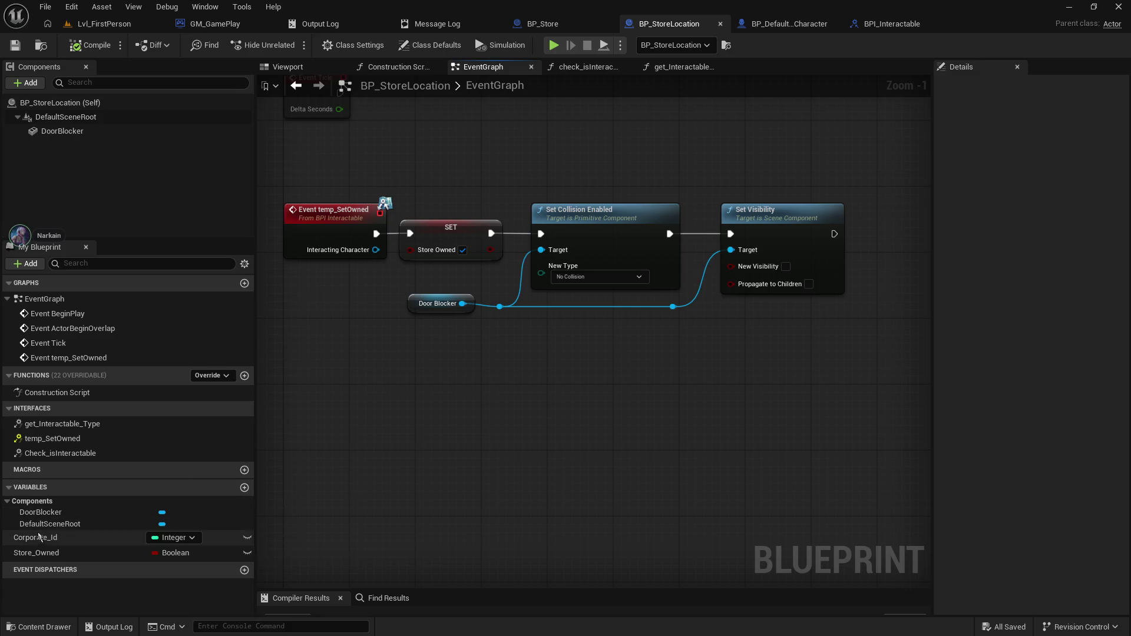
pyautogui.moveTo(35, 538)
pyautogui.mouseDown()
pyautogui.moveTo(819, 426)
pyautogui.moveTo(847, 379)
pyautogui.mouseUp()
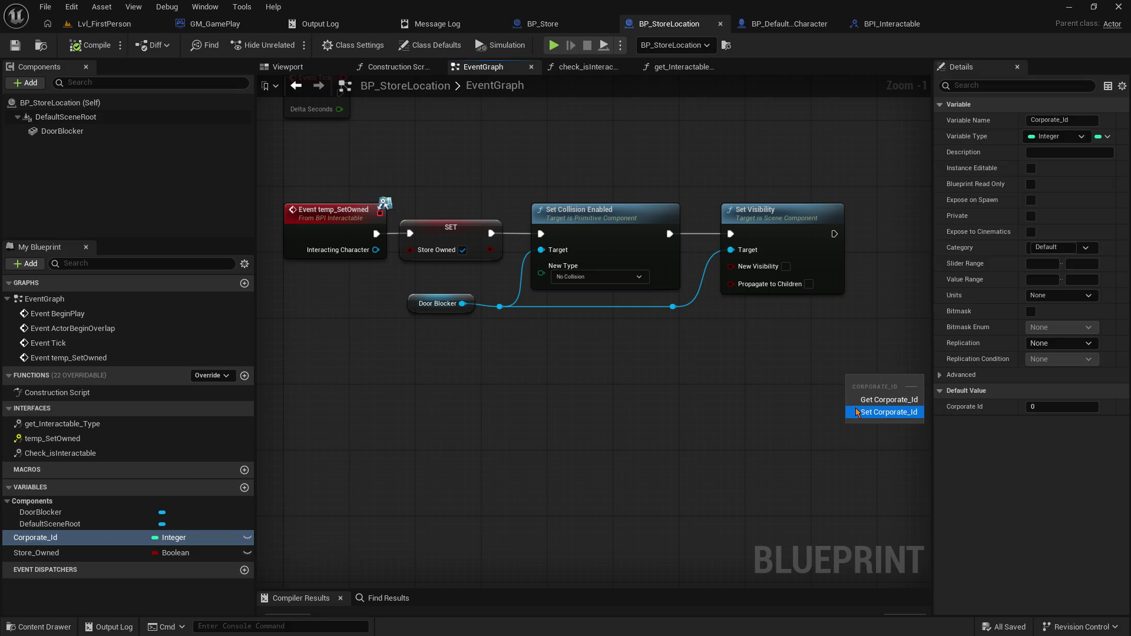
pyautogui.click(859, 412)
# - Feed the setter with Get Corporate Id from the Interacting Character pin
pyautogui.moveTo(373, 250); pyautogui.dragTo(365, 385)
pyautogui.write('get corpo')
pyautogui.press('Return')
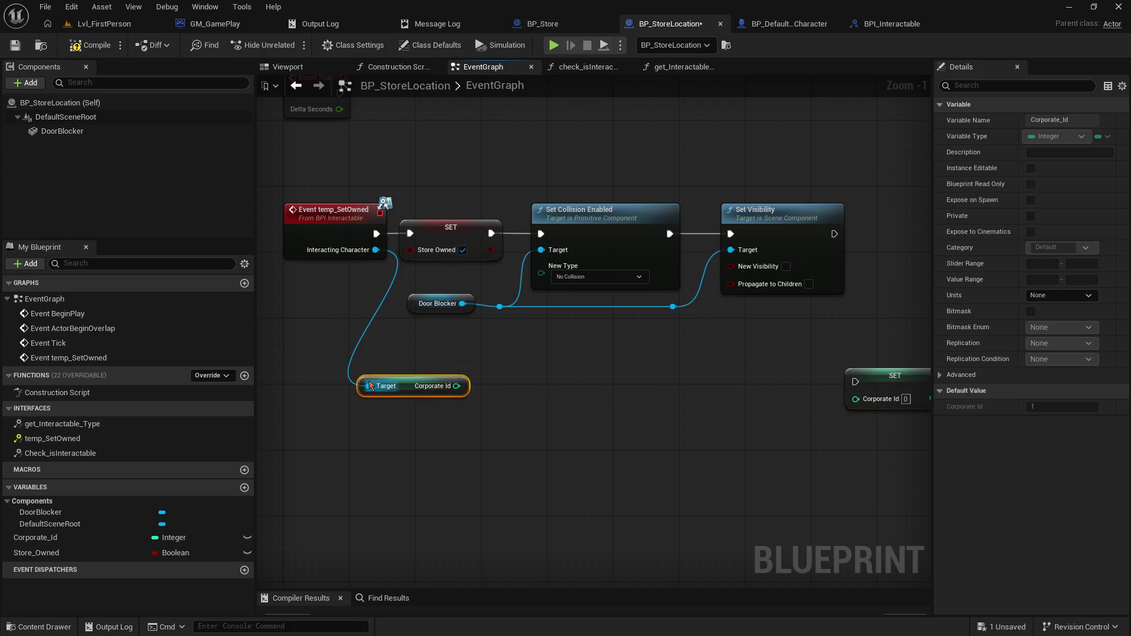
pyautogui.moveTo(457, 391); pyautogui.dragTo(856, 399)
# - Tidy the Corporate Id wire with a reroute point, compile, and return to Lvl_FirstPerson
pyautogui.moveTo(911, 334)
pyautogui.mouseDown()
pyautogui.moveTo(663, 383)
pyautogui.moveTo(737, 330)
pyautogui.moveTo(725, 259)
pyautogui.moveTo(704, 268)
pyautogui.mouseUp()
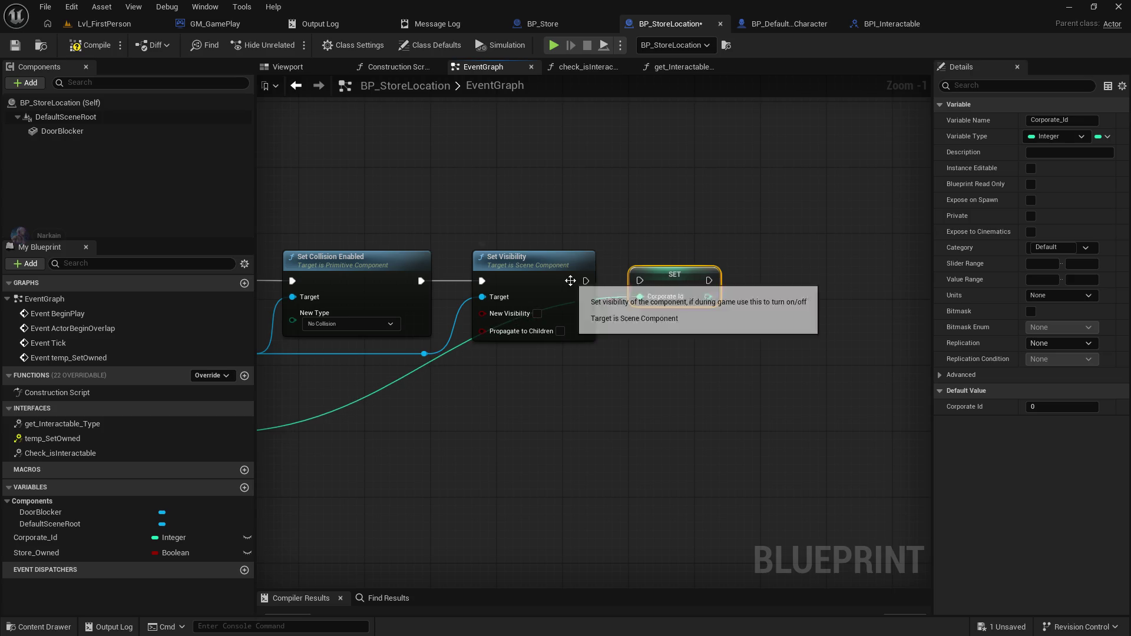
pyautogui.moveTo(380, 413)
pyautogui.mouseDown()
pyautogui.moveTo(600, 344)
pyautogui.moveTo(698, 347)
pyautogui.moveTo(587, 348)
pyautogui.moveTo(906, 310)
pyautogui.moveTo(831, 303)
pyautogui.mouseUp()
pyautogui.doubleClick(585, 329)
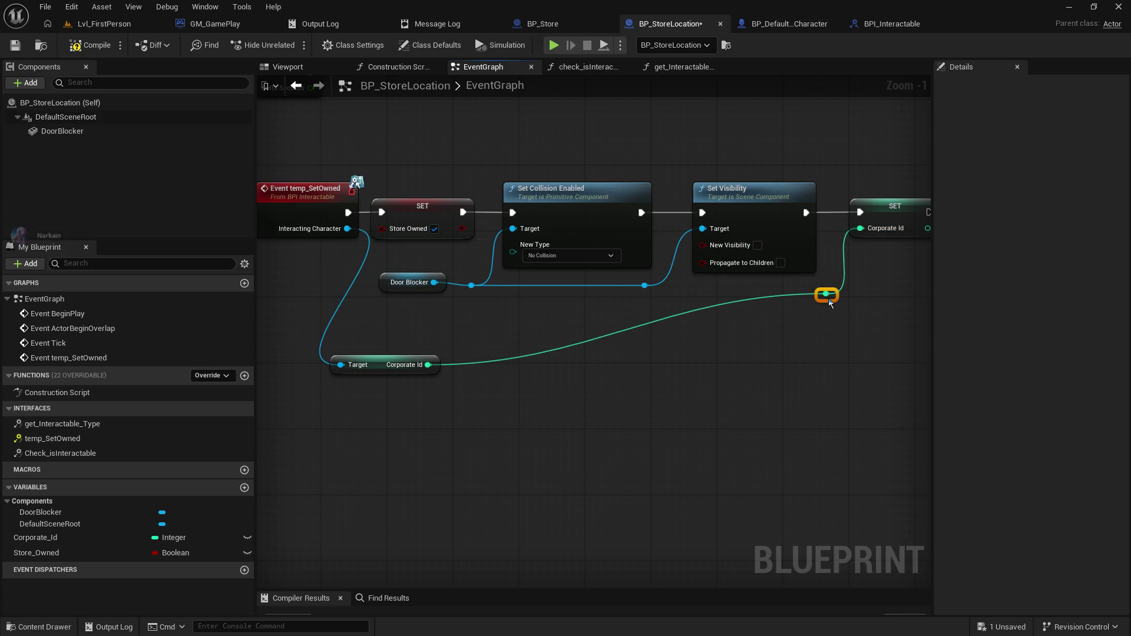
pyautogui.moveTo(387, 369); pyautogui.dragTo(427, 319)
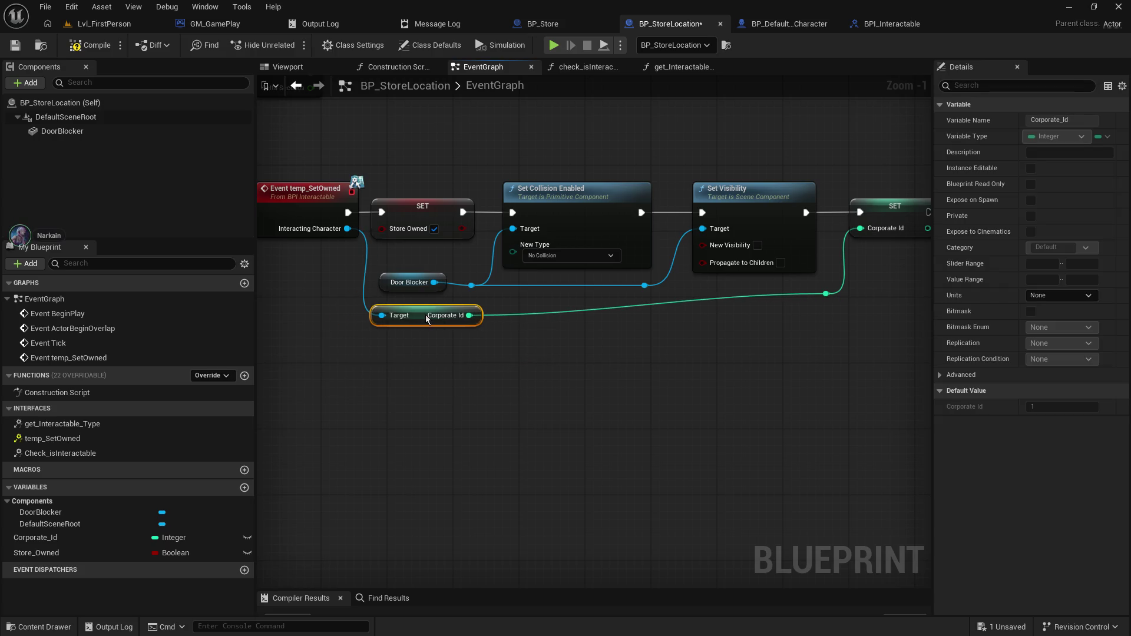
pyautogui.click(817, 290)
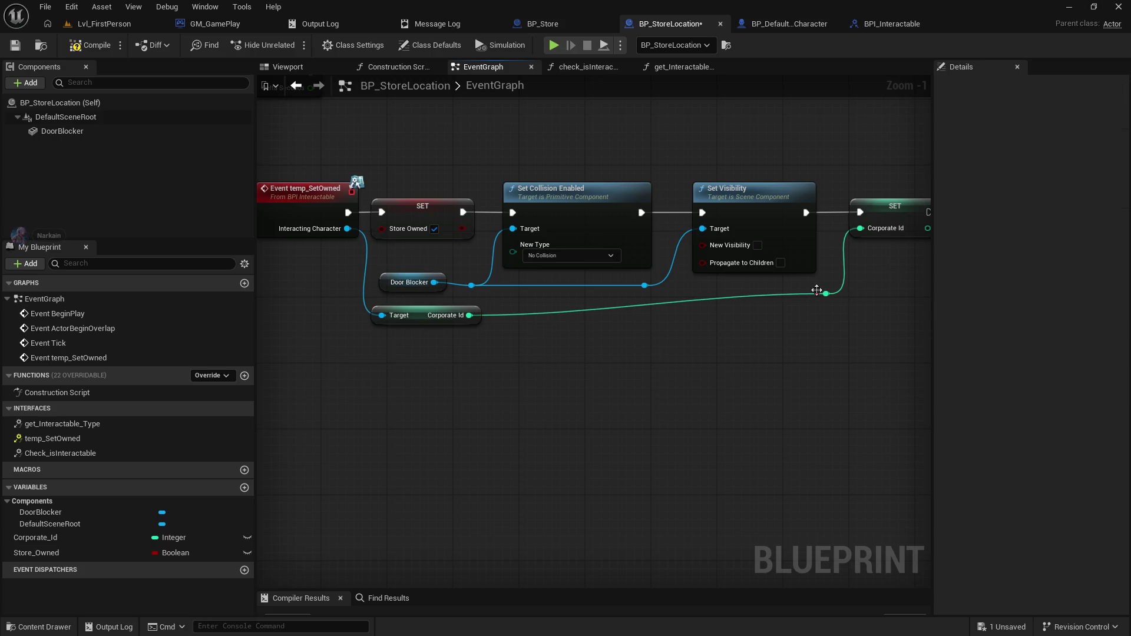
pyautogui.moveTo(823, 296); pyautogui.dragTo(817, 319)
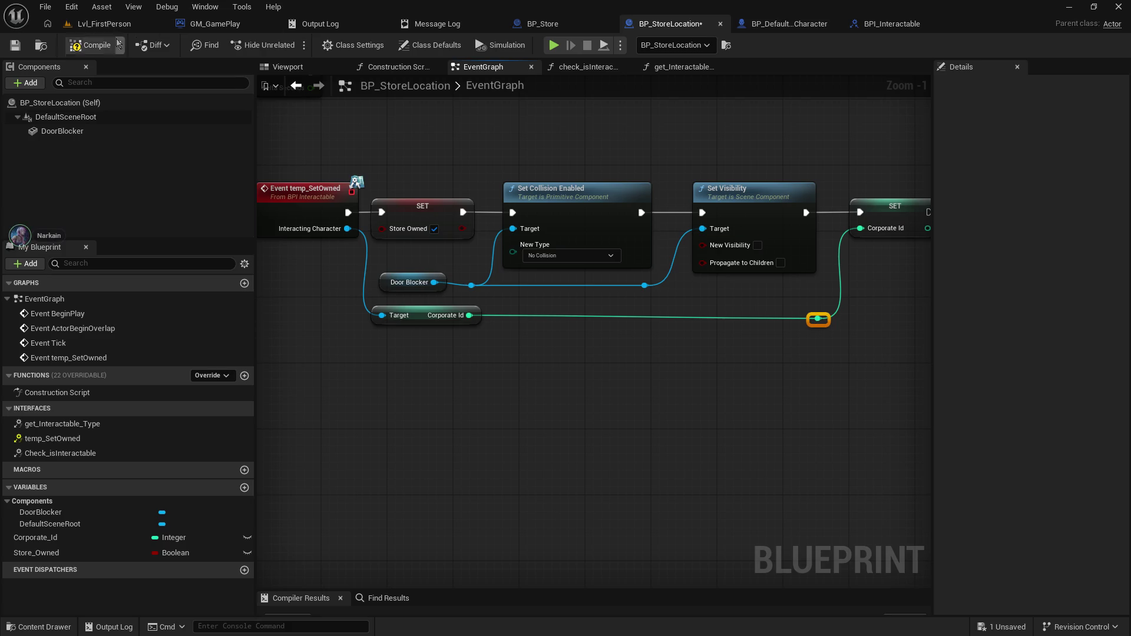
pyautogui.click(88, 48)
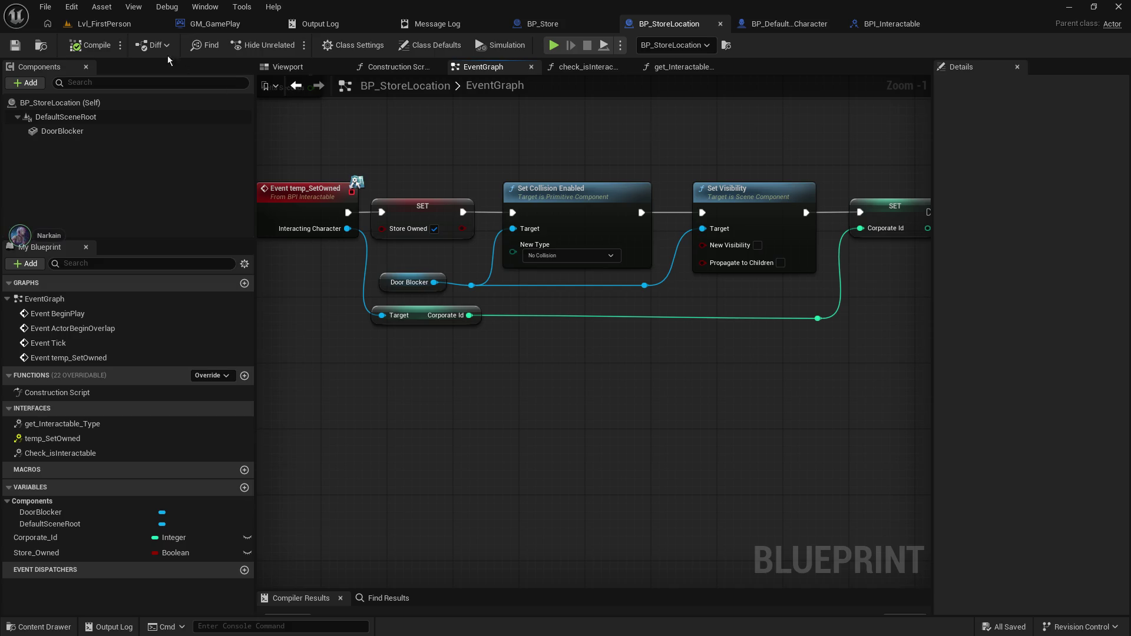
pyautogui.click(113, 28)
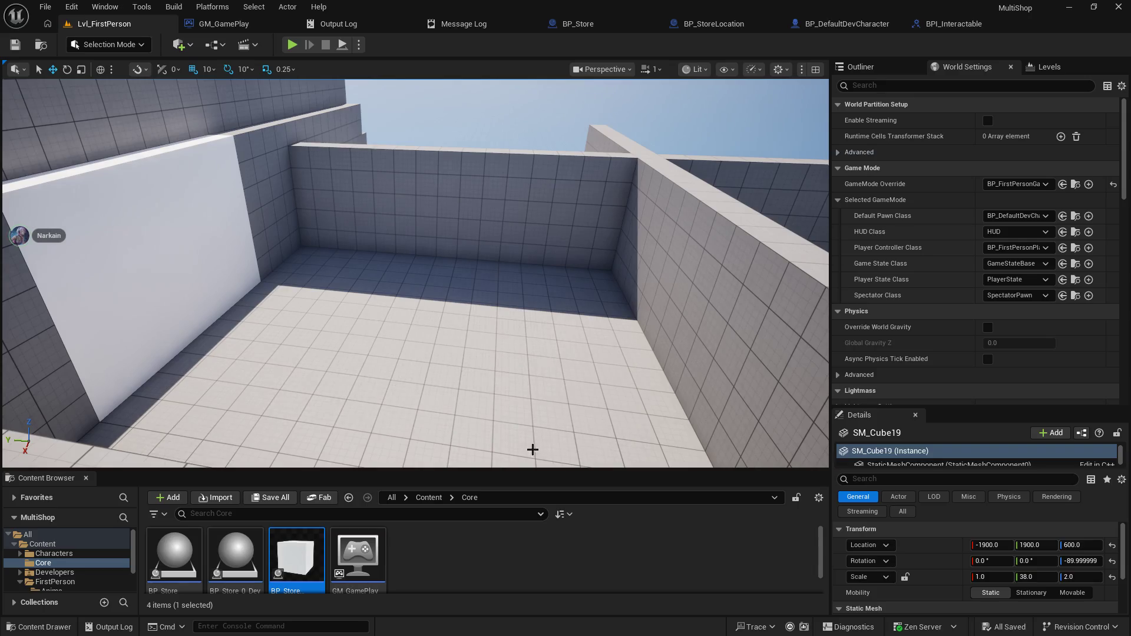
# - Enlarge the Content Browser and add a new folder named Testing_items under Content
pyautogui.click(455, 463)
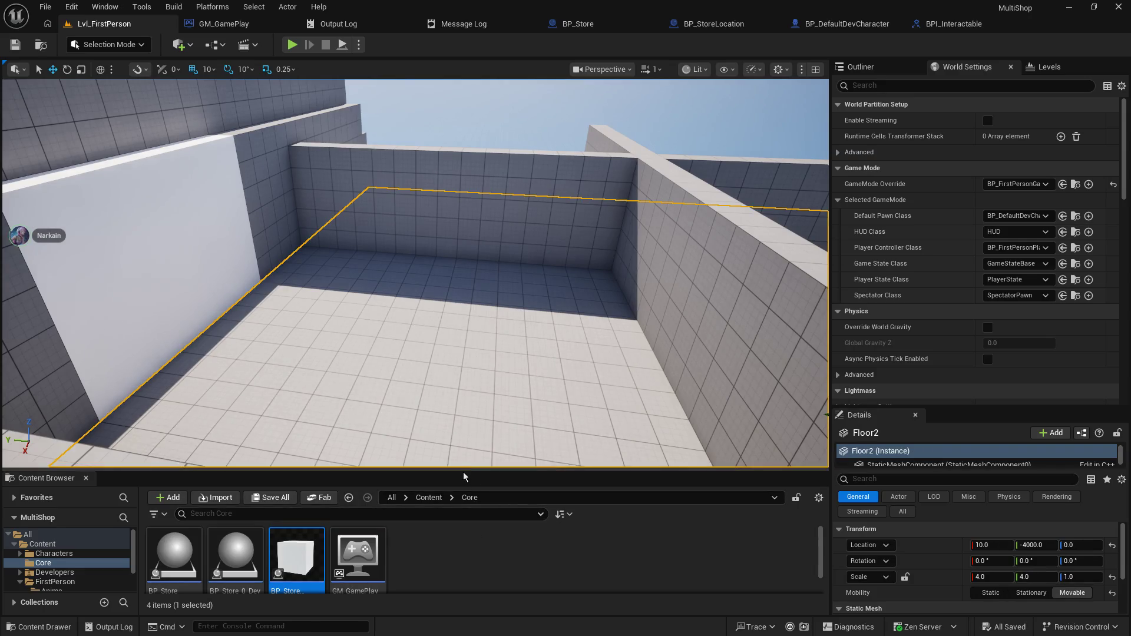
pyautogui.moveTo(453, 470); pyautogui.dragTo(470, 333)
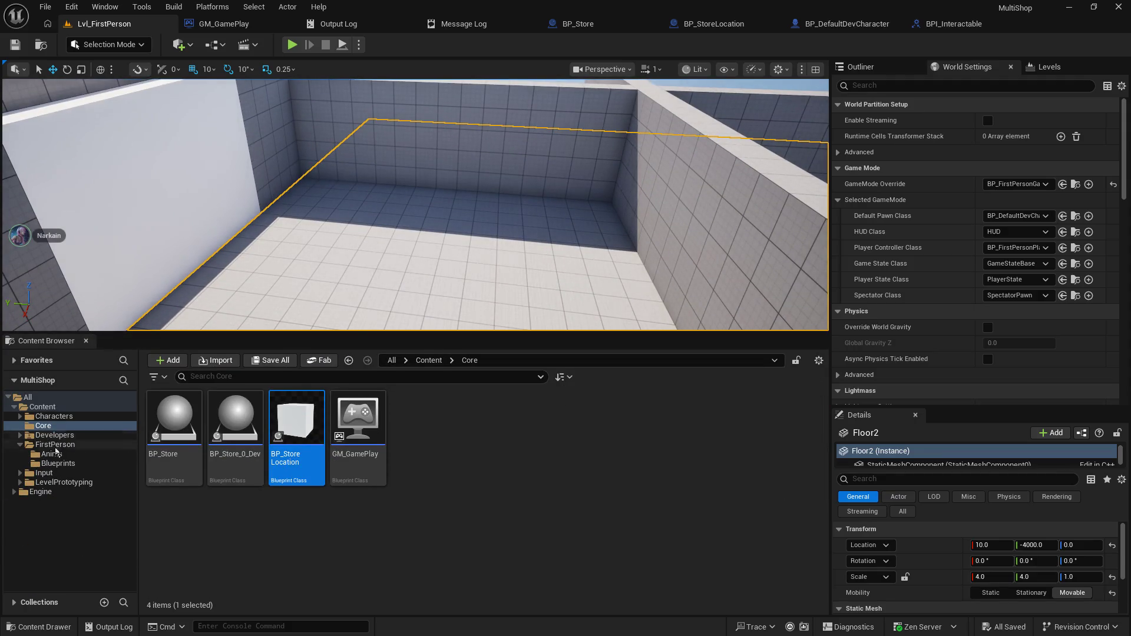
pyautogui.click(61, 408)
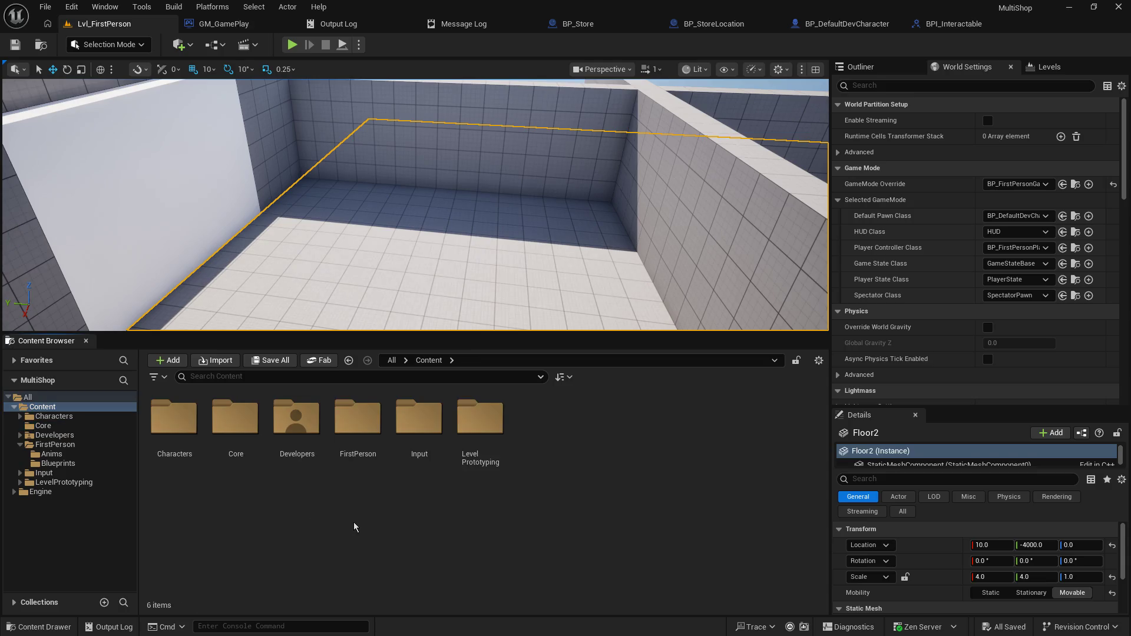
pyautogui.rightClick(353, 522)
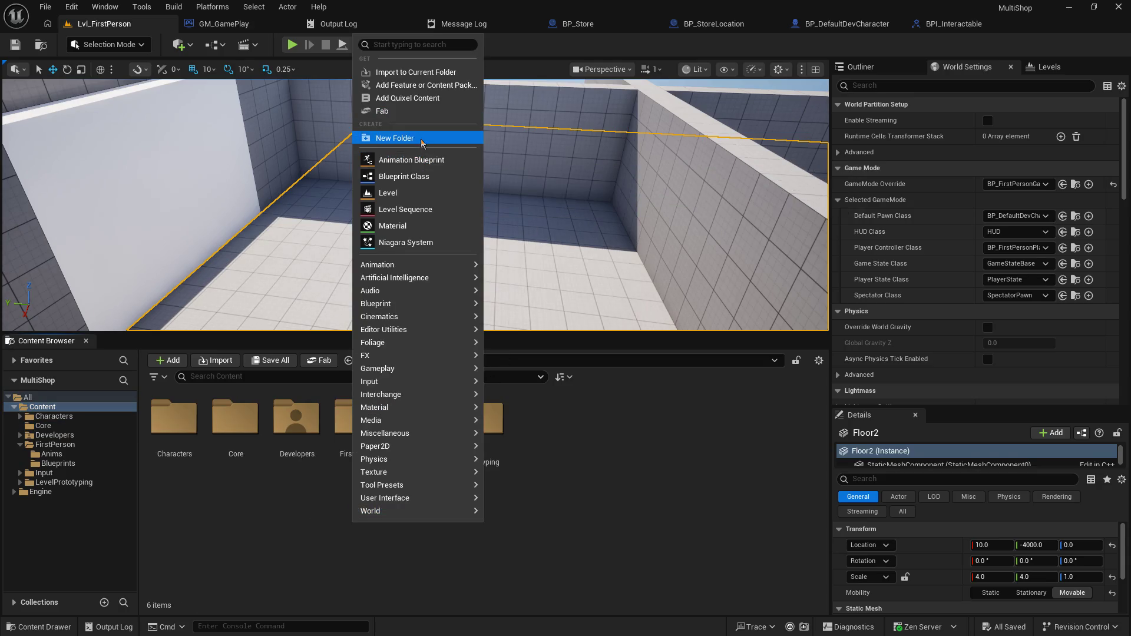
pyautogui.click(395, 137)
pyautogui.write('Testing_item')
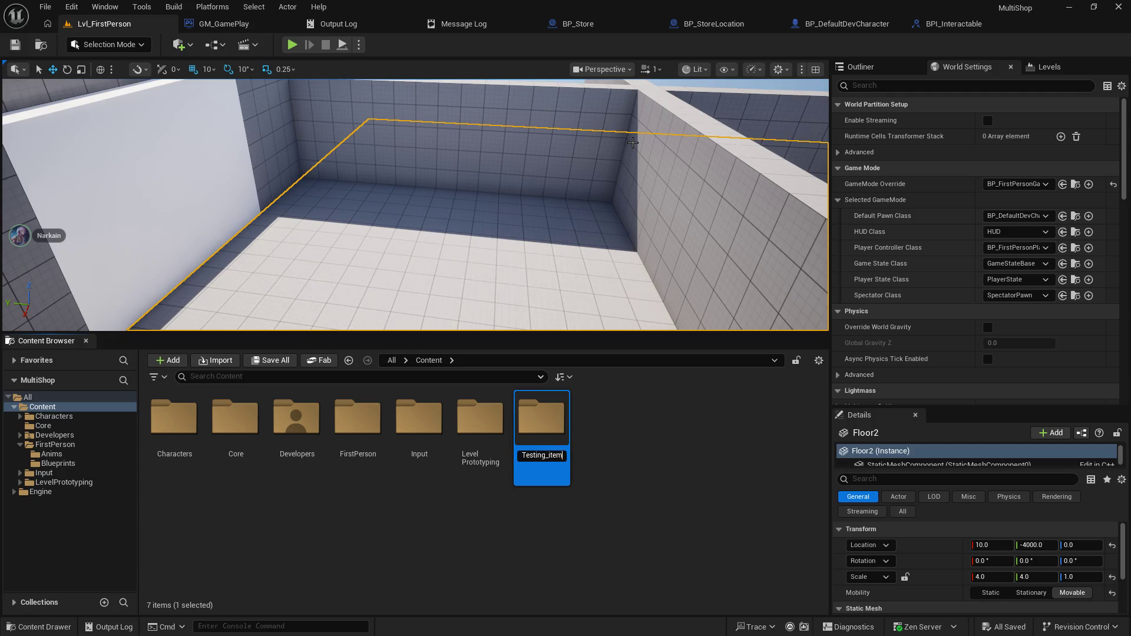
pyautogui.write('s')
pyautogui.press('Return')
pyautogui.press('Return')
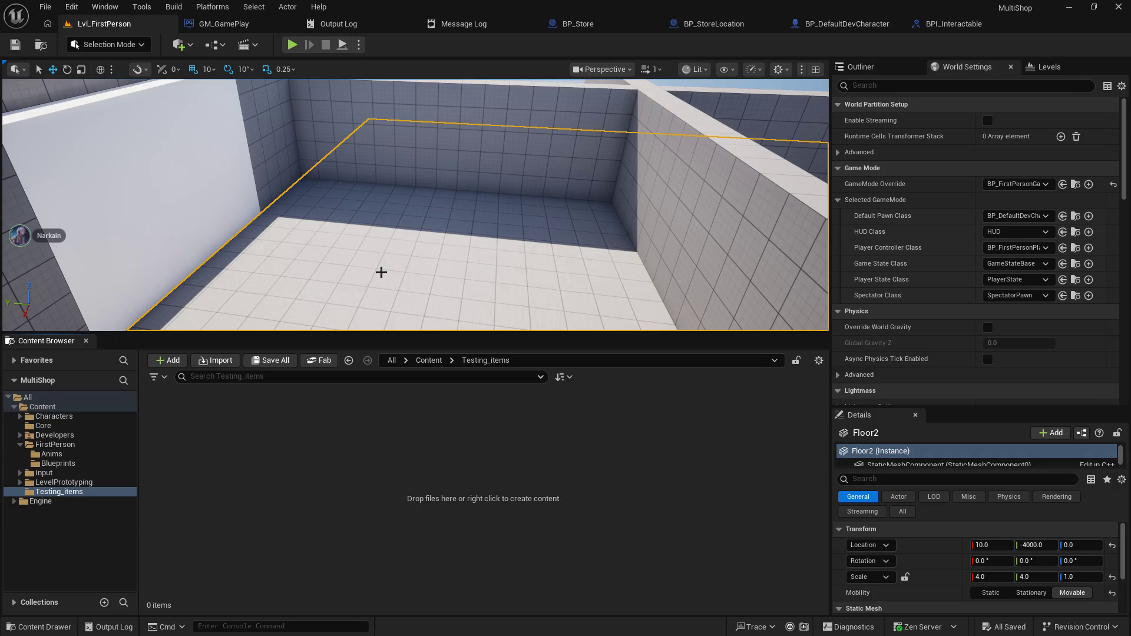
# - Create a new Blueprint Class based on Actor and name it BP_DevShelf1
pyautogui.rightClick(252, 422)
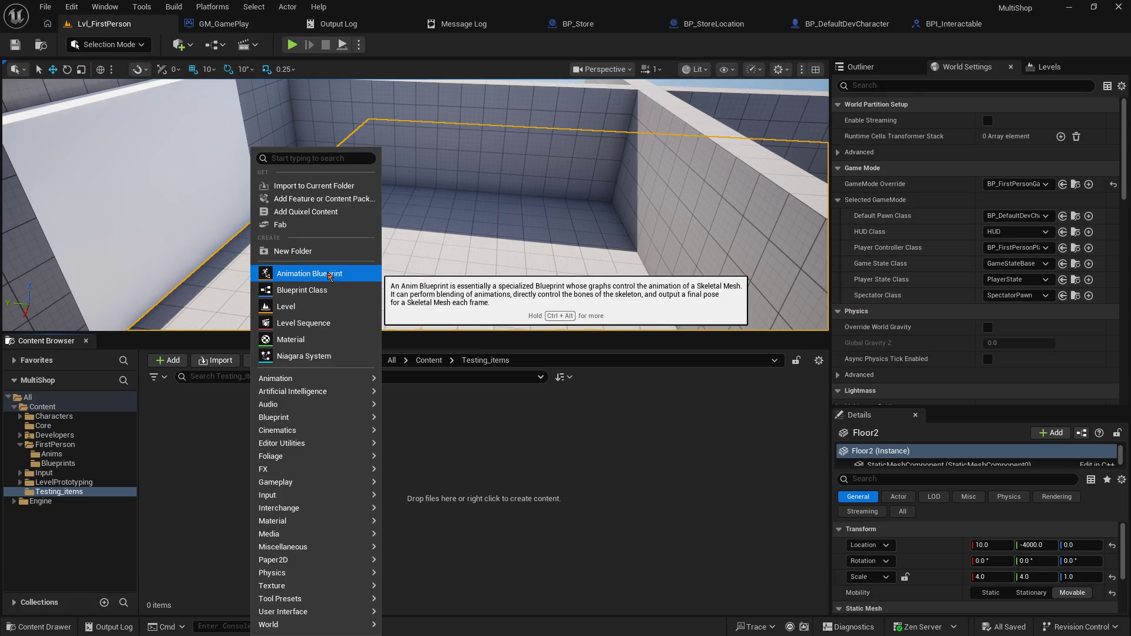
pyautogui.click(318, 291)
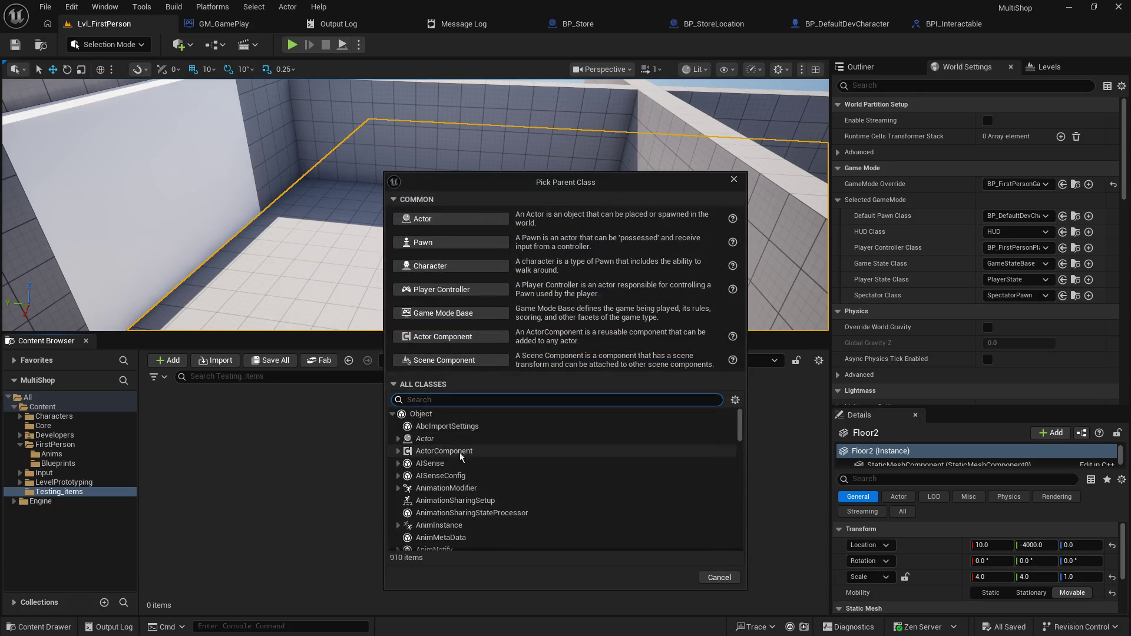
pyautogui.click(450, 220)
pyautogui.write('BP_DevSh')
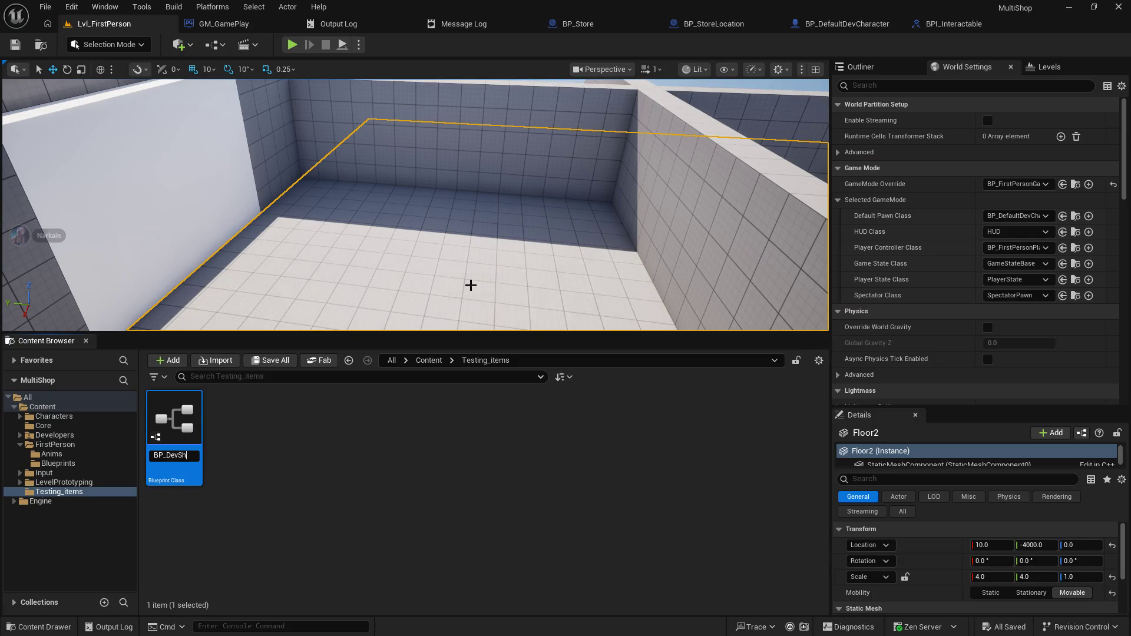
pyautogui.write('elf1')
pyautogui.press('Return')
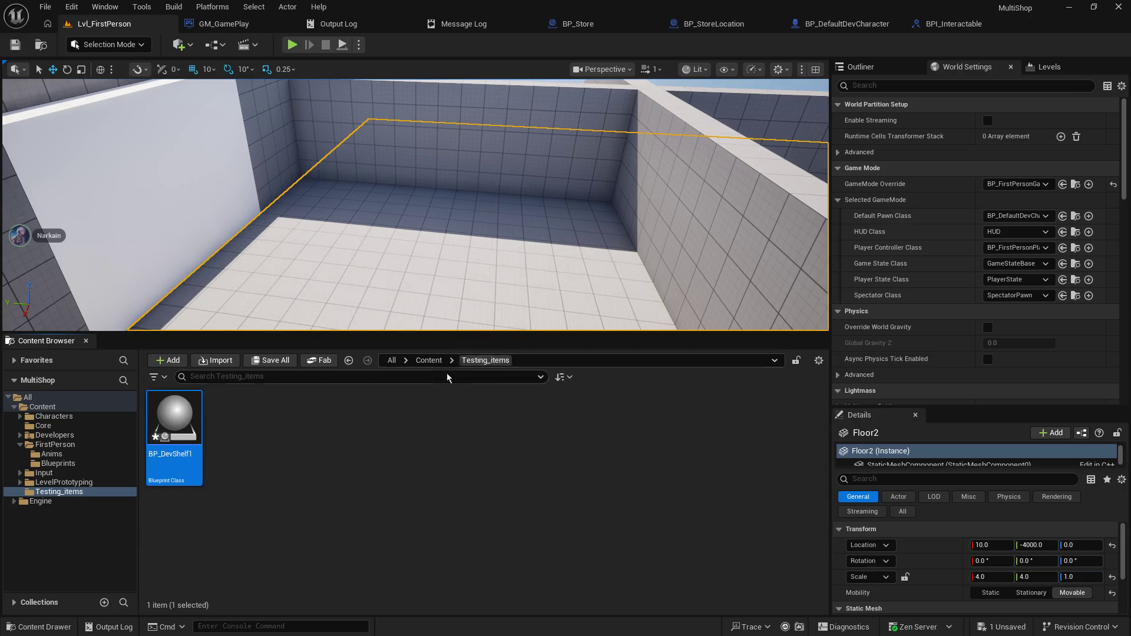
# - Open BP_DevShelf1 and add a Cube component to it
pyautogui.doubleClick(180, 418)
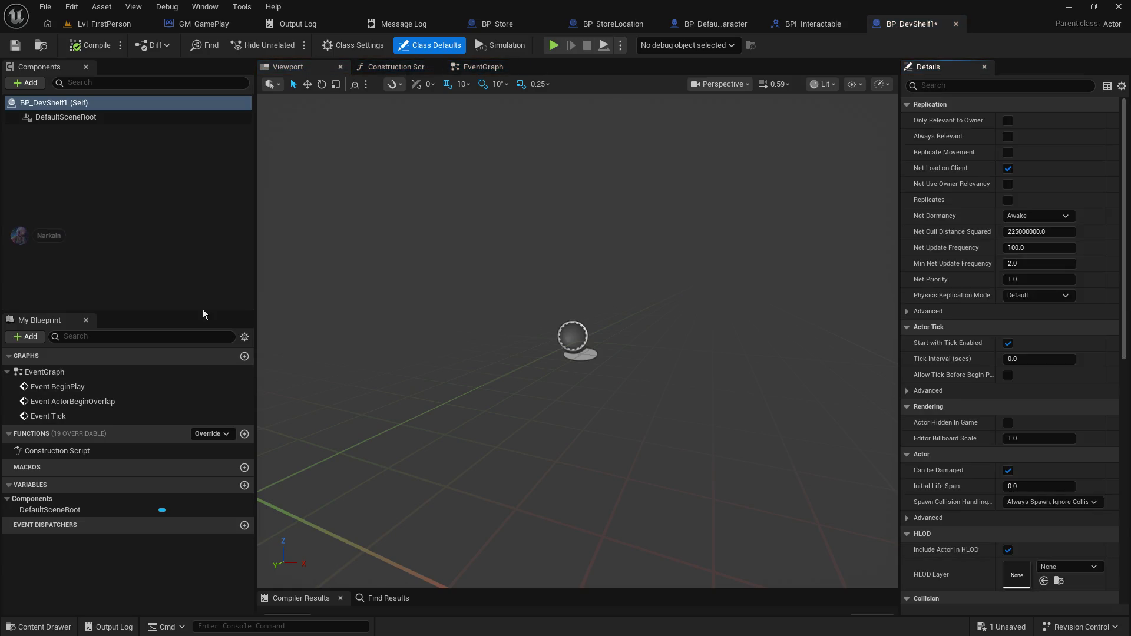
pyautogui.click(25, 83)
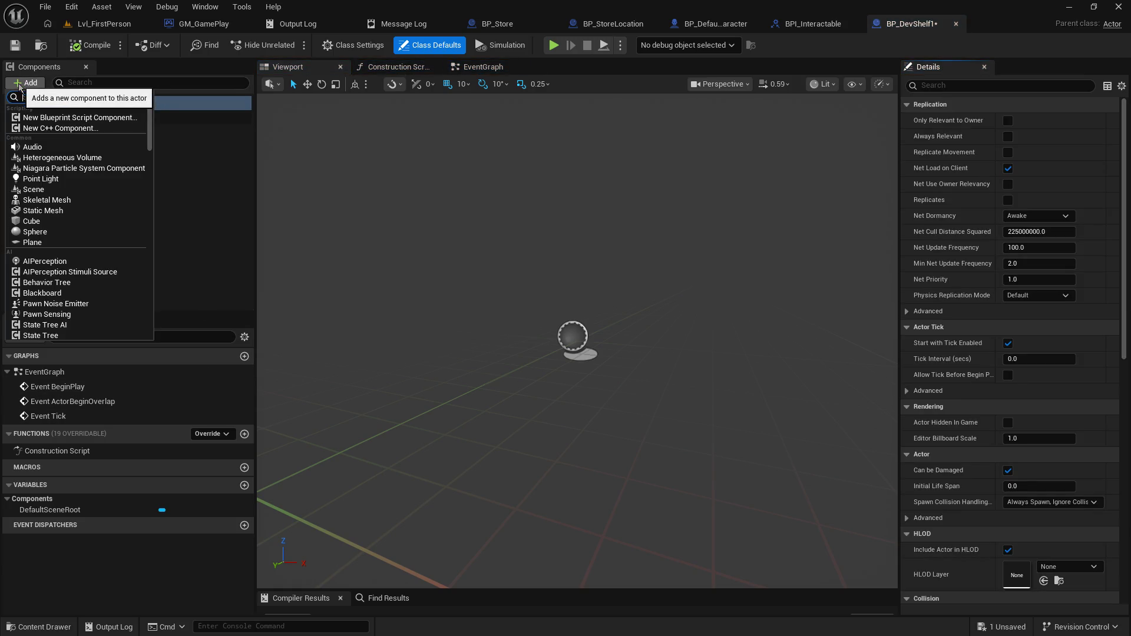
pyautogui.click(57, 226)
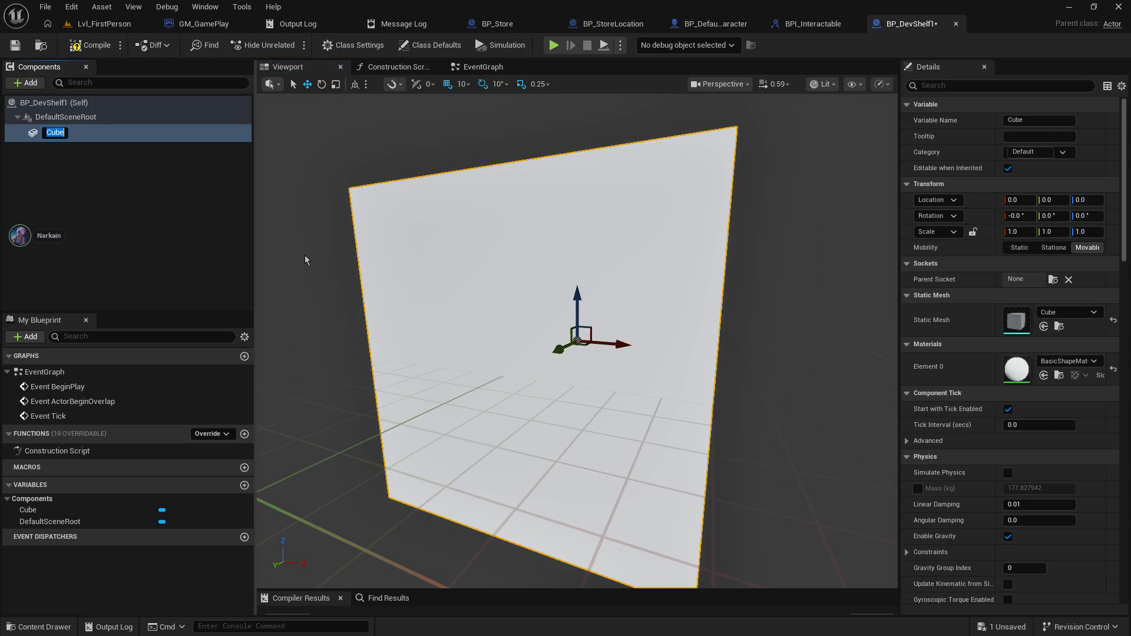
pyautogui.moveTo(308, 259)
pyautogui.mouseDown()
pyautogui.moveTo(354, 260)
pyautogui.moveTo(354, 248)
pyautogui.mouseUp()
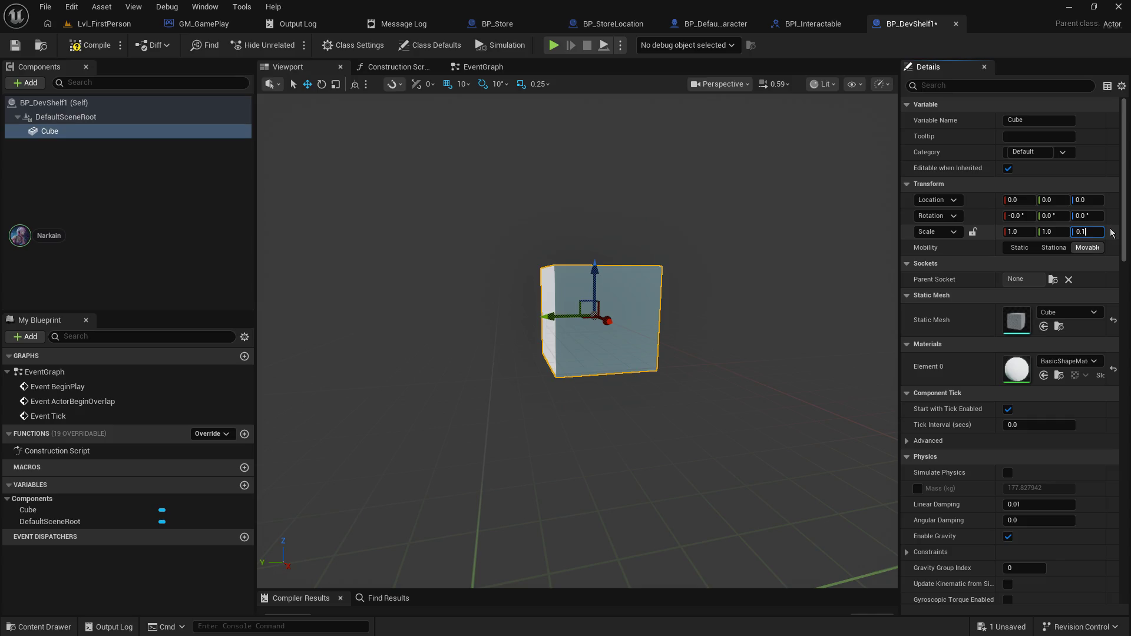
pyautogui.press('Return')
pyautogui.press('BackSpace')
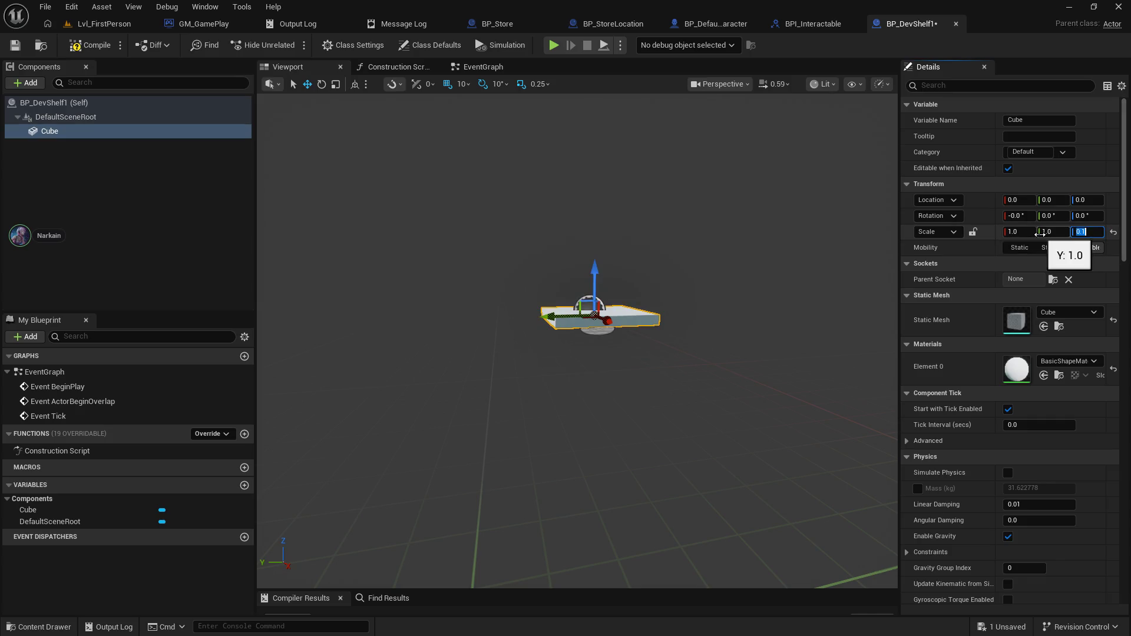
pyautogui.hotkey('ctrl', 'z')
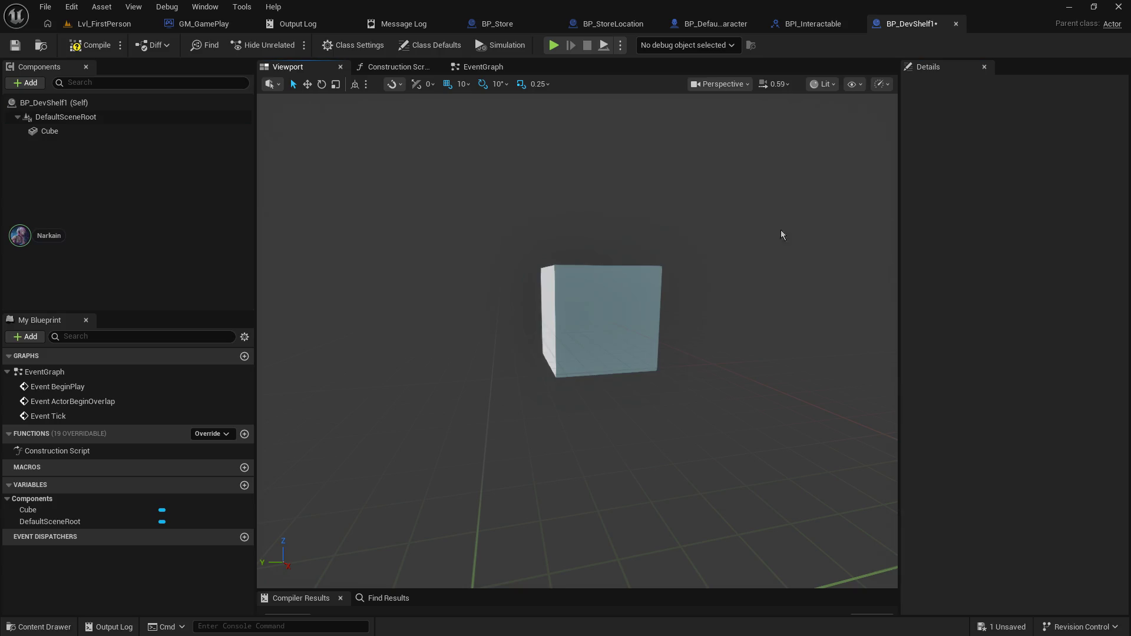
# - Scale the cube to 0.1 in X and raise it along Z into a thin upright panel
pyautogui.click(1020, 232)
pyautogui.write('0')
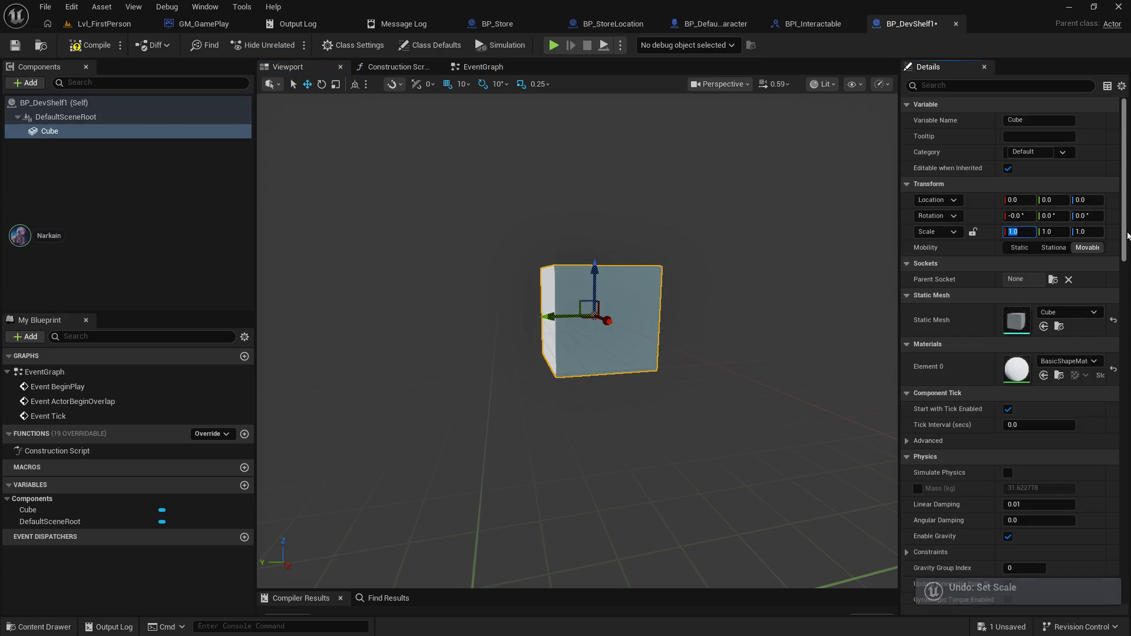
pyautogui.write('.1')
pyautogui.press('Return')
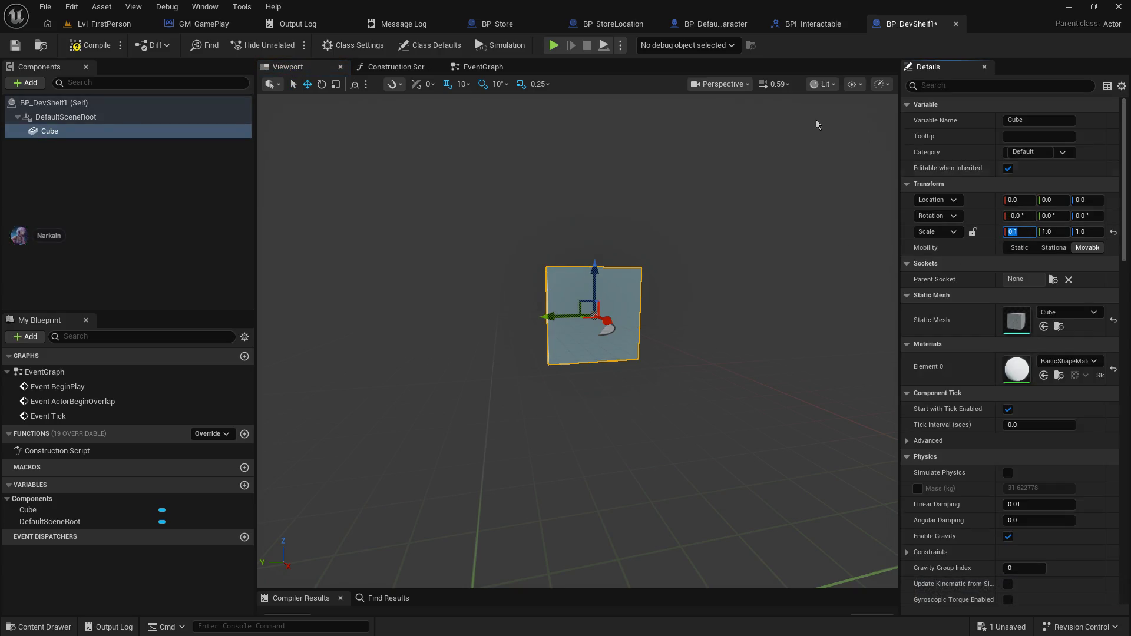
pyautogui.moveTo(474, 212); pyautogui.dragTo(474, 212)
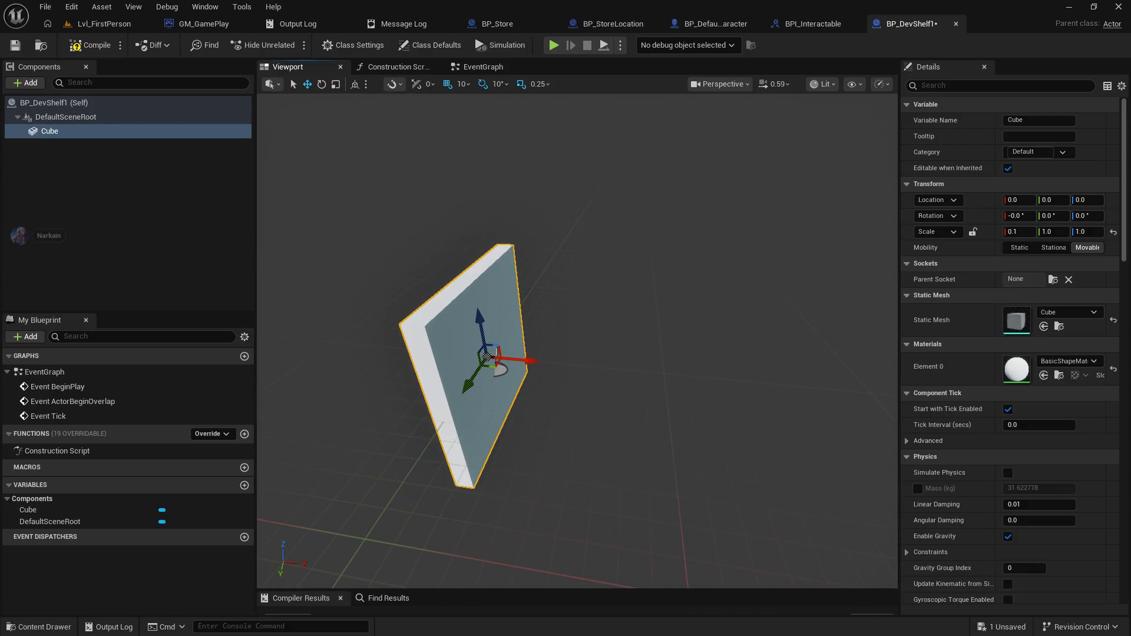
pyautogui.moveTo(482, 282); pyautogui.dragTo(482, 281)
pyautogui.moveTo(501, 322)
pyautogui.mouseDown()
pyautogui.moveTo(480, 230)
pyautogui.moveTo(520, 254)
pyautogui.mouseUp()
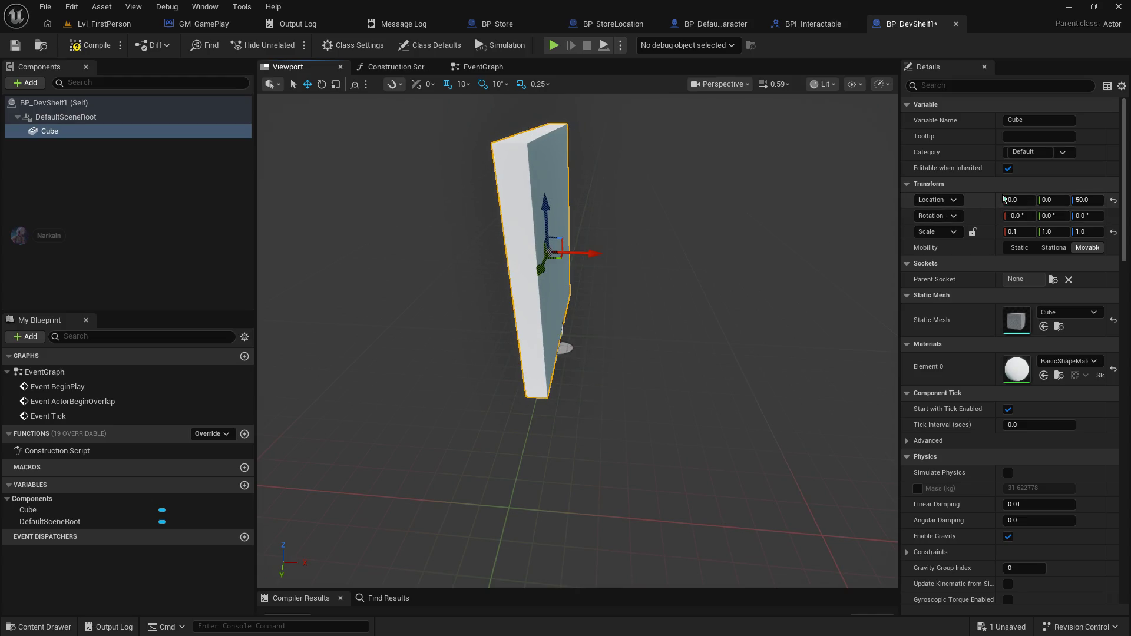
pyautogui.scroll(5, 646, 332)
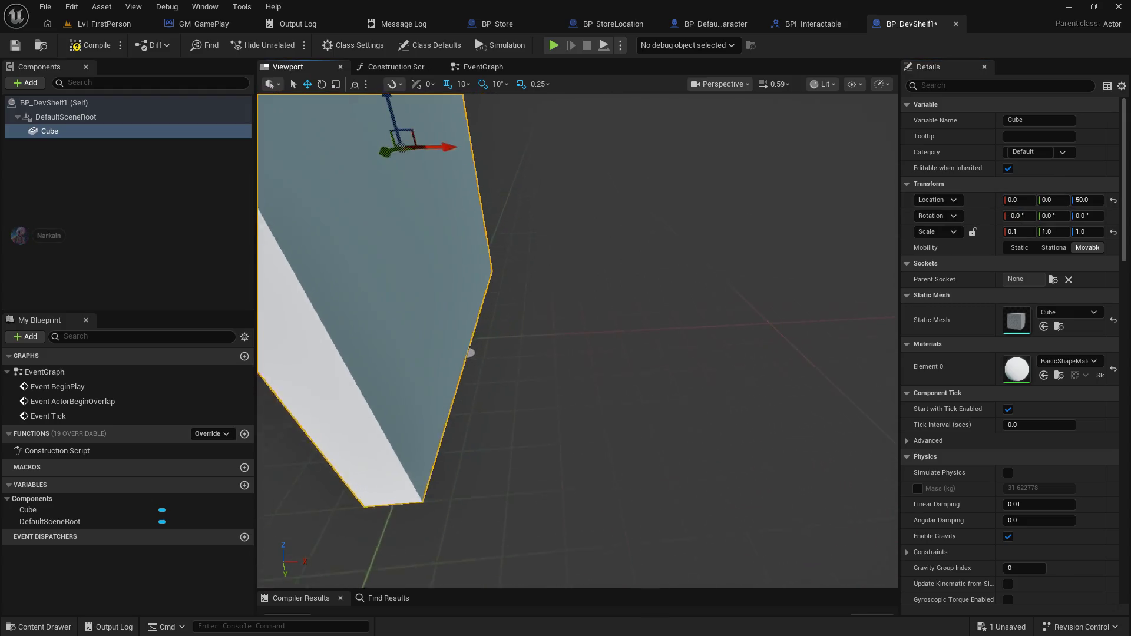
pyautogui.moveTo(647, 332)
pyautogui.mouseDown()
pyautogui.moveTo(454, 341)
pyautogui.moveTo(583, 277)
pyautogui.mouseUp()
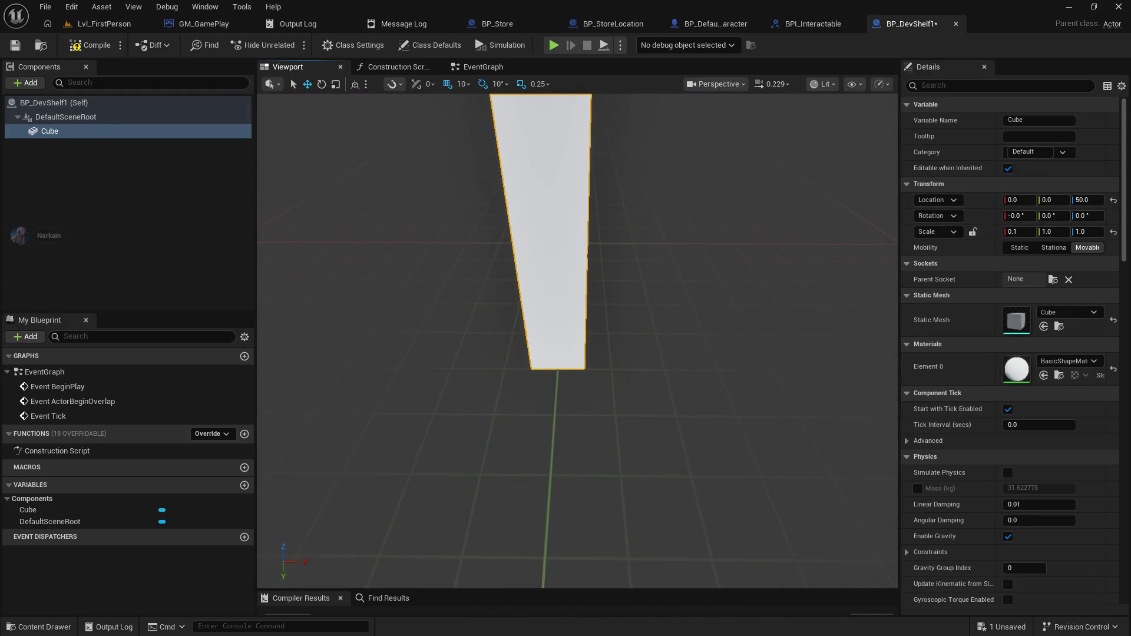
# - Set the panel's location to X 5.0, leaving it at 5, 0, 50
pyautogui.click(1021, 199)
pyautogui.write('-0.')
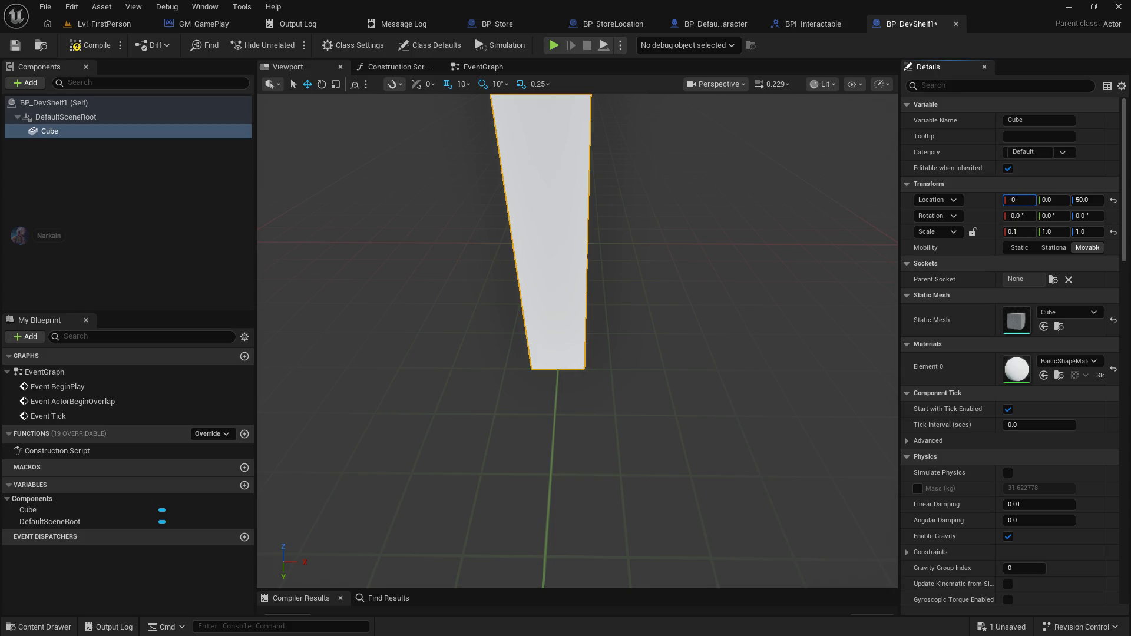
pyautogui.write('5')
pyautogui.press('Return')
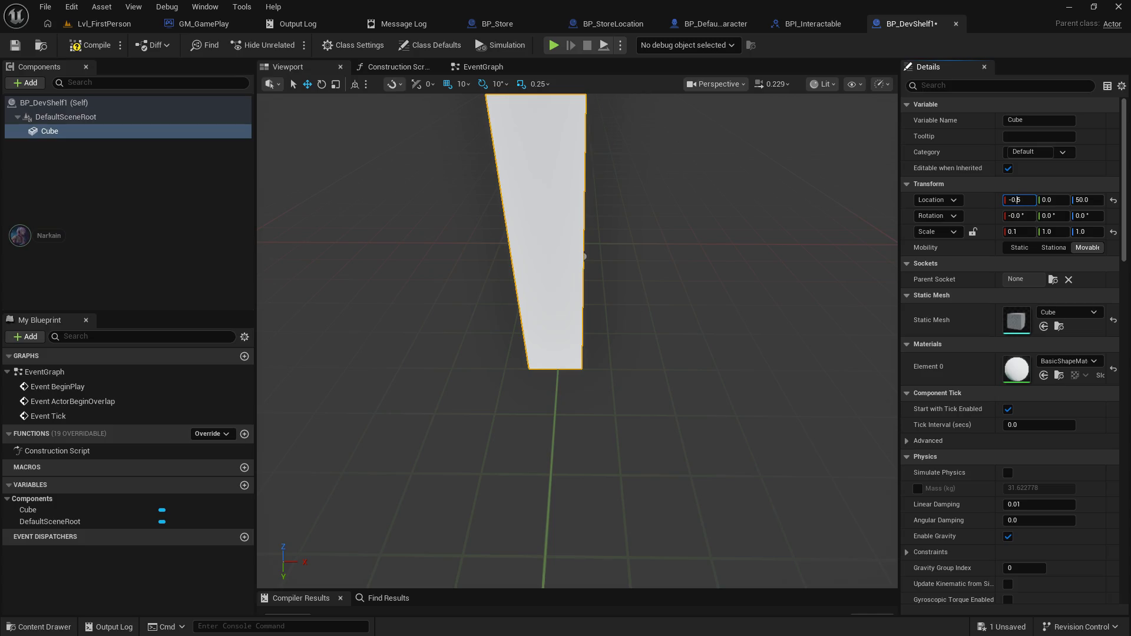
pyautogui.press('Return')
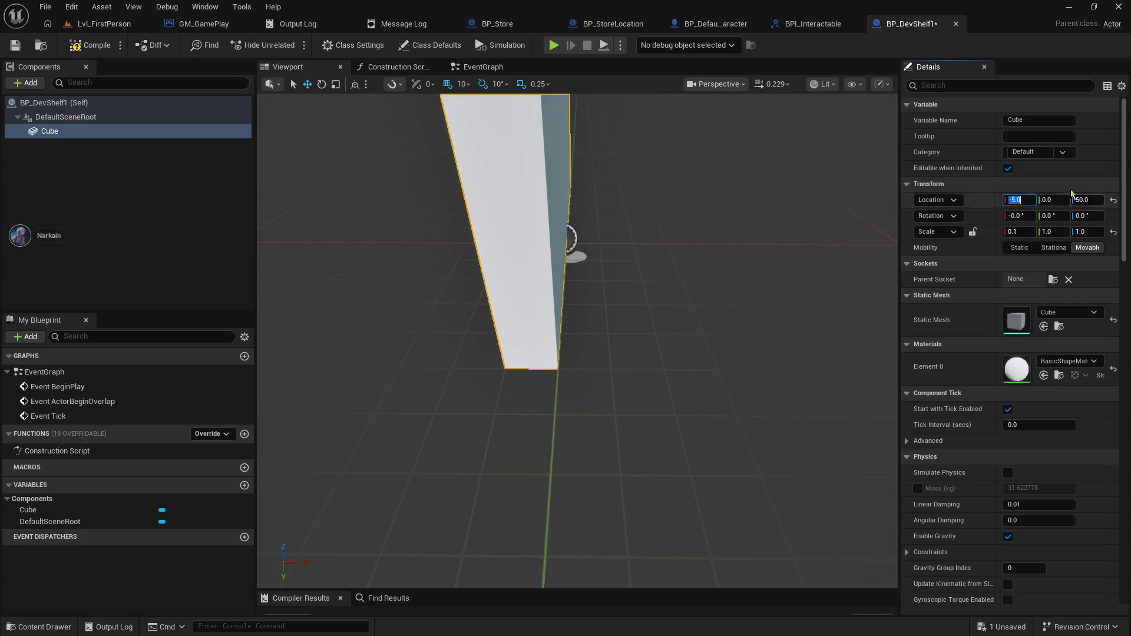
pyautogui.moveTo(640, 252); pyautogui.dragTo(641, 236)
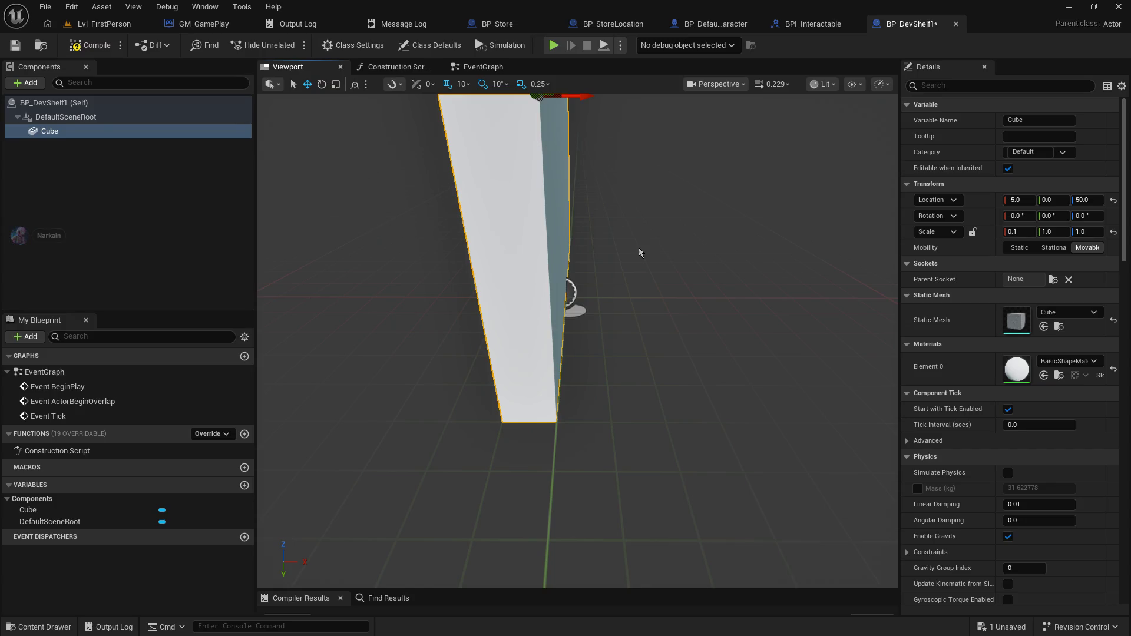
pyautogui.write('-3')
pyautogui.press('Return')
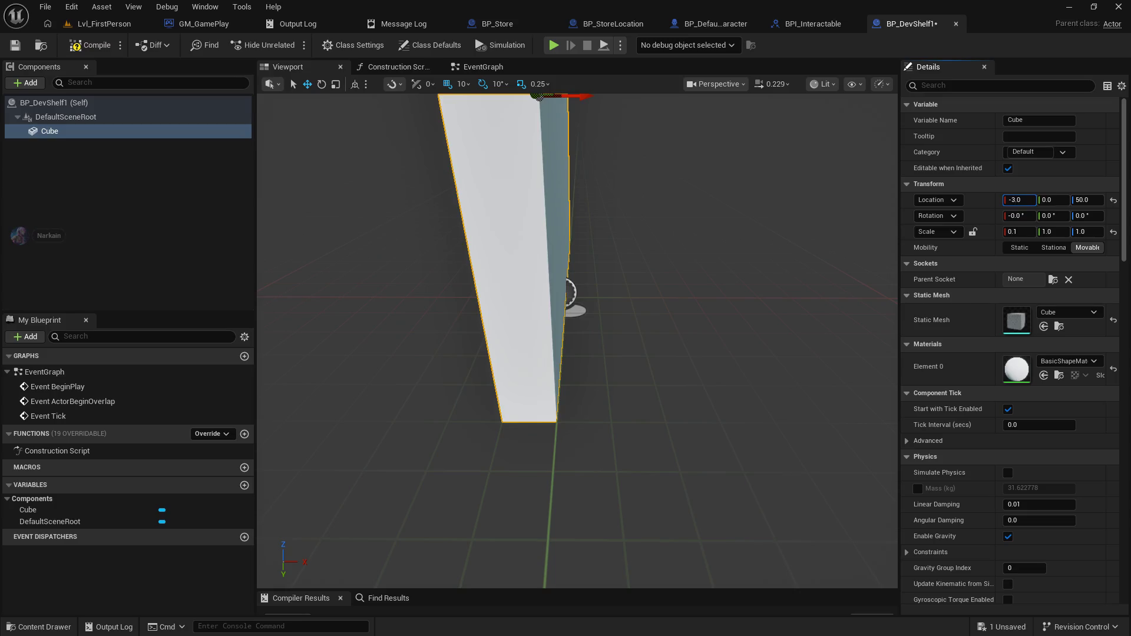
pyautogui.click(1020, 199)
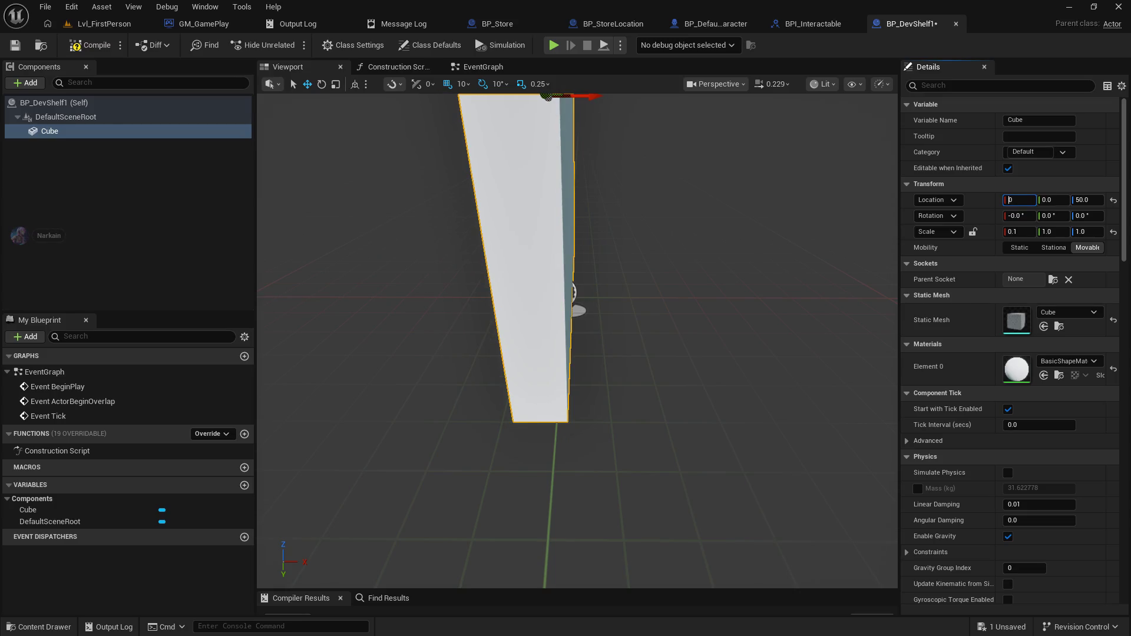
pyautogui.press('Return')
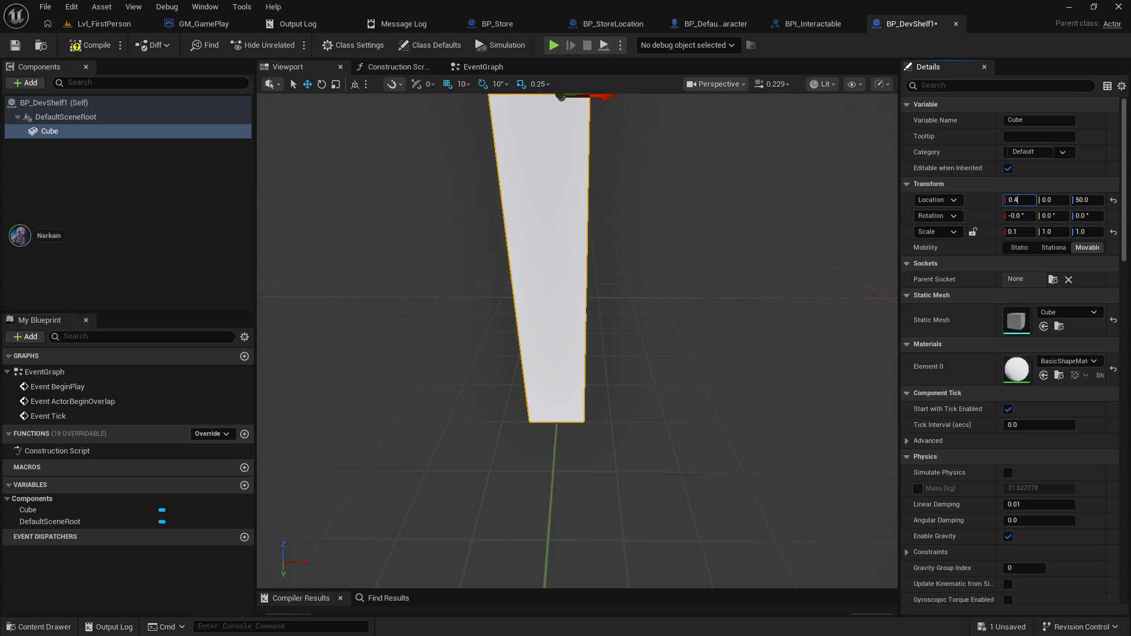
pyautogui.press('Return')
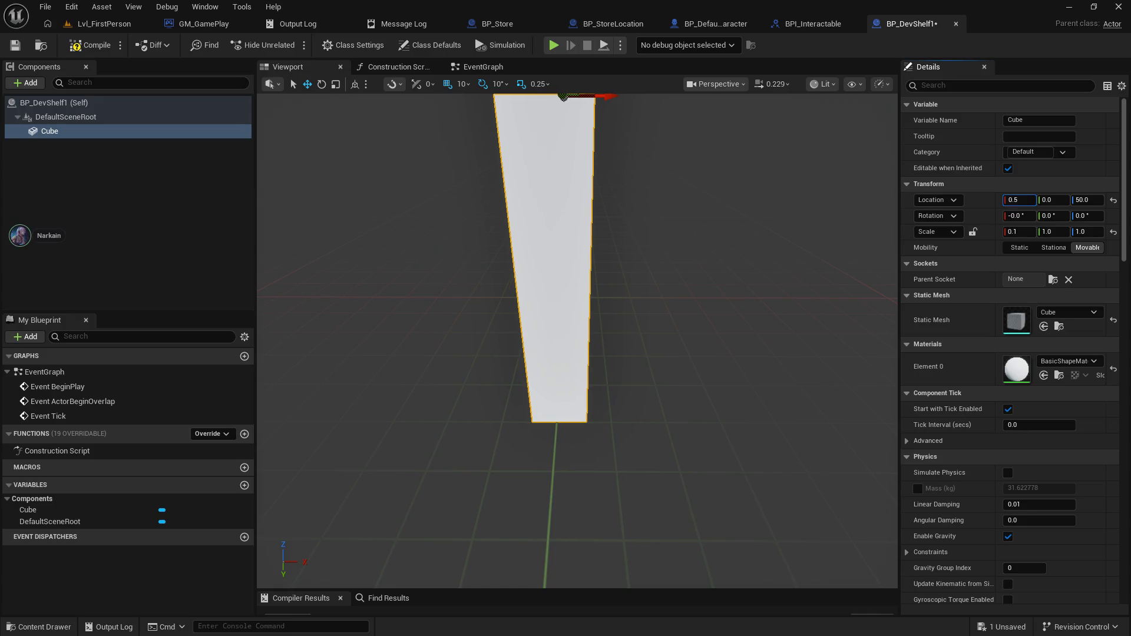
pyautogui.write('5')
pyautogui.press('Return')
pyautogui.moveTo(577, 295)
pyautogui.mouseDown()
pyautogui.moveTo(695, 304)
pyautogui.moveTo(648, 235)
pyautogui.moveTo(578, 200)
pyautogui.mouseUp()
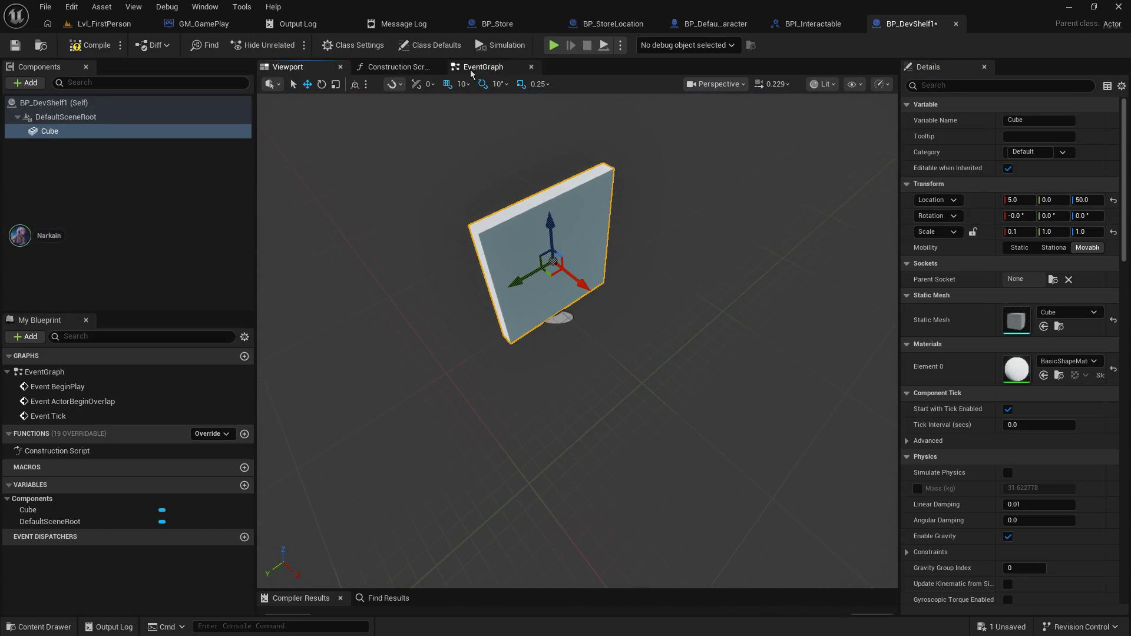
pyautogui.click(52, 169)
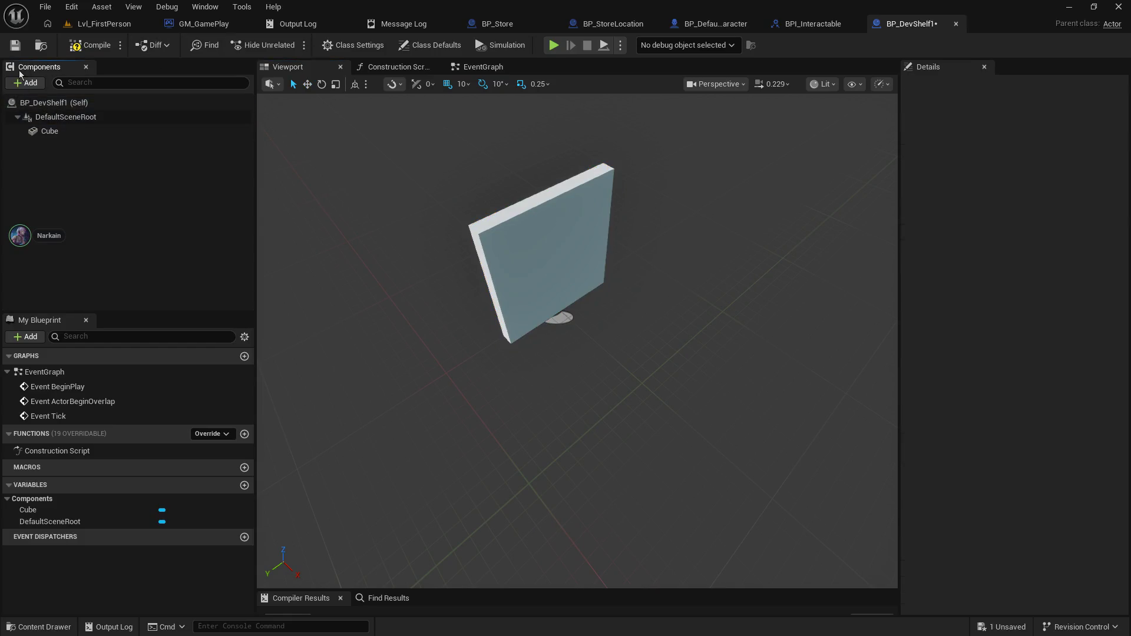
# - Add an Arrow component, found by searching 'arrow', above the Cube panel
pyautogui.click(22, 83)
pyautogui.write('arr')
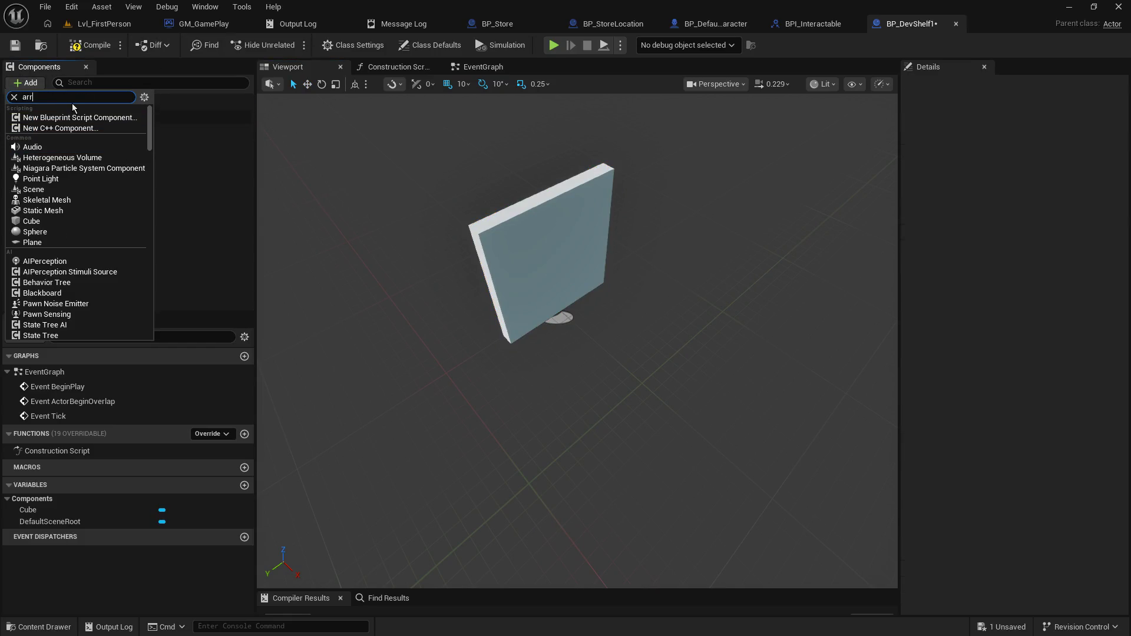
pyautogui.write('ow')
pyautogui.press('Return')
pyautogui.moveTo(413, 306)
pyautogui.mouseDown()
pyautogui.moveTo(424, 283)
pyautogui.moveTo(407, 330)
pyautogui.moveTo(424, 354)
pyautogui.moveTo(448, 318)
pyautogui.mouseUp()
pyautogui.moveTo(557, 280); pyautogui.dragTo(590, 167)
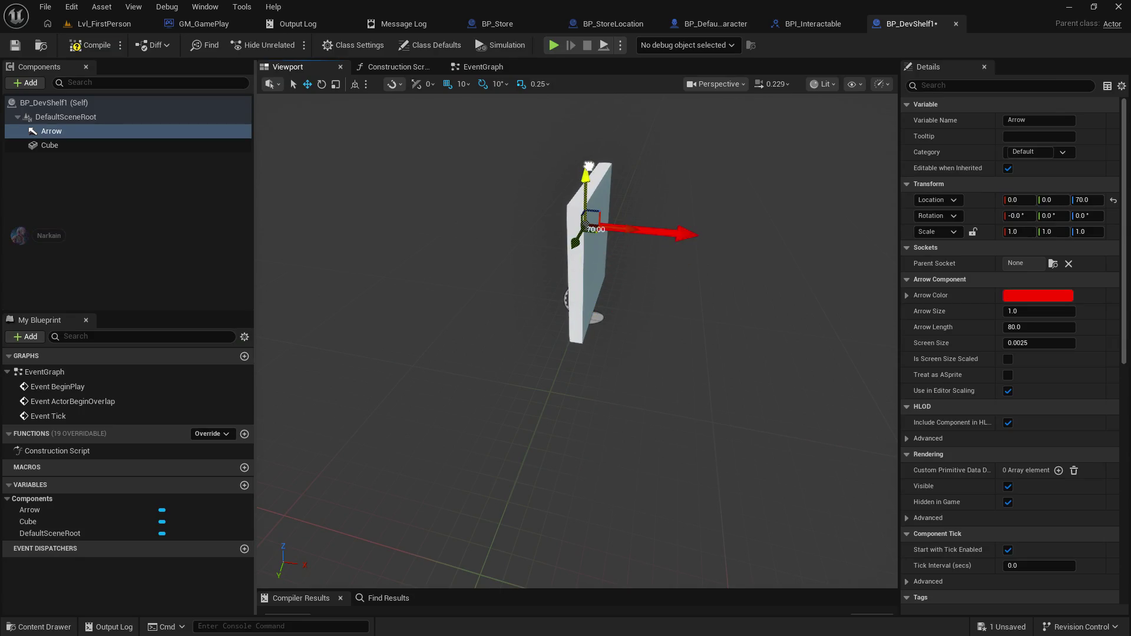
pyautogui.moveTo(537, 340)
pyautogui.mouseDown()
pyautogui.moveTo(492, 331)
pyautogui.moveTo(489, 313)
pyautogui.moveTo(407, 271)
pyautogui.mouseUp()
pyautogui.click(492, 331)
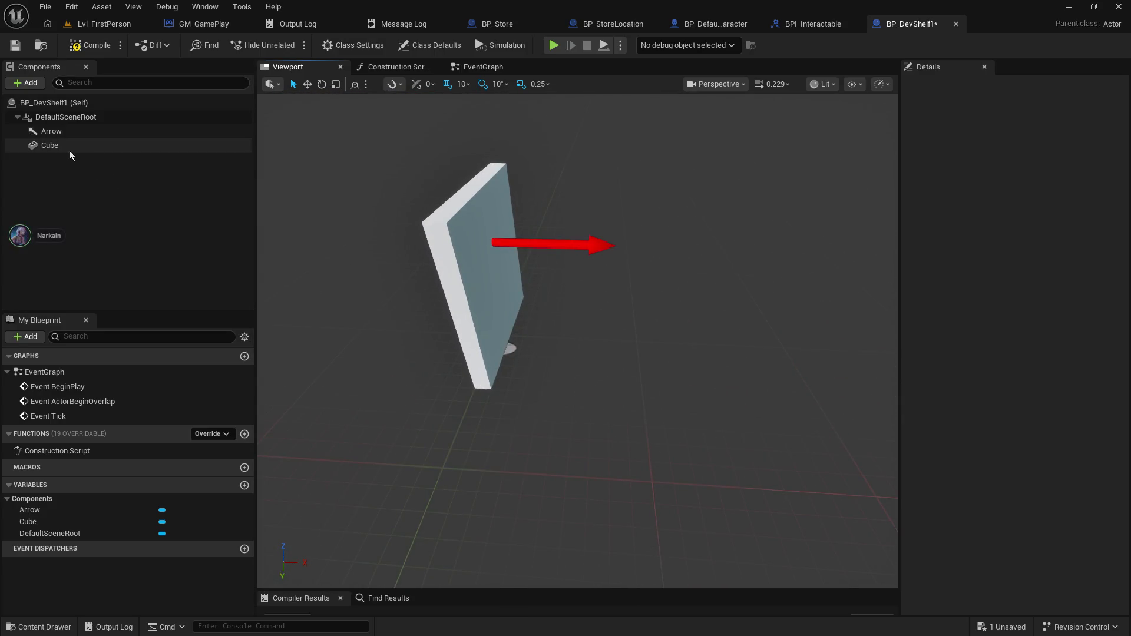
pyautogui.click(26, 82)
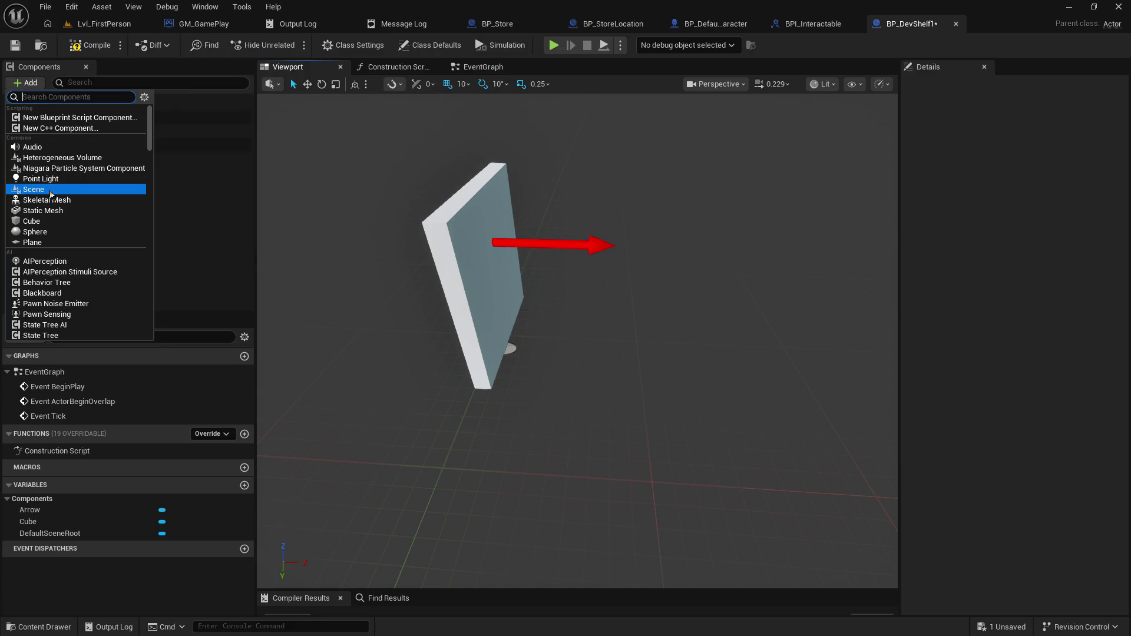
# - Add a new Cube component with X scale 0.3 and X position 25
pyautogui.click(64, 222)
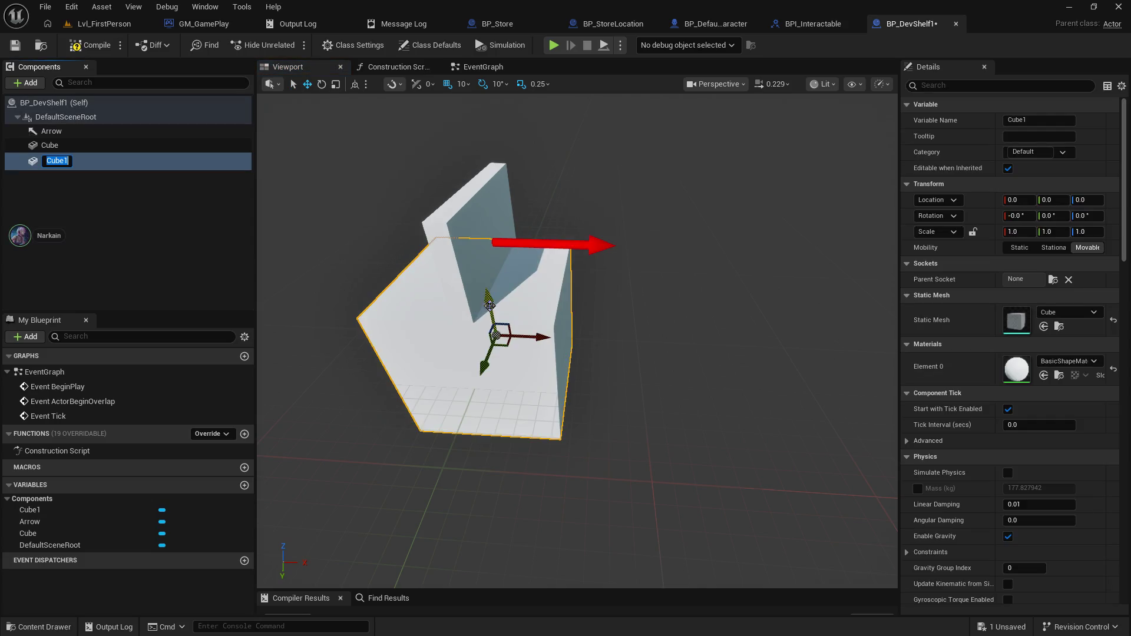
pyautogui.click(1016, 232)
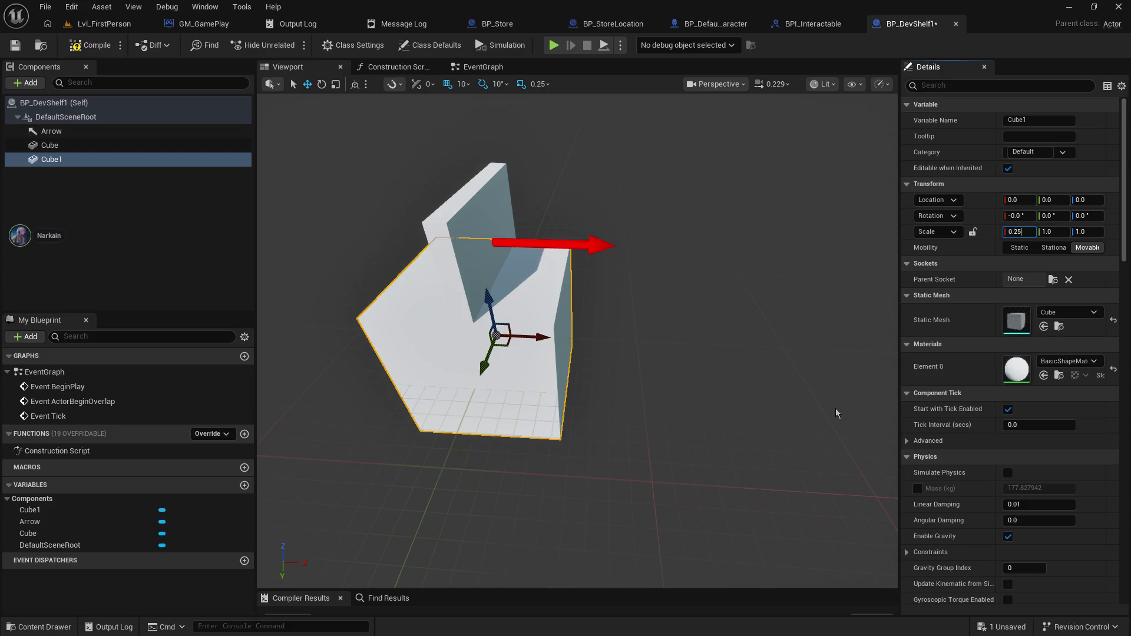
pyautogui.press('Return')
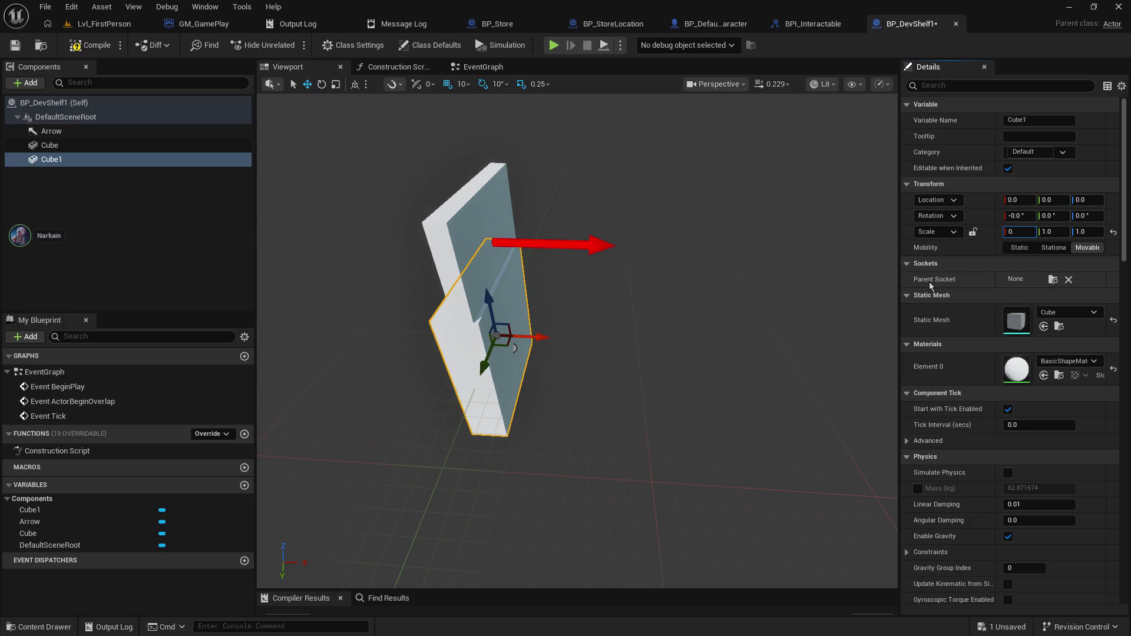
pyautogui.write('3')
pyautogui.press('Return')
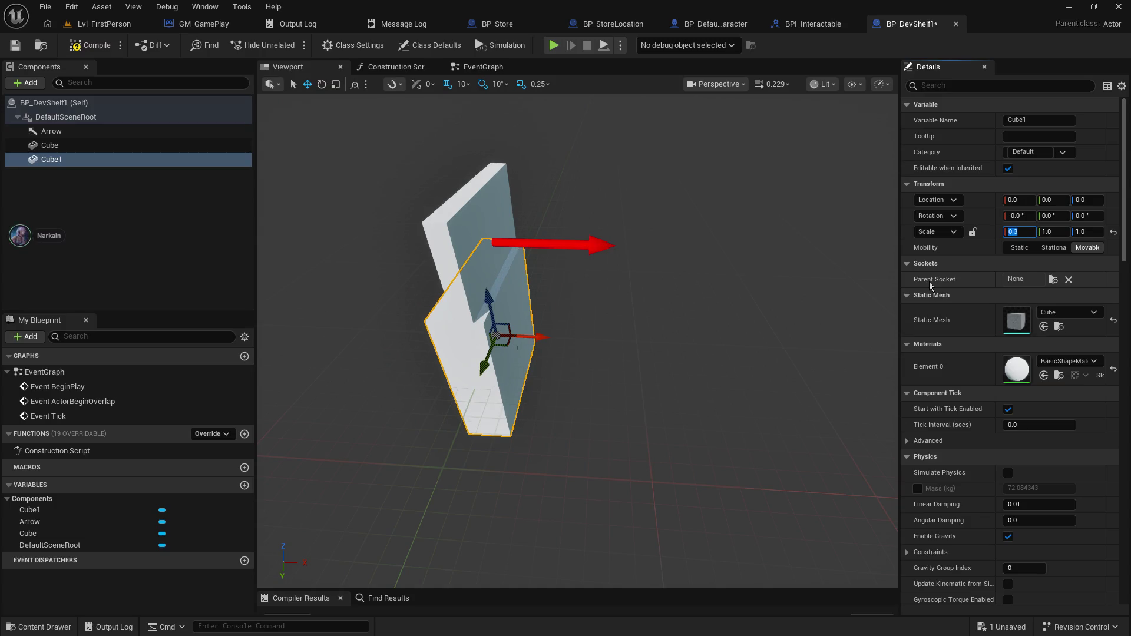
pyautogui.moveTo(560, 365)
pyautogui.mouseDown()
pyautogui.moveTo(640, 334)
pyautogui.moveTo(607, 321)
pyautogui.moveTo(645, 301)
pyautogui.mouseUp()
pyautogui.click(1018, 200)
pyautogui.write('25')
pyautogui.press('Return')
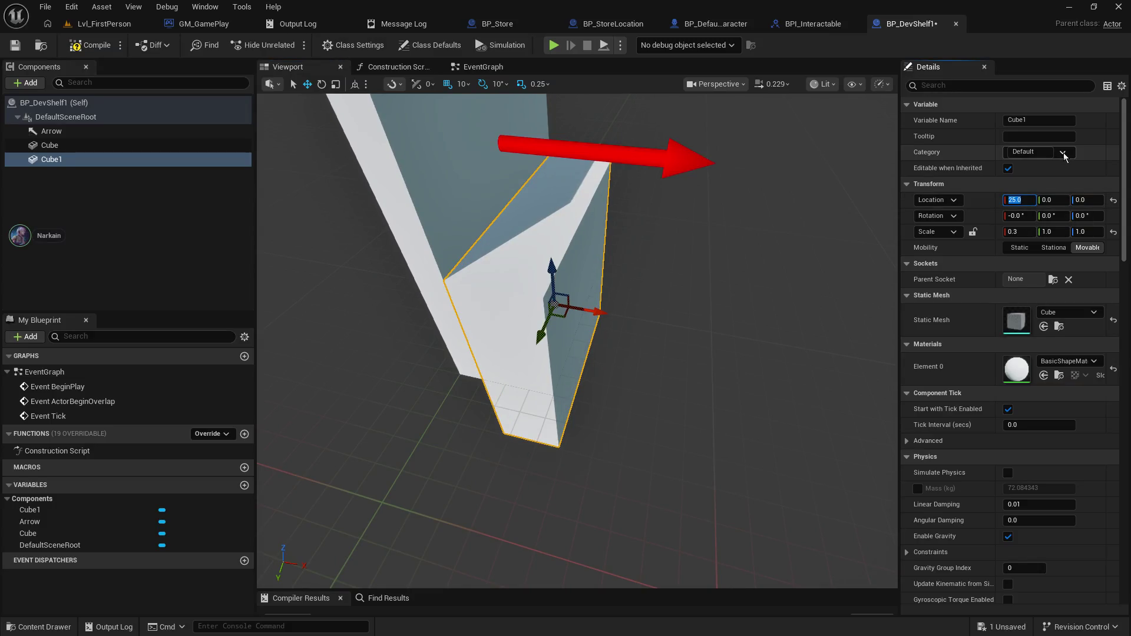
pyautogui.moveTo(589, 277)
pyautogui.mouseDown()
pyautogui.moveTo(621, 261)
pyautogui.moveTo(597, 191)
pyautogui.moveTo(599, 151)
pyautogui.moveTo(708, 188)
pyautogui.mouseUp()
pyautogui.write('50')
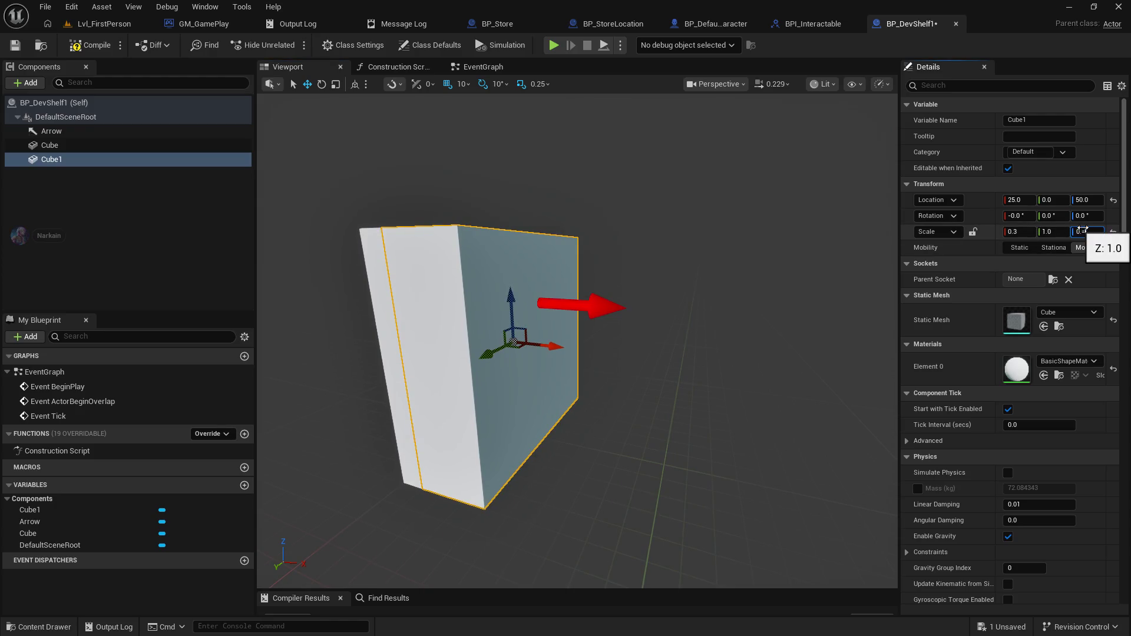
# - Flatten it into a shelf at height 70, depth 0.2 and X 20, then duplicate it
pyautogui.press('Return')
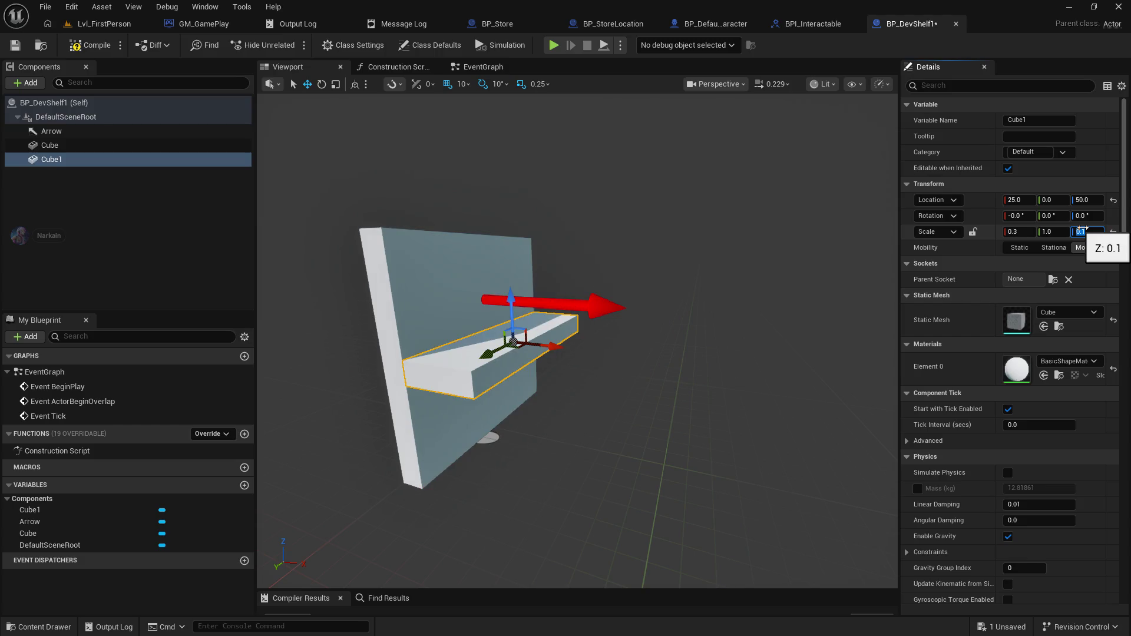
pyautogui.scroll(5, 560, 290)
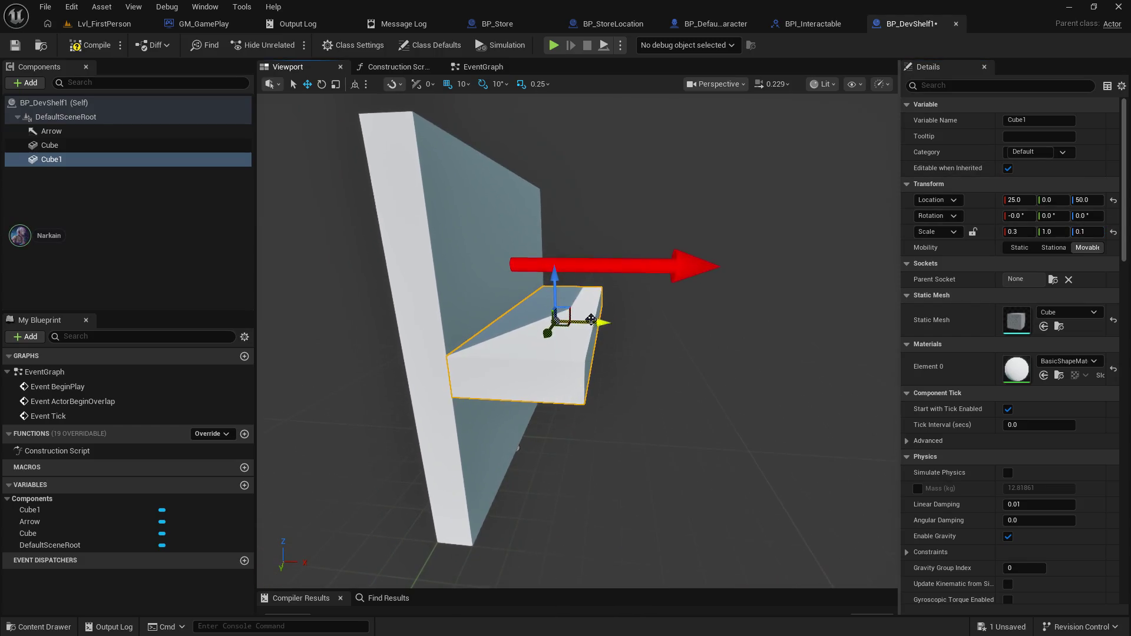
pyautogui.moveTo(554, 276)
pyautogui.mouseDown()
pyautogui.moveTo(564, 198)
pyautogui.moveTo(565, 229)
pyautogui.mouseUp()
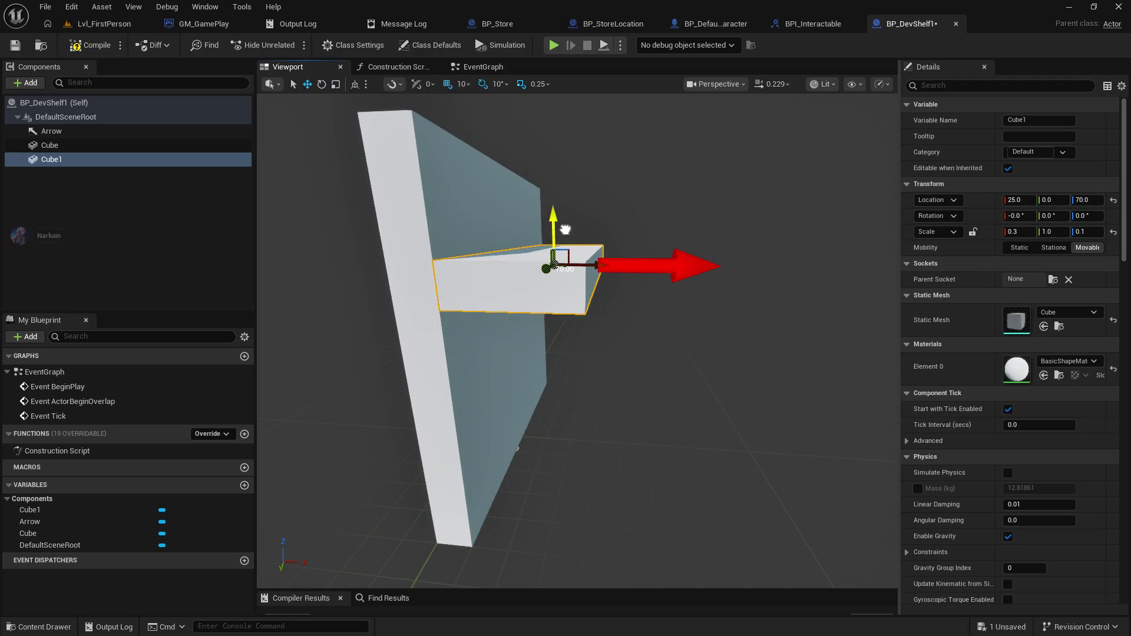
pyautogui.click(1018, 232)
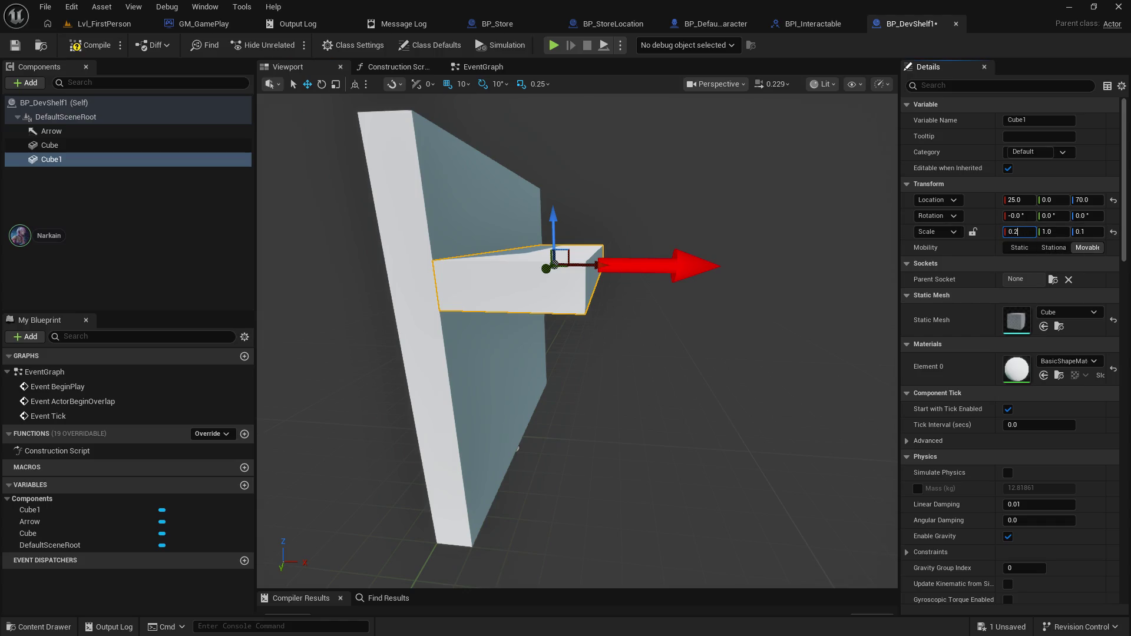
pyautogui.press('Return')
pyautogui.press('f')
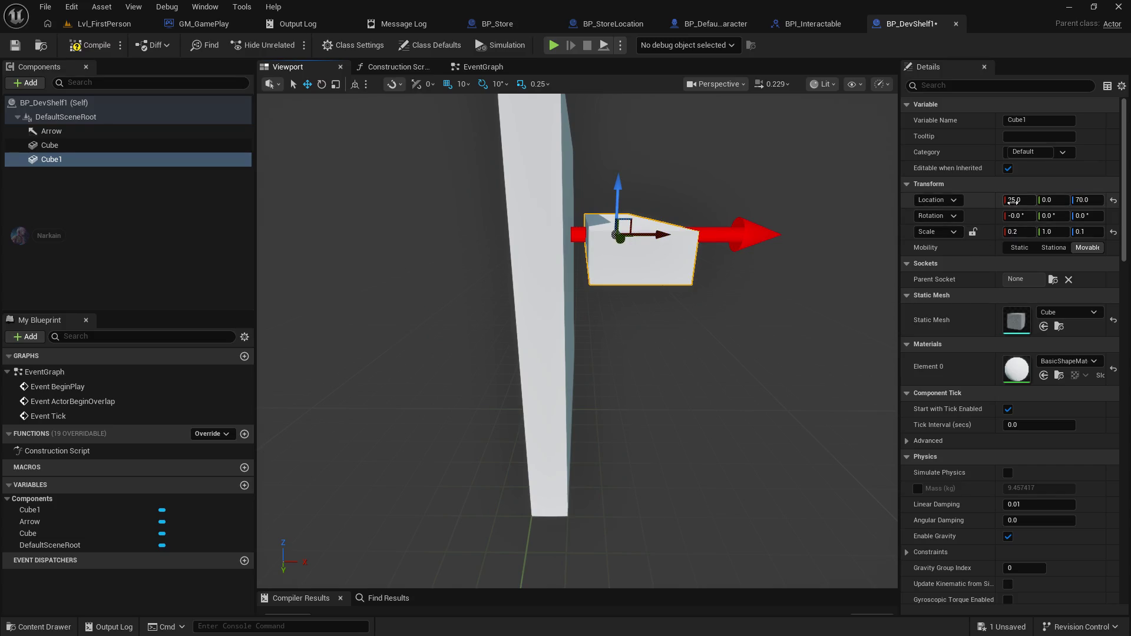
pyautogui.click(1019, 200)
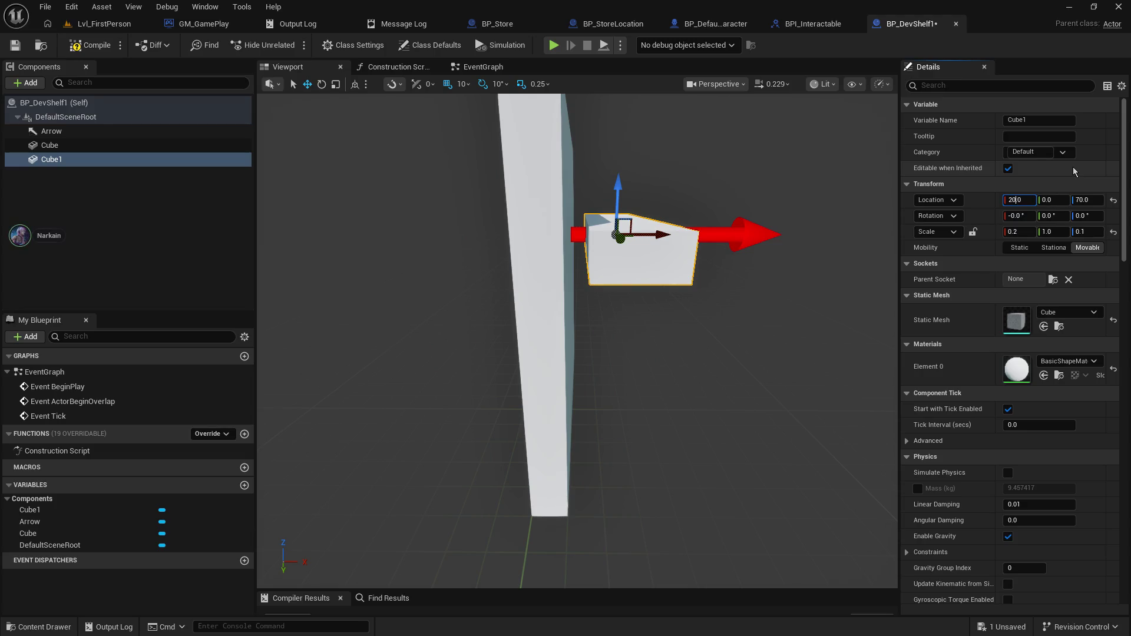
pyautogui.press('Return')
pyautogui.press('f')
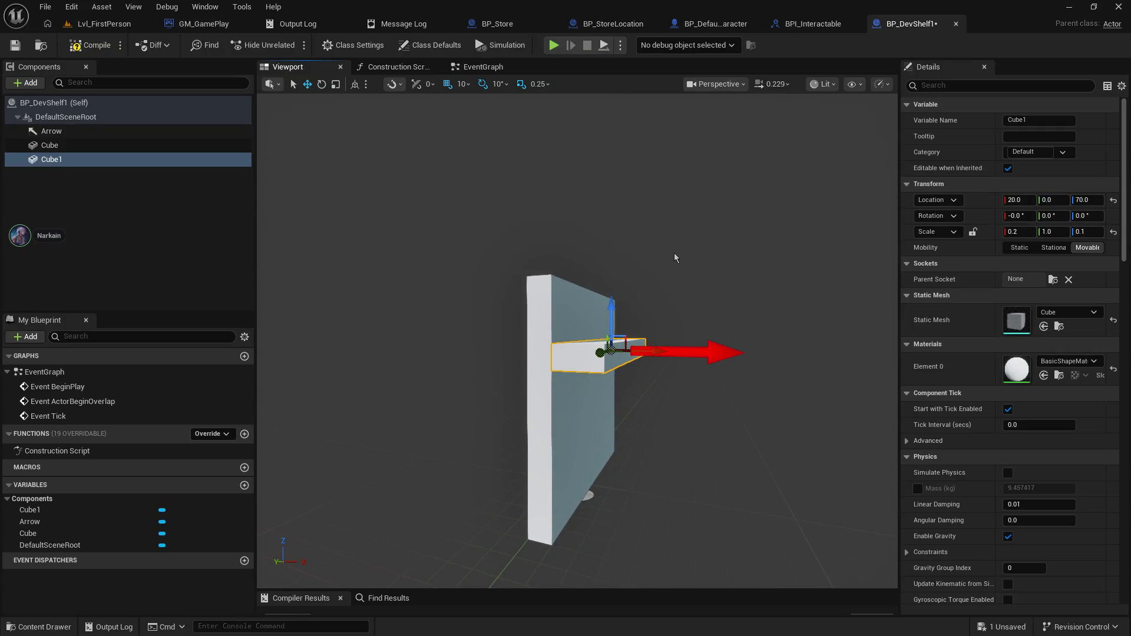
pyautogui.hotkey('ctrl', 'd')
# - Move the duplicate shelf Cube2 down to Z 30 and compile the blueprint
pyautogui.moveTo(611, 321); pyautogui.dragTo(599, 375)
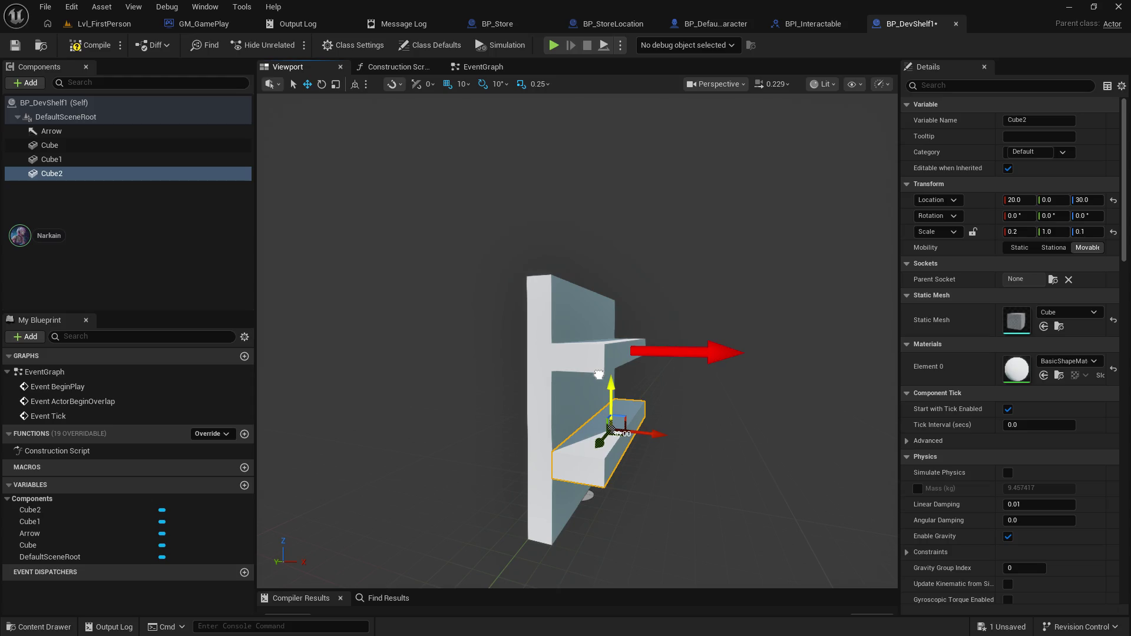
pyautogui.click(470, 349)
pyautogui.moveTo(470, 349)
pyautogui.mouseDown()
pyautogui.moveTo(371, 353)
pyautogui.moveTo(661, 336)
pyautogui.mouseUp()
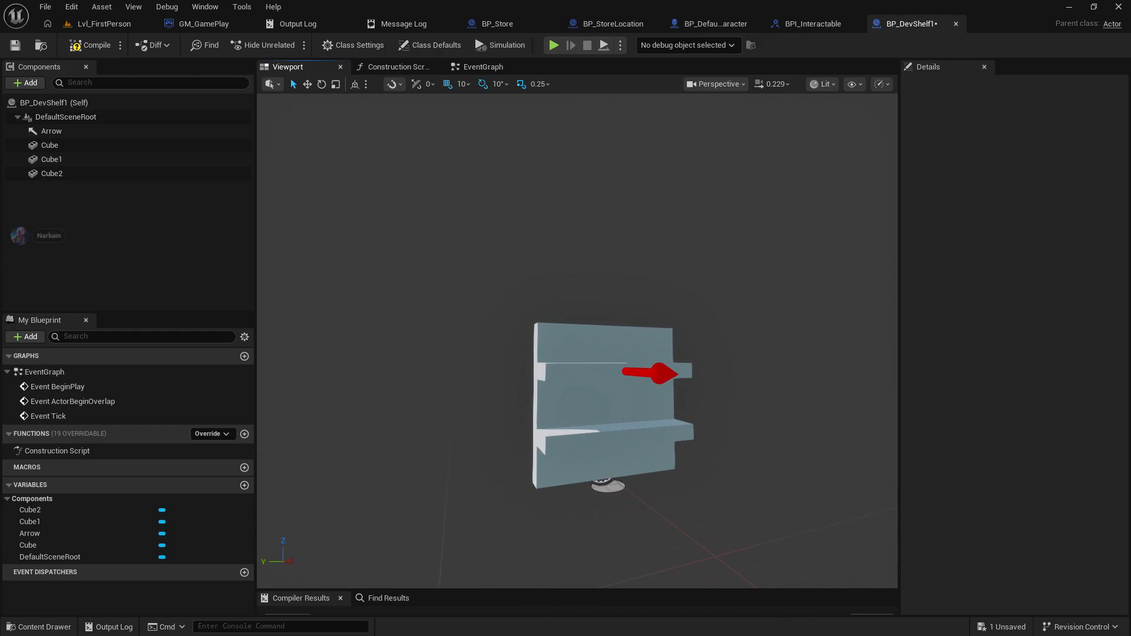
pyautogui.click(15, 46)
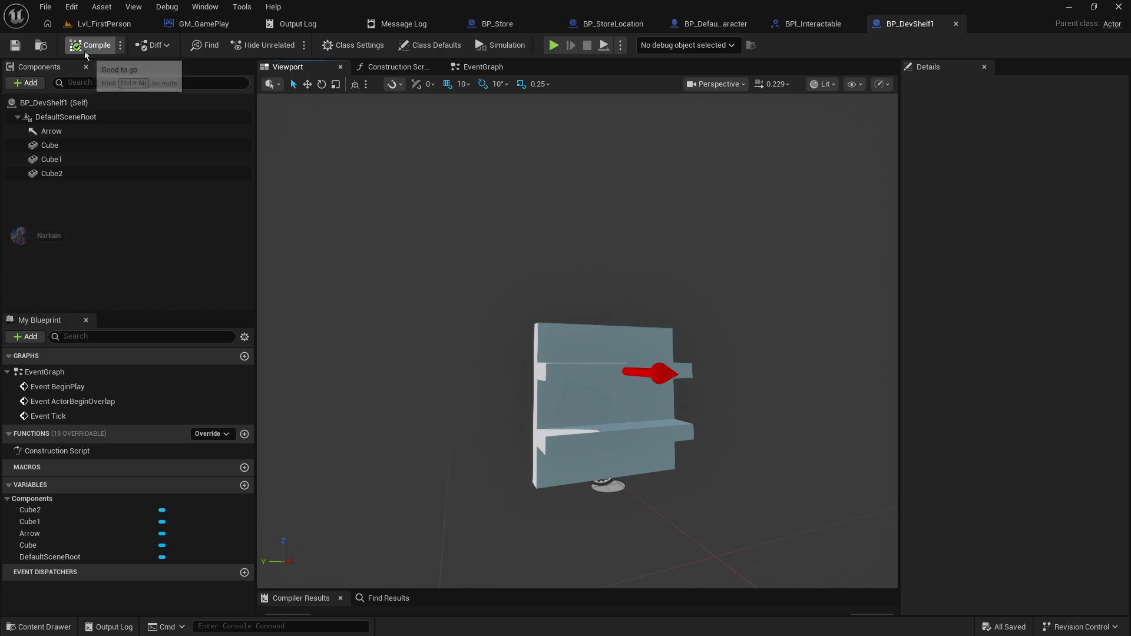
pyautogui.moveTo(392, 215)
pyautogui.mouseDown()
pyautogui.moveTo(348, 214)
pyautogui.moveTo(392, 214)
pyautogui.mouseUp()
pyautogui.click(27, 83)
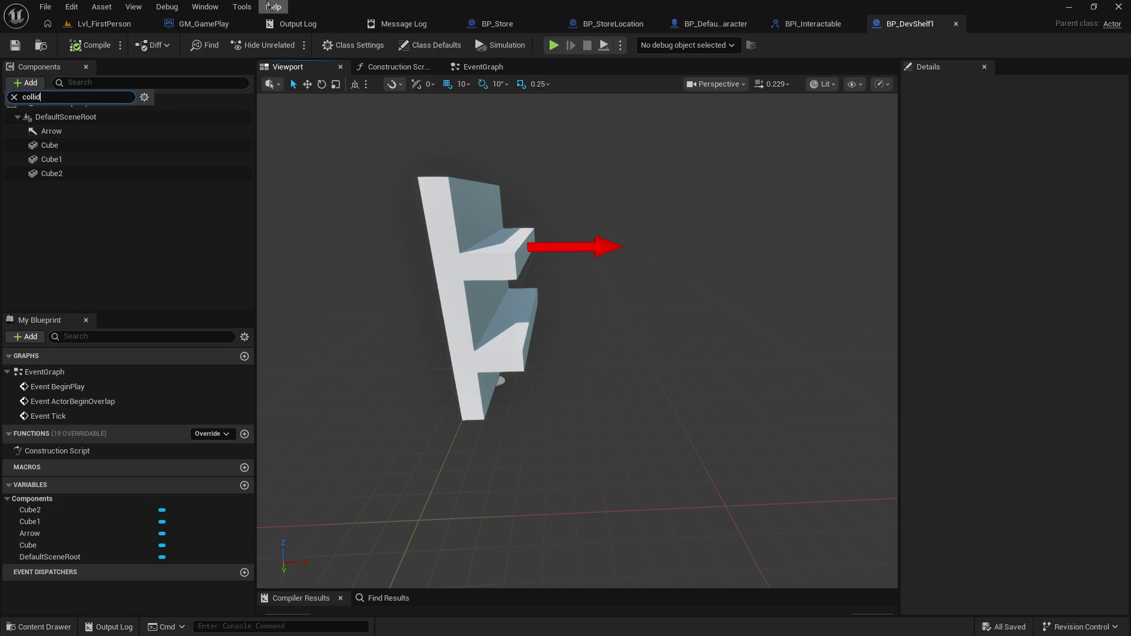
# - Add a Box Collision component and raise it to a height of 30
pyautogui.press('BackSpace')
pyautogui.press('BackSpace')
pyautogui.press('BackSpace')
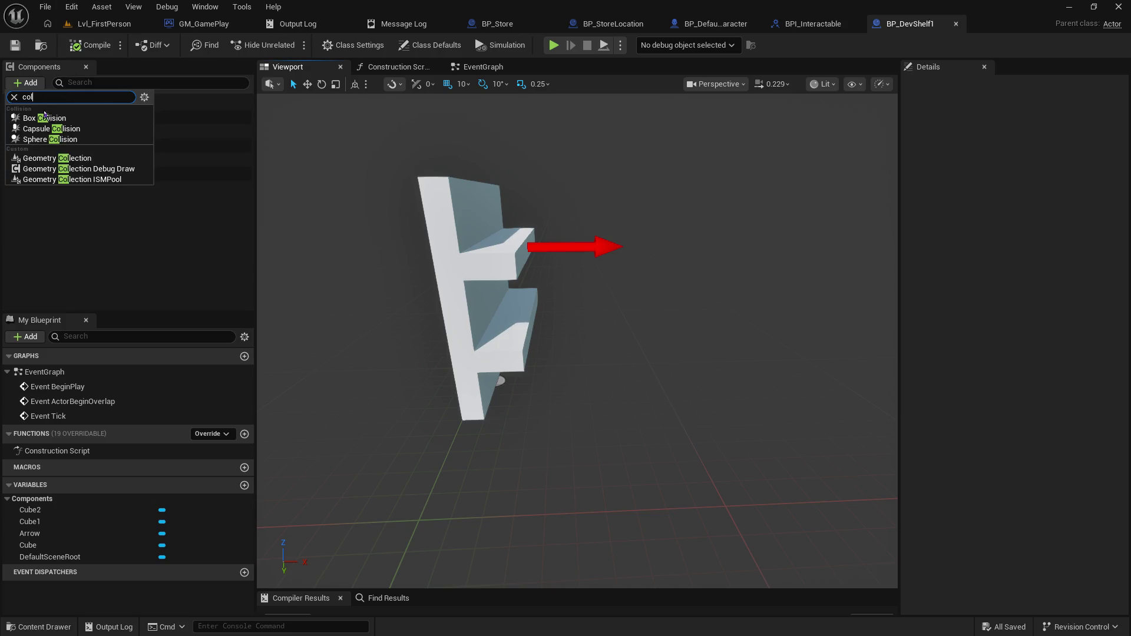
pyautogui.click(44, 118)
pyautogui.moveTo(481, 345)
pyautogui.mouseDown()
pyautogui.moveTo(481, 299)
pyautogui.moveTo(561, 313)
pyautogui.mouseUp()
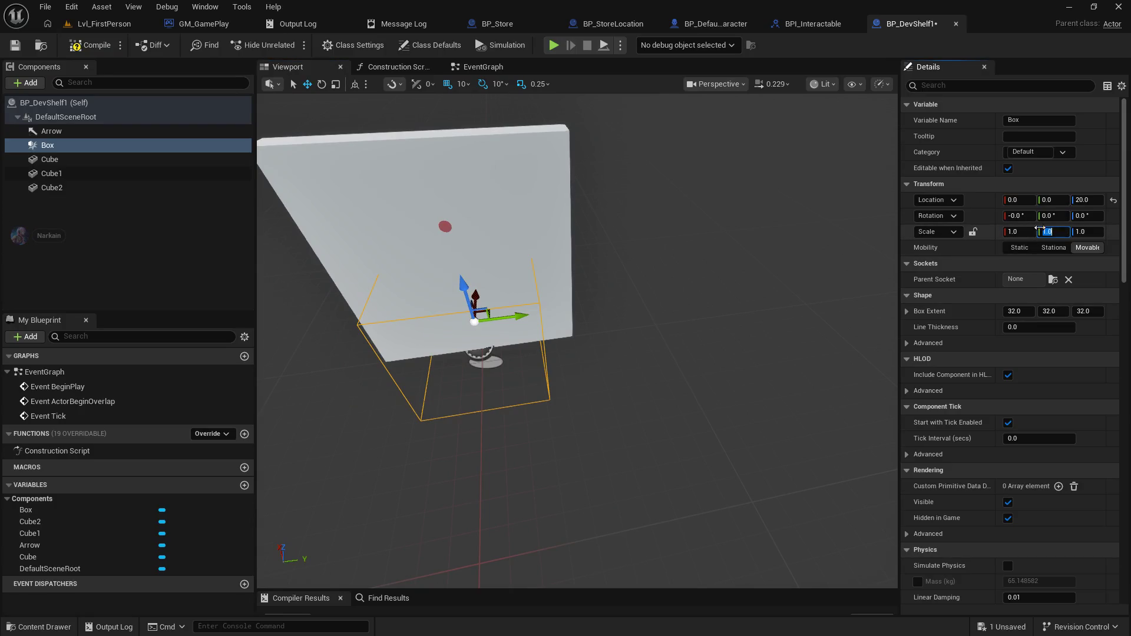
pyautogui.click(537, 185)
pyautogui.click(490, 386)
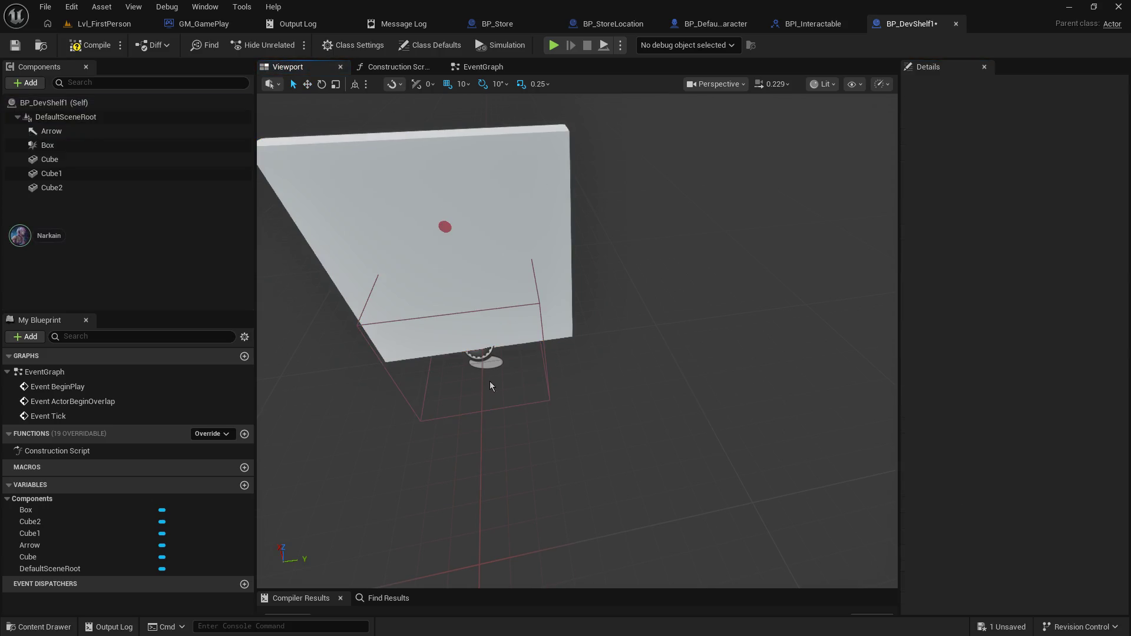
pyautogui.click(546, 361)
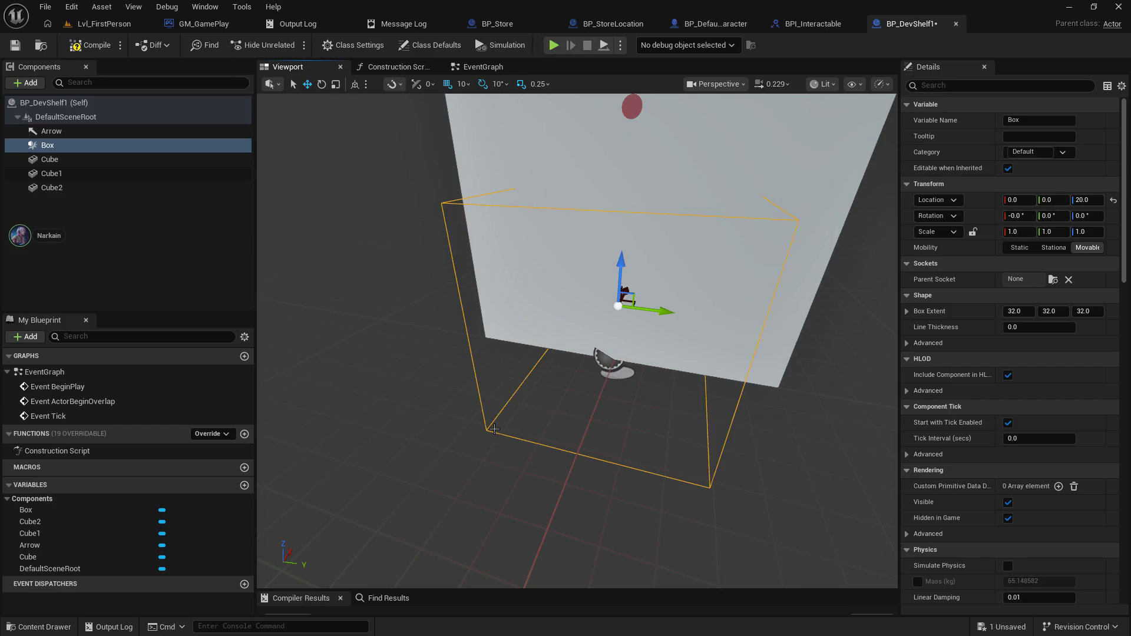
pyautogui.moveTo(422, 402)
pyautogui.mouseDown()
pyautogui.moveTo(400, 403)
pyautogui.moveTo(448, 402)
pyautogui.moveTo(448, 424)
pyautogui.moveTo(422, 402)
pyautogui.mouseUp()
pyautogui.moveTo(576, 233)
pyautogui.mouseDown()
pyautogui.moveTo(573, 209)
pyautogui.moveTo(549, 206)
pyautogui.moveTo(566, 203)
pyautogui.moveTo(540, 207)
pyautogui.mouseUp()
# - Move the box out in front of the shelves to X 30 and set its Y scale to 1.5
pyautogui.click(1022, 232)
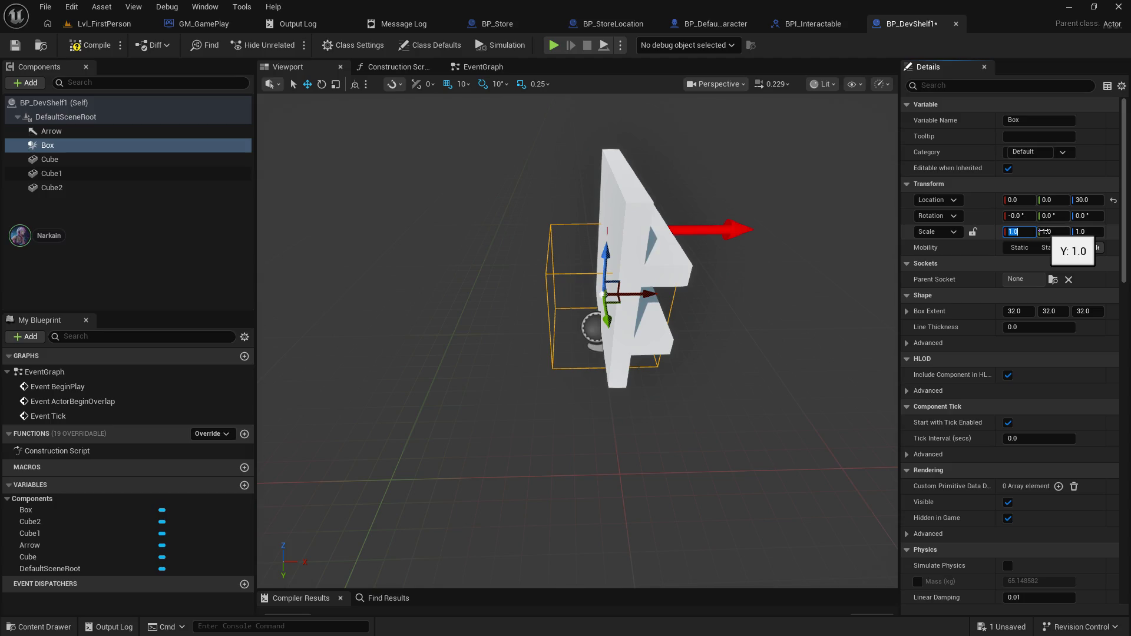
pyautogui.moveTo(647, 293)
pyautogui.mouseDown()
pyautogui.moveTo(687, 298)
pyautogui.moveTo(662, 321)
pyautogui.moveTo(825, 283)
pyautogui.mouseUp()
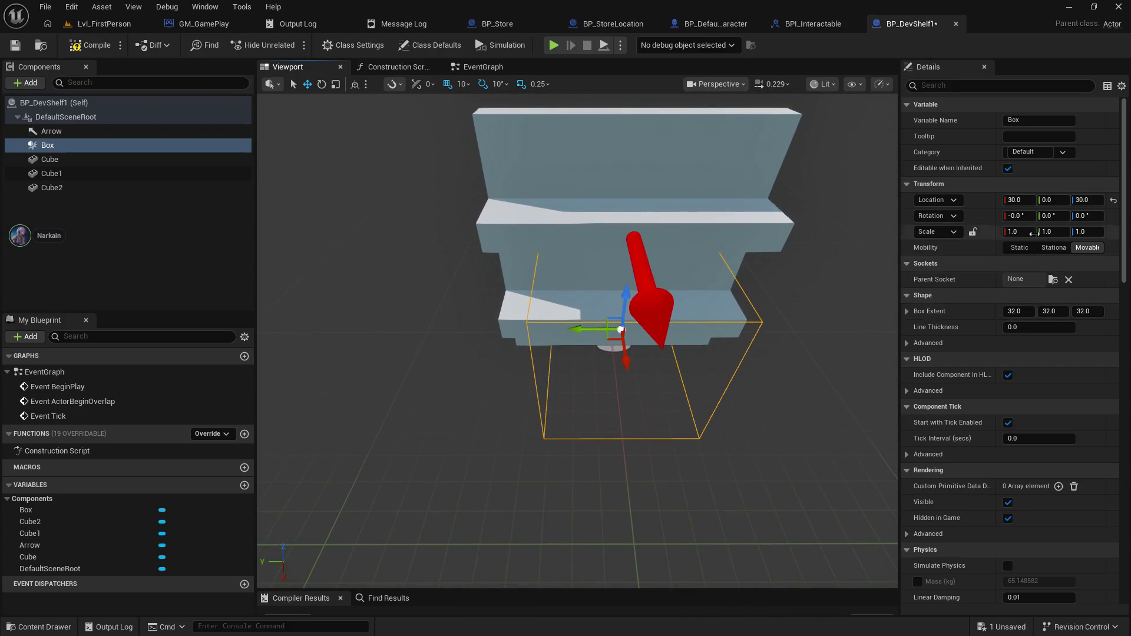
pyautogui.click(1052, 230)
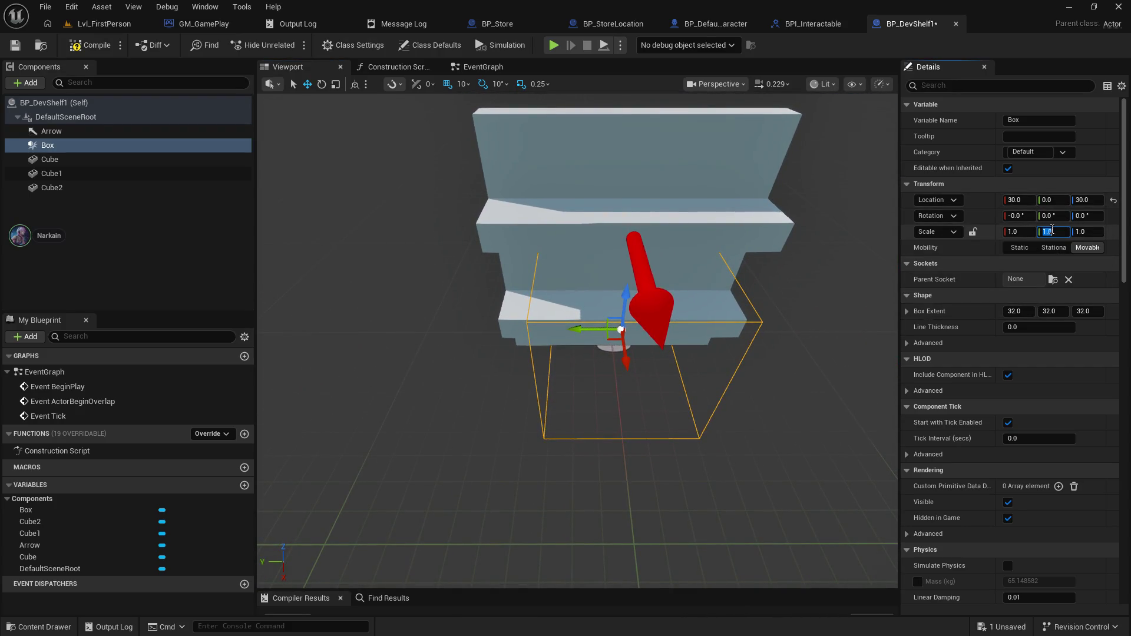
pyautogui.write('2')
pyautogui.press('Return')
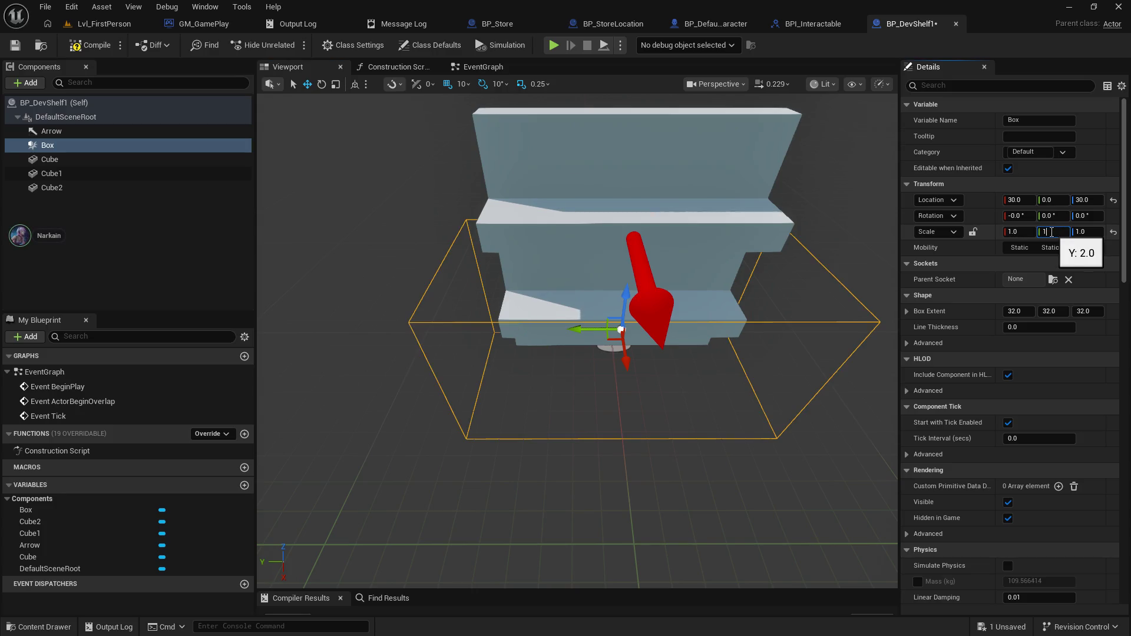
pyautogui.press('Return')
pyautogui.moveTo(824, 256)
pyautogui.mouseDown()
pyautogui.moveTo(624, 283)
pyautogui.moveTo(704, 218)
pyautogui.mouseUp()
pyautogui.click(738, 248)
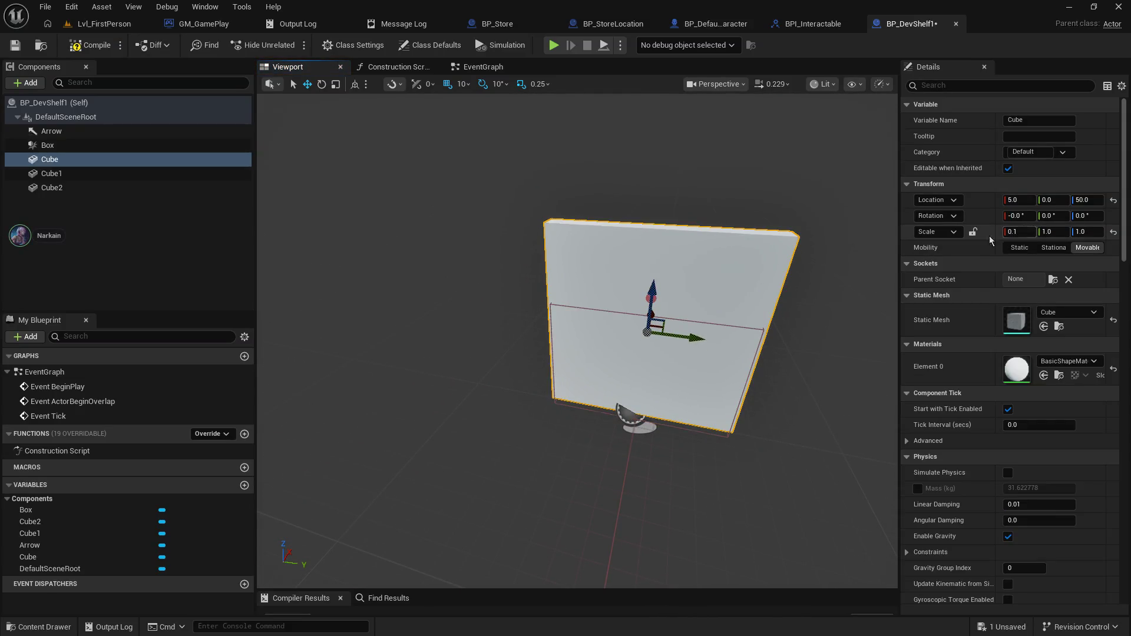
# - Select DefaultSceneRoot and orbit around the panel, shelves and collision box to review them
pyautogui.moveTo(700, 251)
pyautogui.mouseDown()
pyautogui.moveTo(648, 257)
pyautogui.moveTo(601, 236)
pyautogui.moveTo(784, 245)
pyautogui.mouseUp()
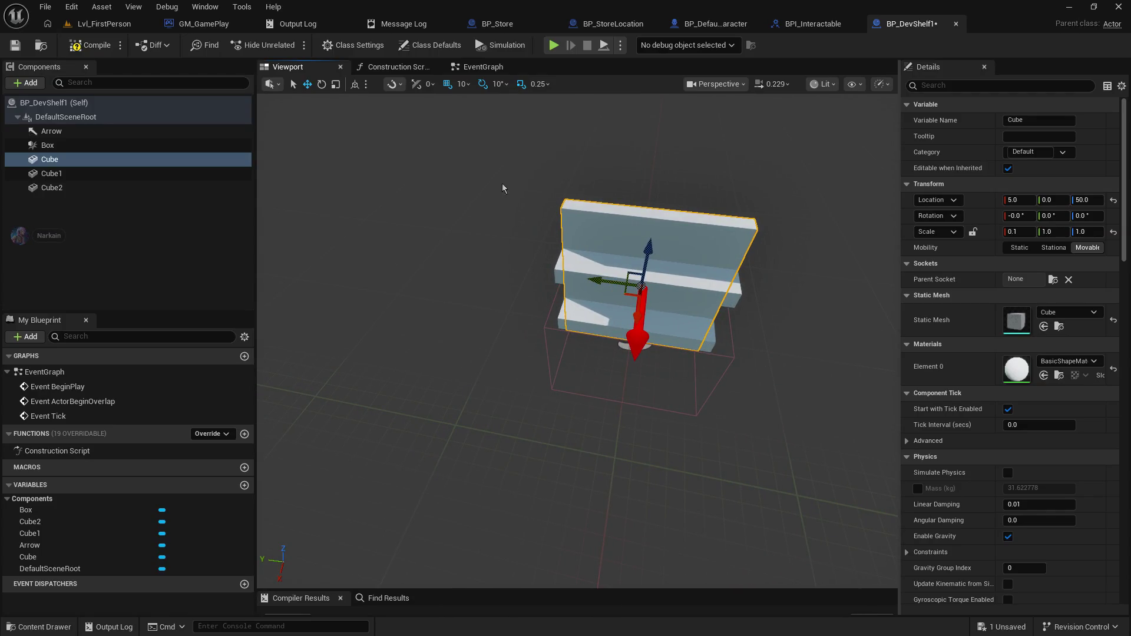
pyautogui.click(90, 225)
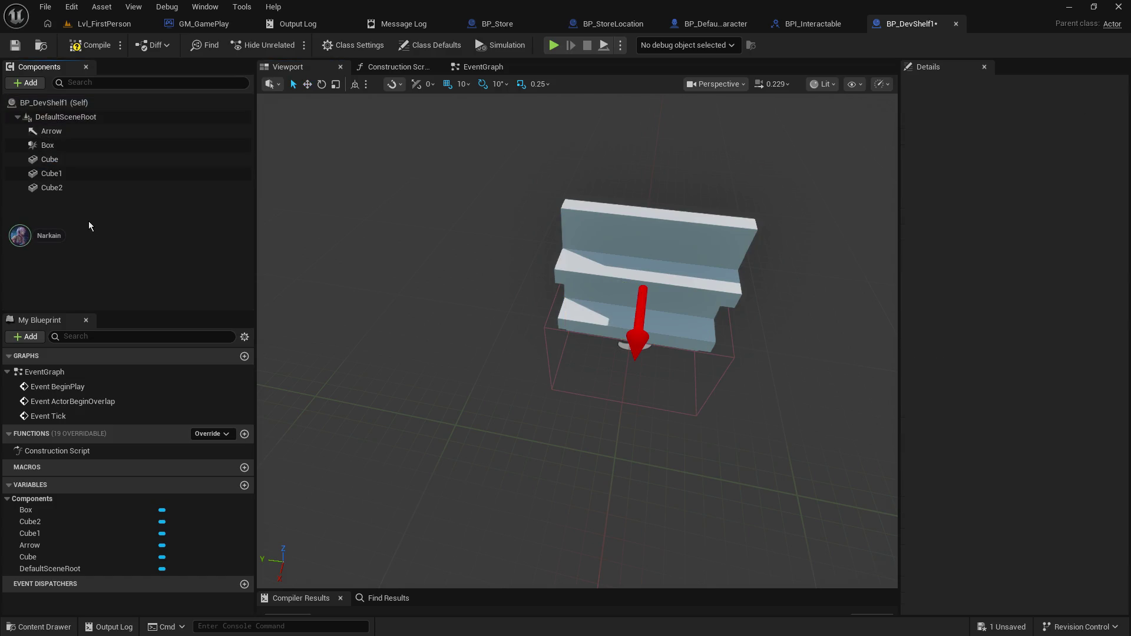
pyautogui.click(65, 121)
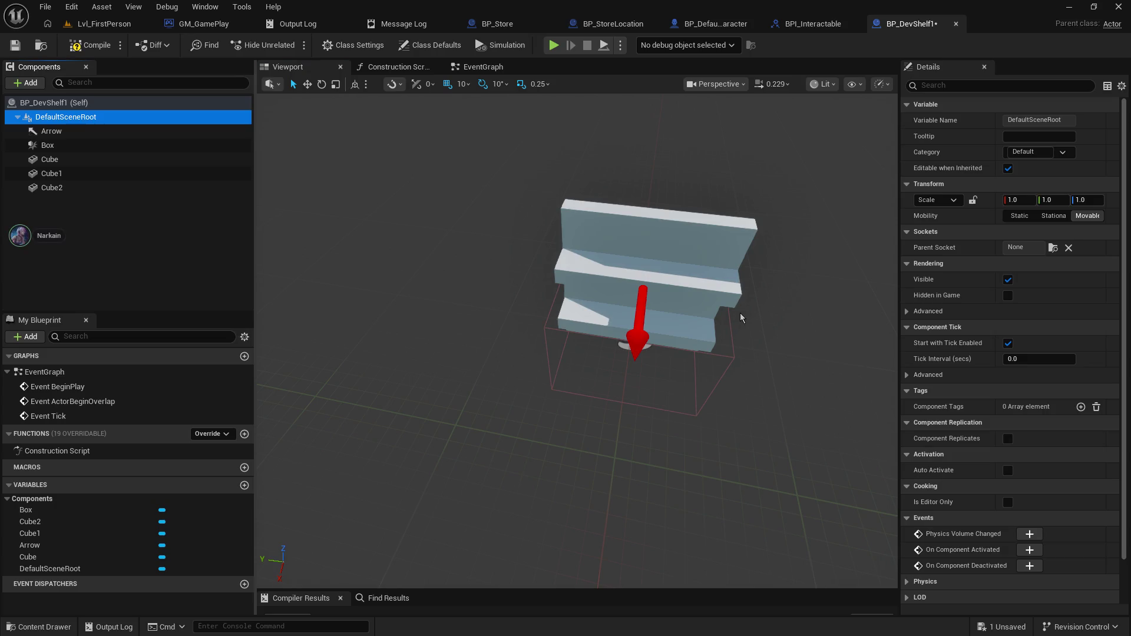
pyautogui.moveTo(598, 354); pyautogui.dragTo(543, 357)
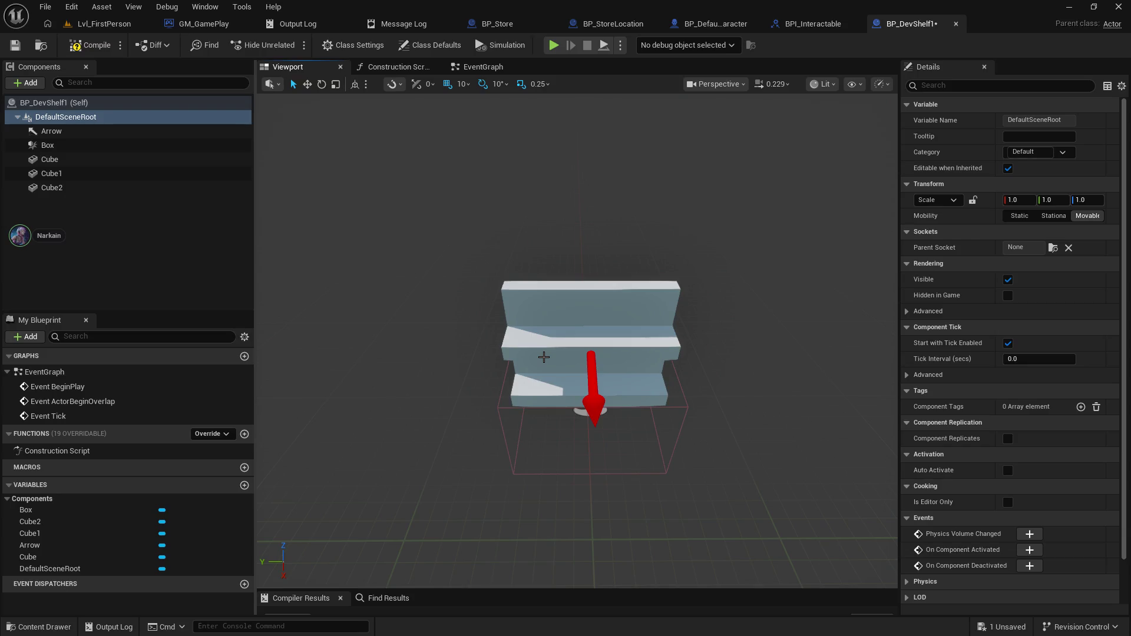
pyautogui.moveTo(580, 221)
pyautogui.mouseDown()
pyautogui.moveTo(530, 224)
pyautogui.moveTo(512, 212)
pyautogui.moveTo(501, 224)
pyautogui.moveTo(584, 212)
pyautogui.moveTo(666, 219)
pyautogui.moveTo(594, 205)
pyautogui.mouseUp()
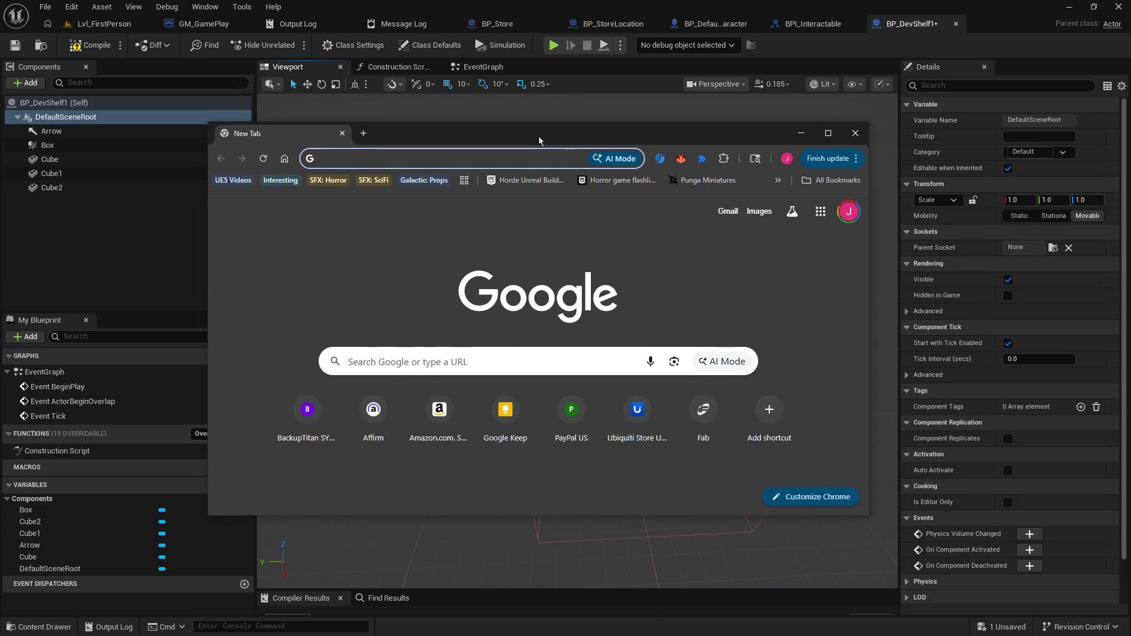
# - Search fab.com for 'store' and view screenshots of the $59.99 Convenience Store pack
pyautogui.write('fa')
pyautogui.press('Return')
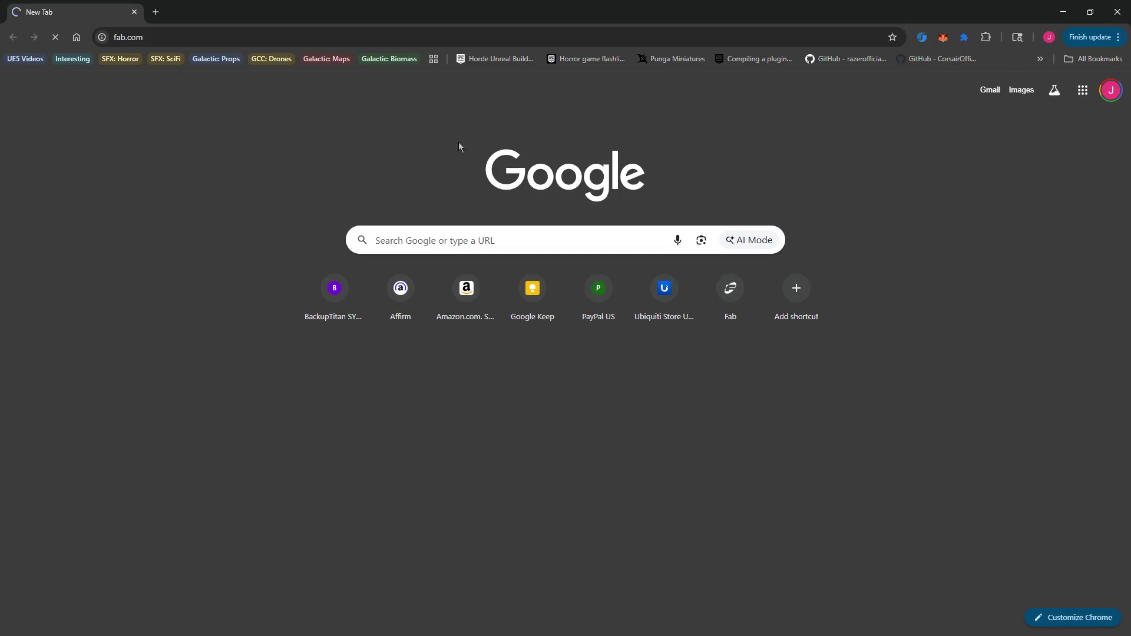
pyautogui.write('store')
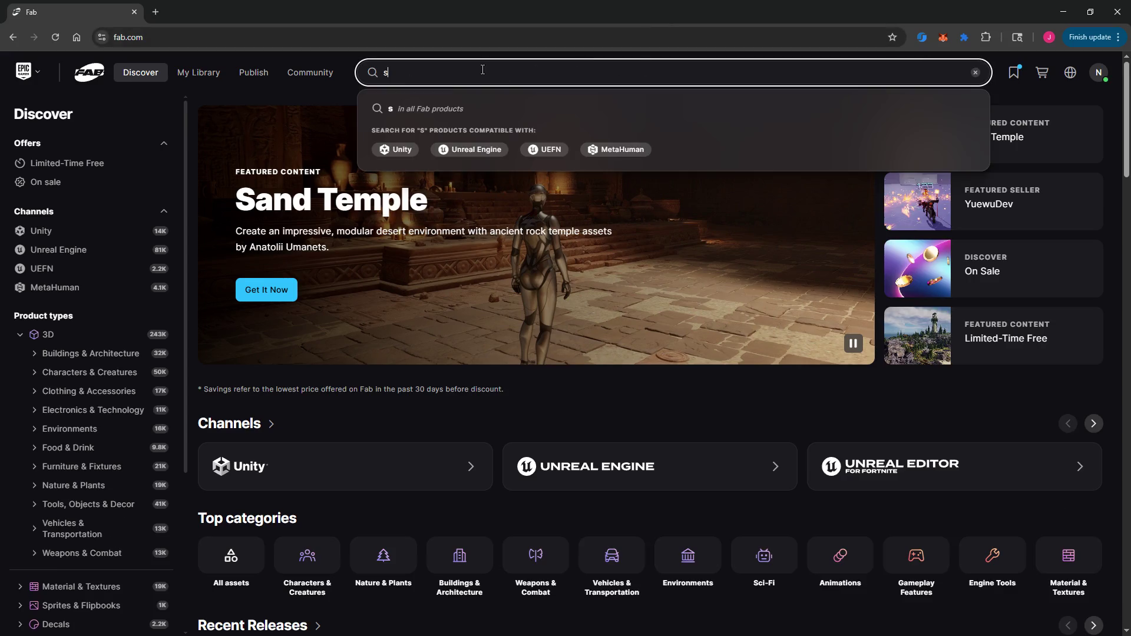
pyautogui.press('Return')
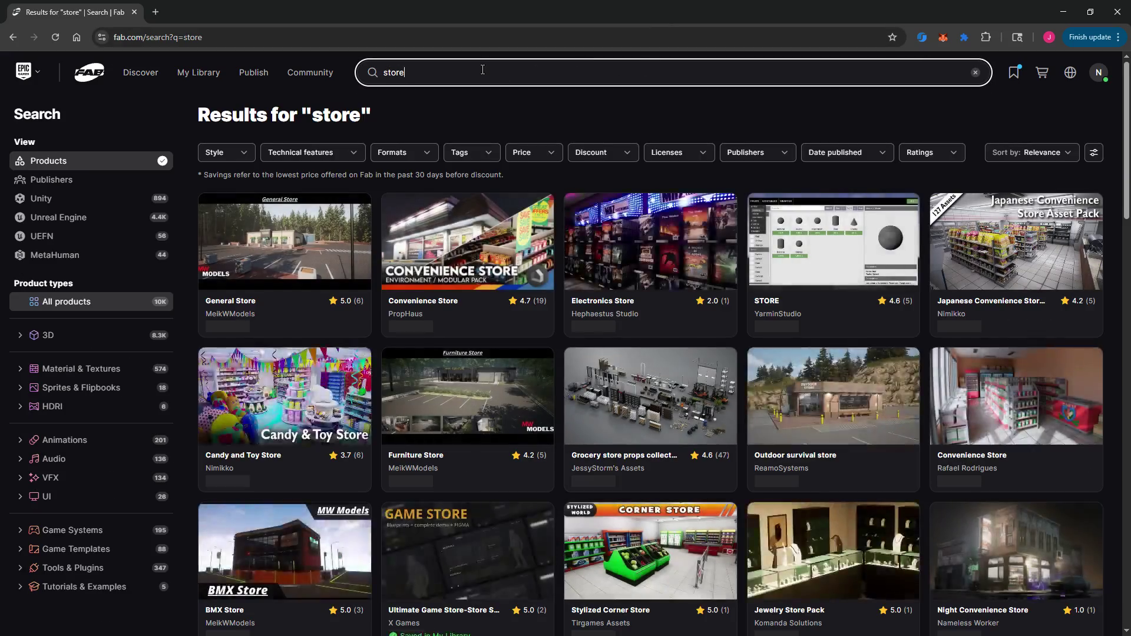
pyautogui.click(494, 244)
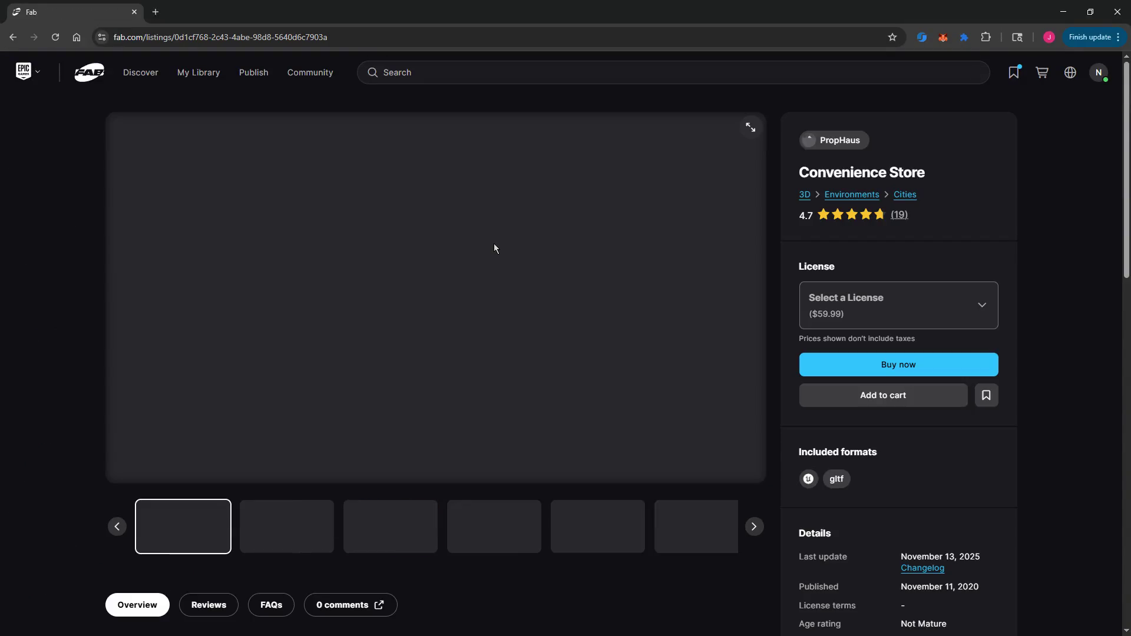
pyautogui.click(372, 540)
pyautogui.click(287, 527)
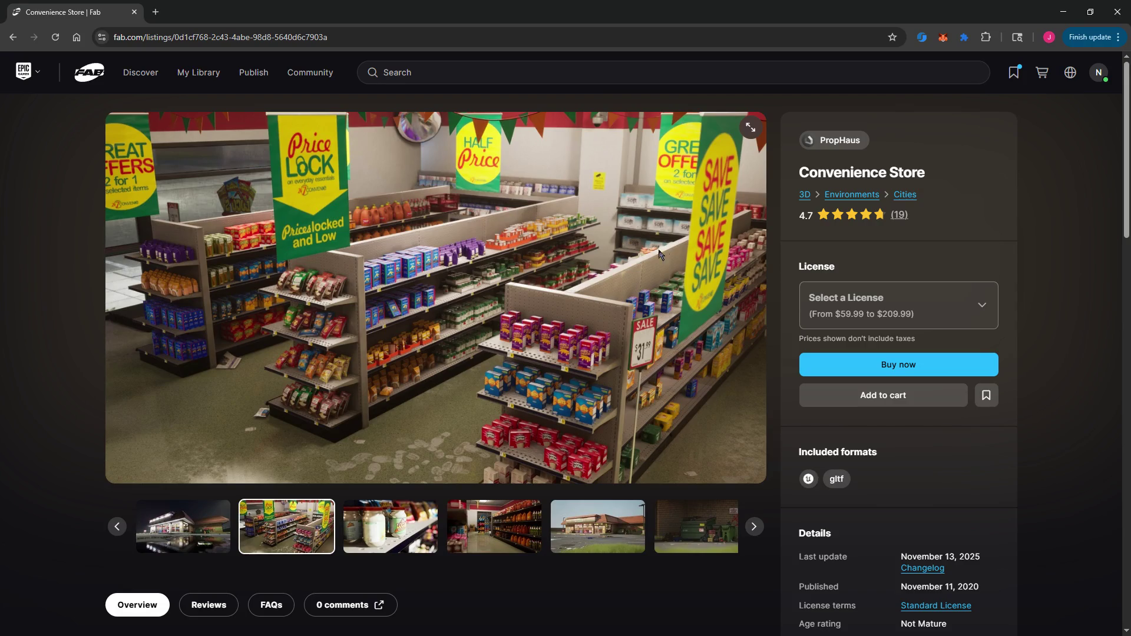
pyautogui.hotkey('alt', 'Left')
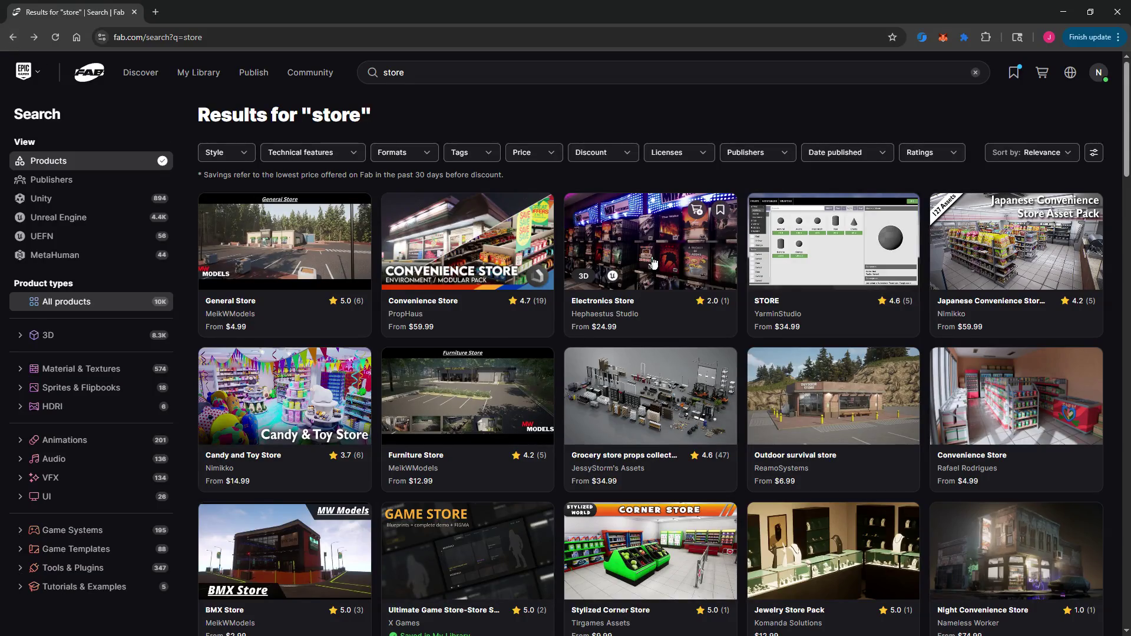
# - Browse the Electronics Store gallery, then open the $4.99 Convenience Store listing
pyautogui.click(653, 263)
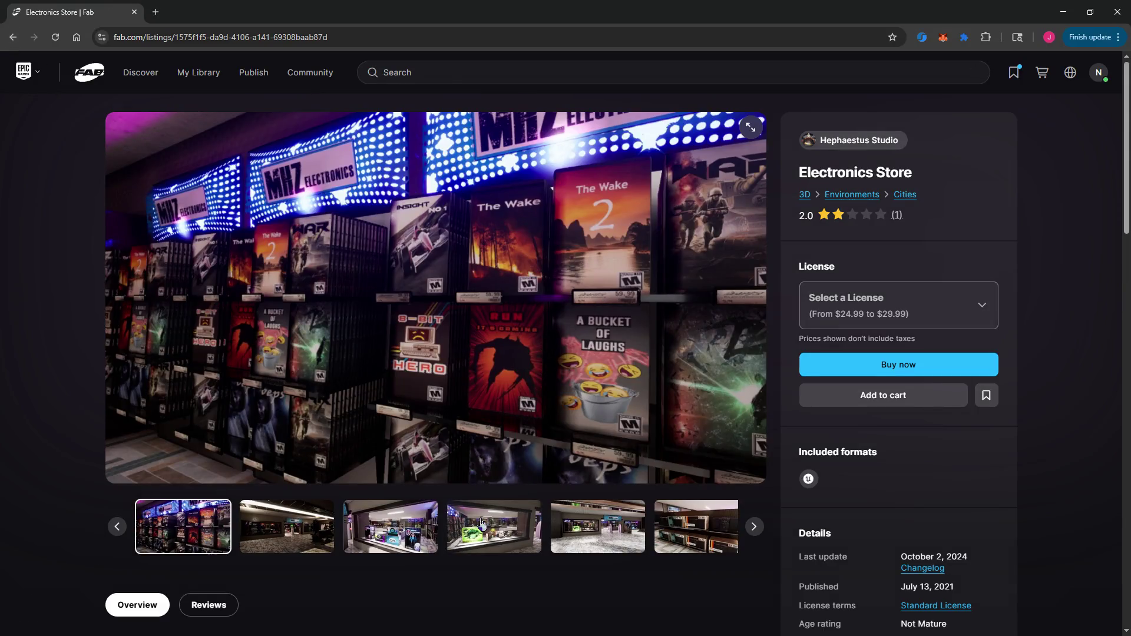
pyautogui.click(481, 522)
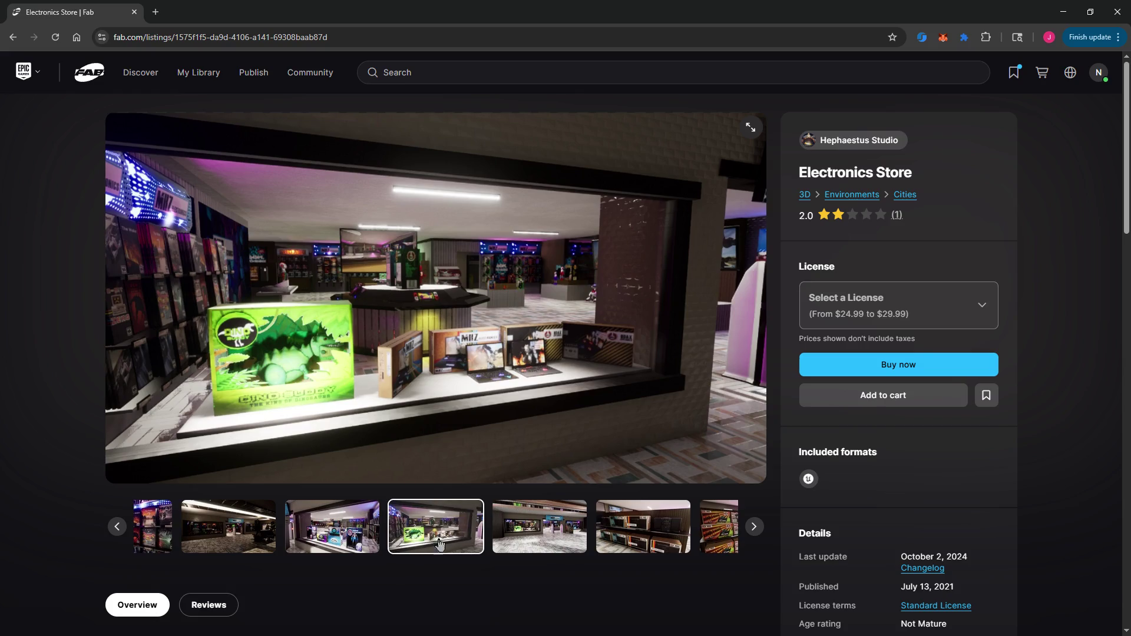
pyautogui.click(533, 539)
pyautogui.click(620, 534)
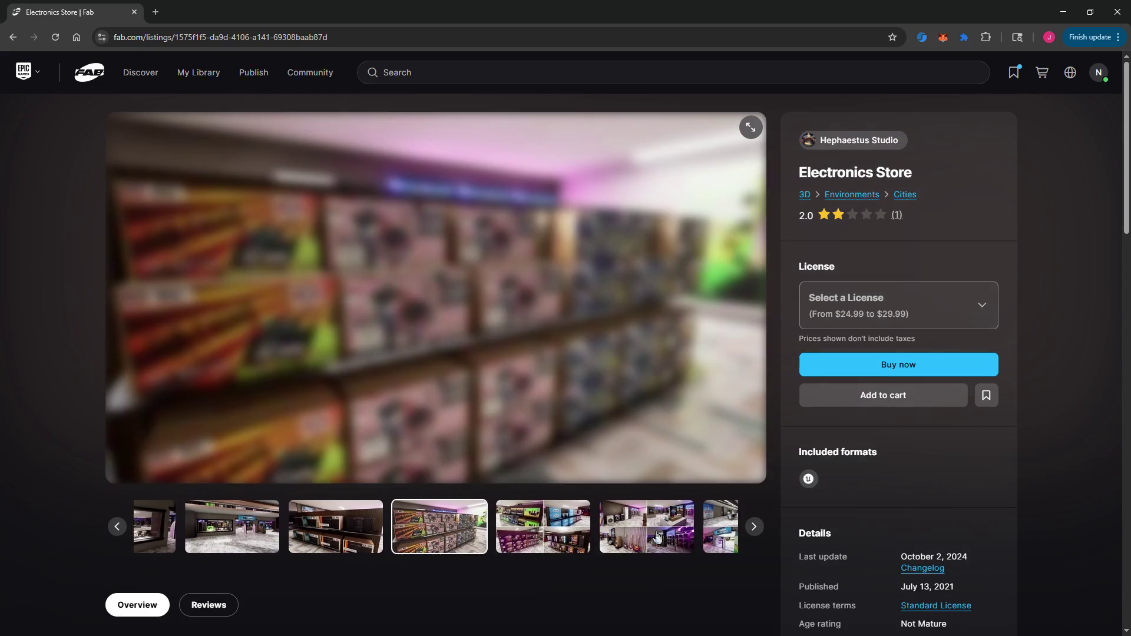
pyautogui.click(654, 535)
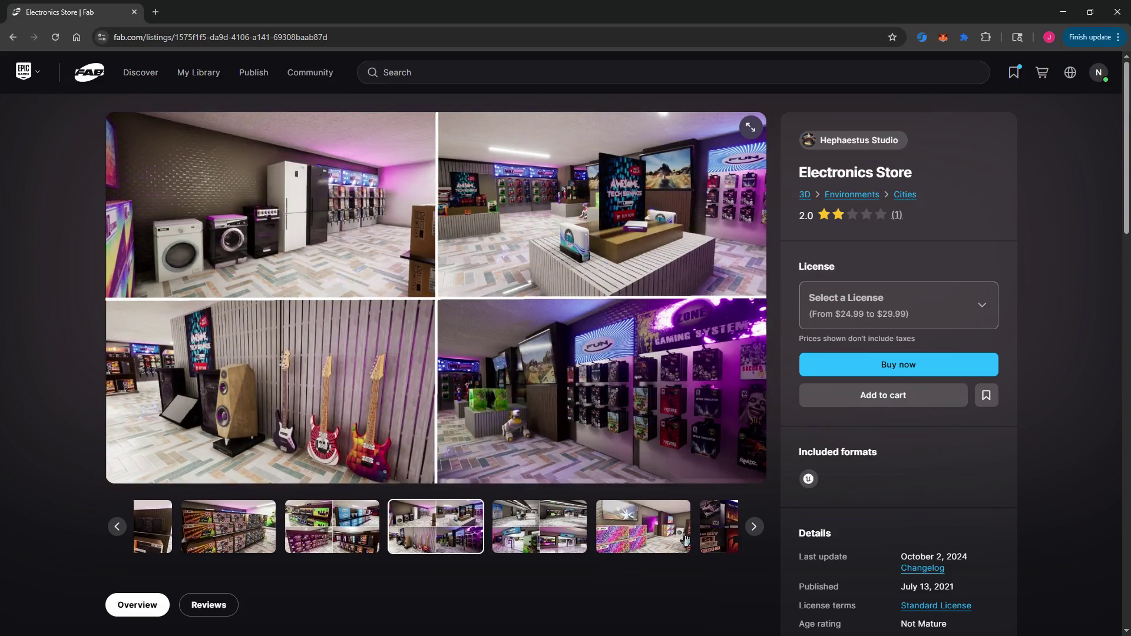
pyautogui.click(699, 539)
pyautogui.click(700, 541)
pyautogui.click(701, 542)
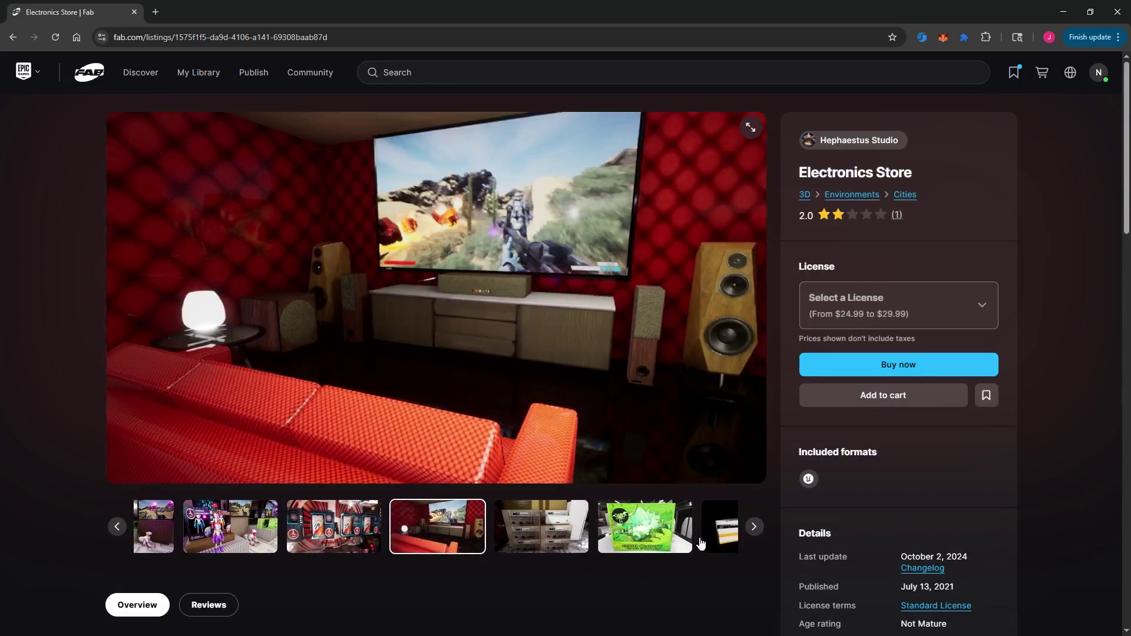
pyautogui.click(710, 531)
pyautogui.click(690, 527)
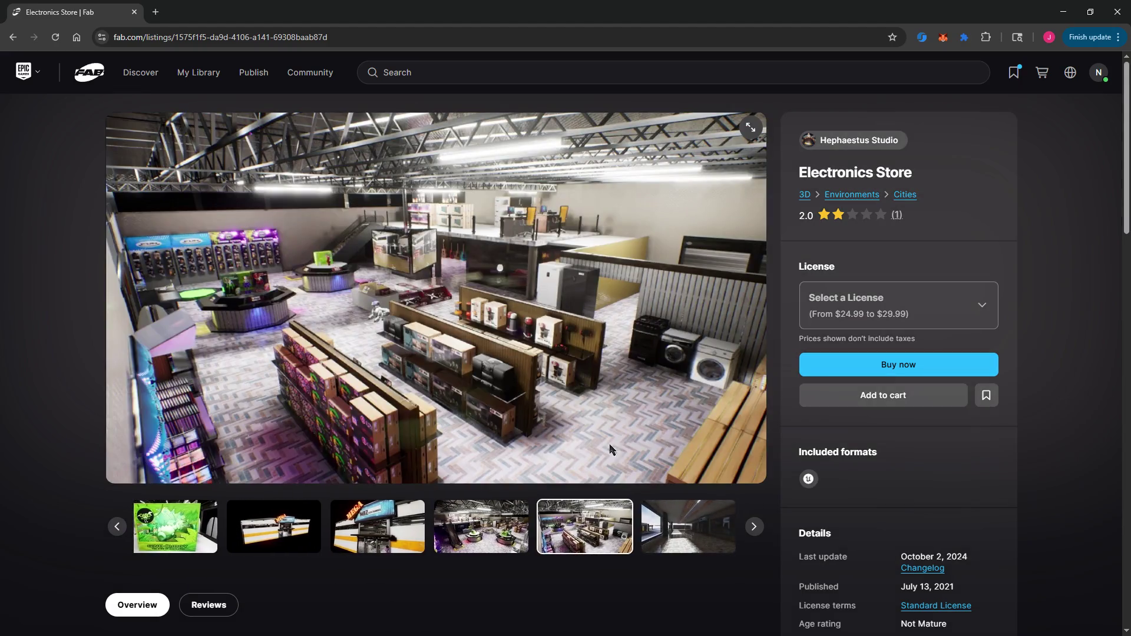
pyautogui.click(13, 37)
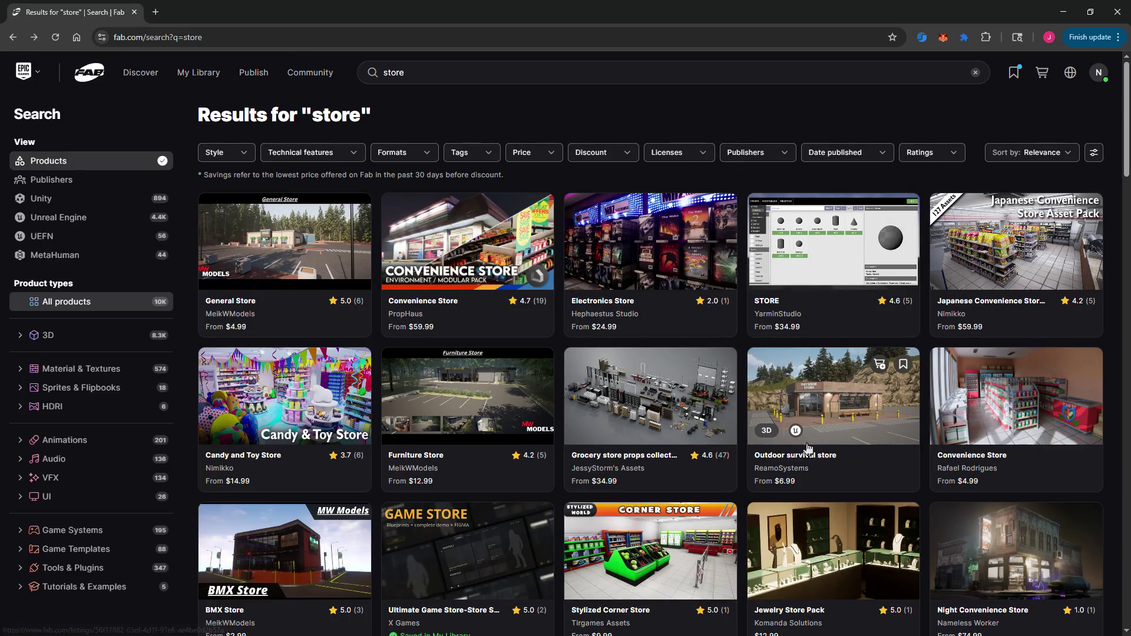
pyautogui.click(1066, 416)
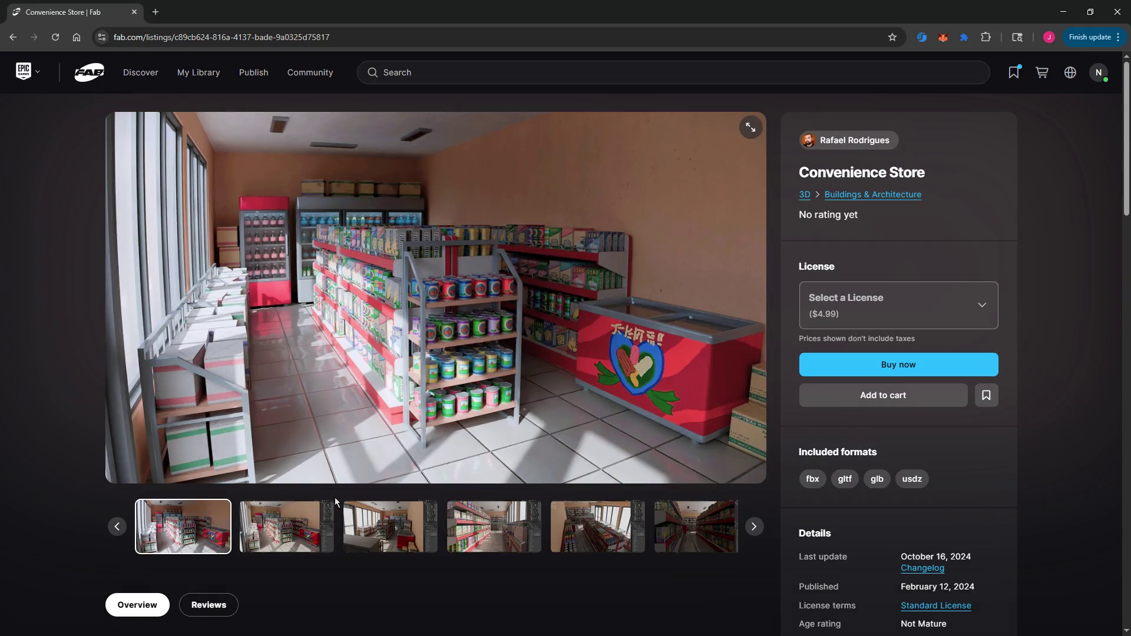
# - Browse the $4.99 Convenience Store screenshots and video preview, then return to the results
pyautogui.click(354, 518)
pyautogui.click(463, 539)
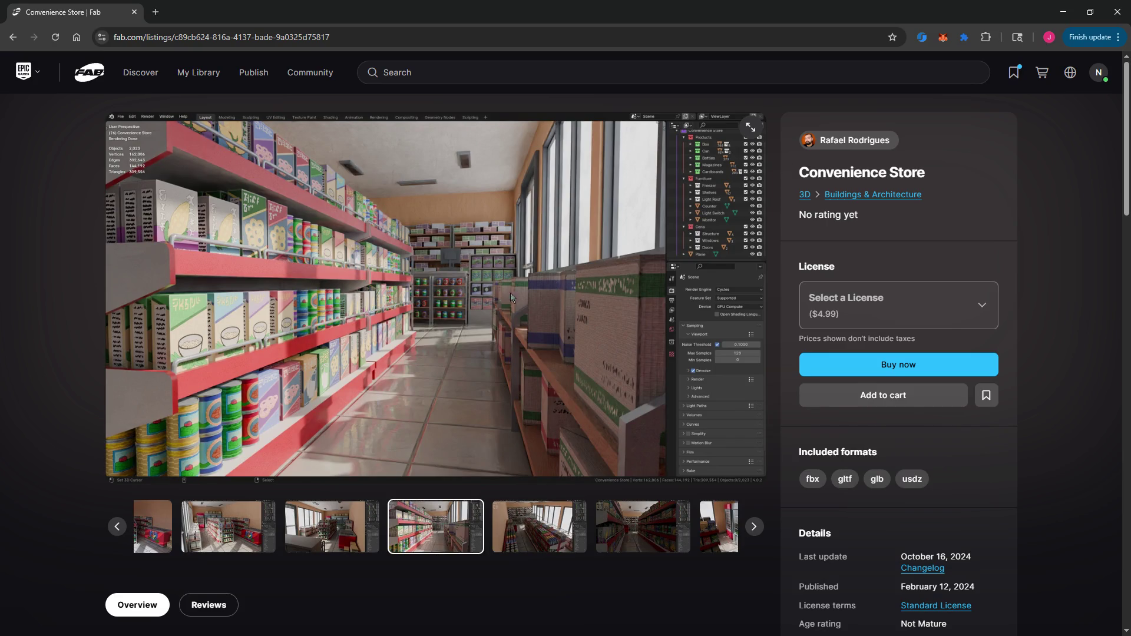
pyautogui.rightClick(827, 373)
pyautogui.press('Escape')
pyautogui.click(583, 527)
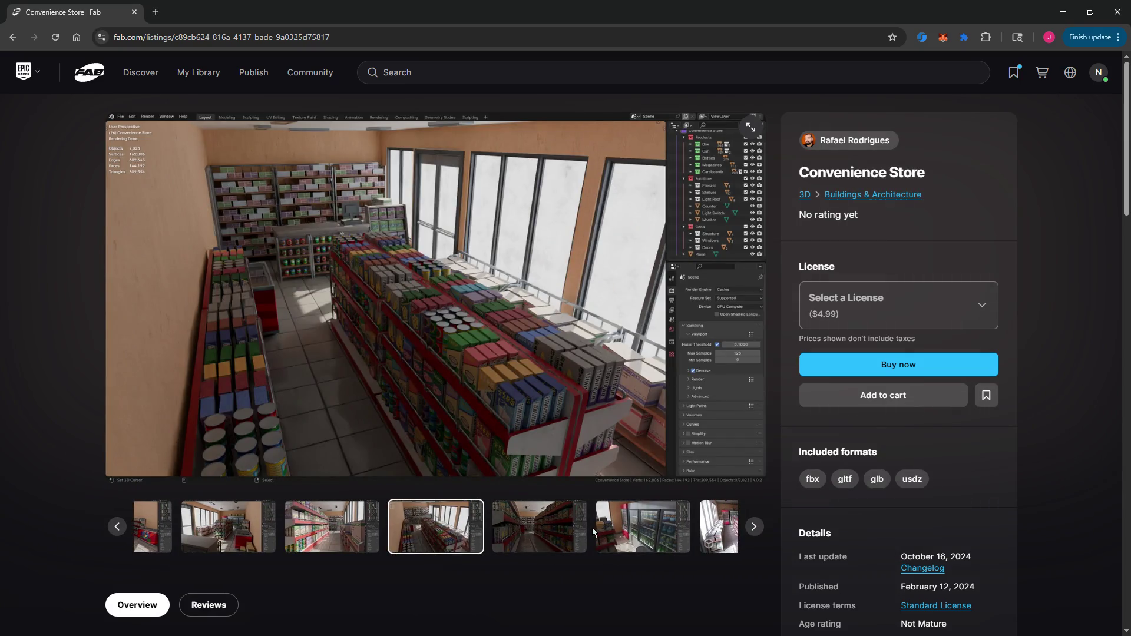
pyautogui.click(601, 528)
pyautogui.click(659, 537)
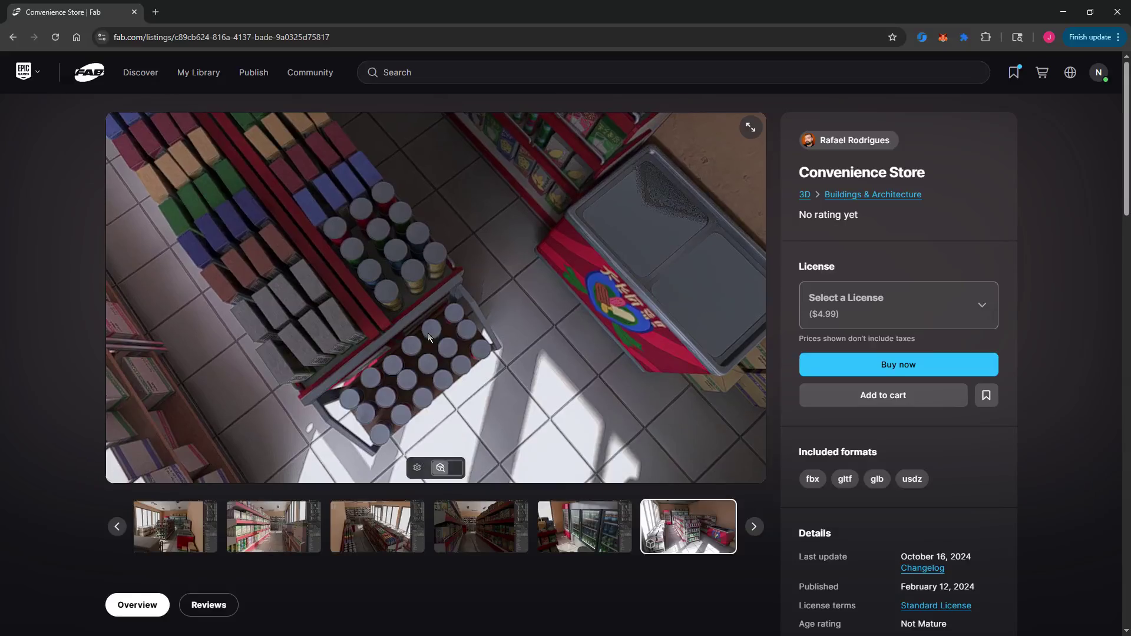
pyautogui.click(13, 38)
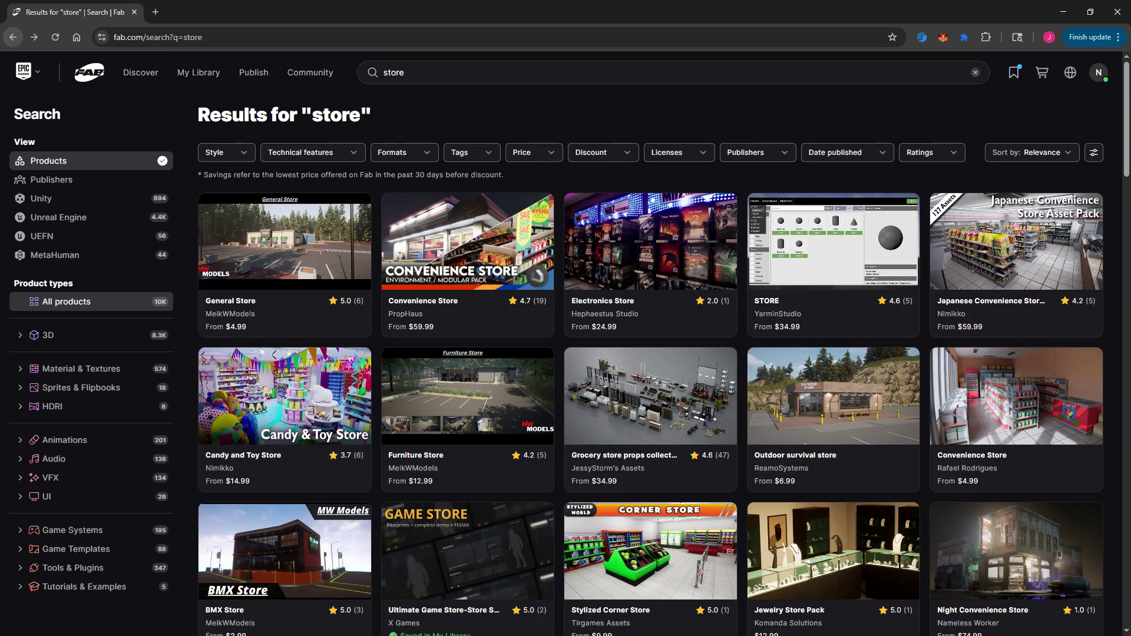
# - View the Candy and Toy Store gallery in a new tab, then close the tab and browser
pyautogui.rightClick(319, 398)
pyautogui.click(328, 401)
pyautogui.click(253, 16)
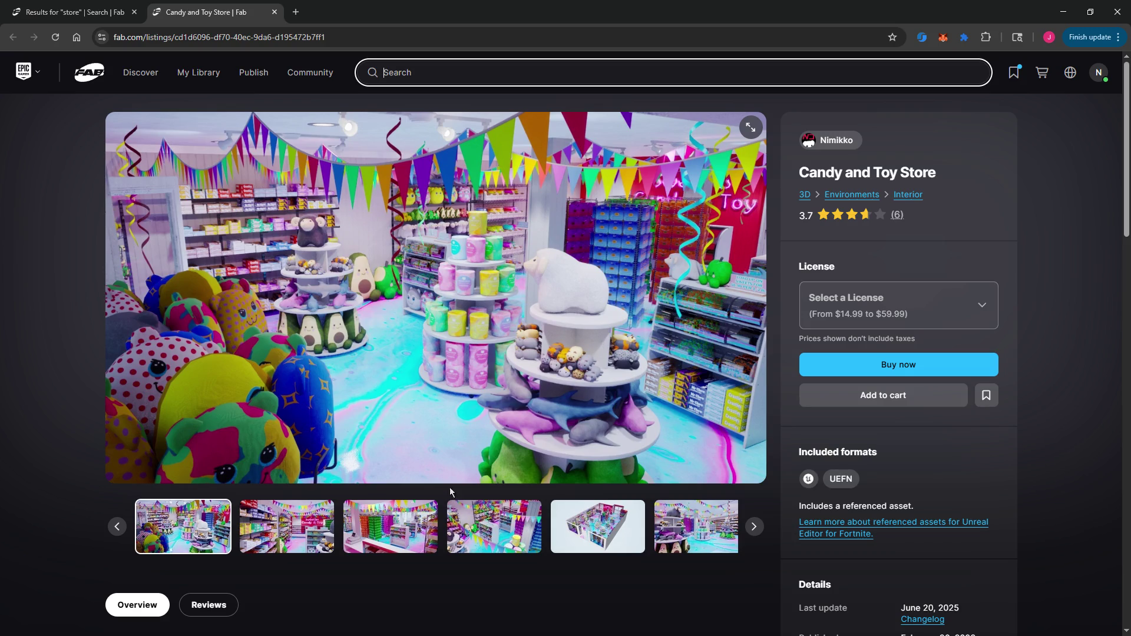
pyautogui.click(471, 529)
pyautogui.click(356, 534)
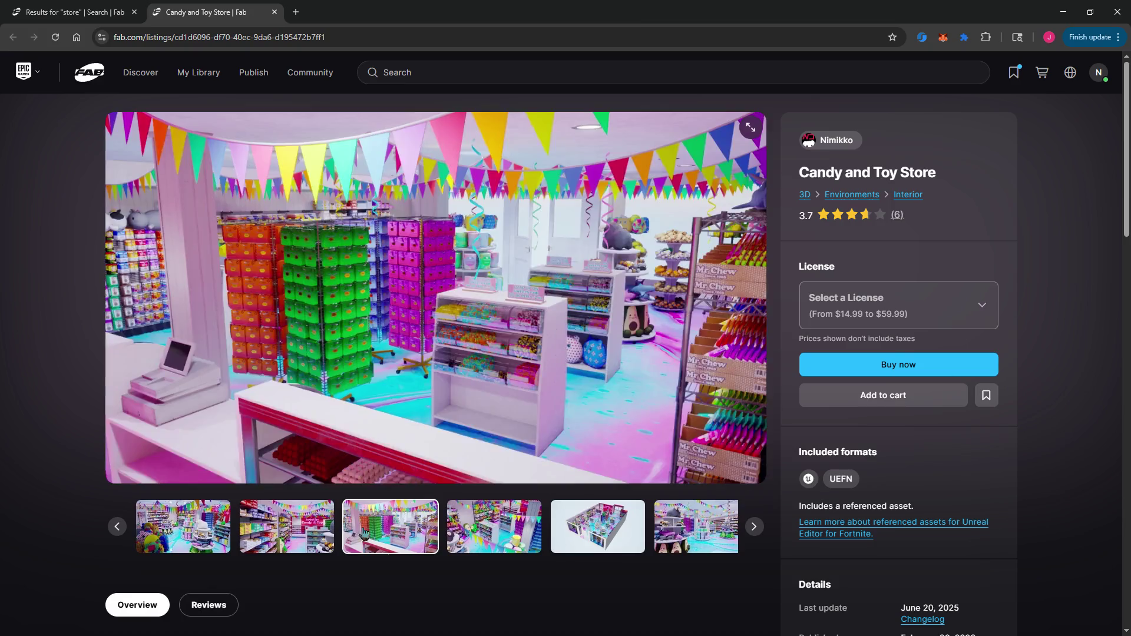
pyautogui.hotkey('ctrl', 'w')
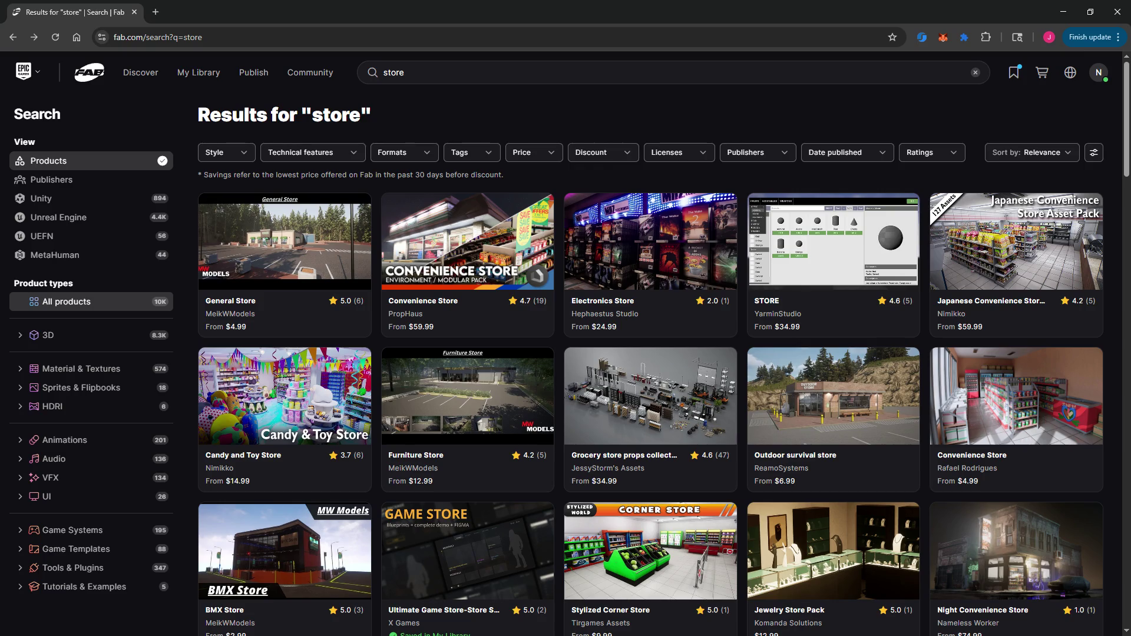
pyautogui.click(134, 12)
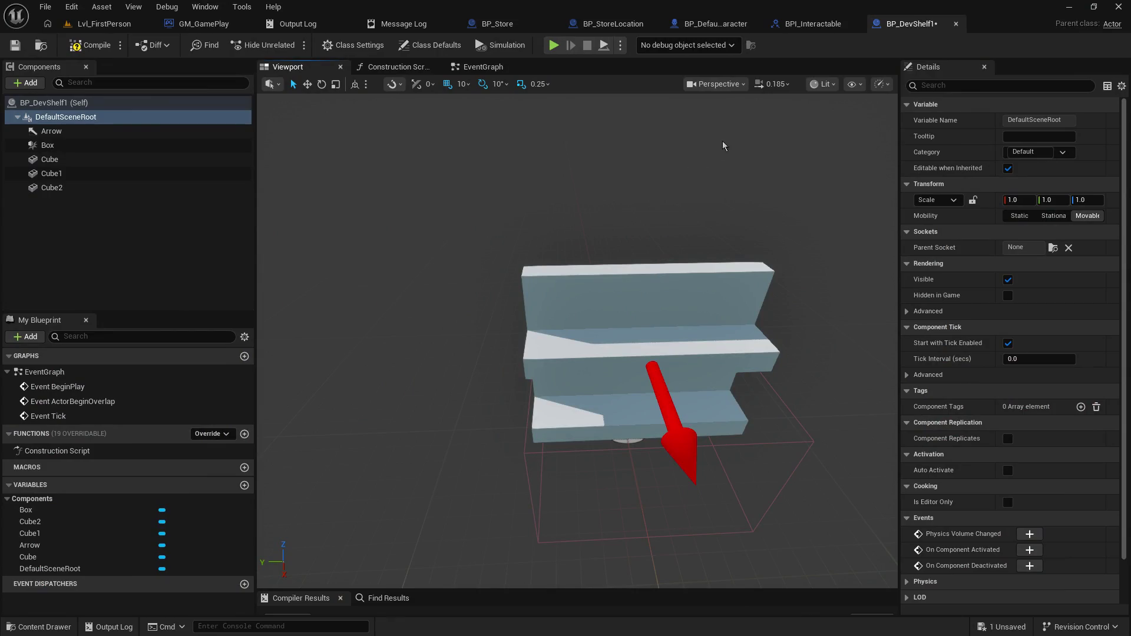
# - In BP_DefaultDevCharacter, select the Begin Overlap (Detection Box) event and show the Viewport preview
pyautogui.click(725, 24)
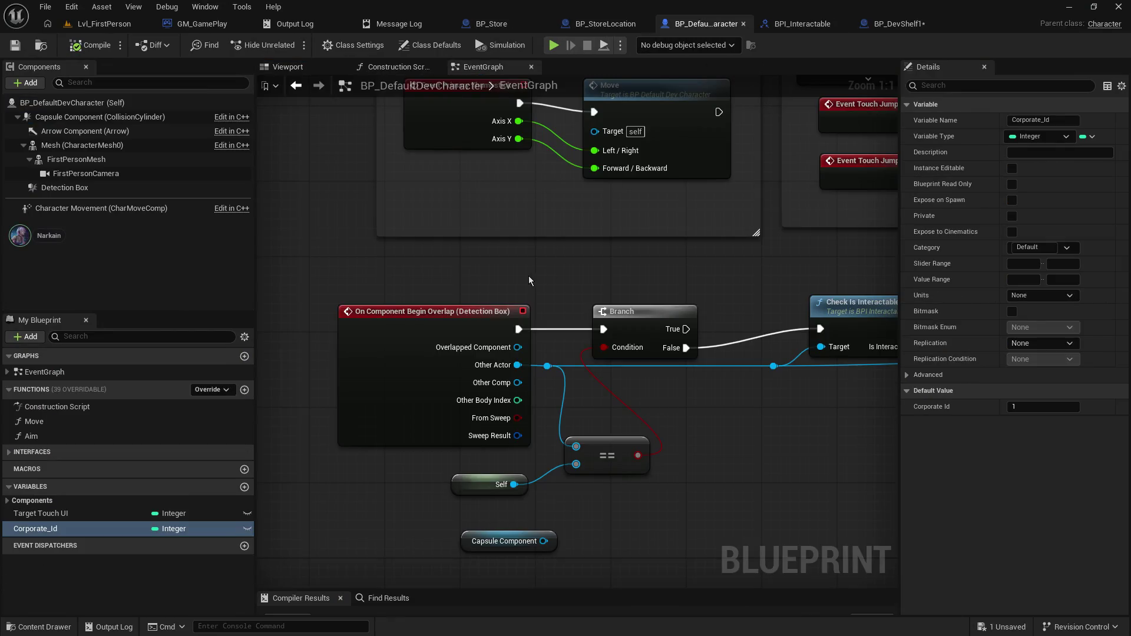
pyautogui.moveTo(528, 276)
pyautogui.mouseDown()
pyautogui.moveTo(786, 436)
pyautogui.moveTo(790, 465)
pyautogui.moveTo(621, 258)
pyautogui.moveTo(505, 217)
pyautogui.moveTo(497, 190)
pyautogui.mouseUp()
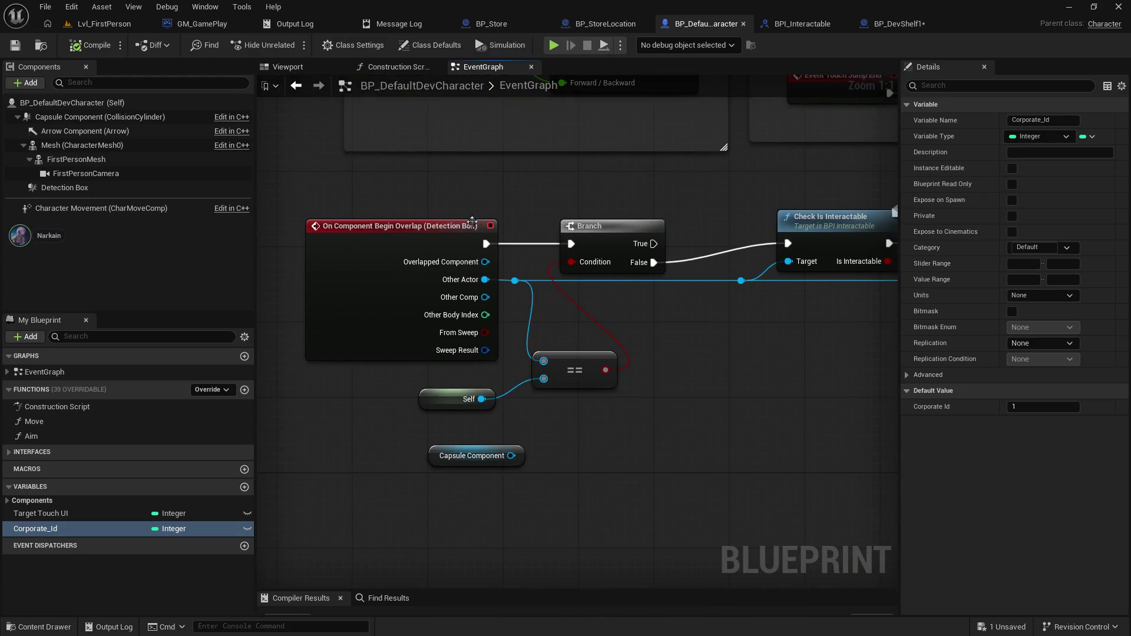
pyautogui.click(370, 233)
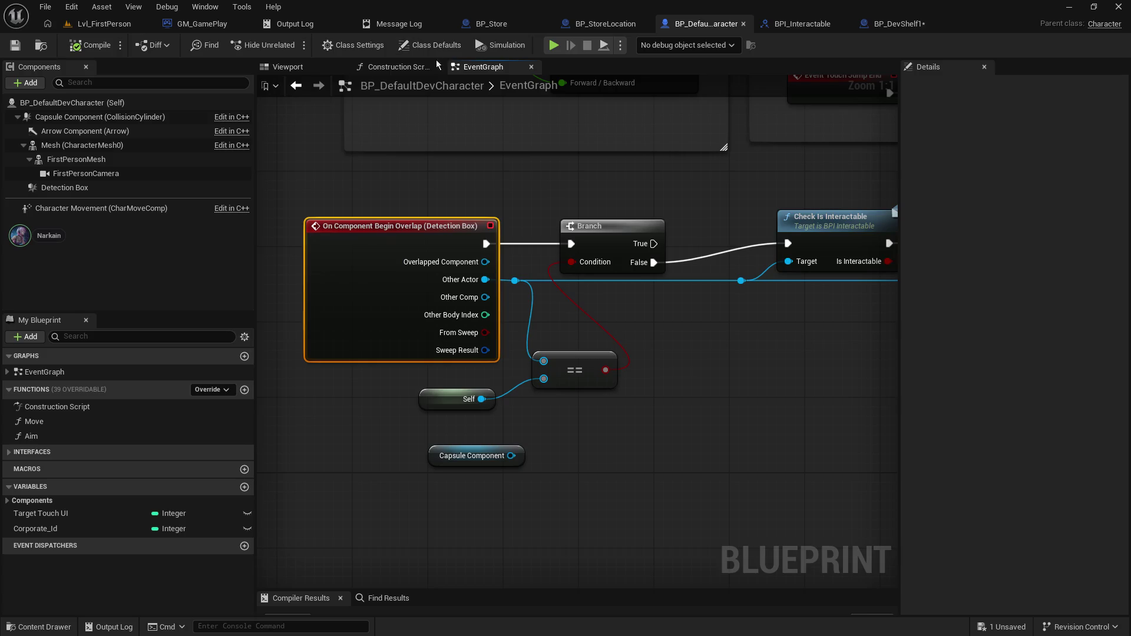
pyautogui.click(293, 70)
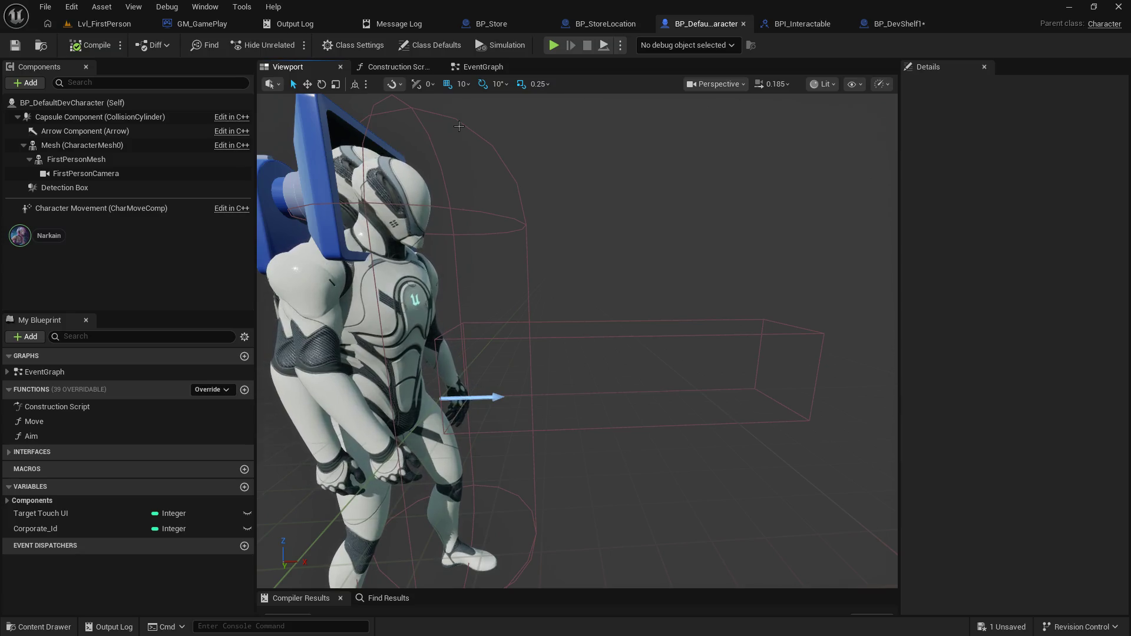
pyautogui.moveTo(459, 126)
pyautogui.mouseDown()
pyautogui.moveTo(412, 153)
pyautogui.moveTo(434, 192)
pyautogui.mouseUp()
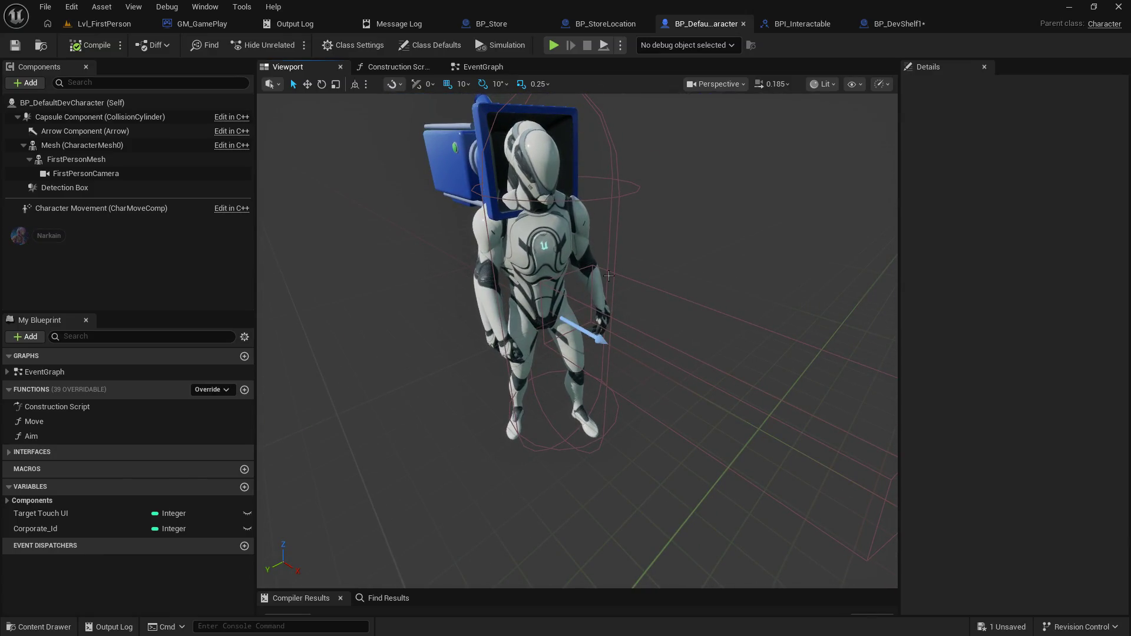
pyautogui.moveTo(434, 191)
pyautogui.mouseDown()
pyautogui.moveTo(474, 196)
pyautogui.moveTo(474, 177)
pyautogui.moveTo(617, 239)
pyautogui.moveTo(601, 313)
pyautogui.moveTo(655, 217)
pyautogui.mouseUp()
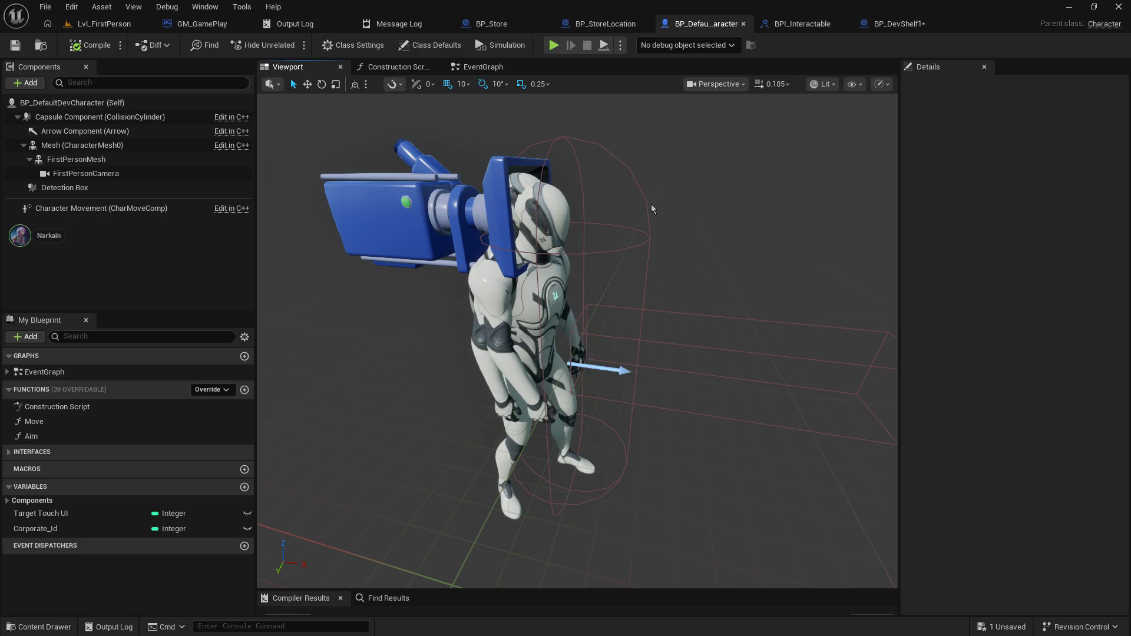
# - Cycle through BP_DevShelf1, BPI_Interactable and BP_StoreLocation, ending on the Lvl_FirstPerson level editor
pyautogui.click(884, 26)
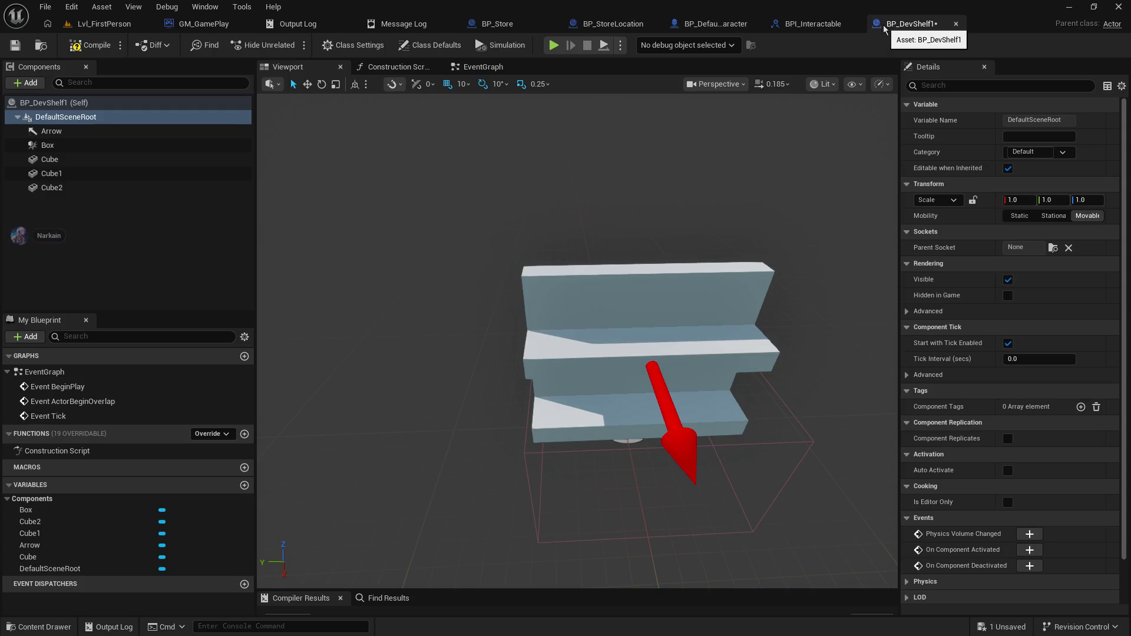
pyautogui.click(815, 26)
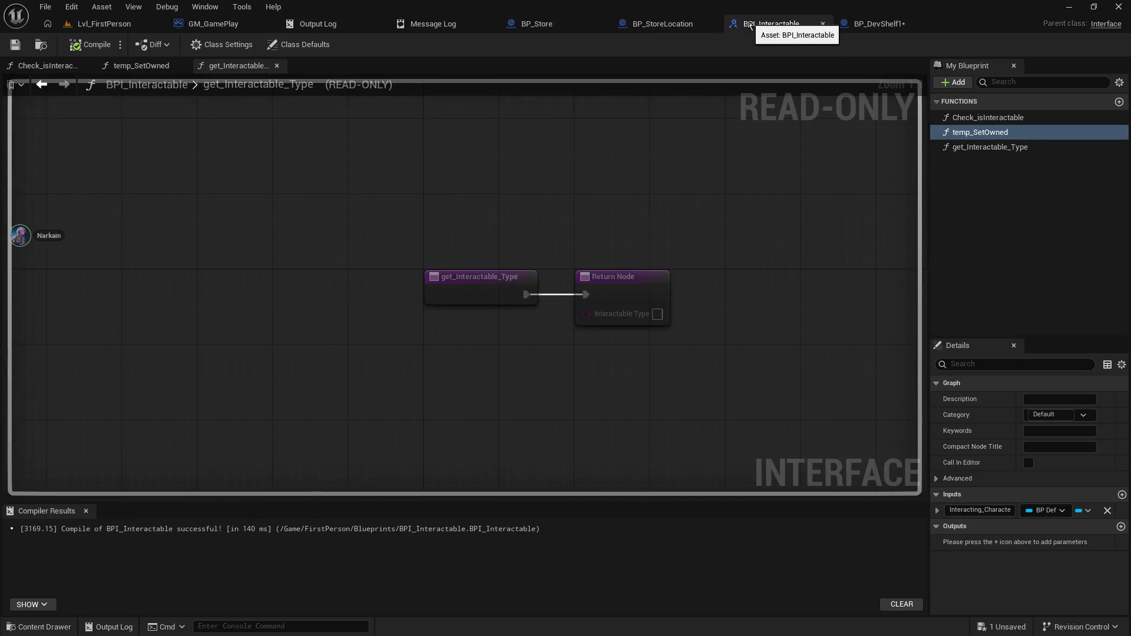
pyautogui.click(660, 29)
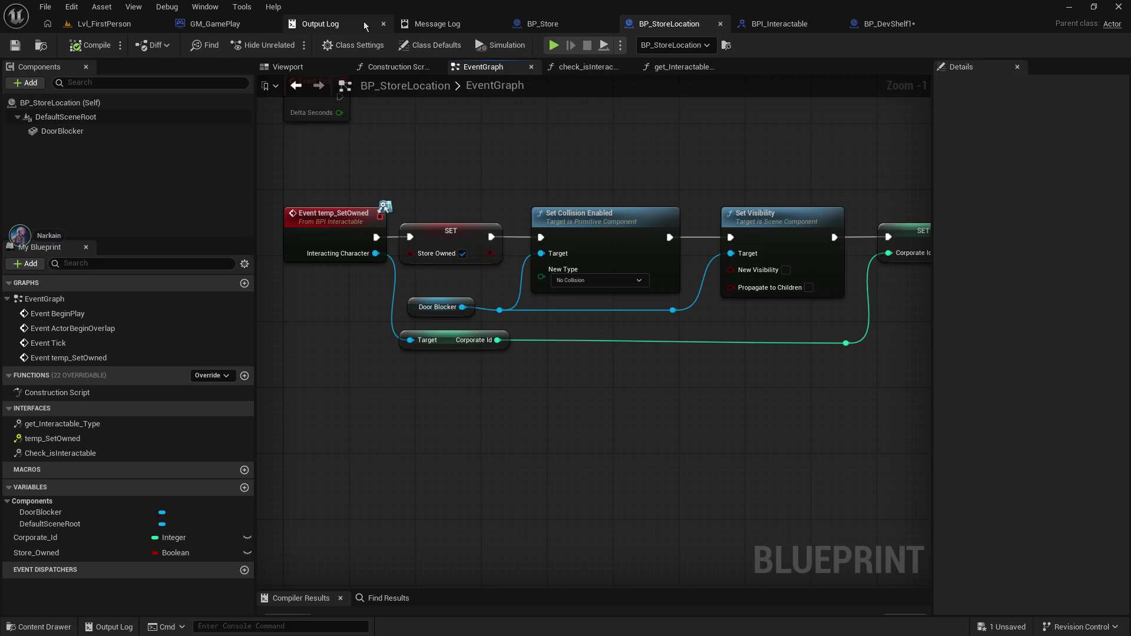
pyautogui.click(105, 27)
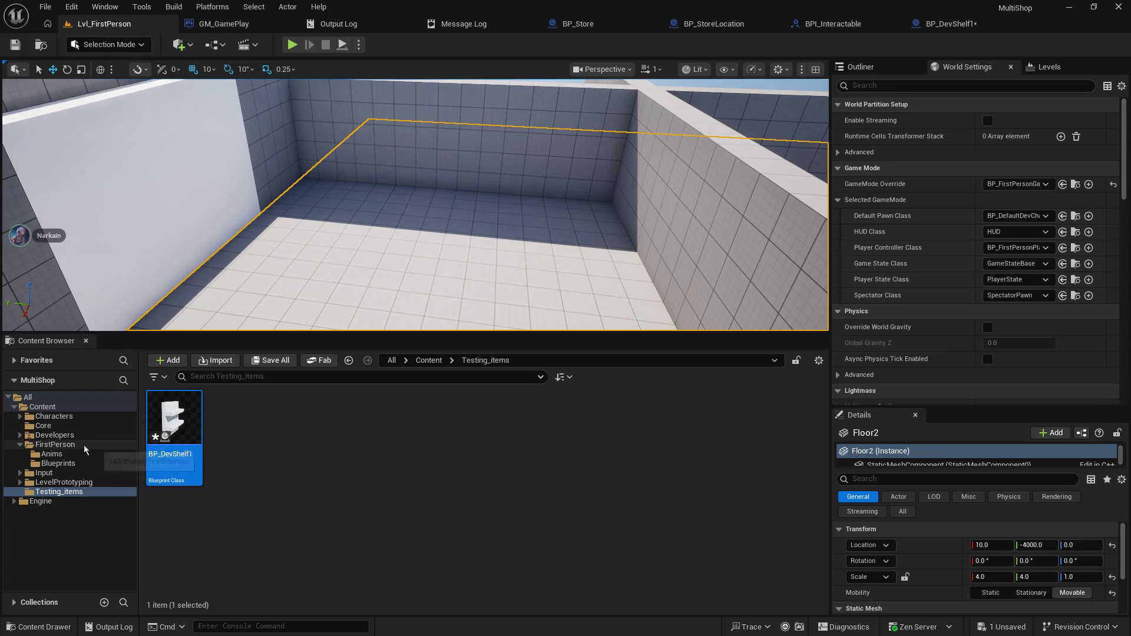
# - Browse the Content Browser folders down to FirstPerson > Blueprints
pyautogui.click(58, 417)
pyautogui.click(60, 426)
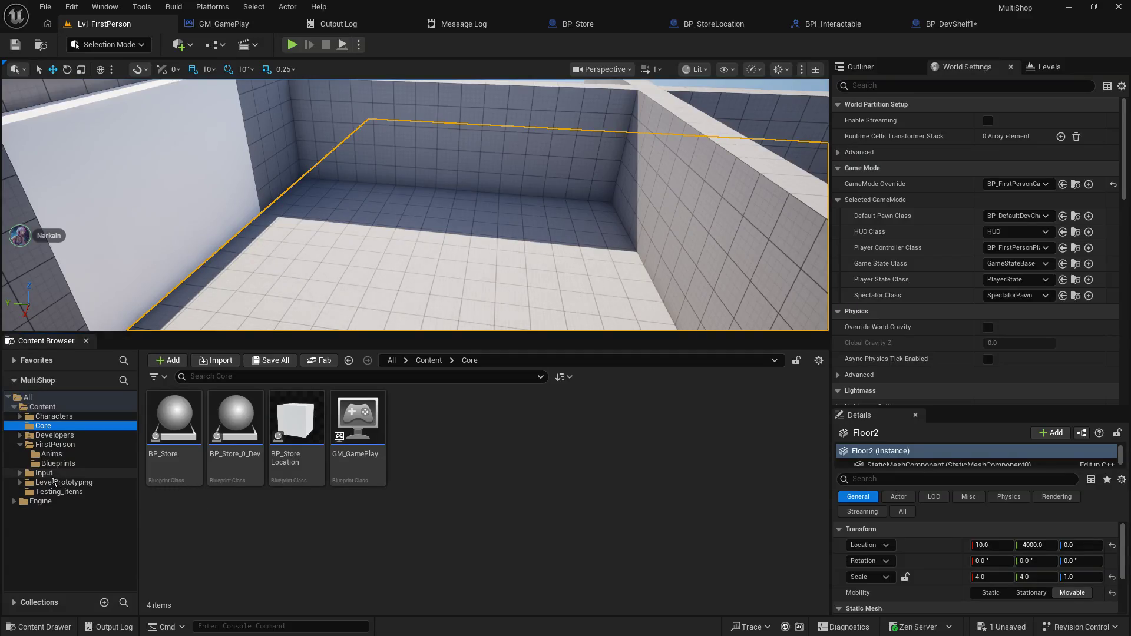
pyautogui.click(40, 445)
pyautogui.click(50, 454)
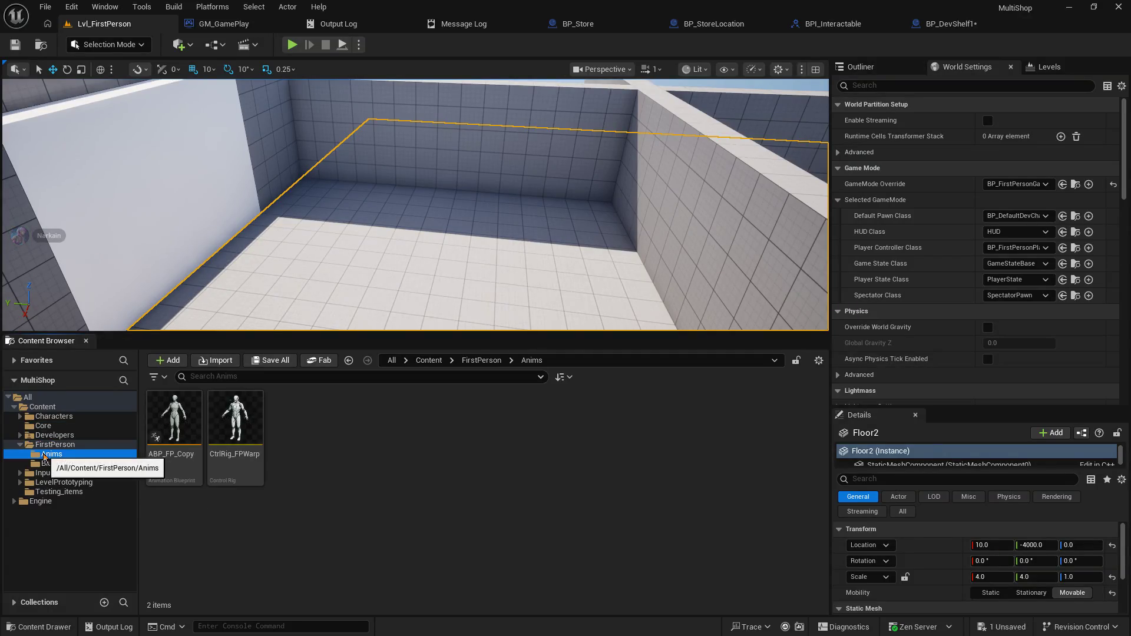
pyautogui.click(54, 465)
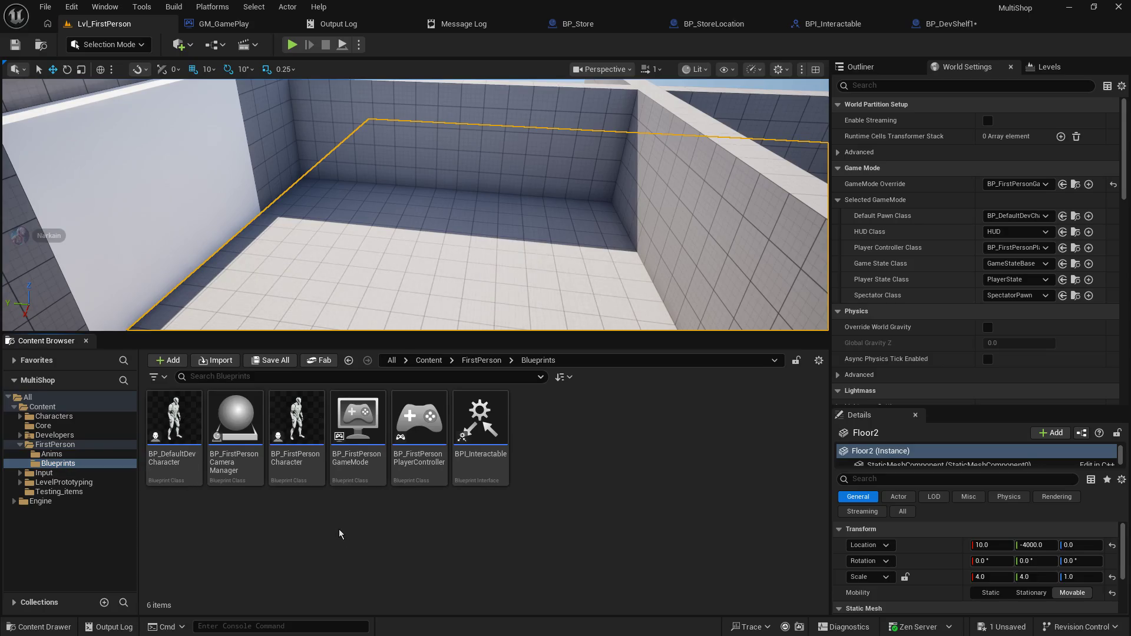
# - Move BP_DefaultDevCharacter into the Core folder and open it from there
pyautogui.moveTo(175, 421); pyautogui.dragTo(37, 434)
pyautogui.click(68, 455)
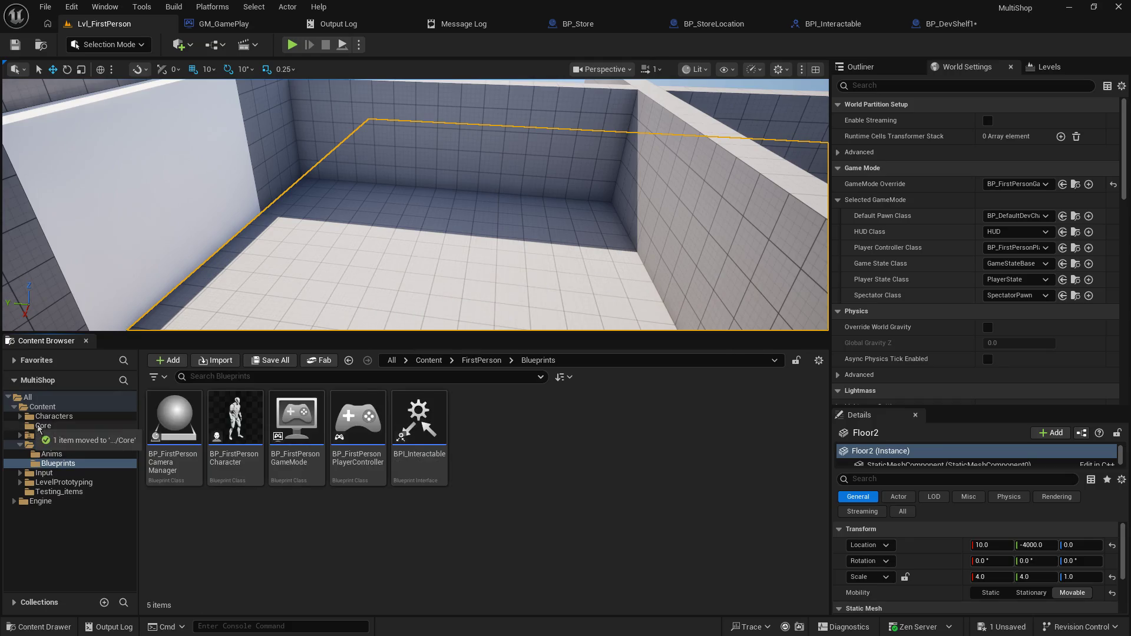
pyautogui.click(43, 426)
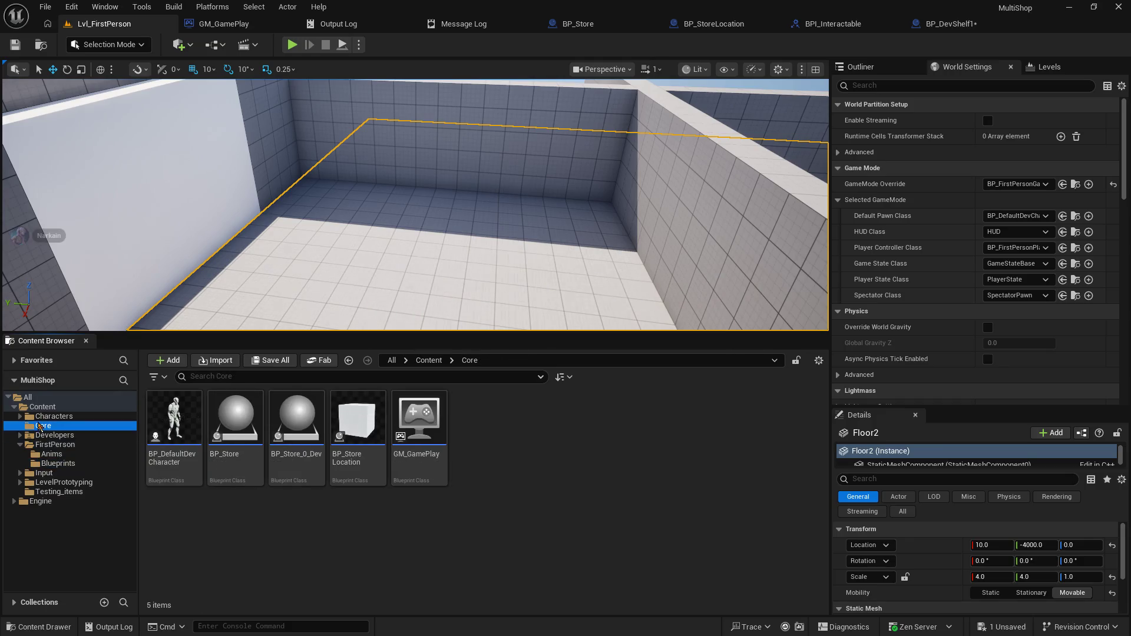
pyautogui.doubleClick(185, 422)
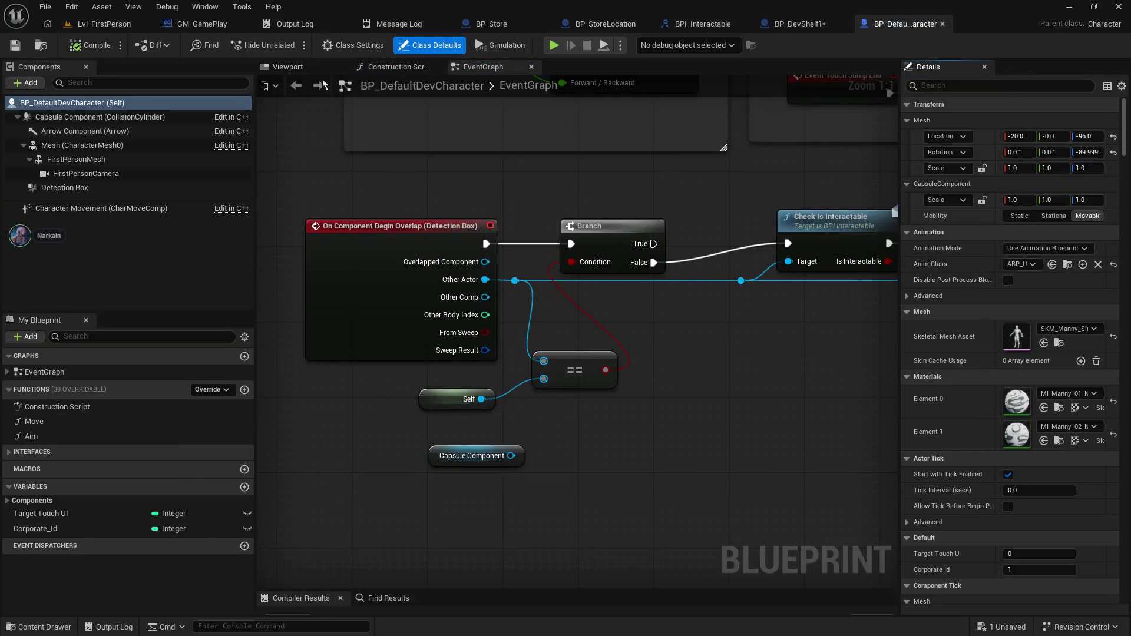
pyautogui.click(288, 66)
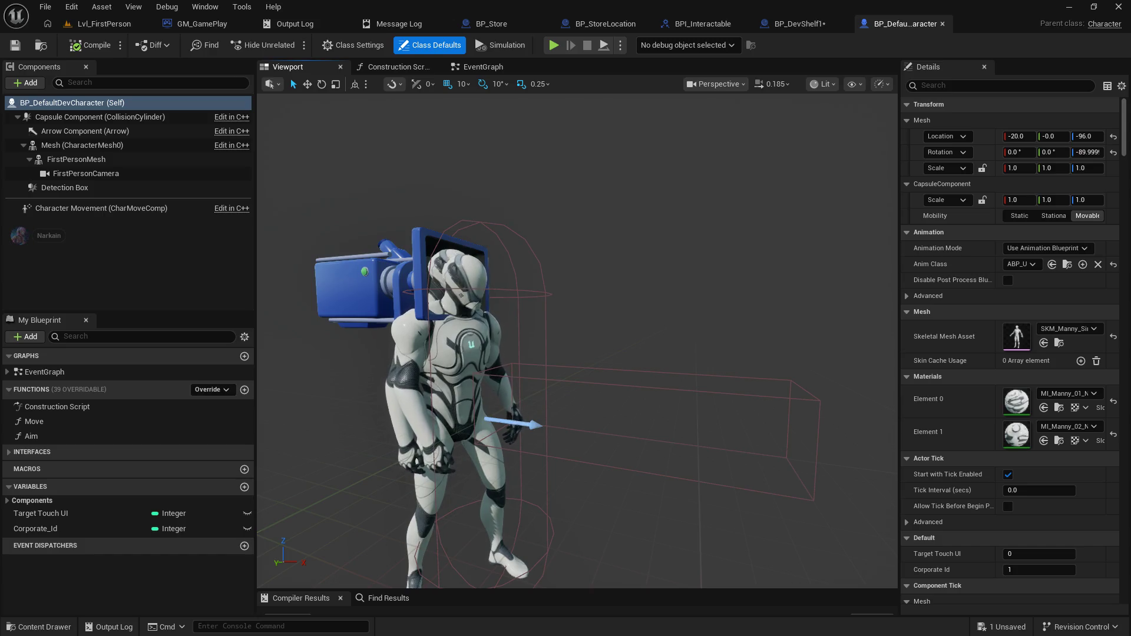
pyautogui.scroll(-3, 499, 230)
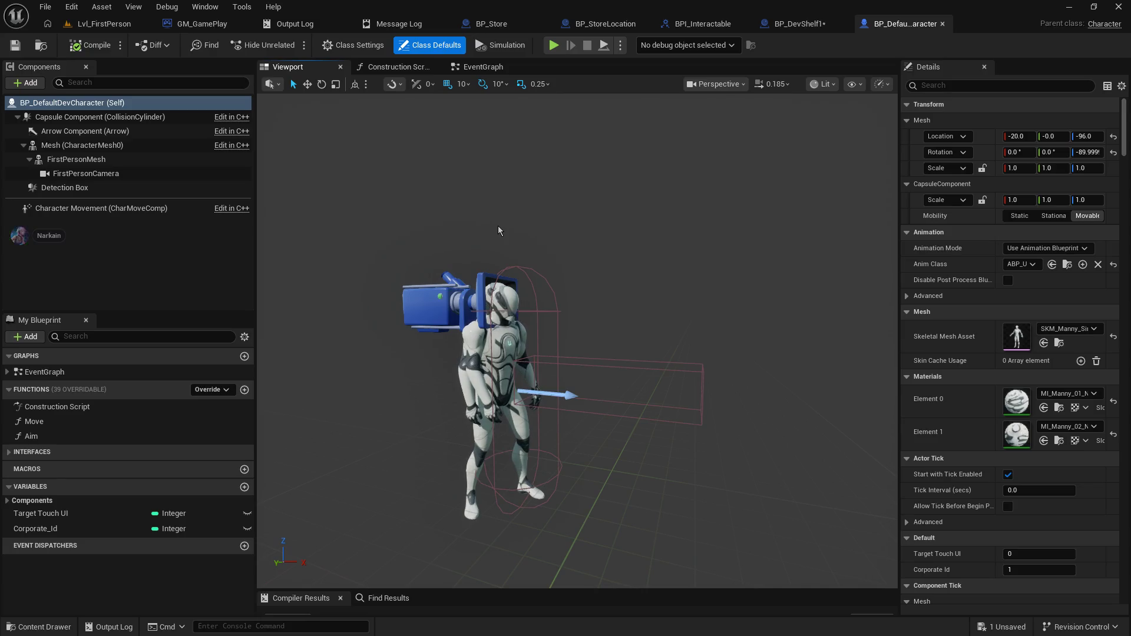
pyautogui.moveTo(431, 232)
pyautogui.mouseDown()
pyautogui.moveTo(431, 207)
pyautogui.moveTo(585, 329)
pyautogui.moveTo(561, 307)
pyautogui.mouseUp()
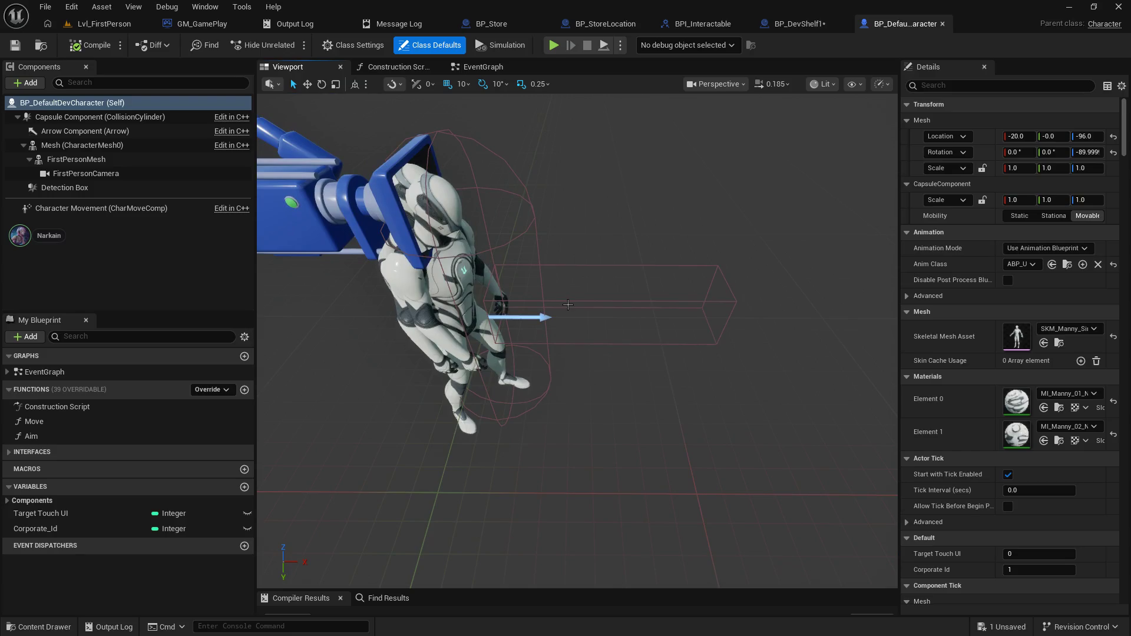
pyautogui.click(501, 299)
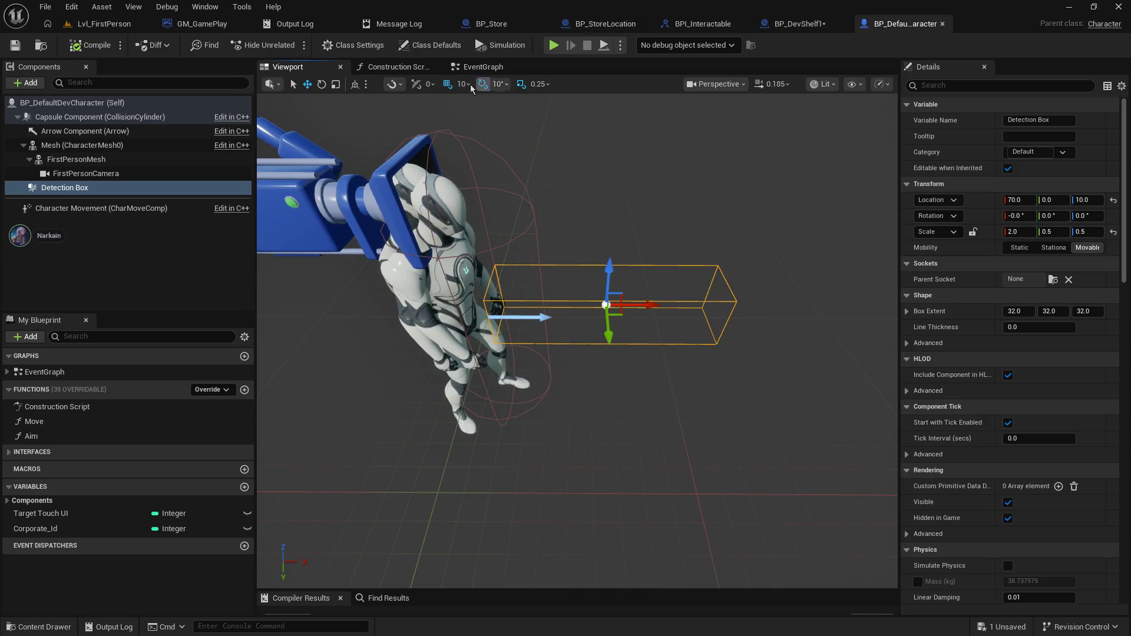
pyautogui.click(494, 69)
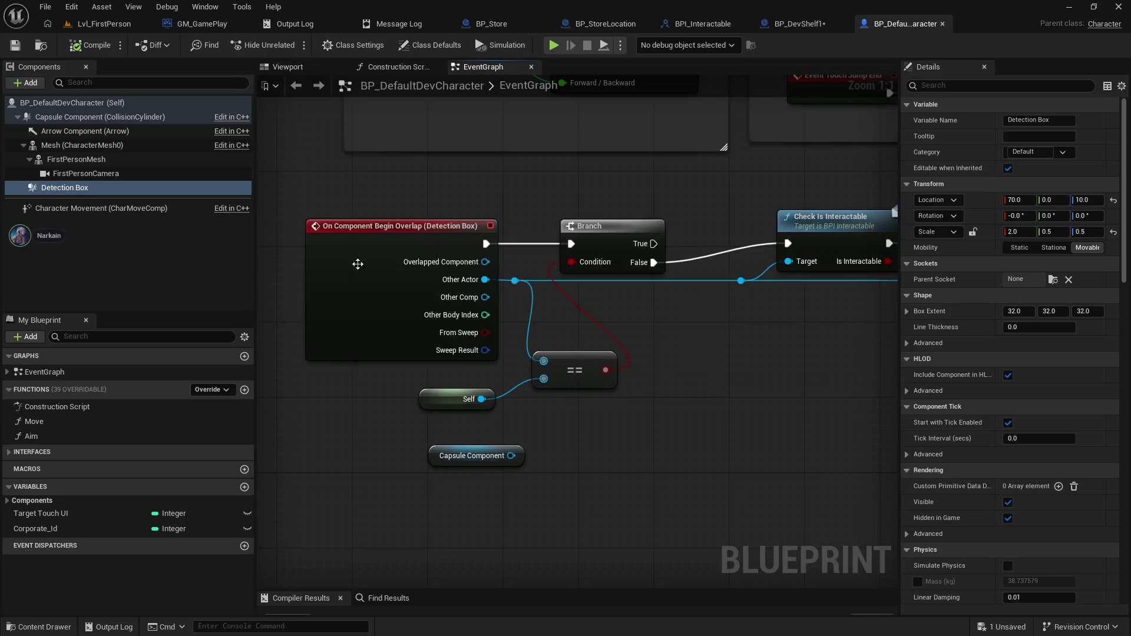
# - Trace the overlap logic from Begin Overlap through Check Is Interactable to Switch on String, then switch to BP_DevShelf1
pyautogui.moveTo(371, 248)
pyautogui.moveTo(671, 362)
pyautogui.mouseDown()
pyautogui.moveTo(589, 372)
pyautogui.moveTo(587, 413)
pyautogui.moveTo(611, 384)
pyautogui.moveTo(601, 379)
pyautogui.moveTo(777, 356)
pyautogui.moveTo(538, 369)
pyautogui.moveTo(495, 414)
pyautogui.moveTo(695, 401)
pyautogui.mouseUp()
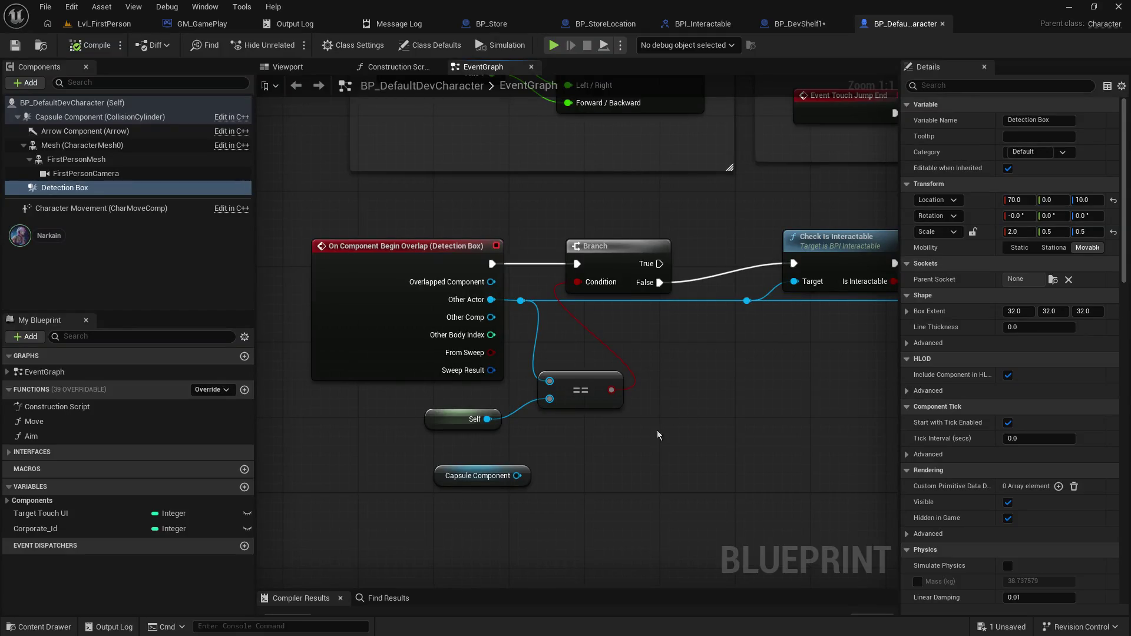
pyautogui.click(369, 305)
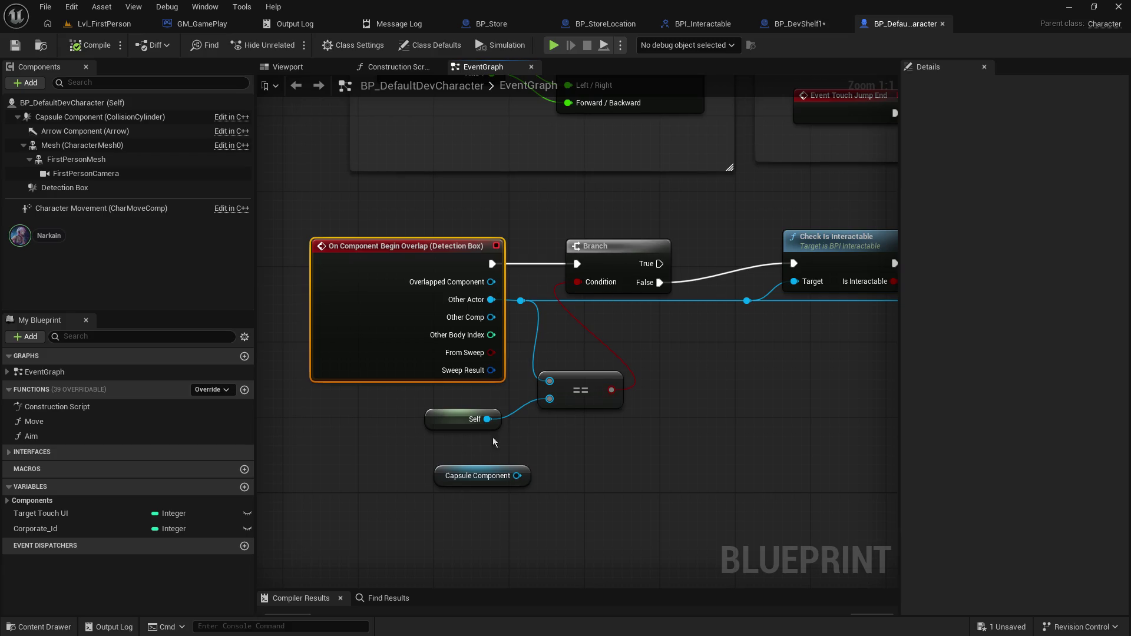
pyautogui.moveTo(794, 265); pyautogui.dragTo(394, 287)
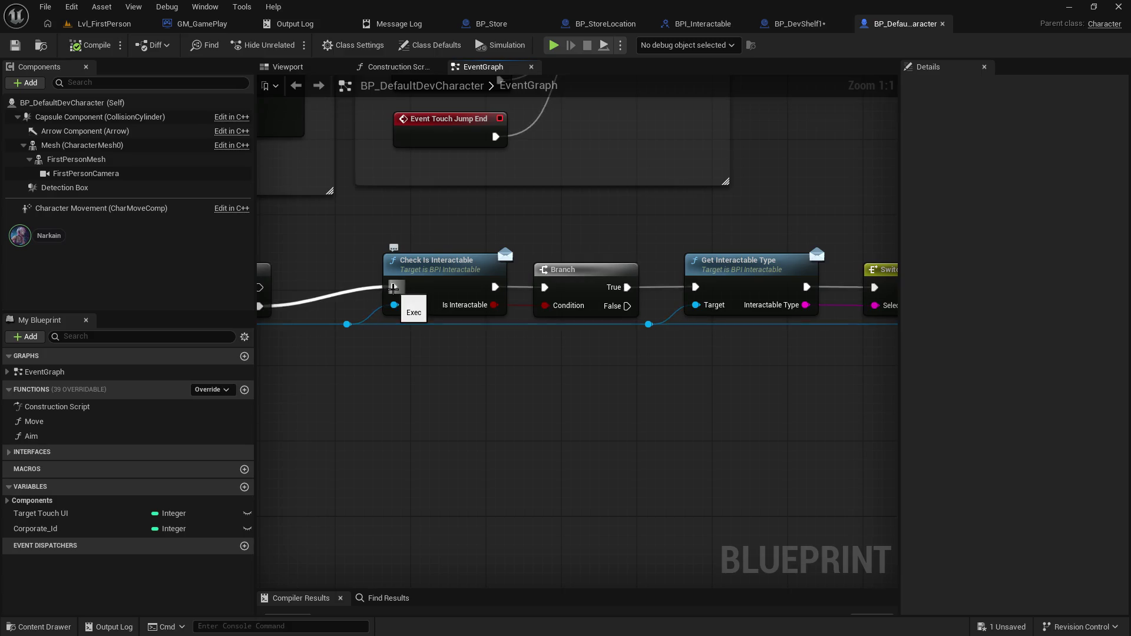
pyautogui.moveTo(571, 424); pyautogui.dragTo(310, 460)
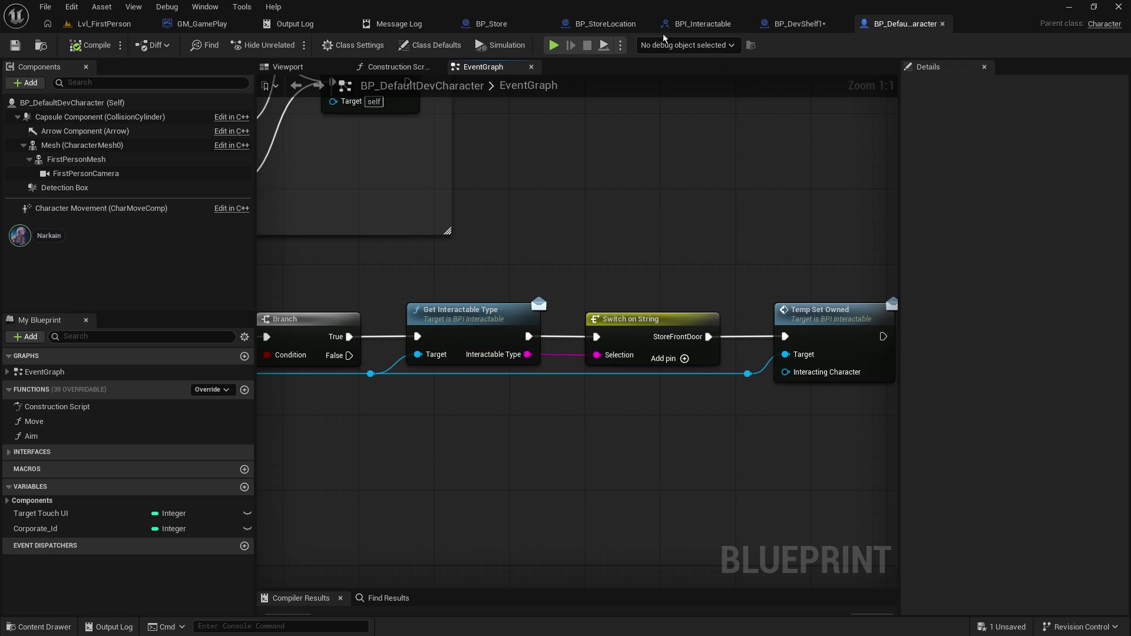
pyautogui.click(795, 24)
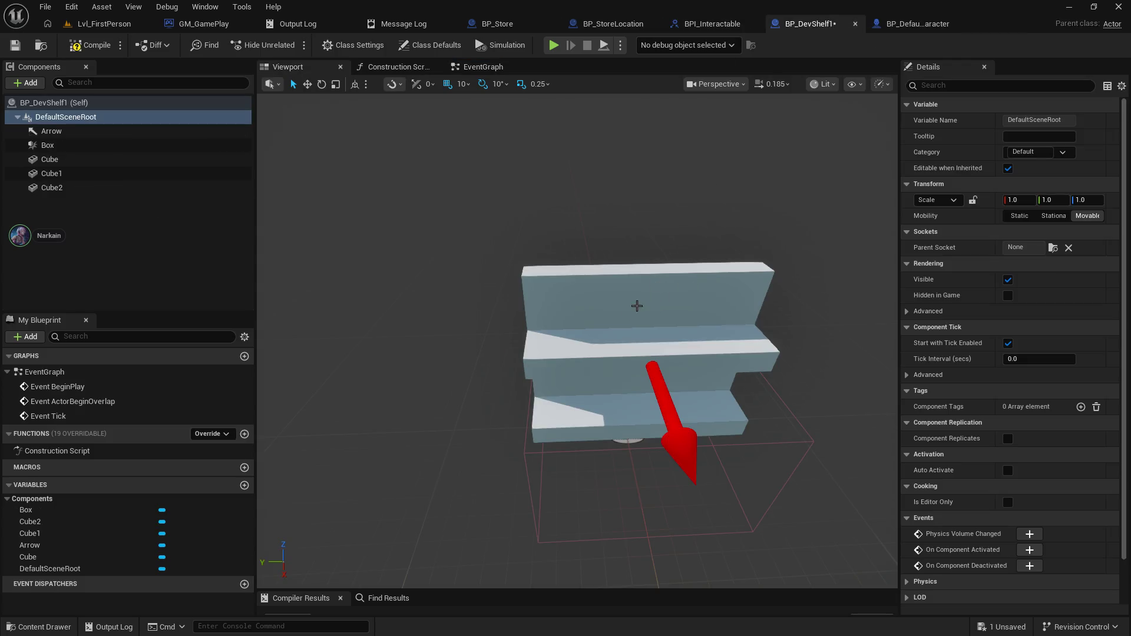
# - Review the BPI_Interactable functions and BP_StoreLocation's check_isInteractable and get_Interactable_Type implementations
pyautogui.click(606, 24)
pyautogui.click(677, 26)
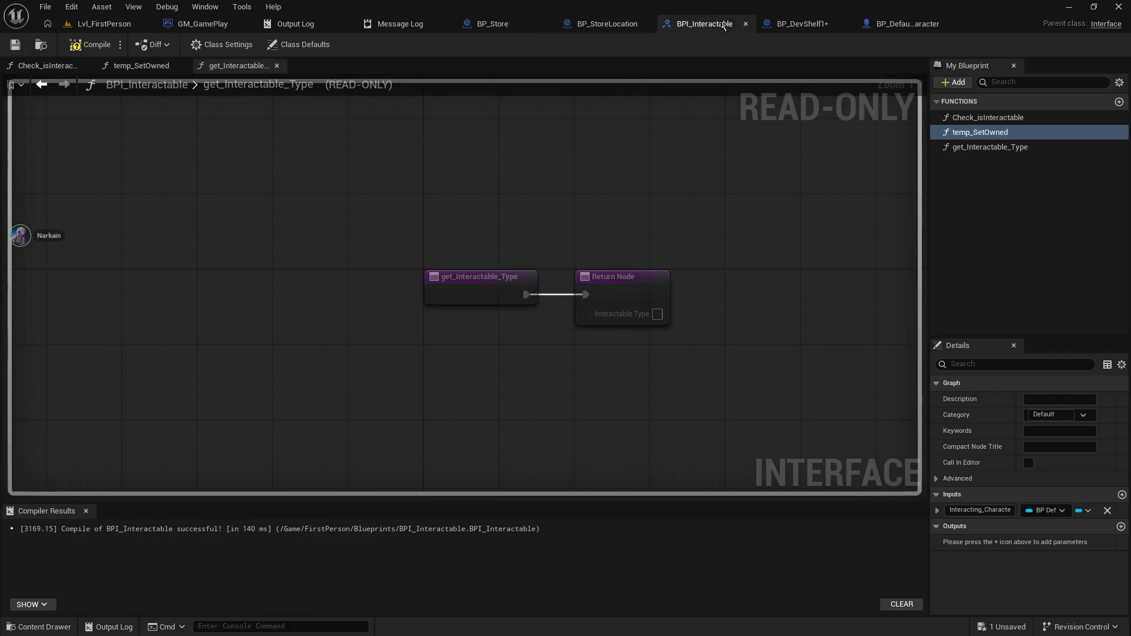
pyautogui.click(142, 65)
pyautogui.click(44, 66)
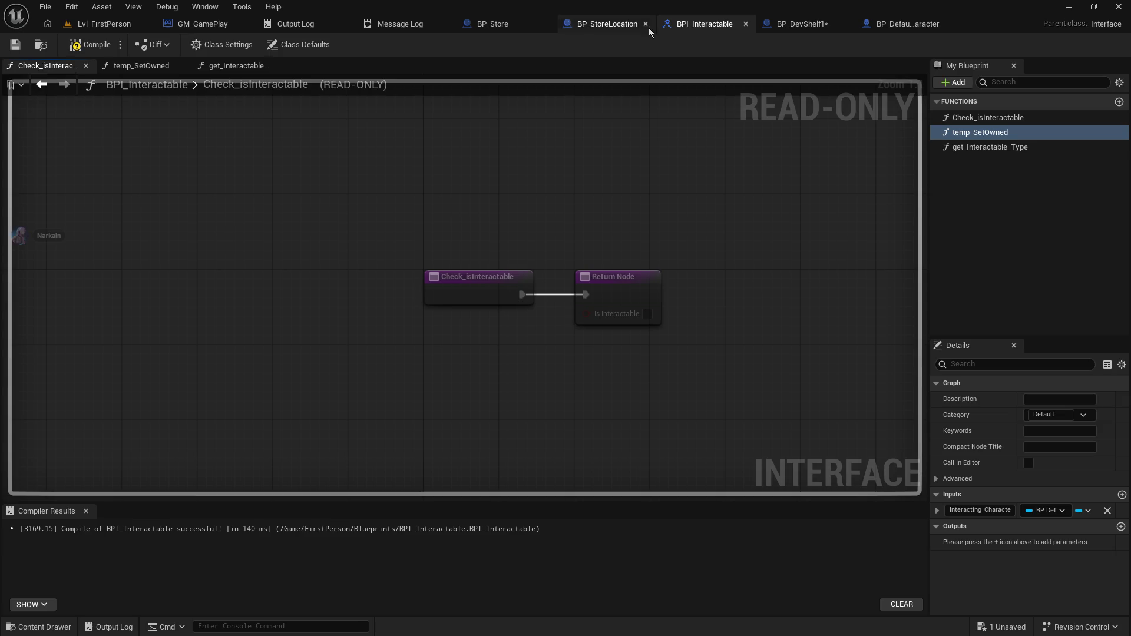
pyautogui.click(608, 31)
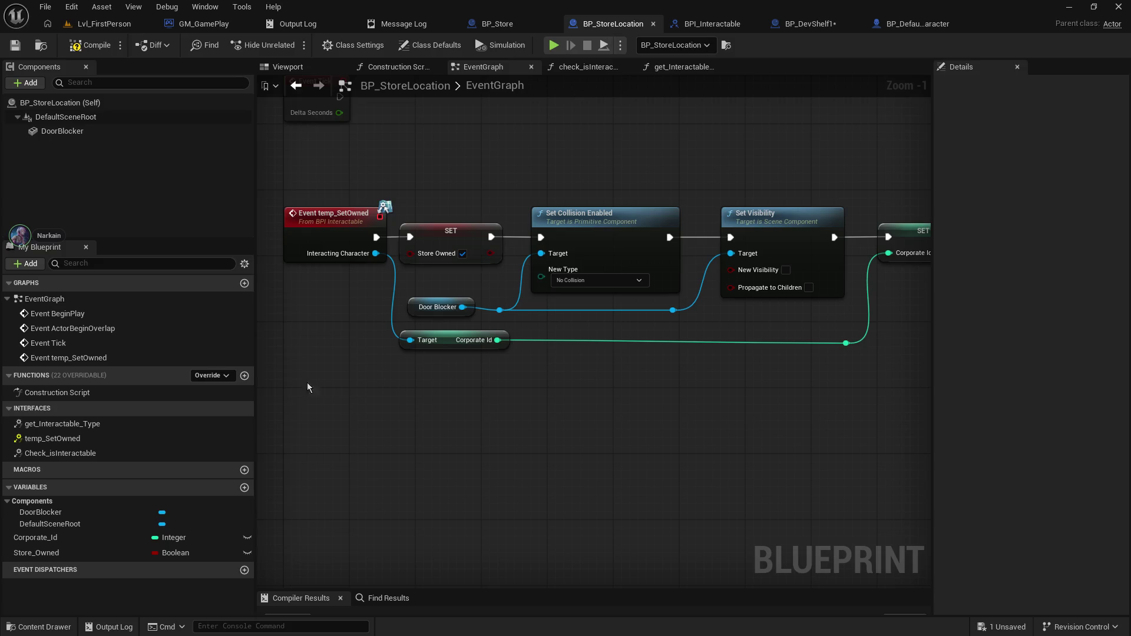
pyautogui.click(583, 68)
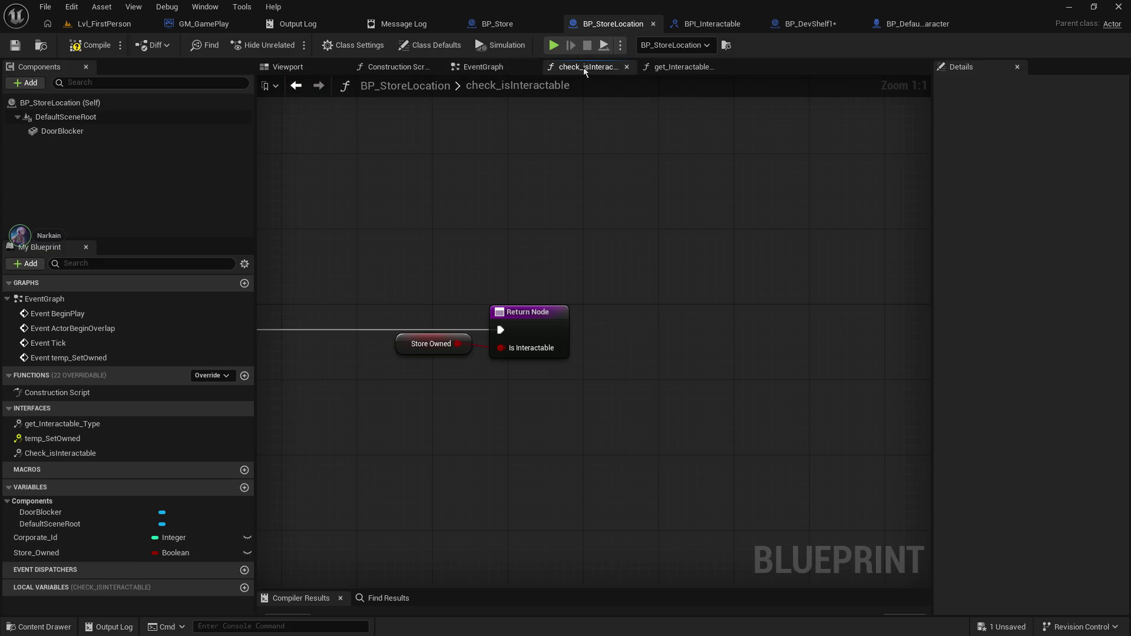
pyautogui.click(660, 69)
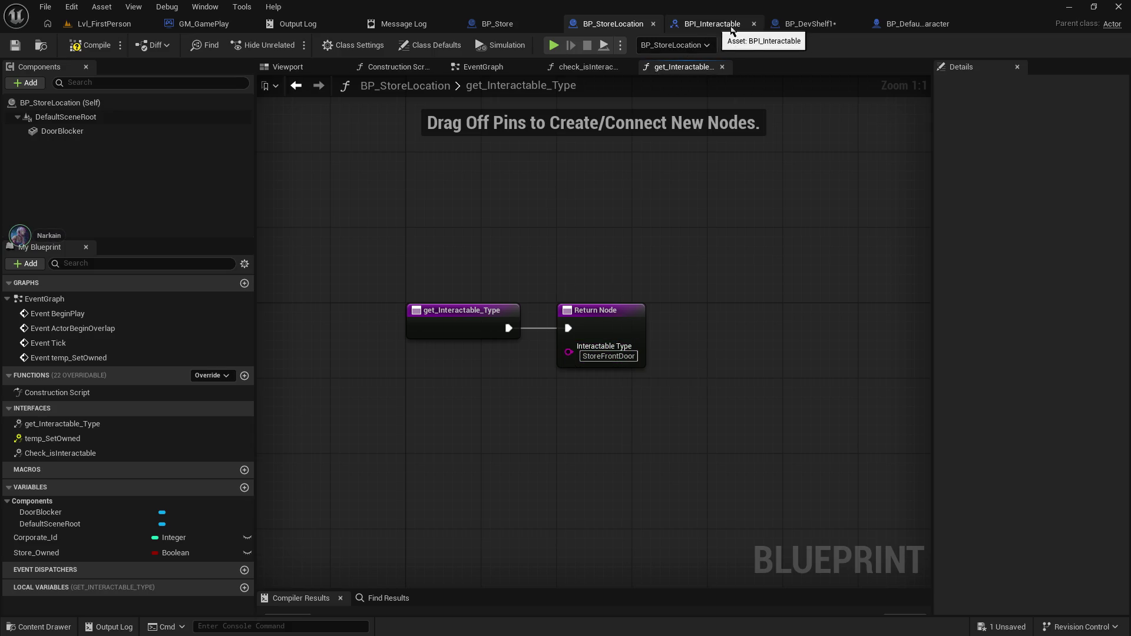
# - Pass through BP_DevShelf1 and BP_Store back to BP_DefaultDevCharacter's event graph
pyautogui.click(720, 23)
pyautogui.click(802, 23)
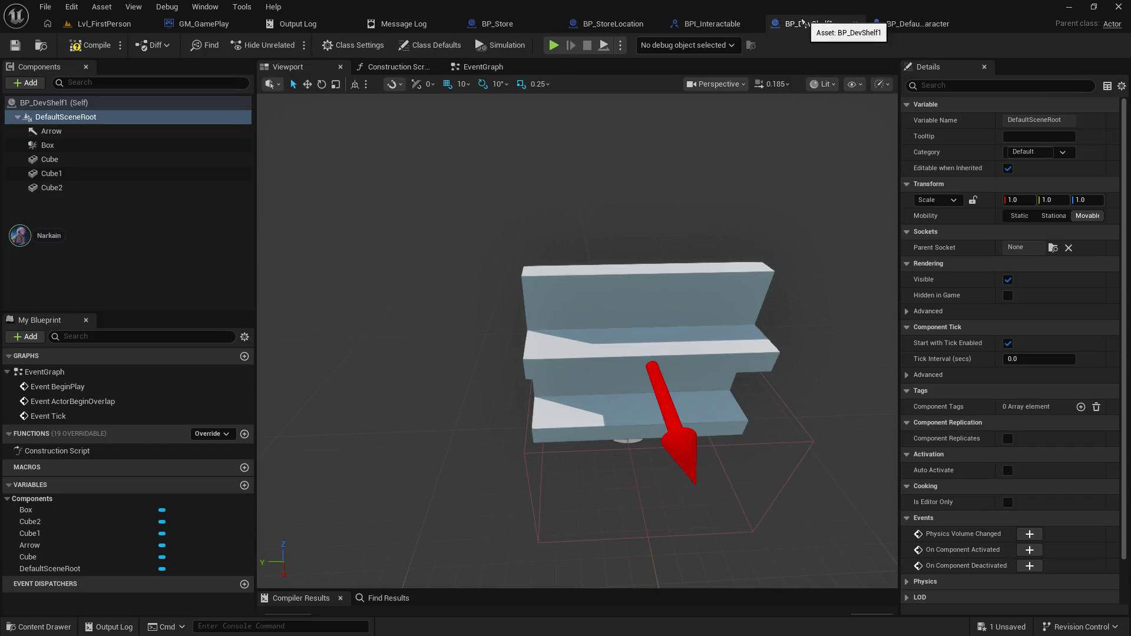
pyautogui.click(717, 21)
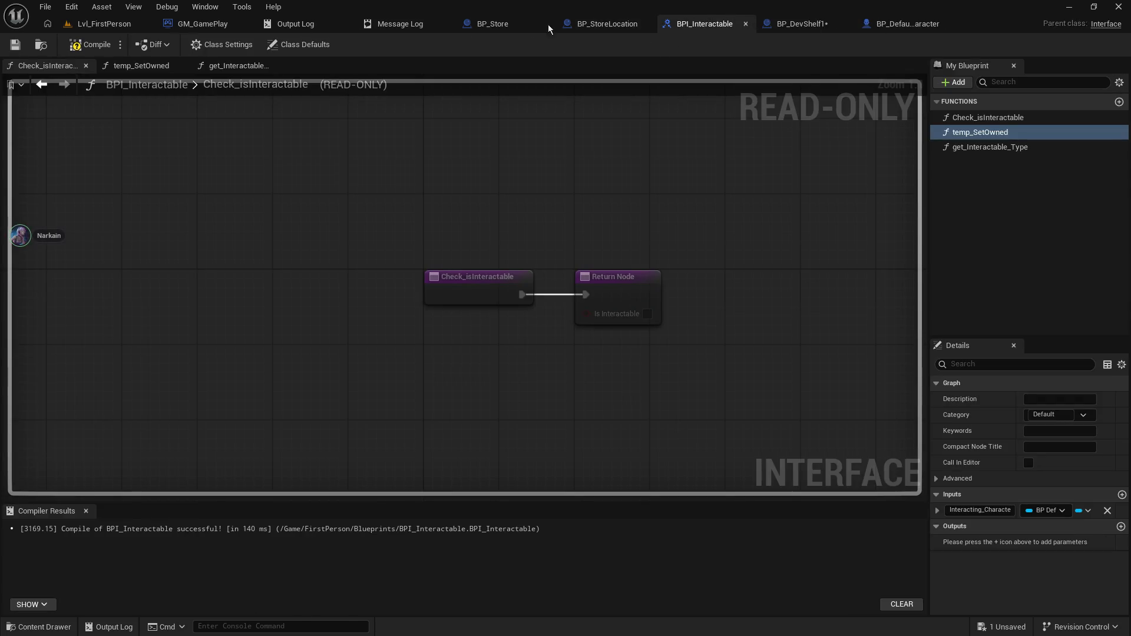
pyautogui.click(514, 26)
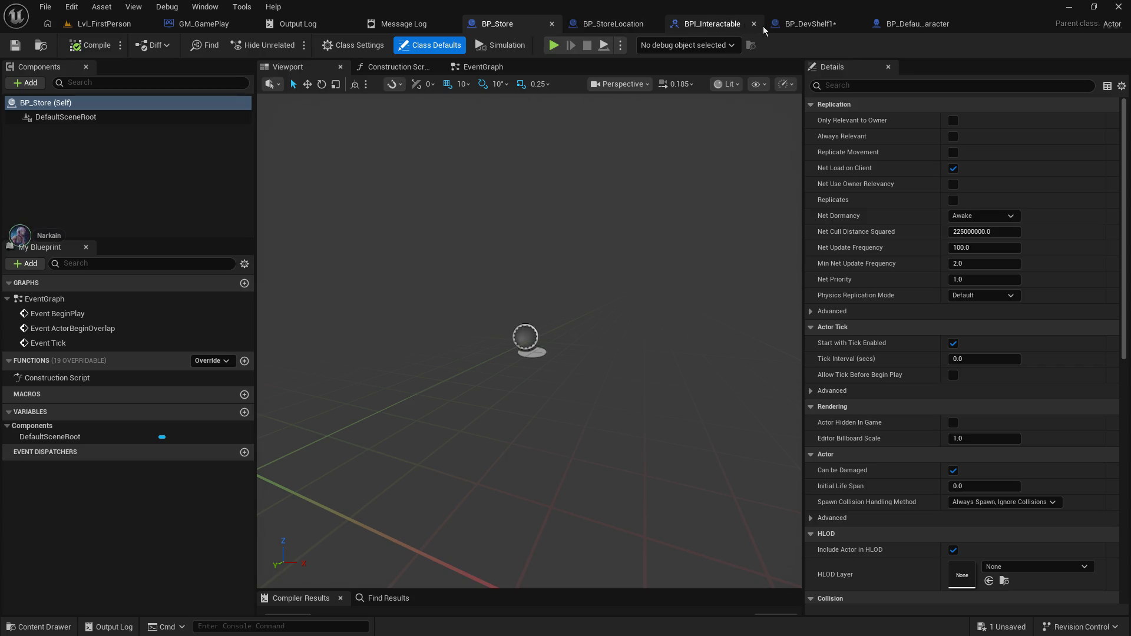
pyautogui.click(911, 26)
pyautogui.moveTo(679, 244)
pyautogui.mouseDown()
pyautogui.moveTo(618, 229)
pyautogui.moveTo(663, 226)
pyautogui.mouseUp()
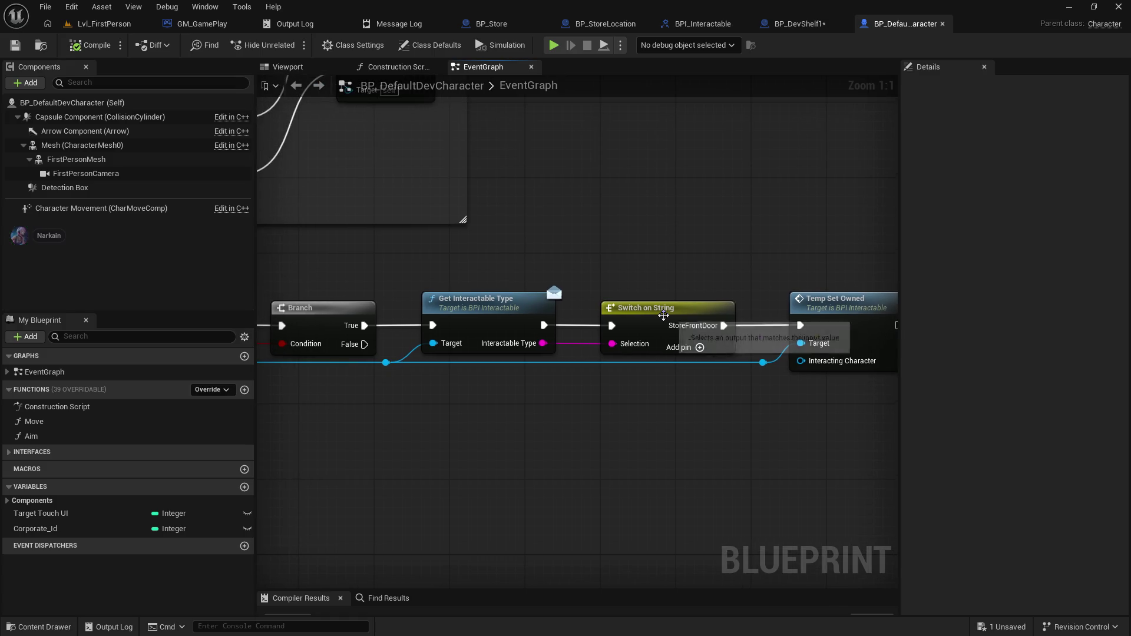
# - Select the Switch on String node and zoom out on the character's event graph
pyautogui.click(661, 310)
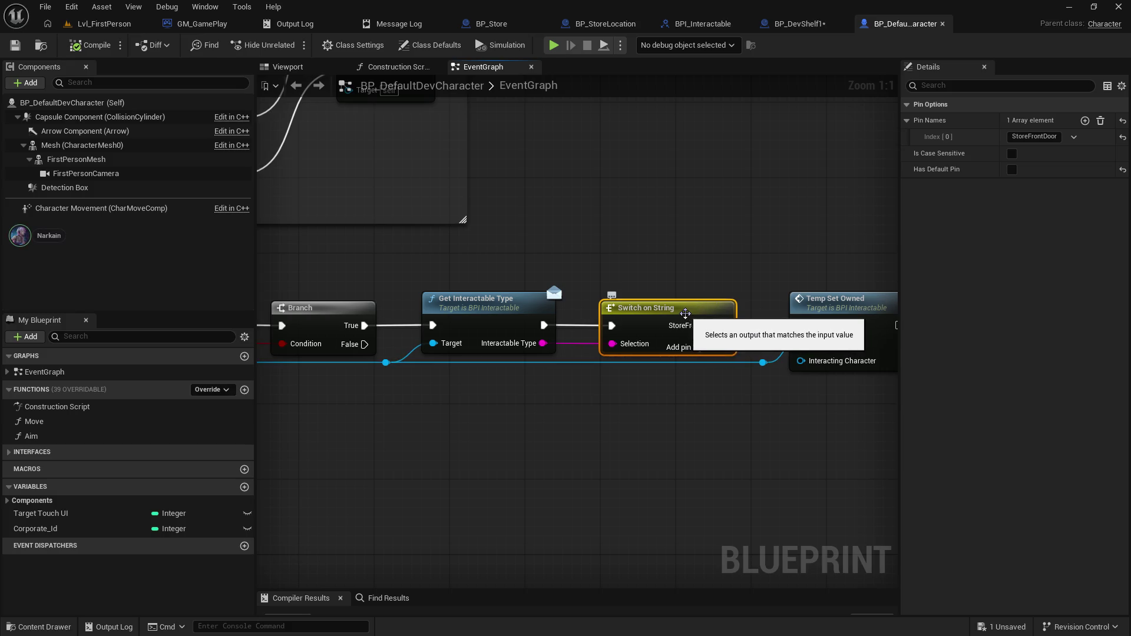
pyautogui.scroll(-3, 591, 162)
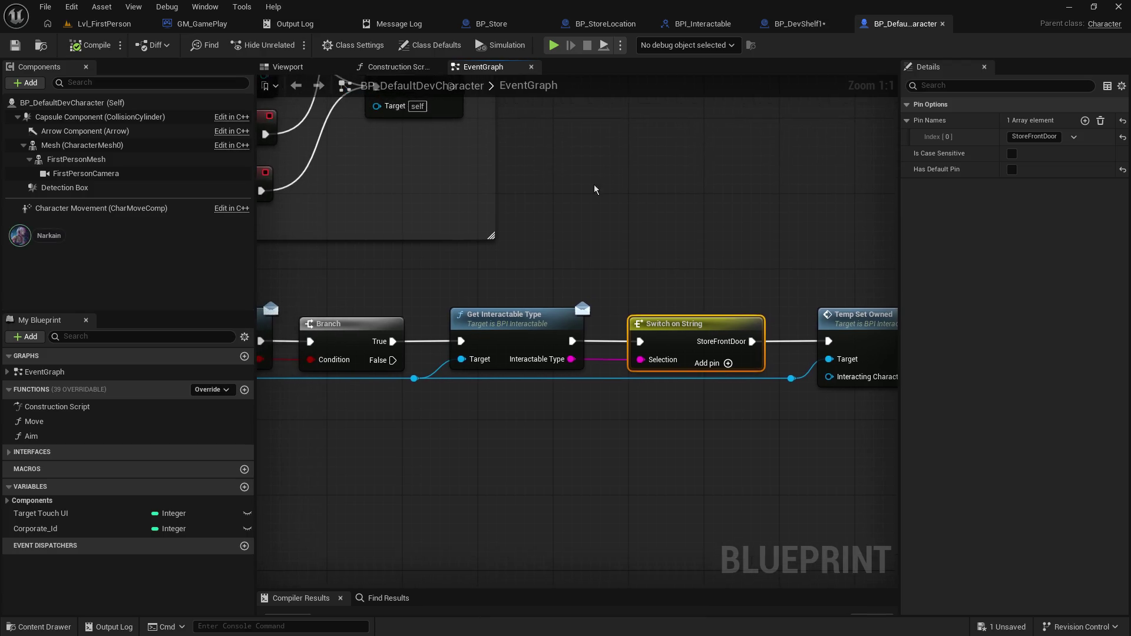
pyautogui.moveTo(581, 202)
pyautogui.mouseDown()
pyautogui.moveTo(682, 323)
pyautogui.moveTo(462, 159)
pyautogui.moveTo(451, 163)
pyautogui.mouseUp()
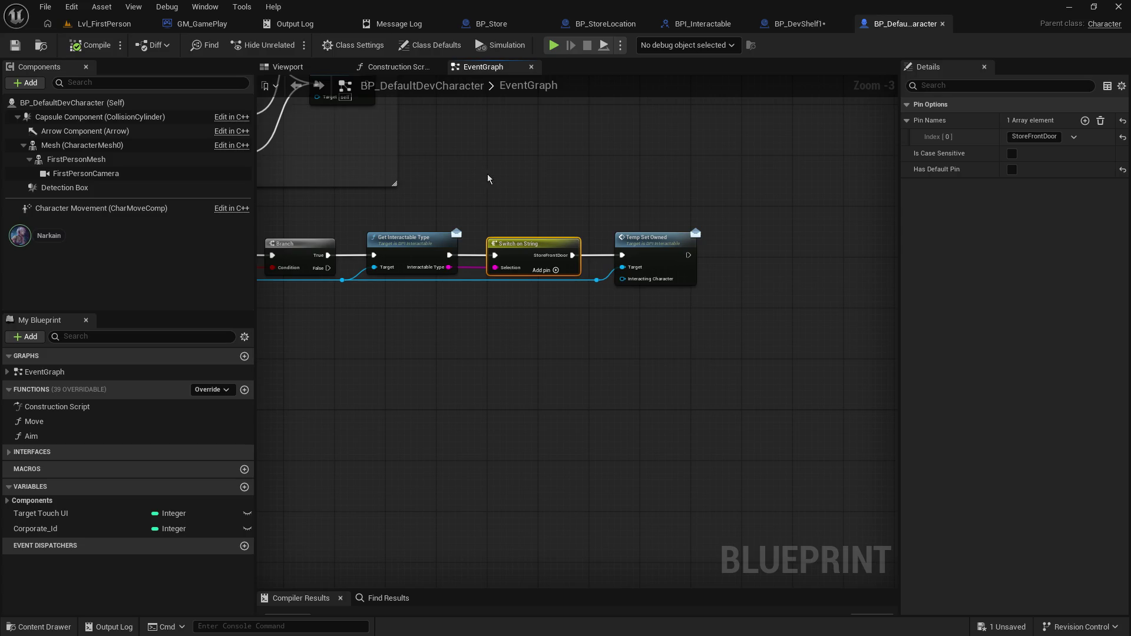
# - Compile and save BP_DevShelf1
pyautogui.click(800, 24)
pyautogui.click(15, 45)
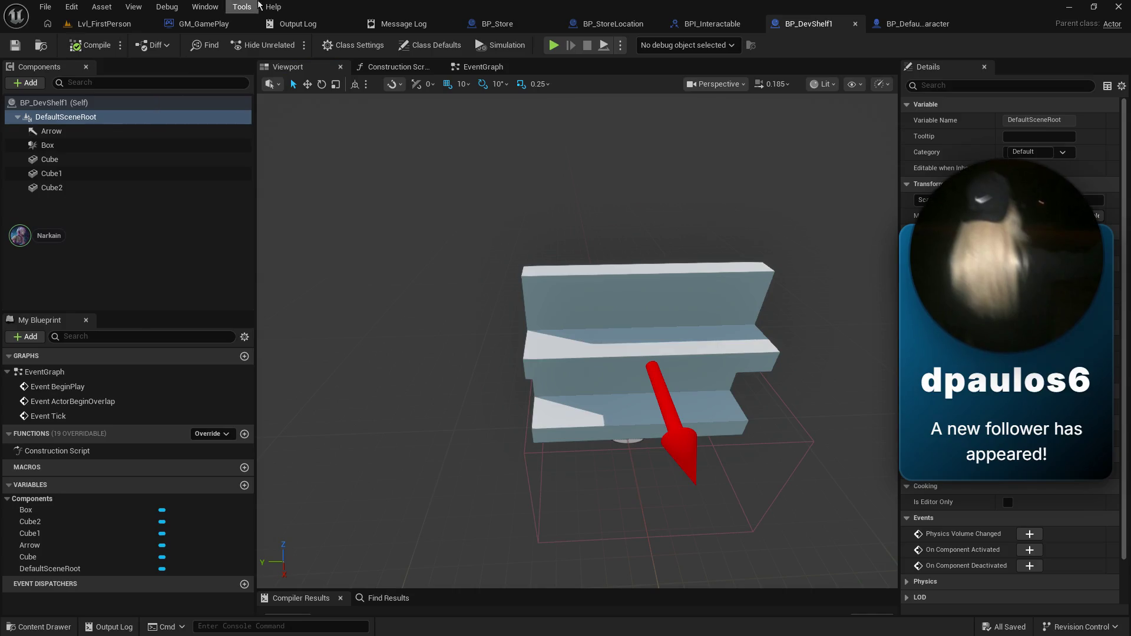
pyautogui.click(913, 24)
pyautogui.scroll(2, 623, 333)
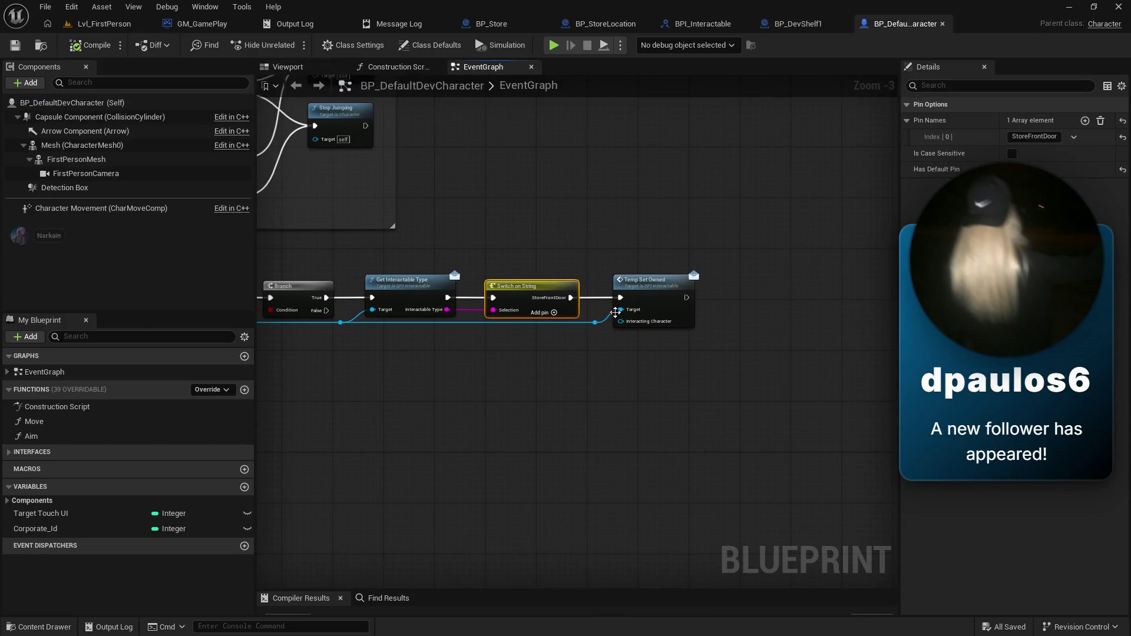
# - Box-select a group of nodes in BP_DefaultDevCharacter's event graph
pyautogui.click(142, 25)
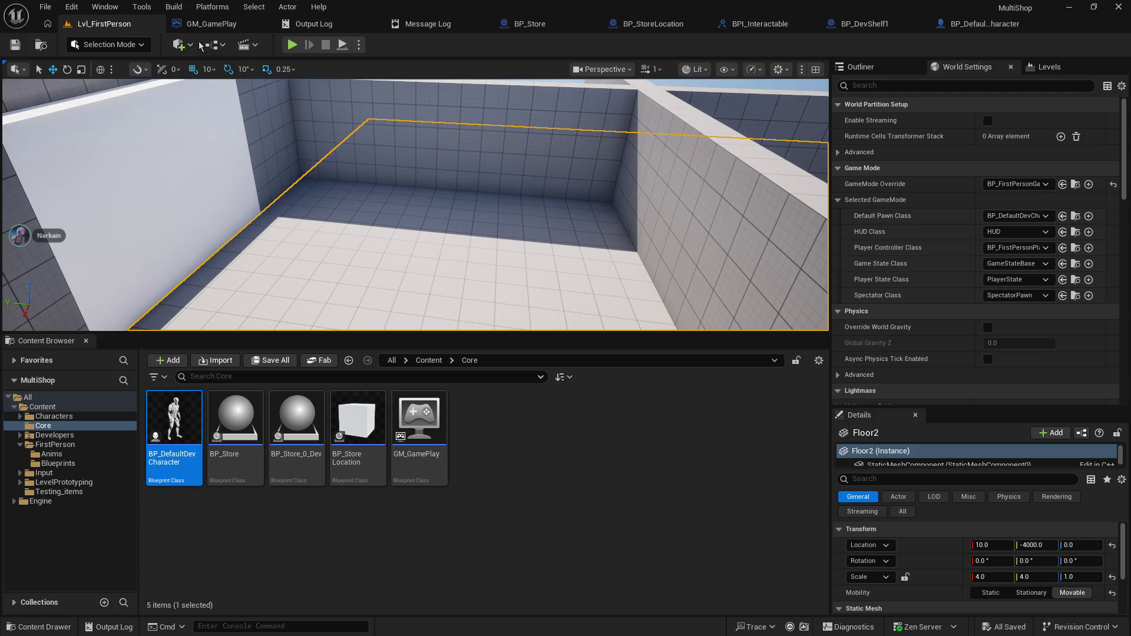
pyautogui.click(865, 25)
pyautogui.click(710, 23)
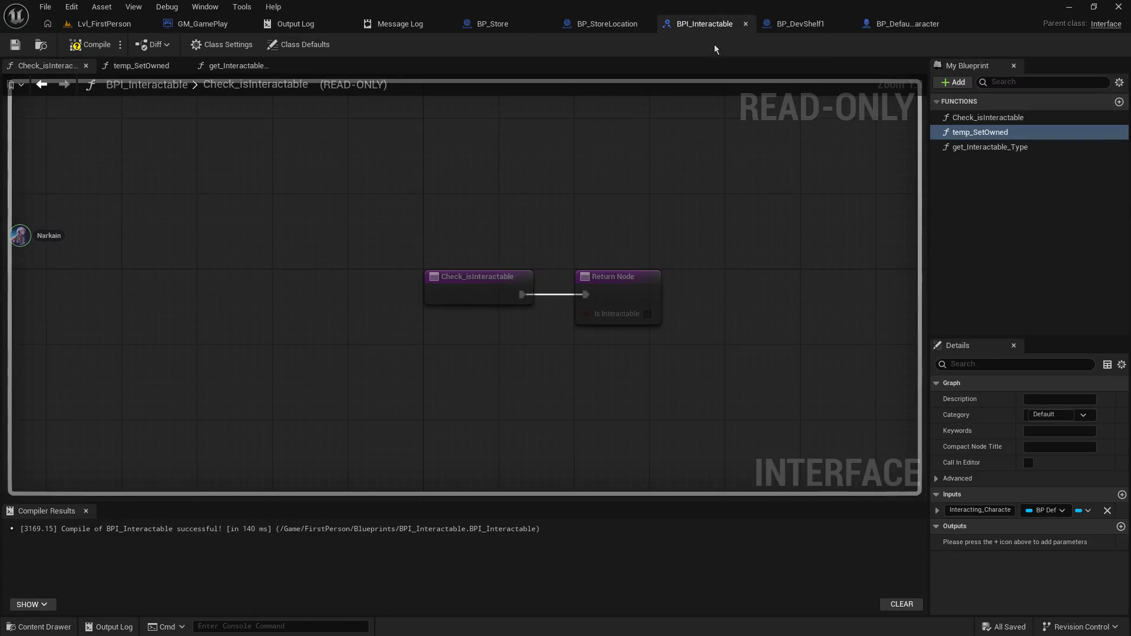
pyautogui.click(607, 24)
pyautogui.click(910, 24)
pyautogui.scroll(-3, 698, 354)
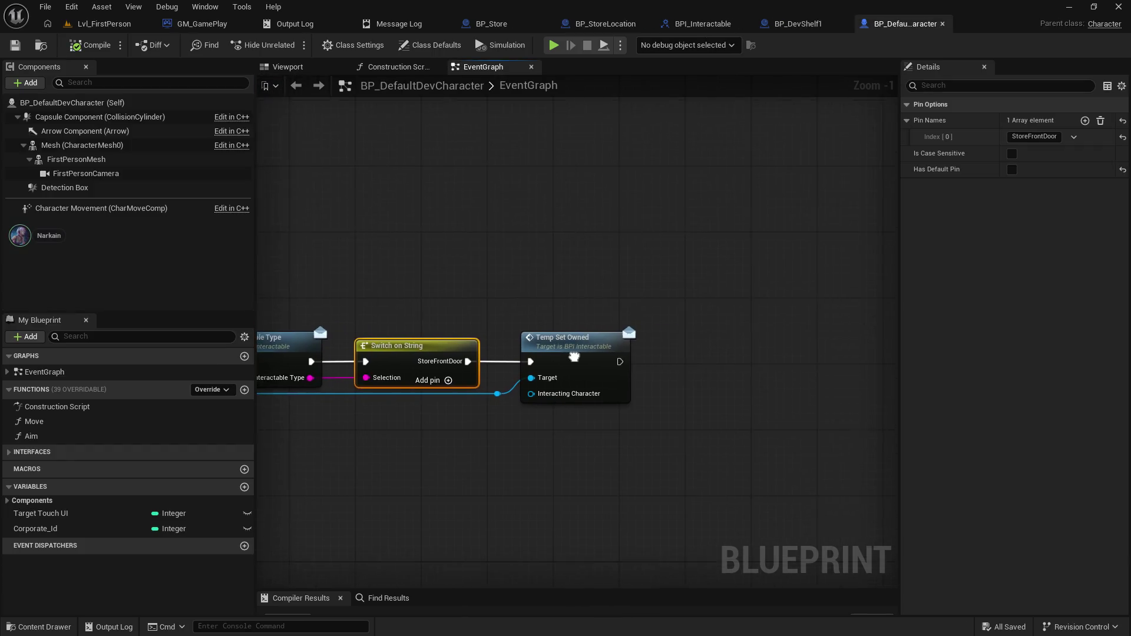
pyautogui.scroll(1, 697, 354)
pyautogui.moveTo(273, 253); pyautogui.dragTo(879, 380)
# - Bring up BP_StoreLocation's get_Interactable_Type function
pyautogui.click(815, 25)
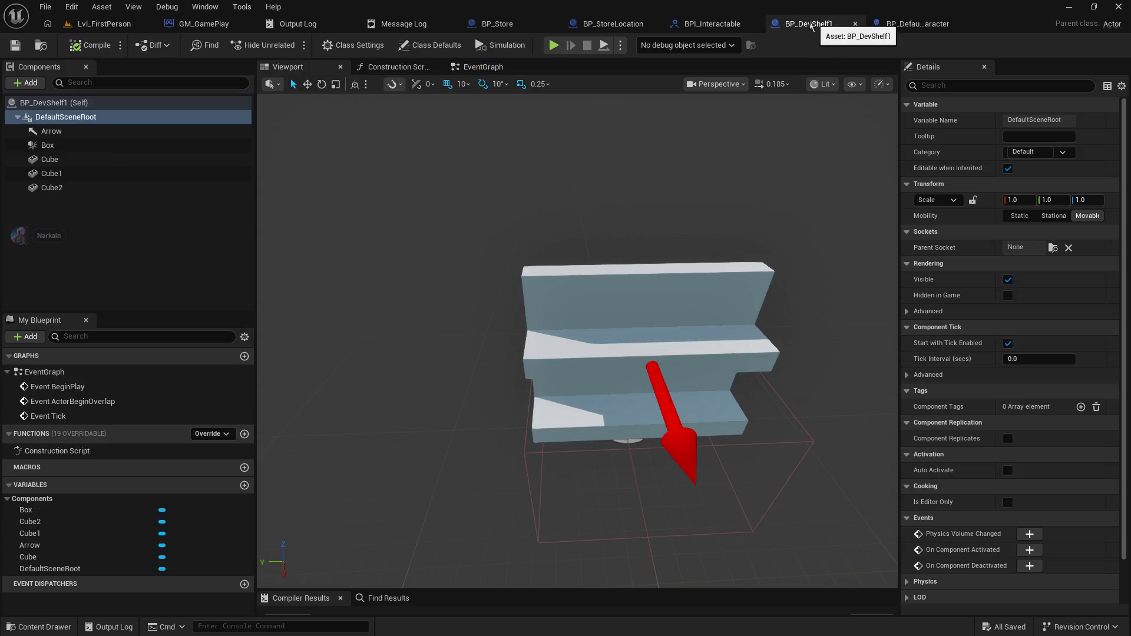
pyautogui.click(710, 23)
pyautogui.click(613, 24)
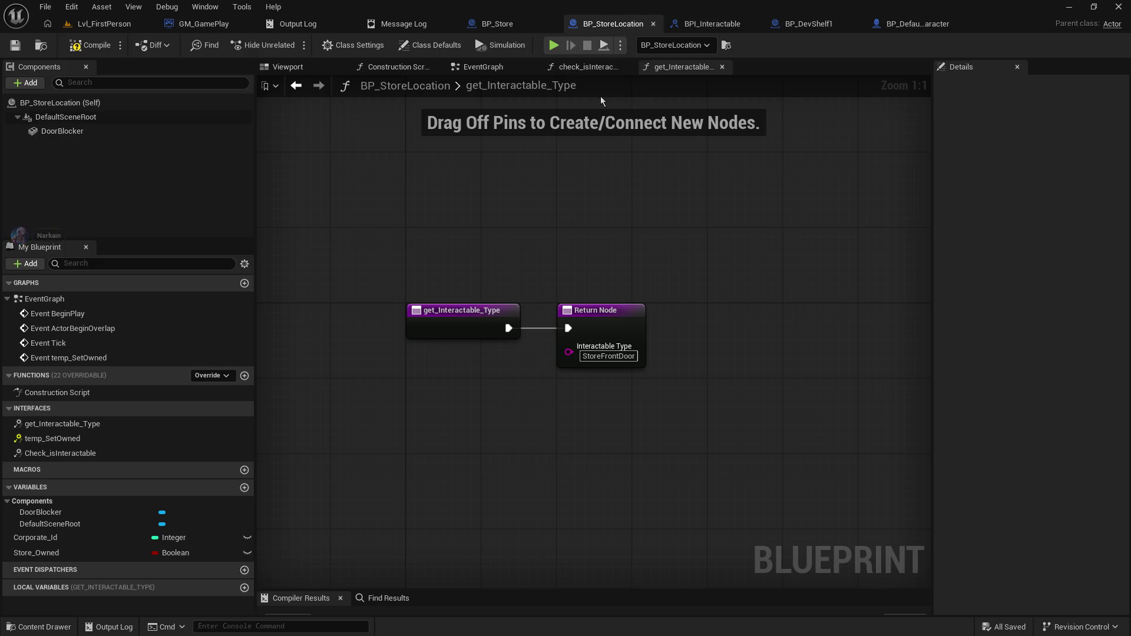
# - Review BP_StoreLocation's check_isInteractable function and event graph
pyautogui.click(573, 68)
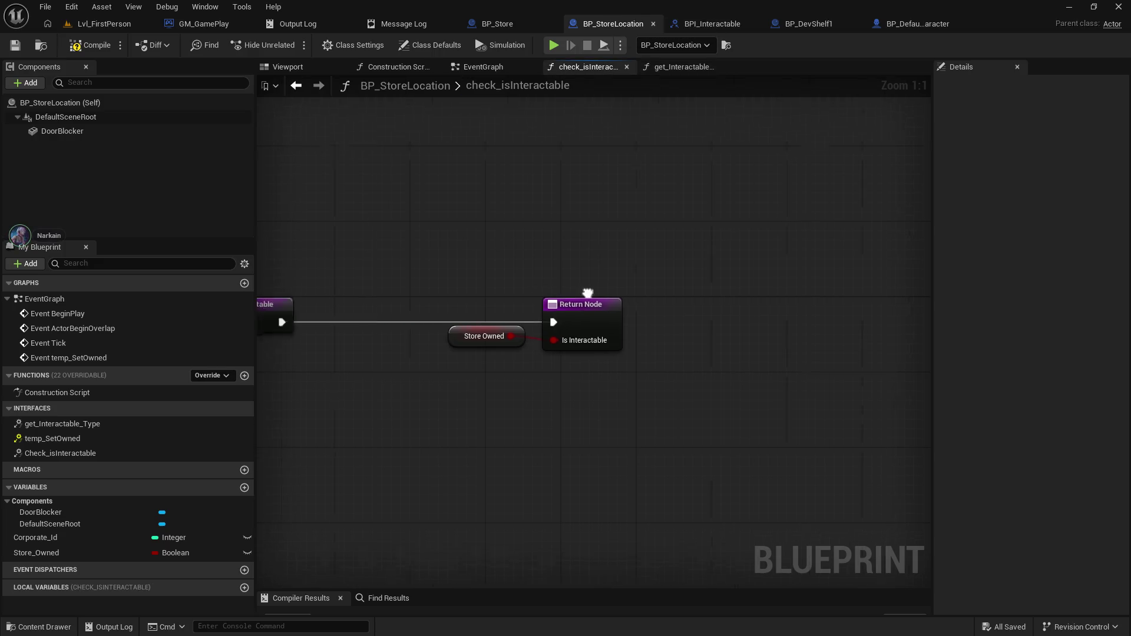
pyautogui.click(482, 67)
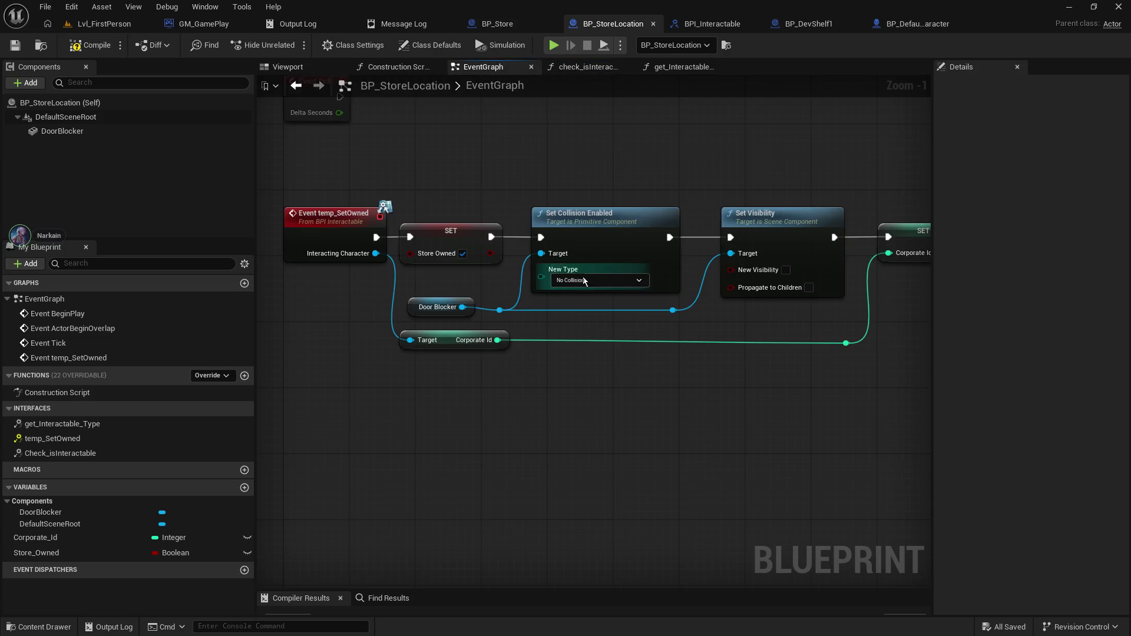
pyautogui.scroll(-2, 619, 277)
# - Play Lvl_FirstPerson, walking past the vanished garage door into the courtyard, then regain editor control
pyautogui.click(124, 25)
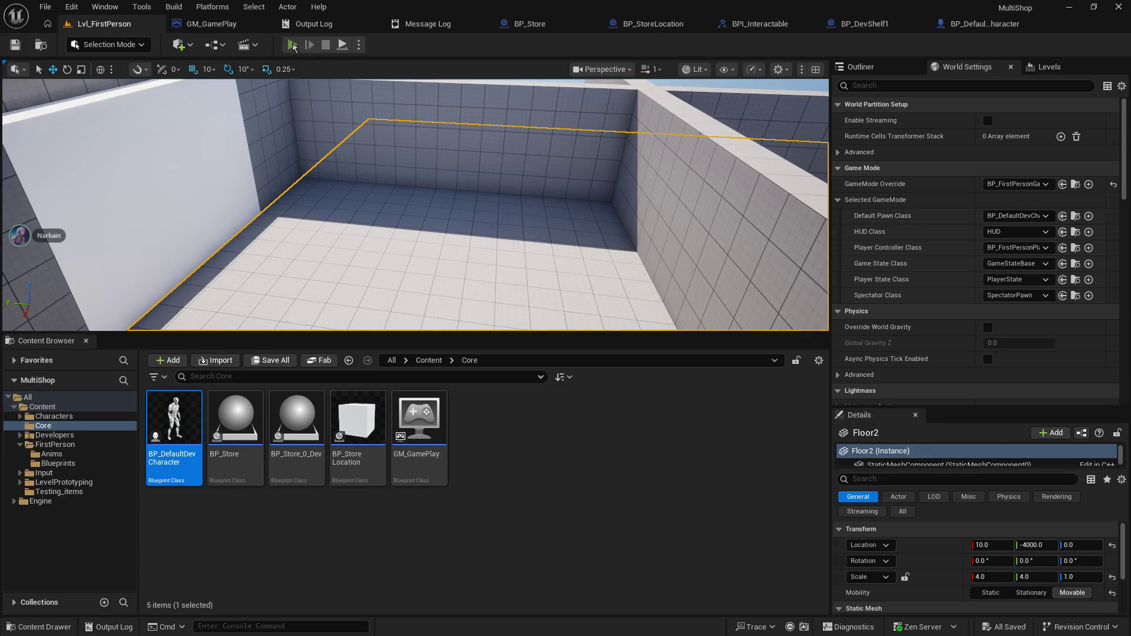
pyautogui.click(292, 45)
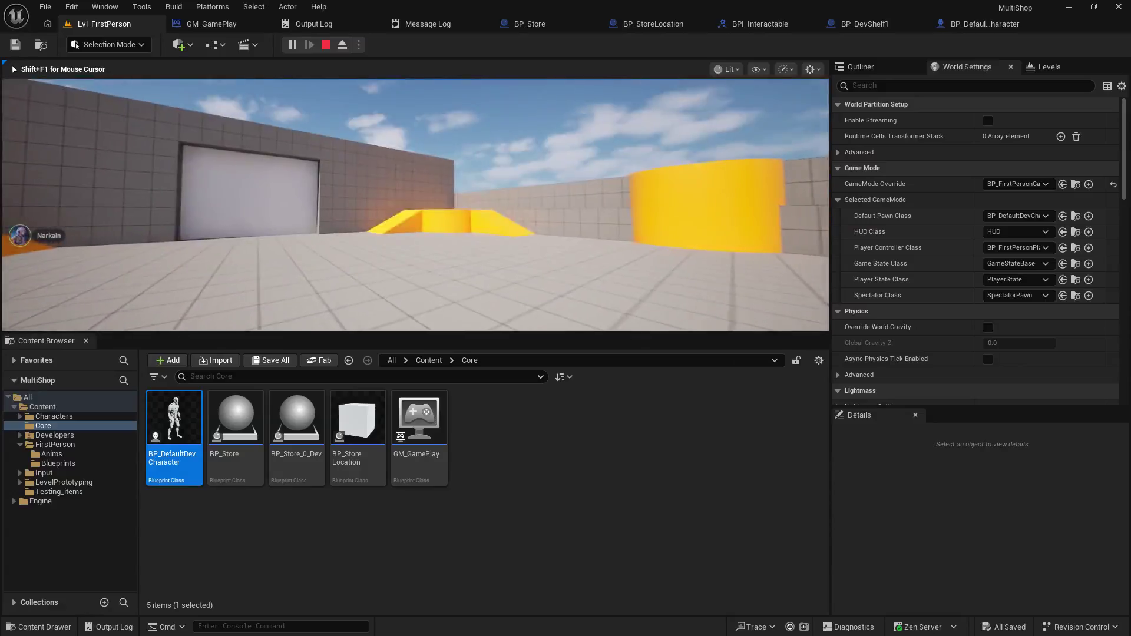
pyautogui.press('w')
pyautogui.press('w')
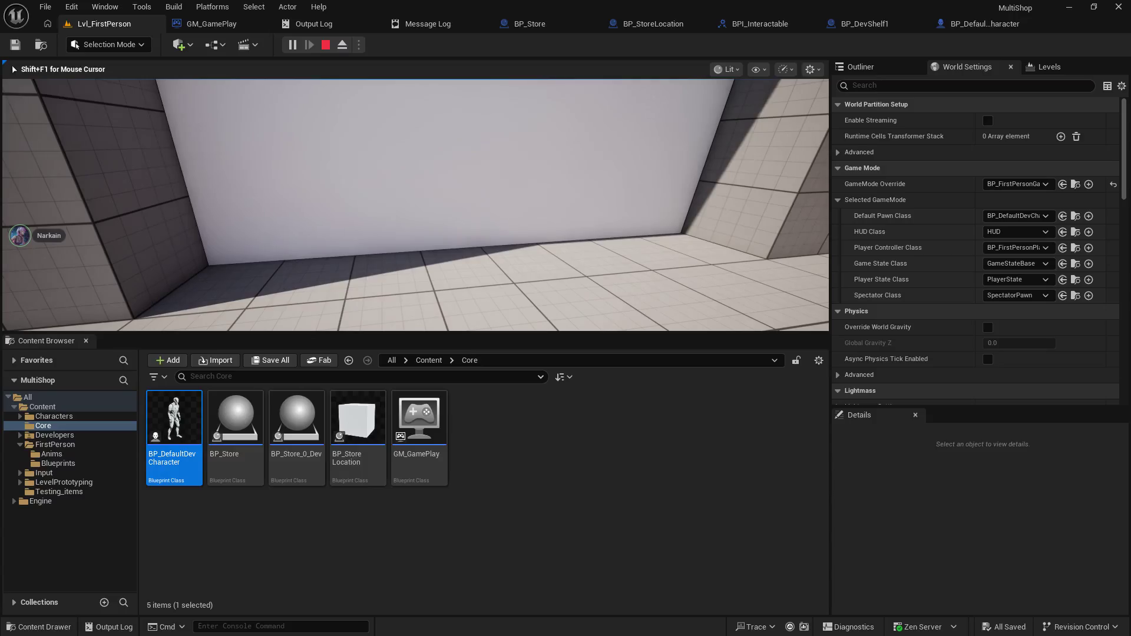
pyautogui.press('w')
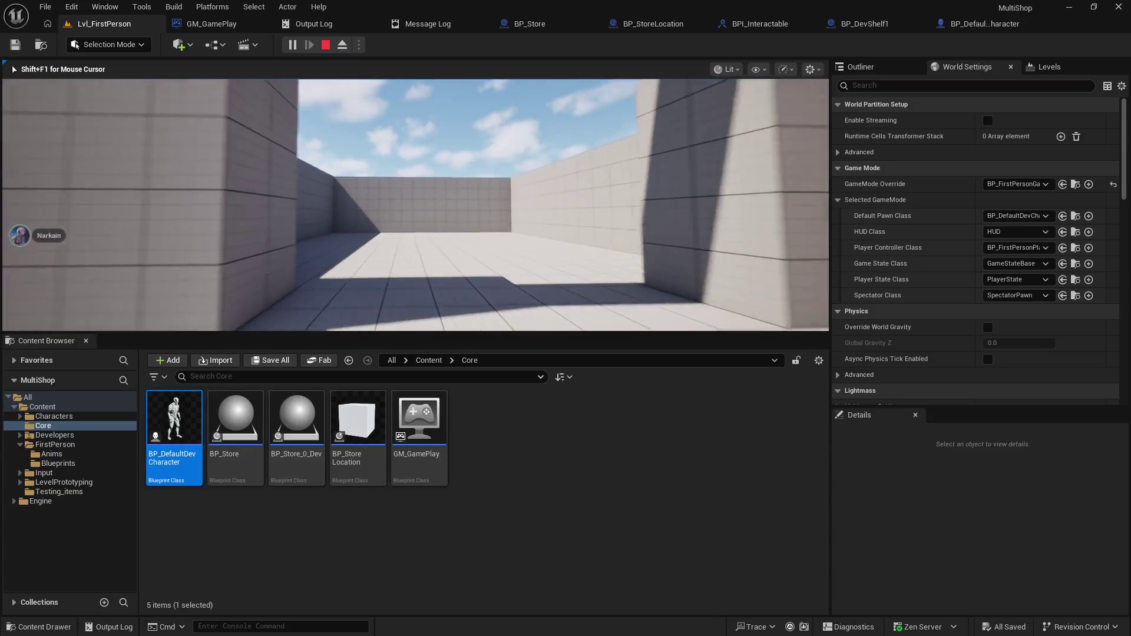
pyautogui.press('w')
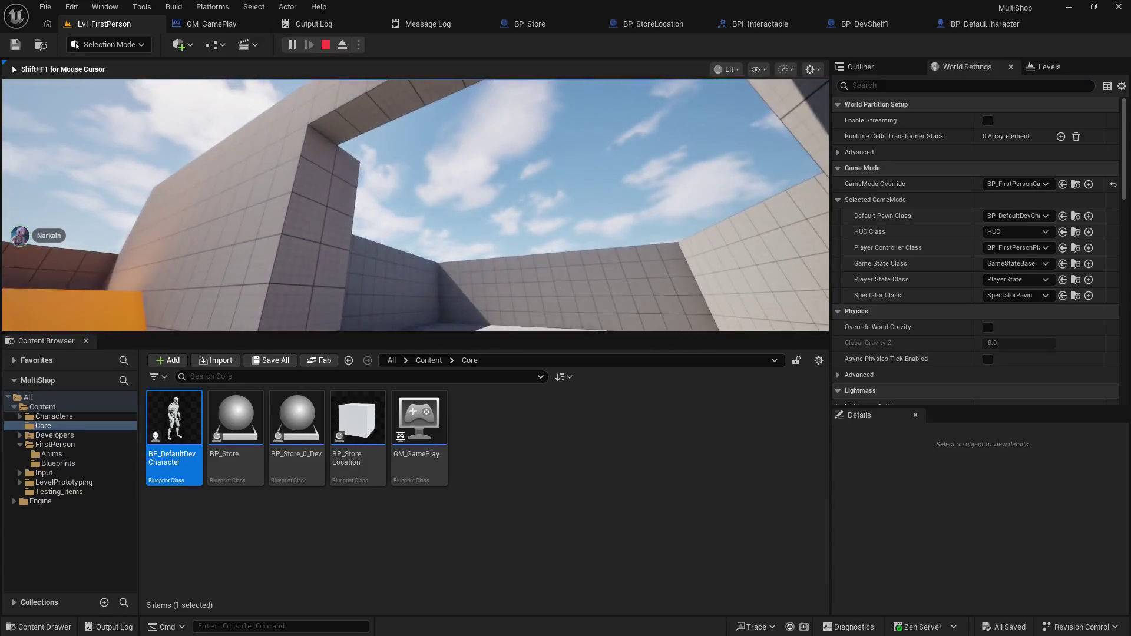
pyautogui.press('w')
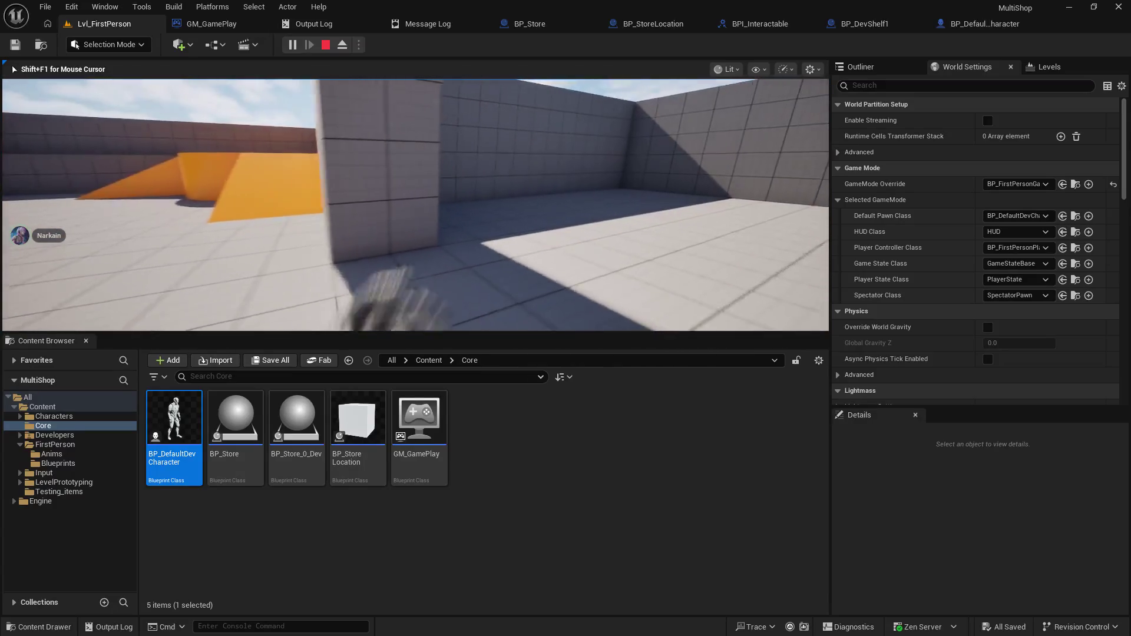
pyautogui.press('w')
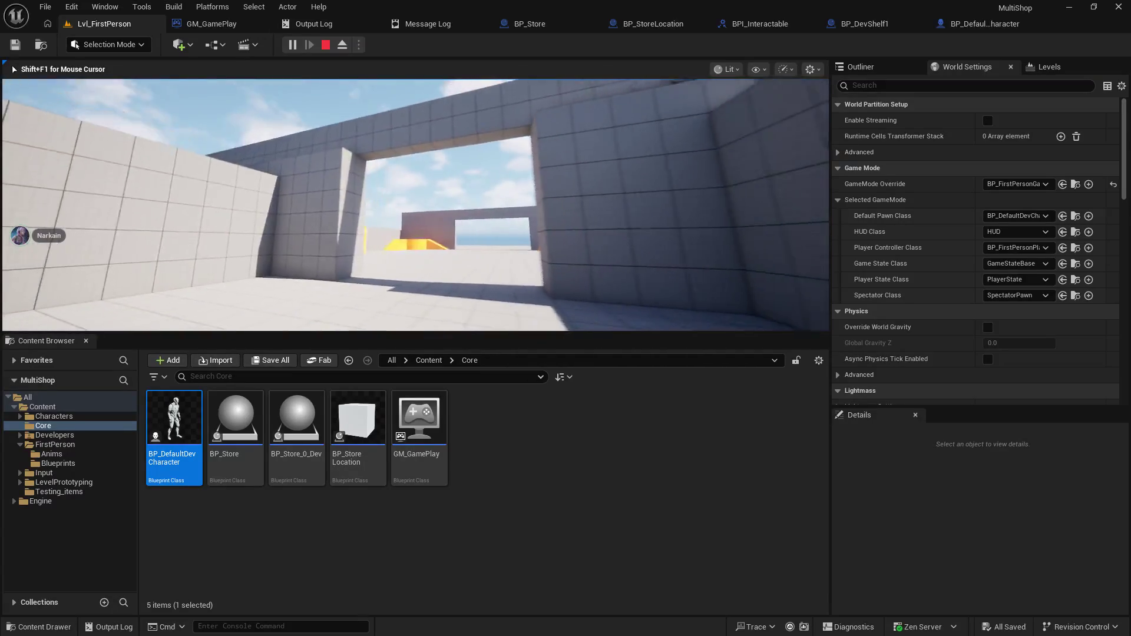
pyautogui.hotkey('shift', 'F1')
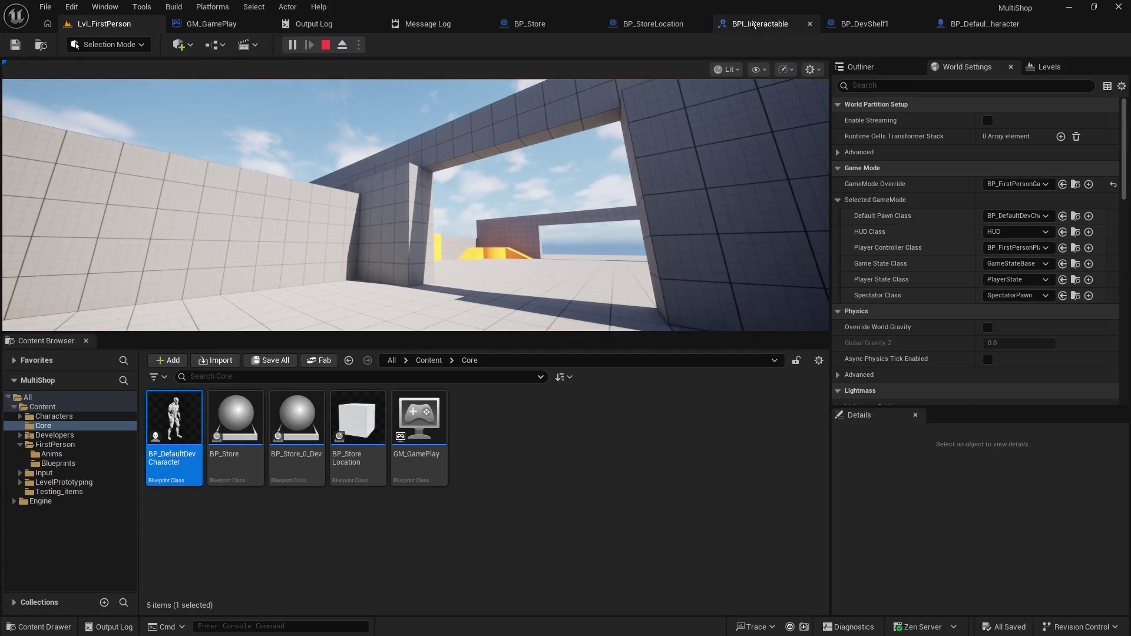
pyautogui.click(964, 23)
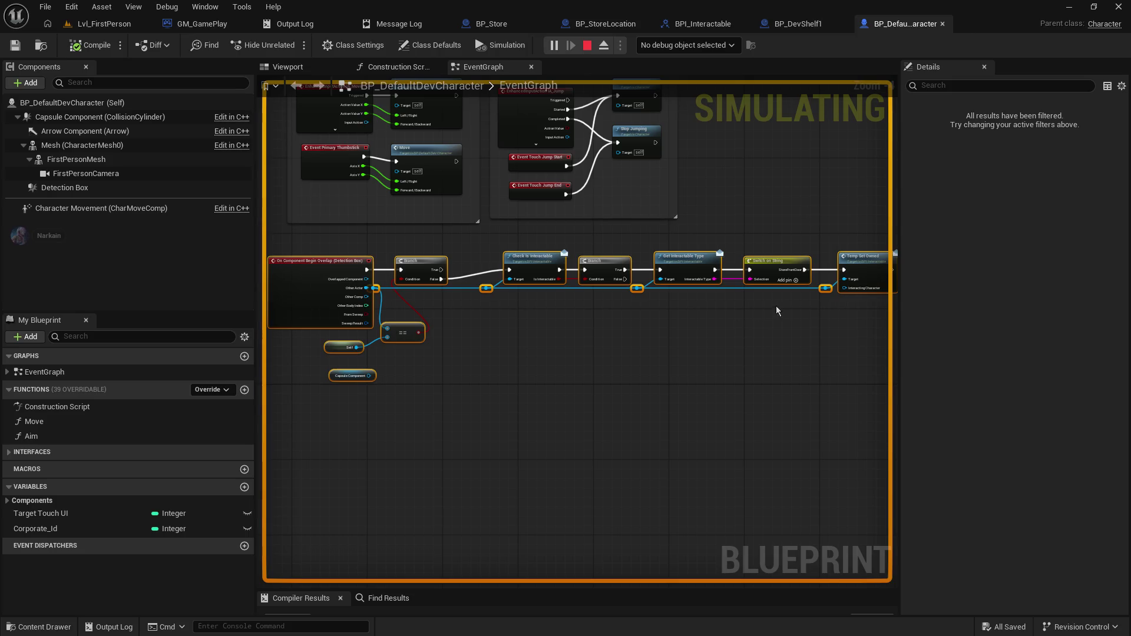
# - Inspect BP_StoreLocation's graph during play, stop the session, and return to BP_DevShelf1
pyautogui.scroll(3, 776, 311)
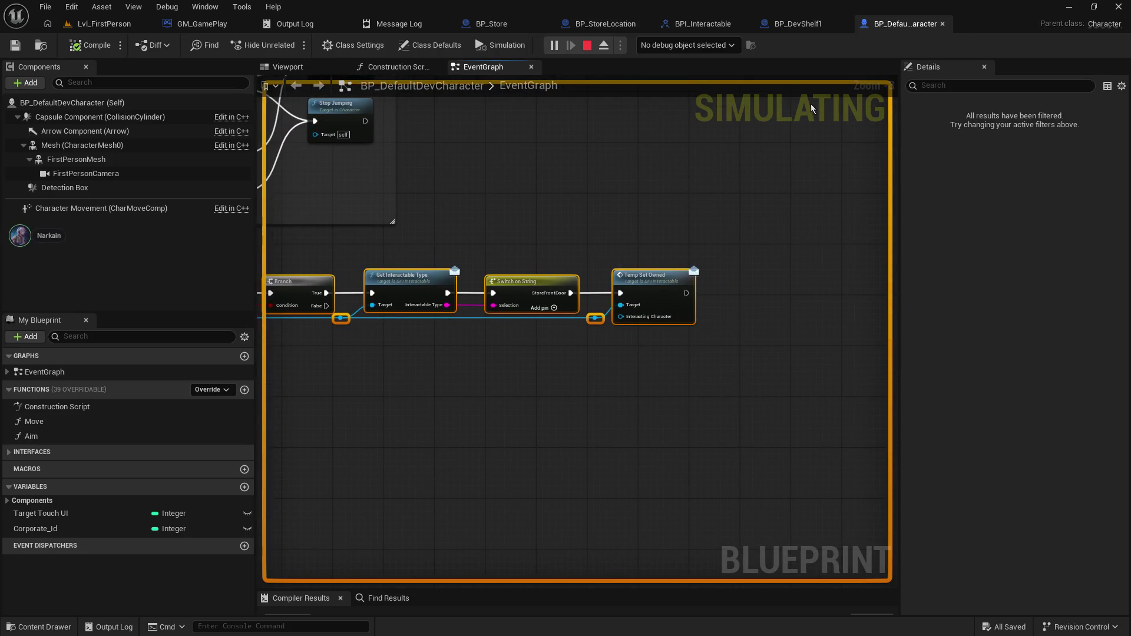
pyautogui.click(606, 23)
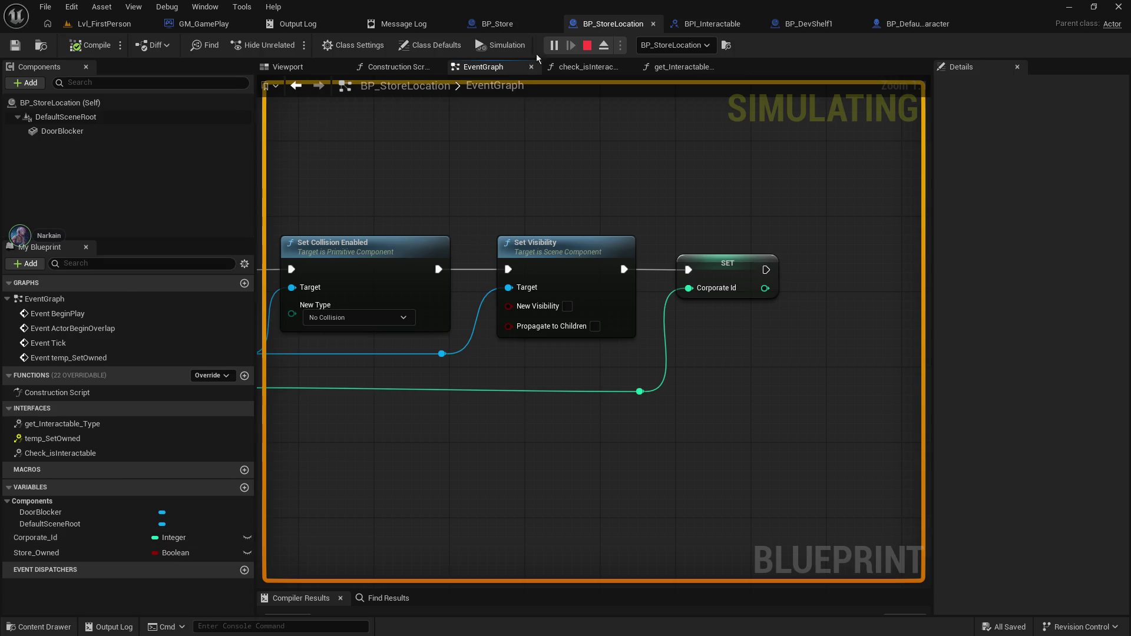
pyautogui.click(587, 45)
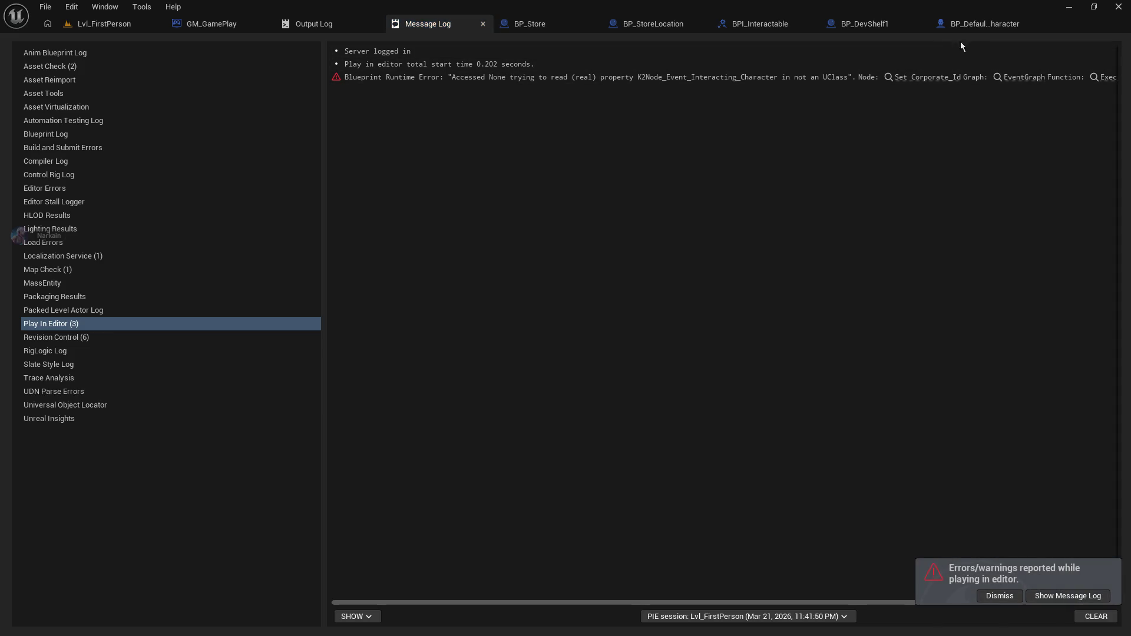
pyautogui.click(970, 24)
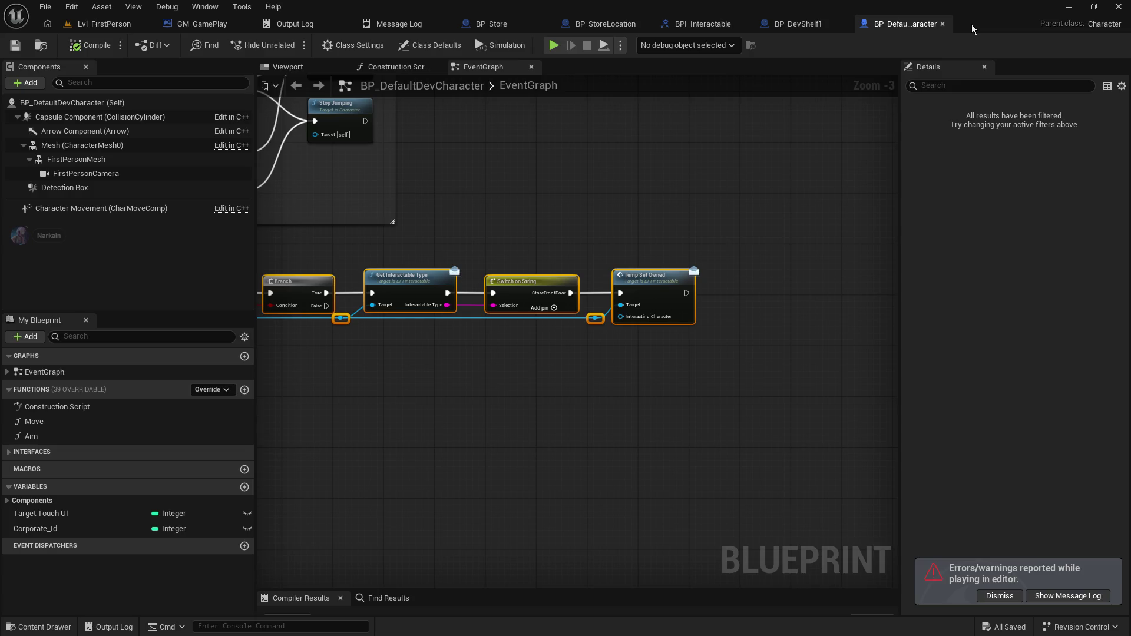
pyautogui.click(798, 23)
pyautogui.moveTo(578, 341)
pyautogui.mouseDown()
pyautogui.moveTo(613, 330)
pyautogui.moveTo(590, 354)
pyautogui.moveTo(554, 342)
pyautogui.moveTo(573, 344)
pyautogui.mouseUp()
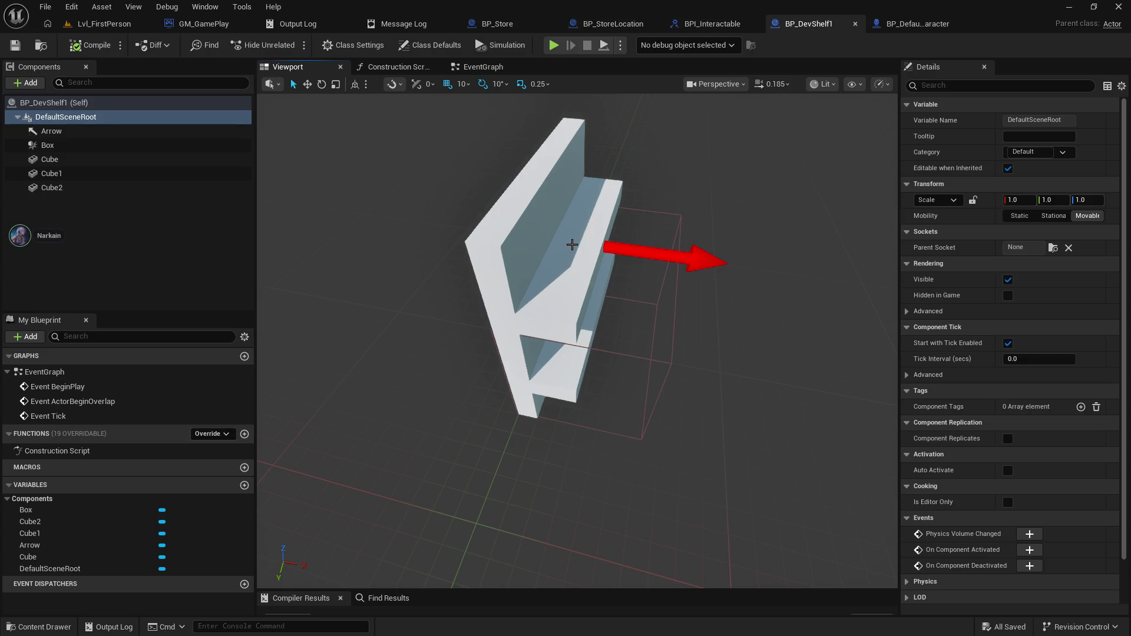
pyautogui.moveTo(542, 206)
pyautogui.mouseDown()
pyautogui.moveTo(530, 165)
pyautogui.moveTo(518, 224)
pyautogui.moveTo(471, 259)
pyautogui.mouseUp()
pyautogui.moveTo(615, 257); pyautogui.dragTo(623, 261)
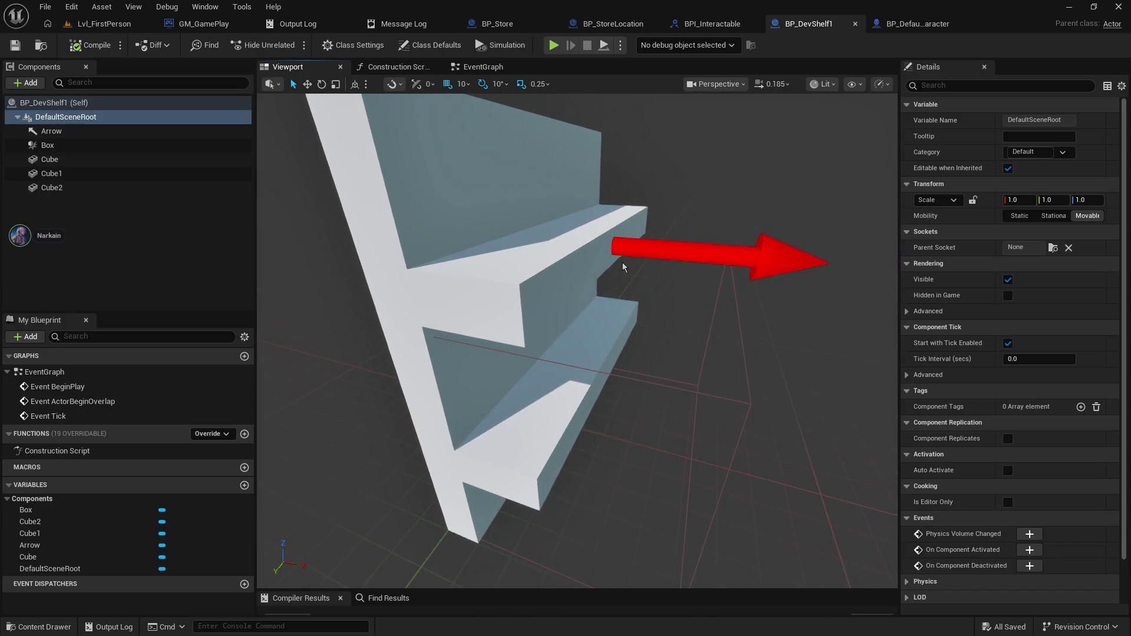
pyautogui.click(614, 406)
pyautogui.scroll(-5, 614, 405)
pyautogui.moveTo(614, 405); pyautogui.dragTo(614, 405)
pyautogui.click(120, 23)
pyautogui.moveTo(412, 207); pyautogui.dragTo(412, 206)
pyautogui.moveTo(482, 241); pyautogui.dragTo(482, 242)
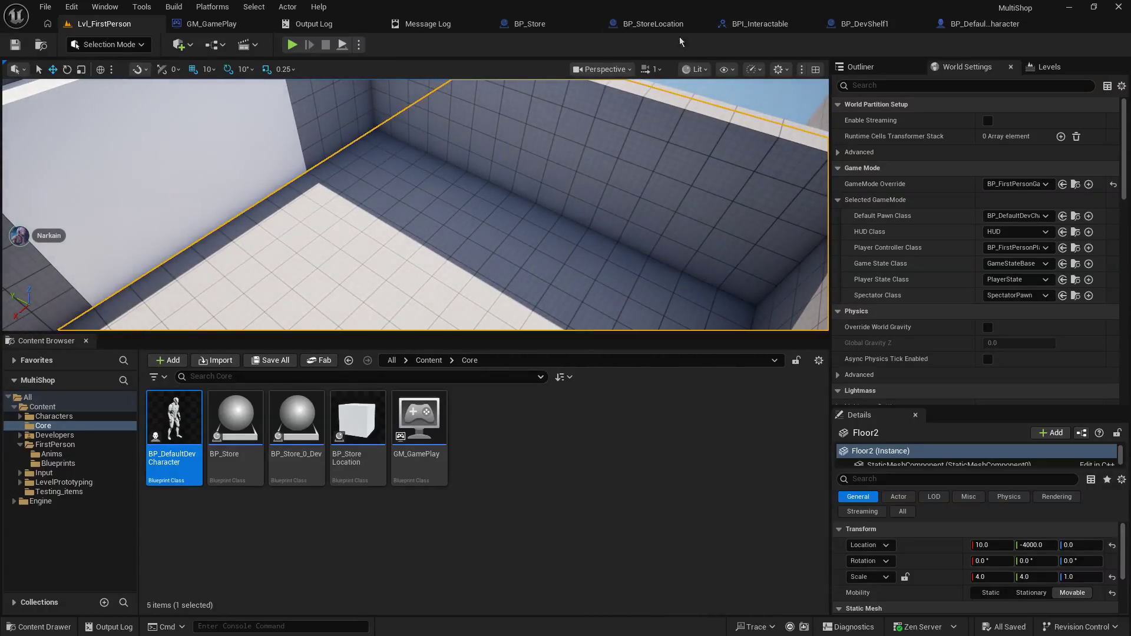
pyautogui.click(981, 23)
pyautogui.click(817, 25)
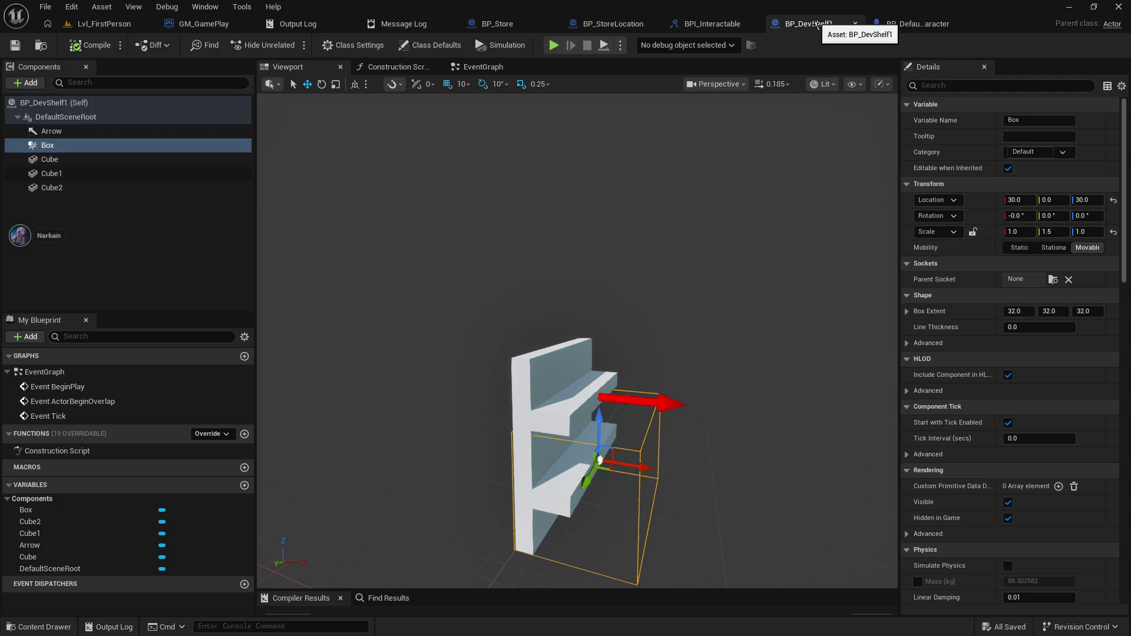
pyautogui.moveTo(656, 217); pyautogui.dragTo(656, 217)
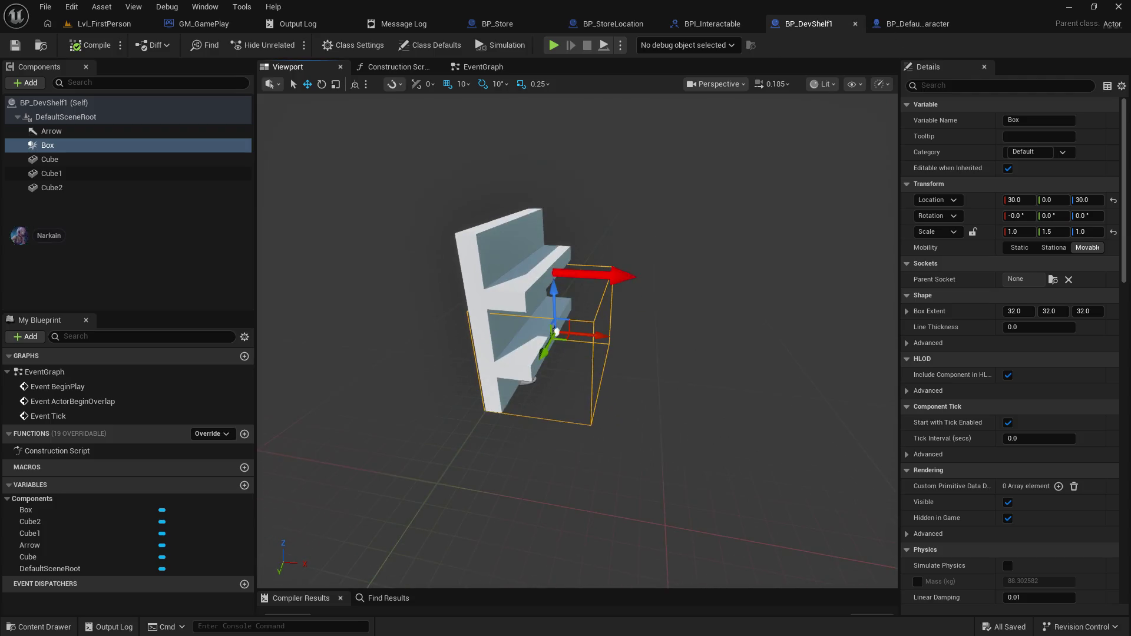
pyautogui.moveTo(512, 279); pyautogui.dragTo(512, 279)
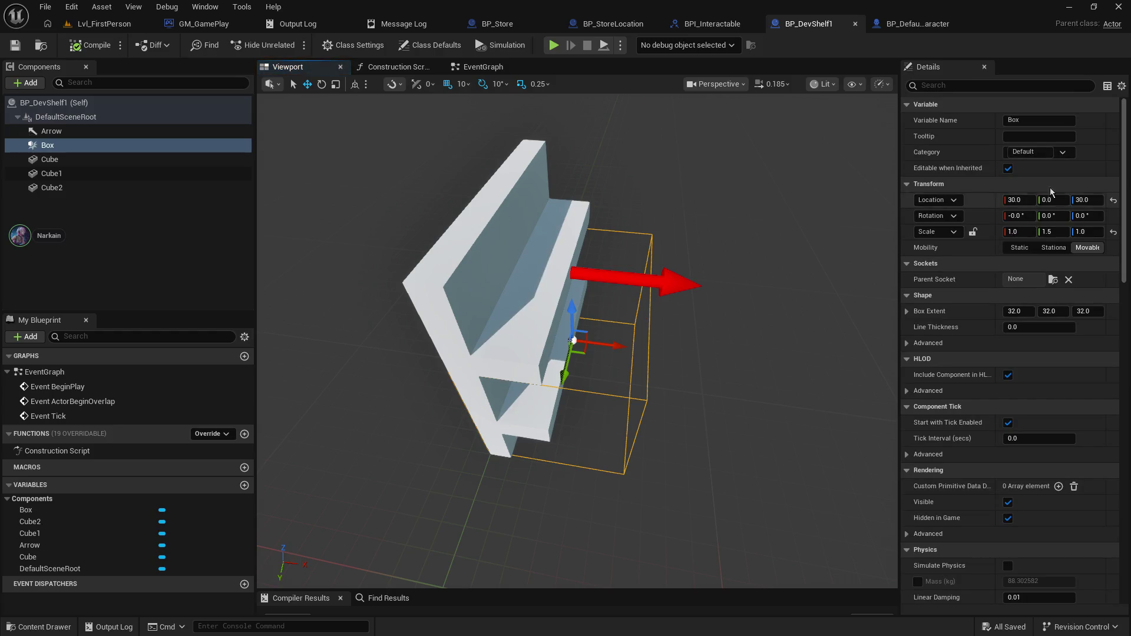
pyautogui.click(1097, 198)
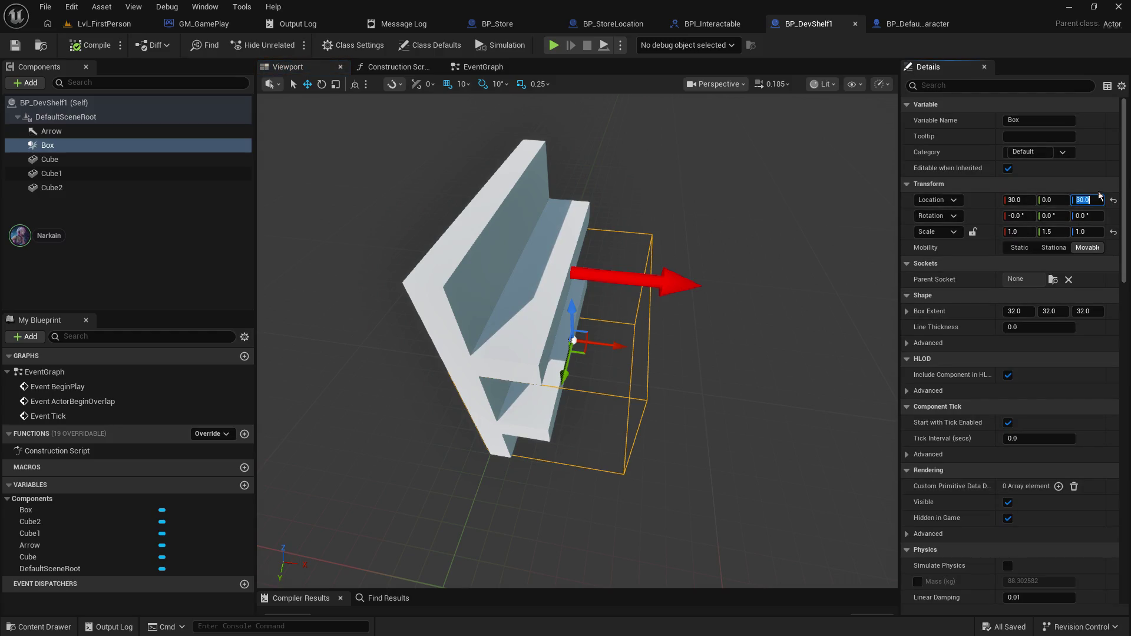
pyautogui.write('50')
pyautogui.press('Return')
pyautogui.moveTo(568, 293)
pyautogui.mouseDown()
pyautogui.moveTo(848, 297)
pyautogui.moveTo(563, 290)
pyautogui.mouseUp()
pyautogui.hotkey('ctrl', 'z')
pyautogui.hotkey('ctrl', 's')
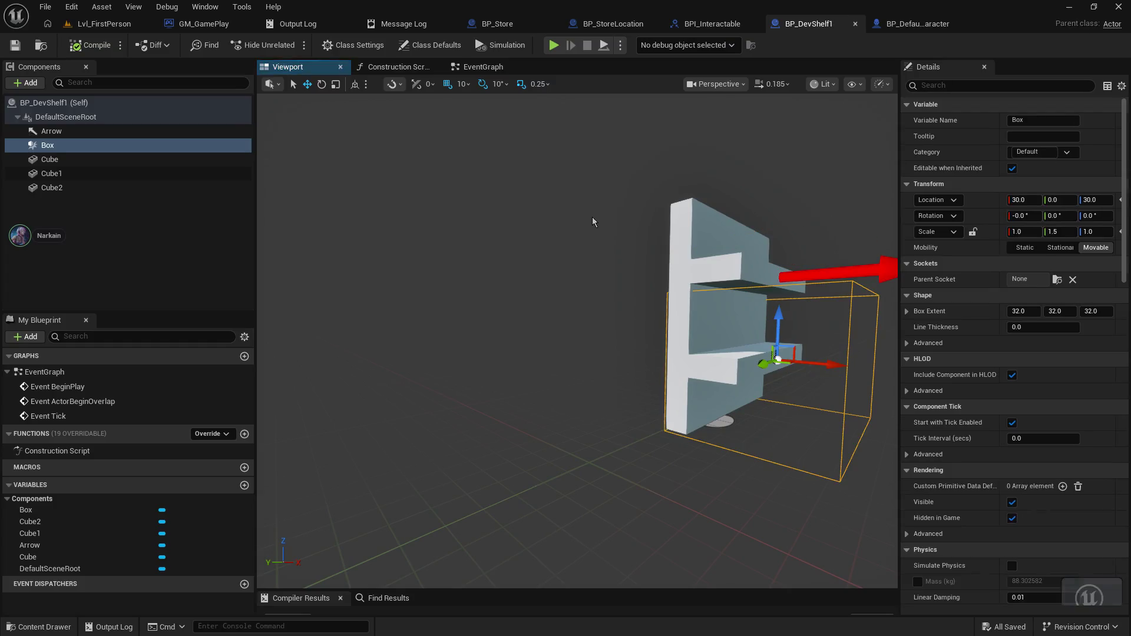
pyautogui.click(1089, 232)
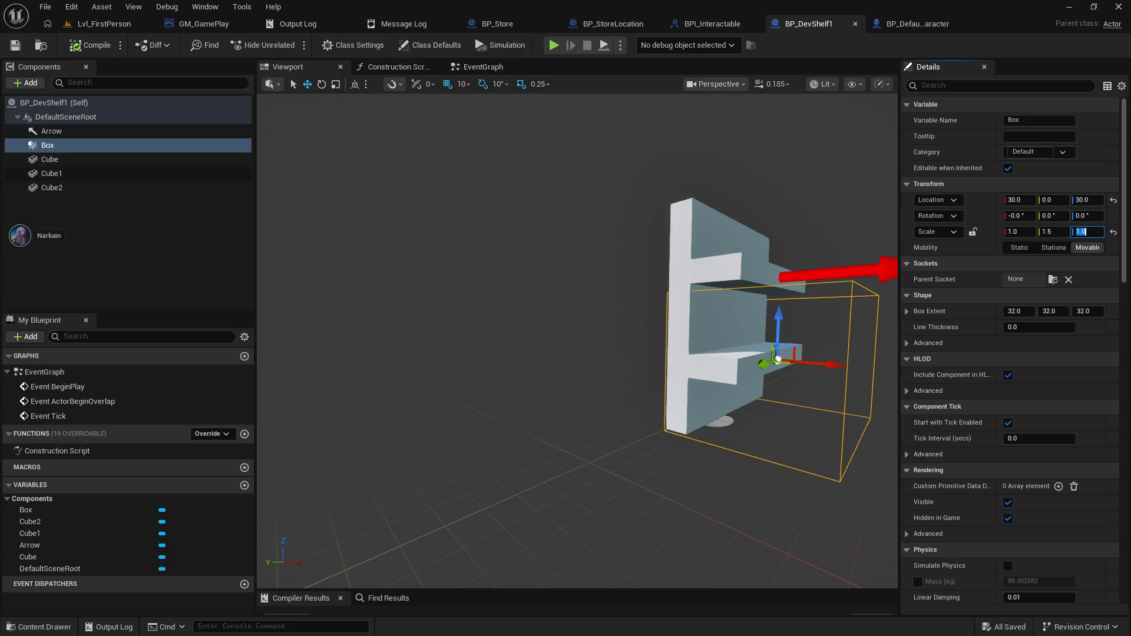
pyautogui.click(722, 213)
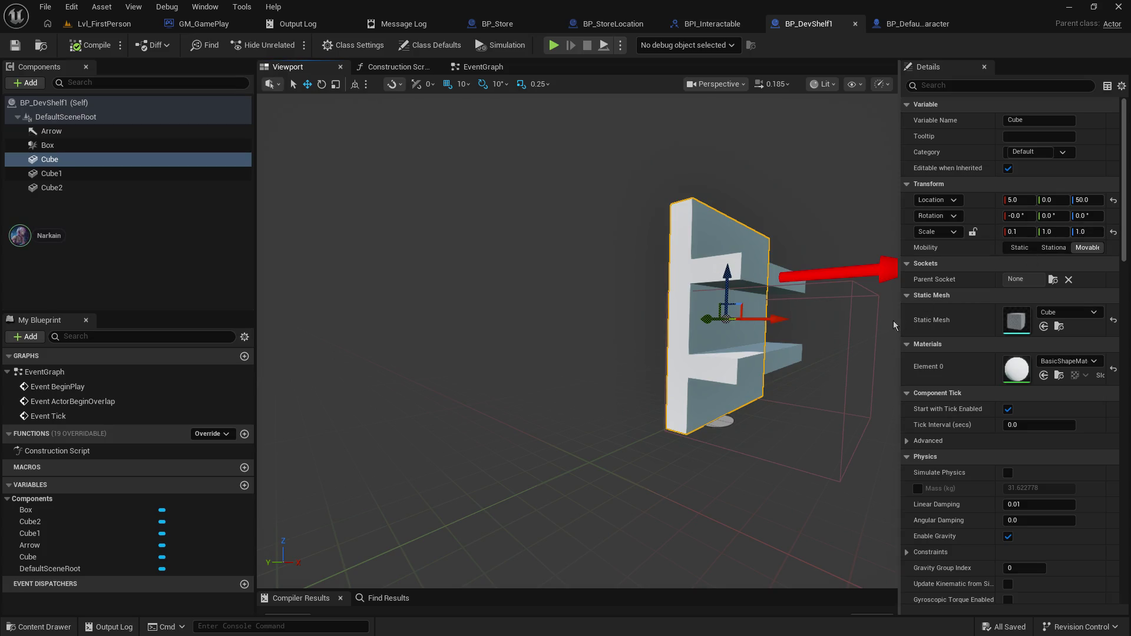
pyautogui.click(849, 305)
pyautogui.moveTo(848, 305)
pyautogui.mouseDown()
pyautogui.moveTo(872, 277)
pyautogui.moveTo(731, 295)
pyautogui.moveTo(640, 231)
pyautogui.mouseUp()
pyautogui.click(641, 229)
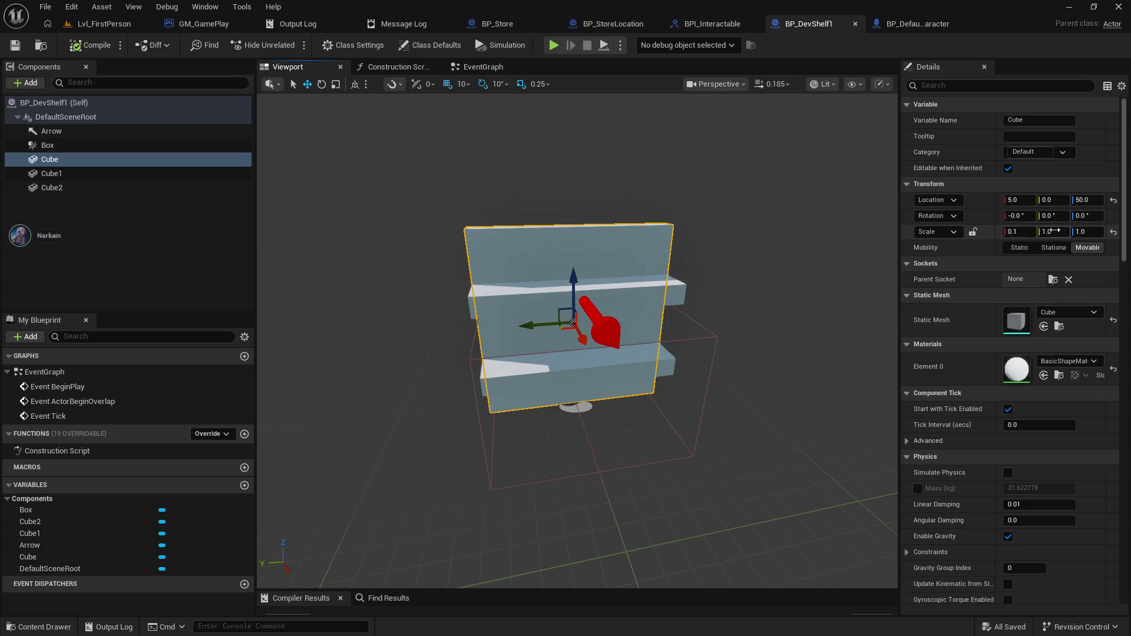
pyautogui.moveTo(816, 353)
pyautogui.mouseDown()
pyautogui.moveTo(748, 355)
pyautogui.moveTo(816, 353)
pyautogui.mouseUp()
pyautogui.click(813, 339)
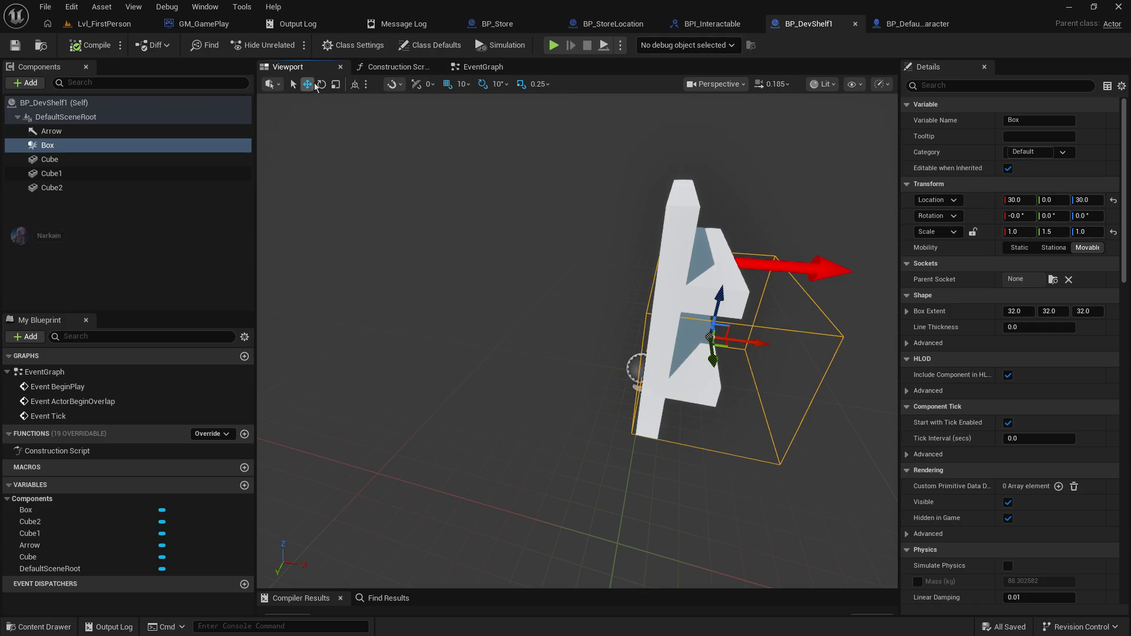
# - Roughly stretch the Box taller and raise it up the shelf with the scale and move gizmos
pyautogui.click(335, 86)
pyautogui.moveTo(724, 305)
pyautogui.mouseDown()
pyautogui.moveTo(723, 272)
pyautogui.moveTo(722, 293)
pyautogui.mouseUp()
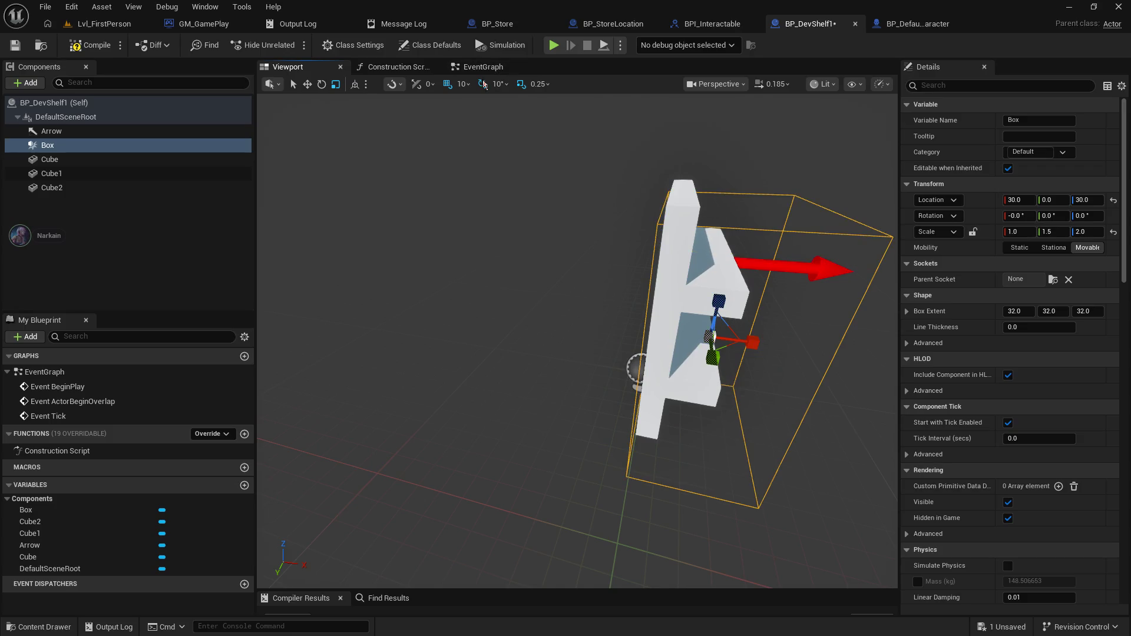
pyautogui.click(313, 86)
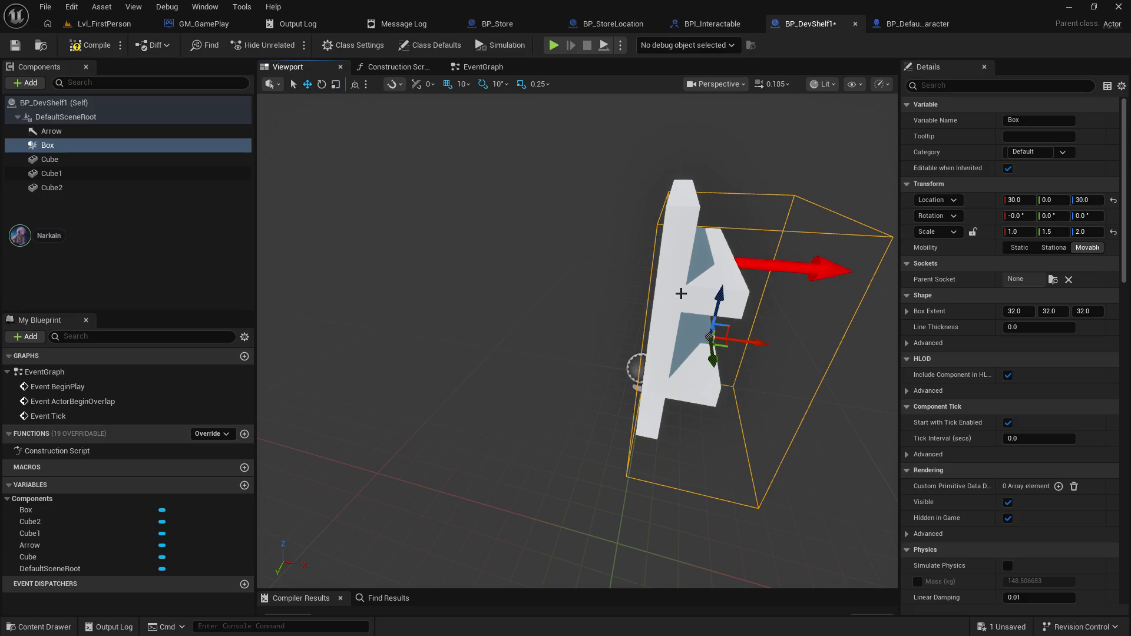
pyautogui.moveTo(717, 296); pyautogui.dragTo(731, 231)
pyautogui.moveTo(619, 311)
pyautogui.mouseDown()
pyautogui.moveTo(566, 277)
pyautogui.moveTo(634, 268)
pyautogui.mouseUp()
pyautogui.moveTo(619, 311)
pyautogui.mouseDown()
pyautogui.moveTo(578, 294)
pyautogui.moveTo(594, 320)
pyautogui.mouseUp()
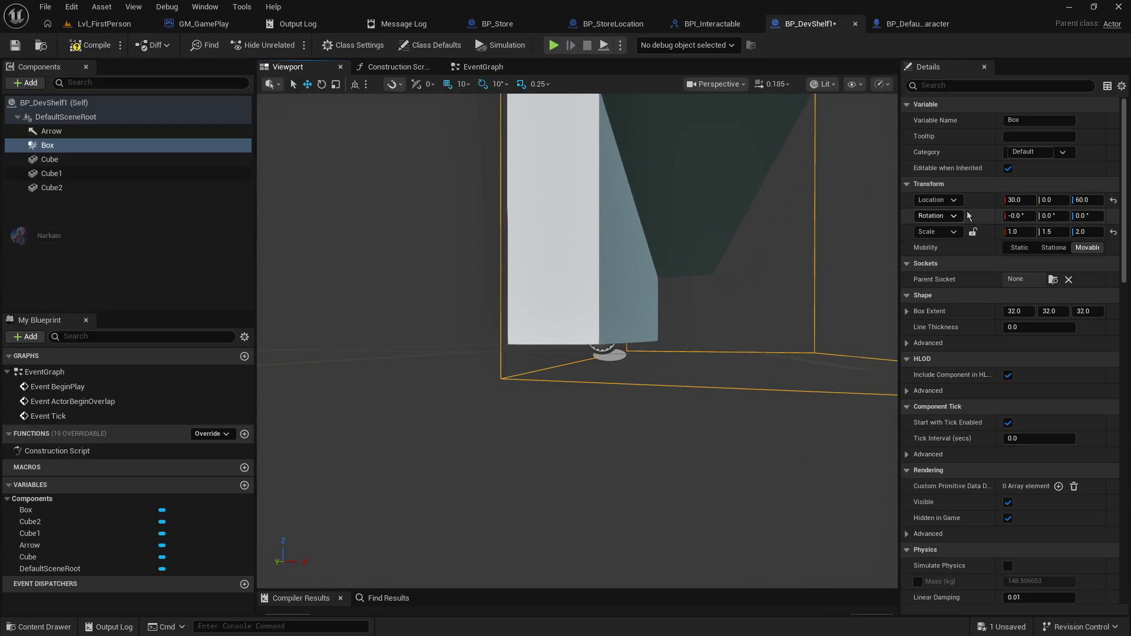
# - Set the Box's Z location to 50 and Z scale to 1.5, then frame it to check the fit
pyautogui.click(1088, 200)
pyautogui.write('50')
pyautogui.press('Return')
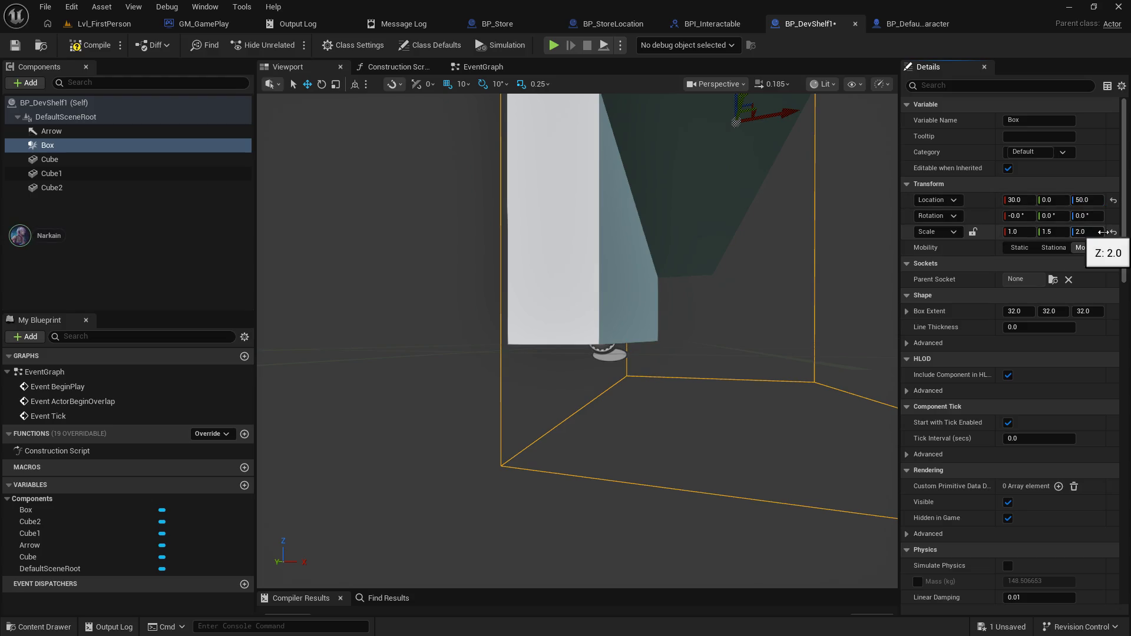
pyautogui.click(1095, 232)
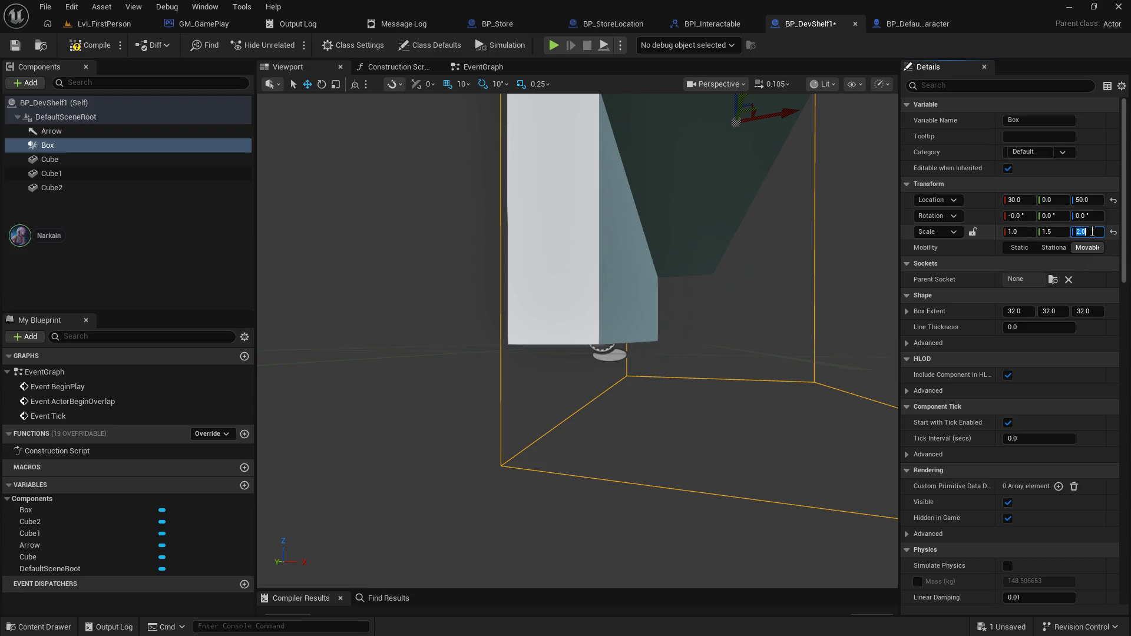
pyautogui.write('1.5')
pyautogui.press('Return')
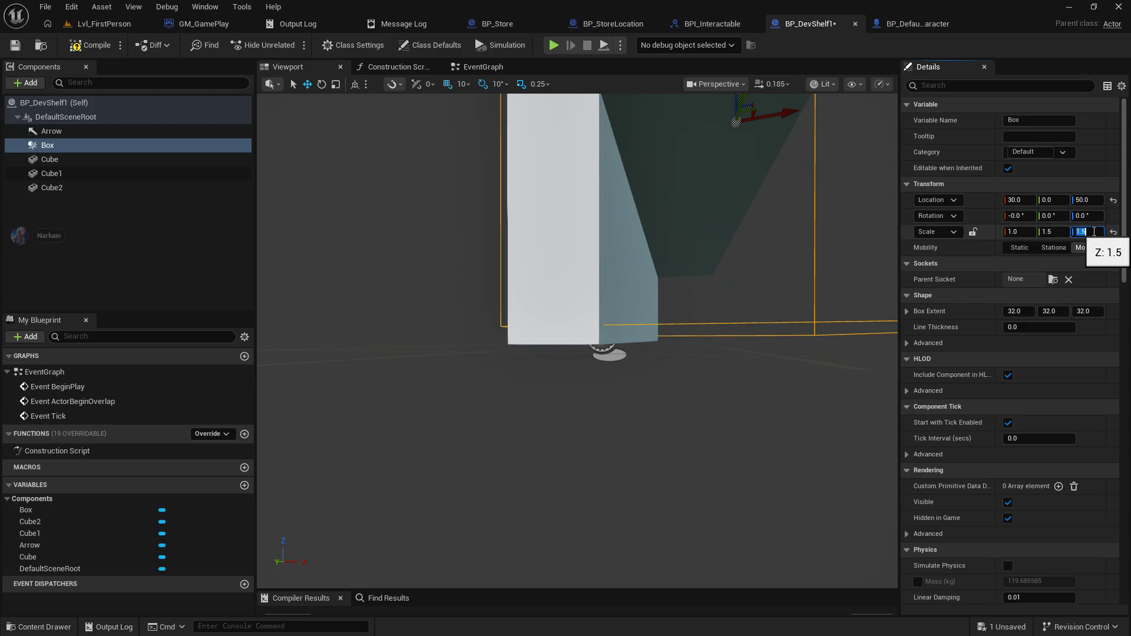
pyautogui.moveTo(767, 317); pyautogui.dragTo(641, 400)
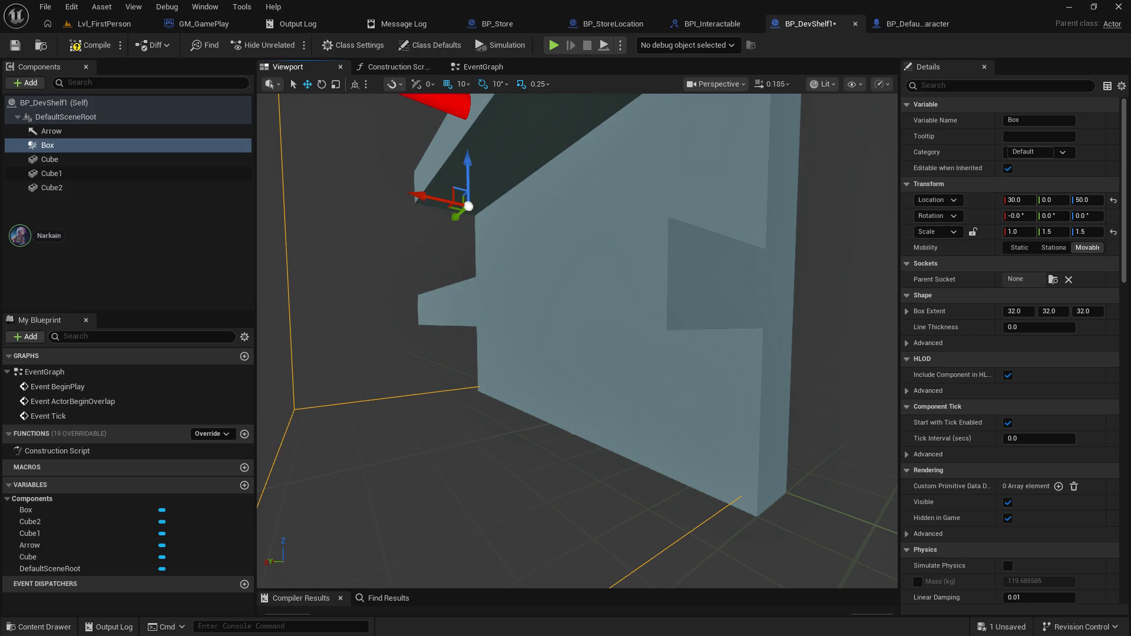
pyautogui.moveTo(641, 400); pyautogui.dragTo(640, 401)
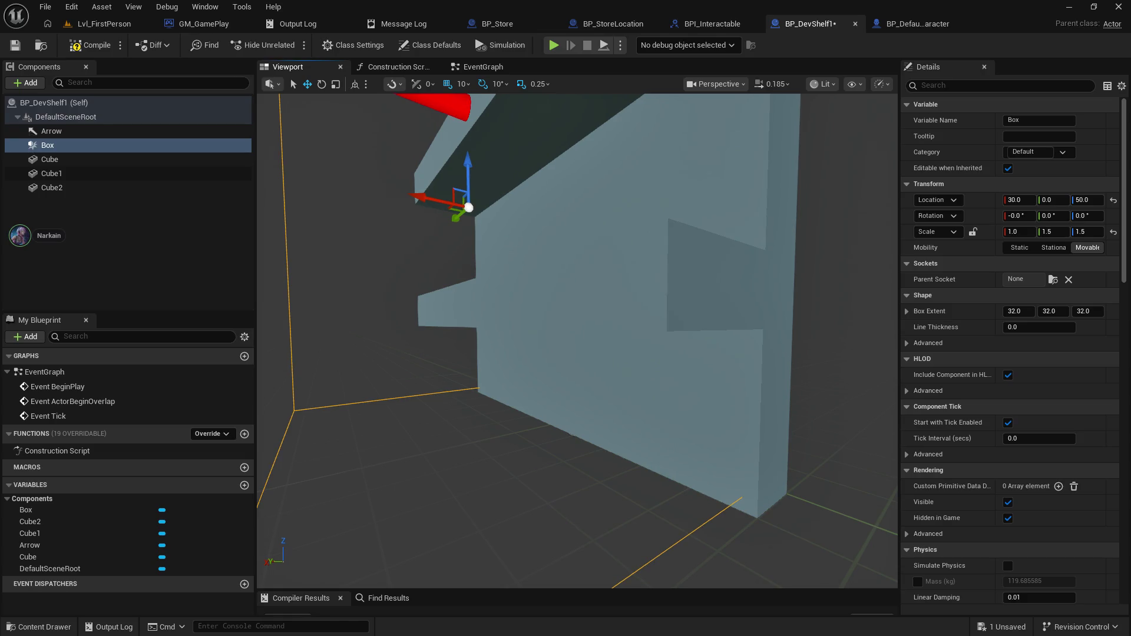
pyautogui.press('f')
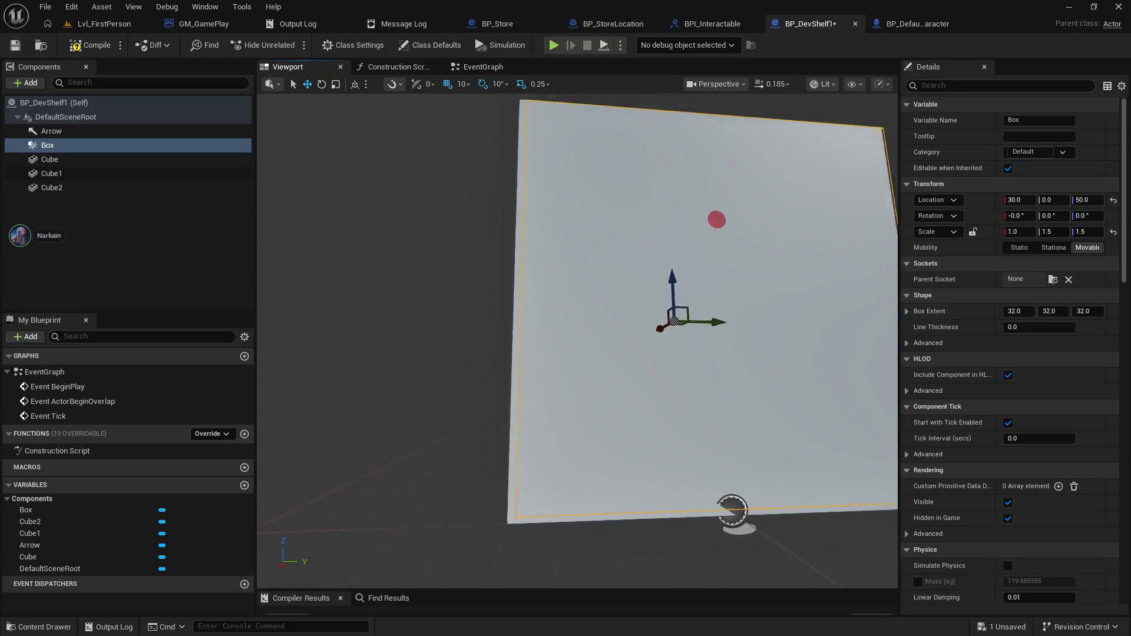
pyautogui.moveTo(641, 399)
pyautogui.mouseDown()
pyautogui.moveTo(295, 405)
pyautogui.moveTo(330, 418)
pyautogui.moveTo(412, 400)
pyautogui.moveTo(629, 327)
pyautogui.mouseUp()
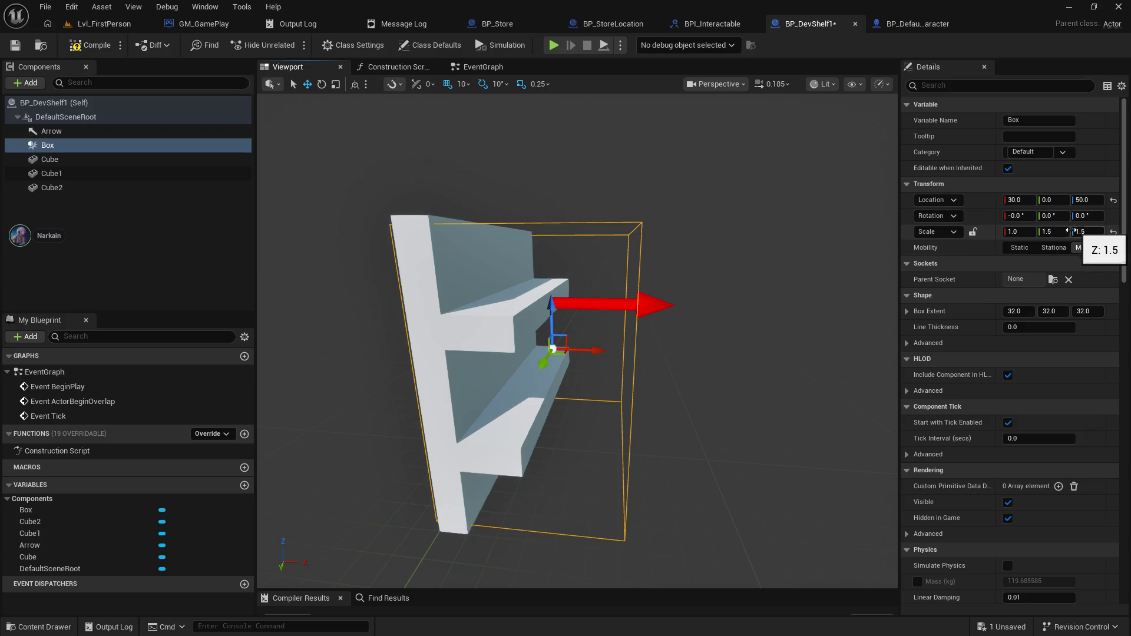
# - Set the Box's X scale to 1.25 and move it forward to X 40
pyautogui.click(1024, 232)
pyautogui.click(1020, 232)
pyautogui.press('BackSpace')
pyautogui.write('25')
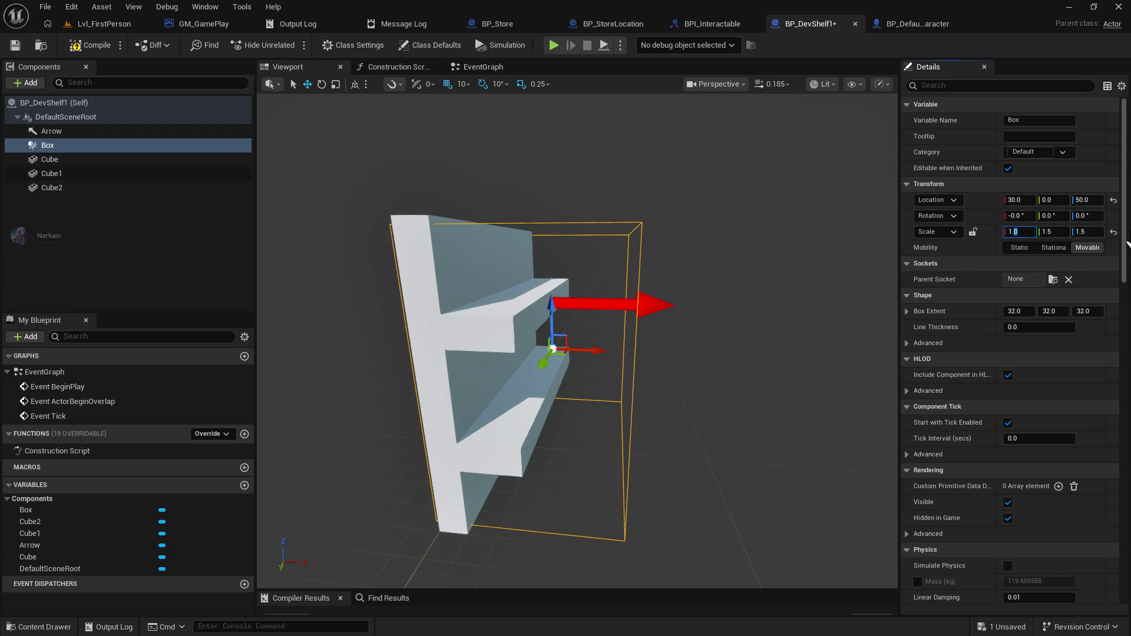
pyautogui.press('Return')
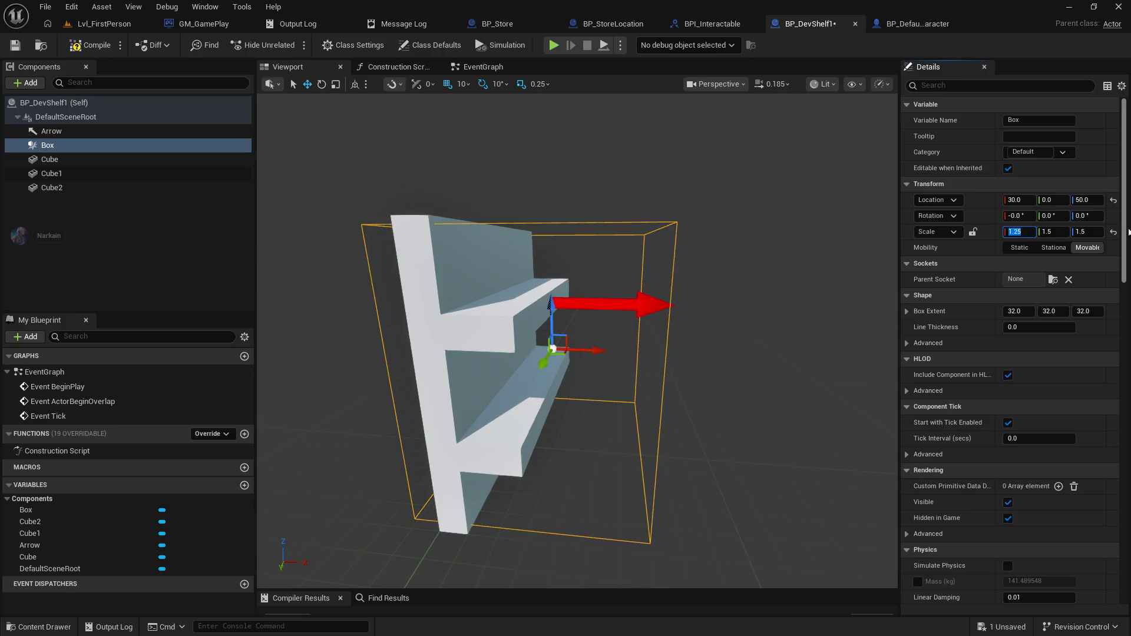
pyautogui.moveTo(598, 351); pyautogui.dragTo(622, 352)
# - Compile and save BP_DevShelf1 and bring up the Box component's options
pyautogui.moveTo(804, 285); pyautogui.dragTo(229, 47)
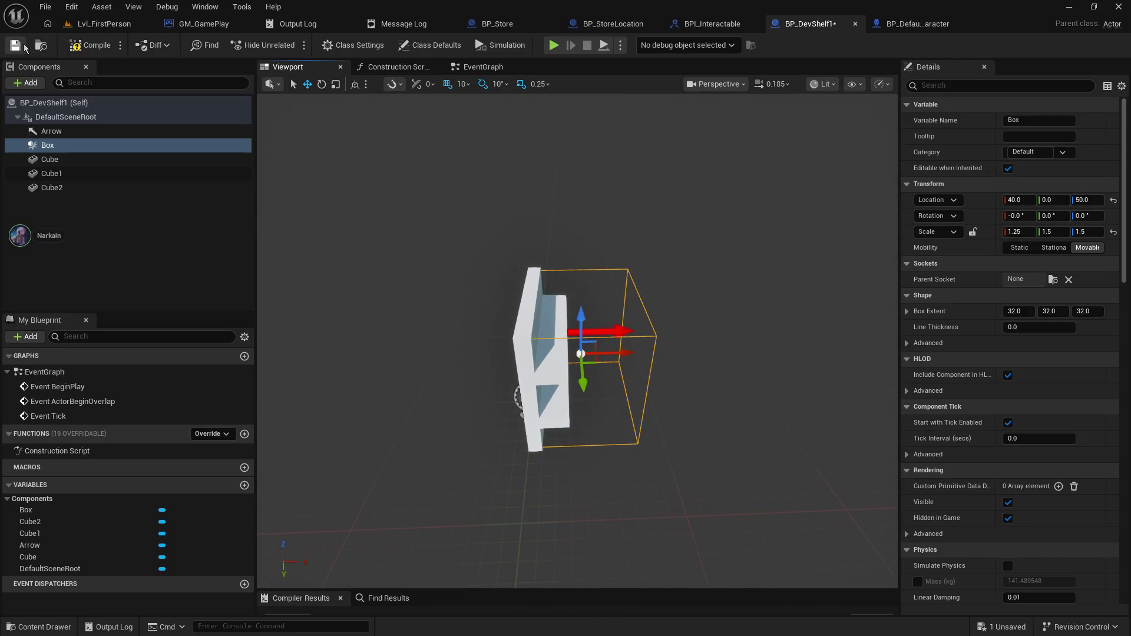
pyautogui.click(100, 47)
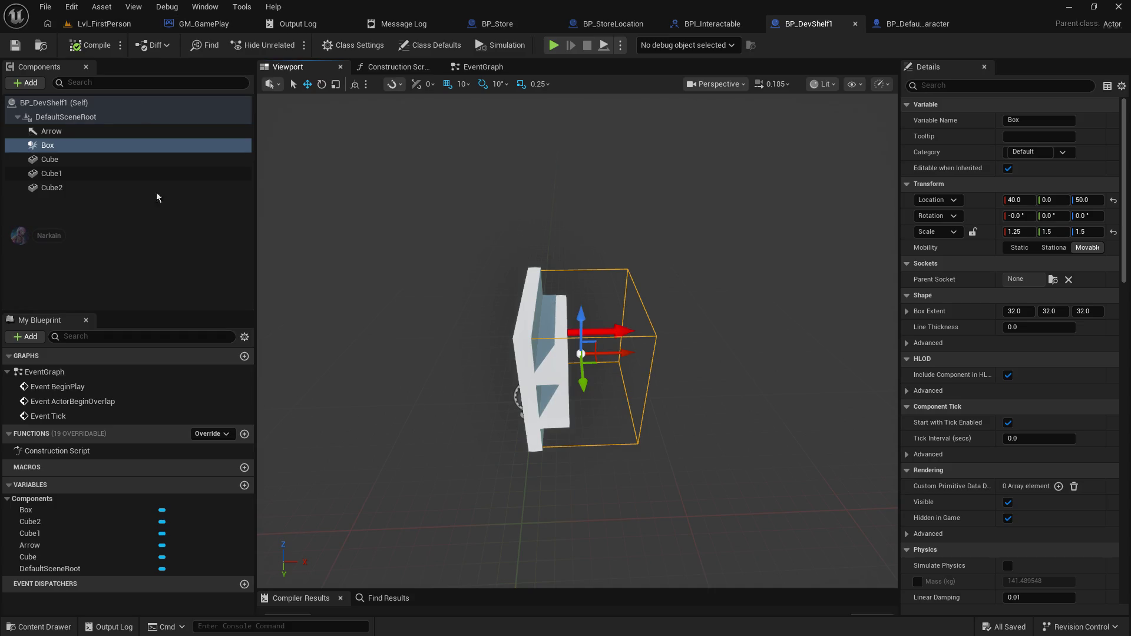
pyautogui.moveTo(578, 354)
pyautogui.mouseDown()
pyautogui.moveTo(666, 277)
pyautogui.moveTo(584, 336)
pyautogui.mouseUp()
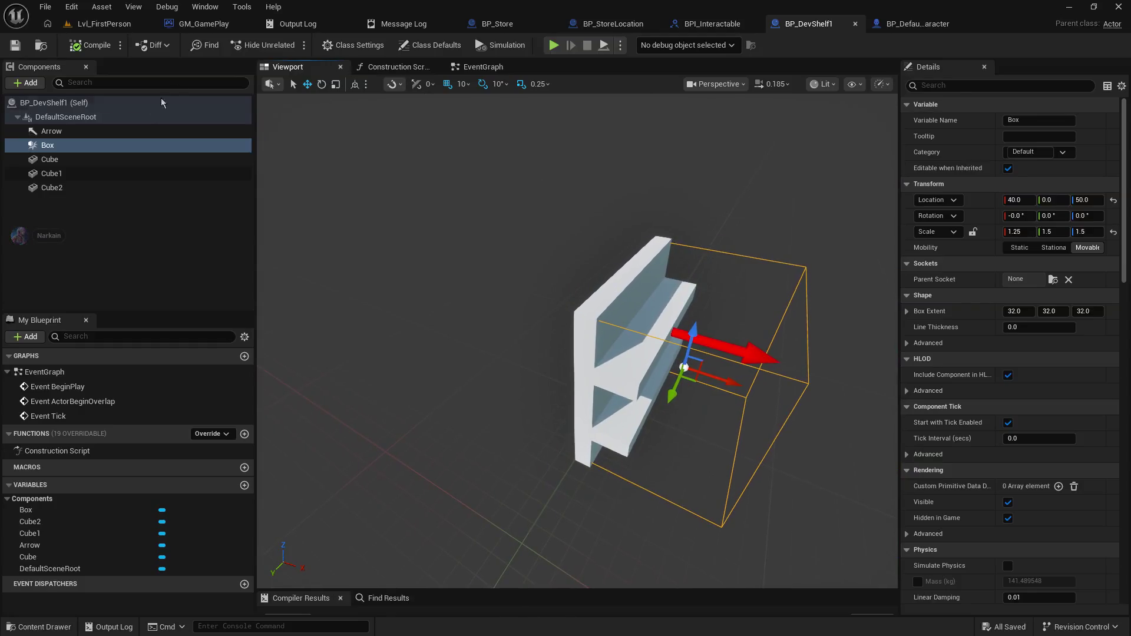
pyautogui.rightClick(57, 150)
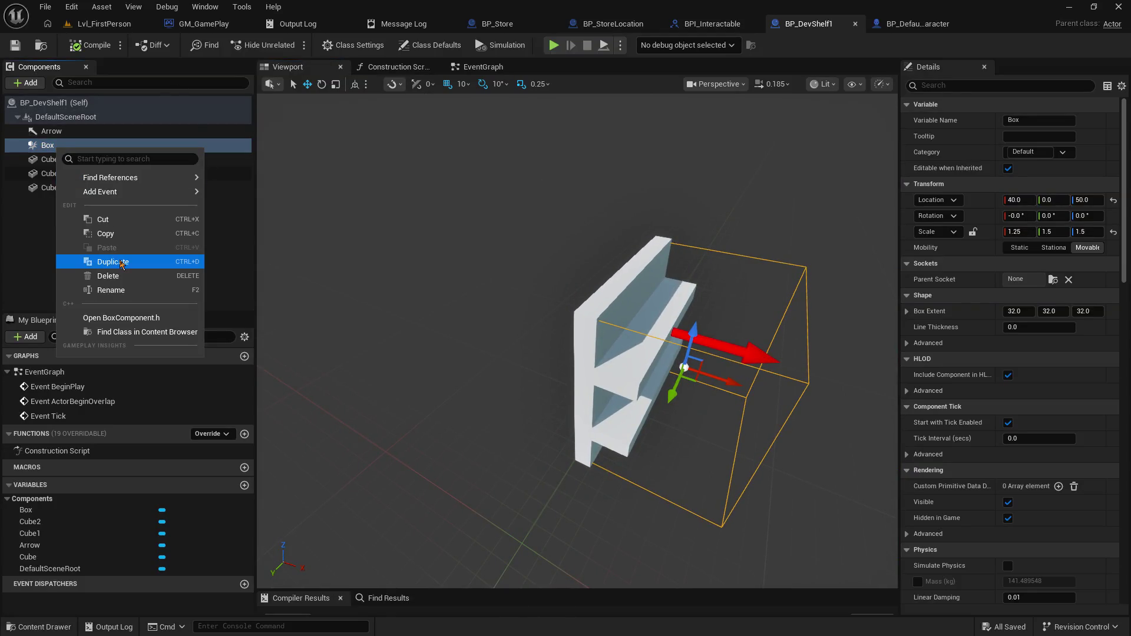
# - Rename the Box collision component to FurnatureBounds
pyautogui.click(125, 289)
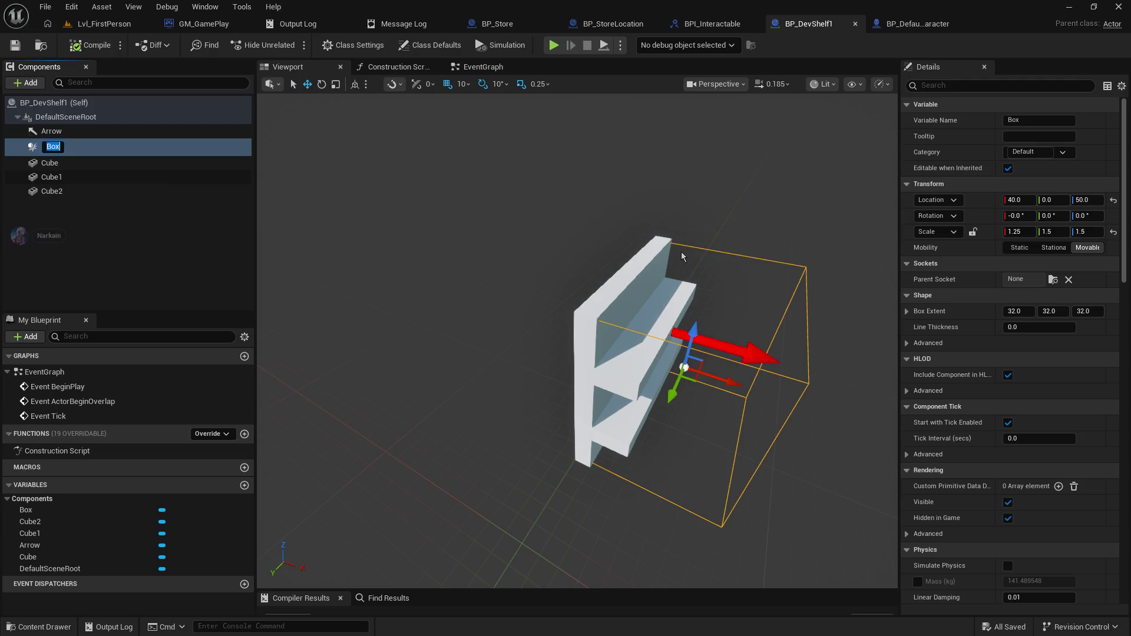
pyautogui.write('Furnature')
pyautogui.write('Bounds')
pyautogui.press('Return')
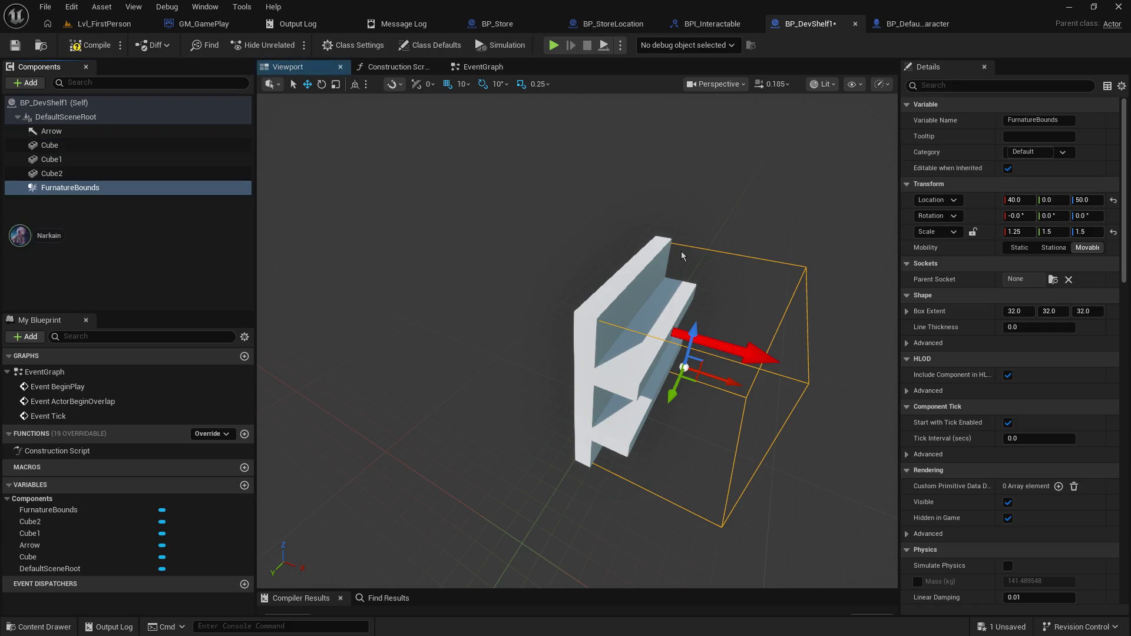
# - Inspect the shelf and its bounds from above and the side, then compile and save BP_DevShelf1
pyautogui.moveTo(682, 256)
pyautogui.mouseDown()
pyautogui.moveTo(624, 265)
pyautogui.moveTo(613, 248)
pyautogui.moveTo(590, 271)
pyautogui.moveTo(554, 277)
pyautogui.mouseUp()
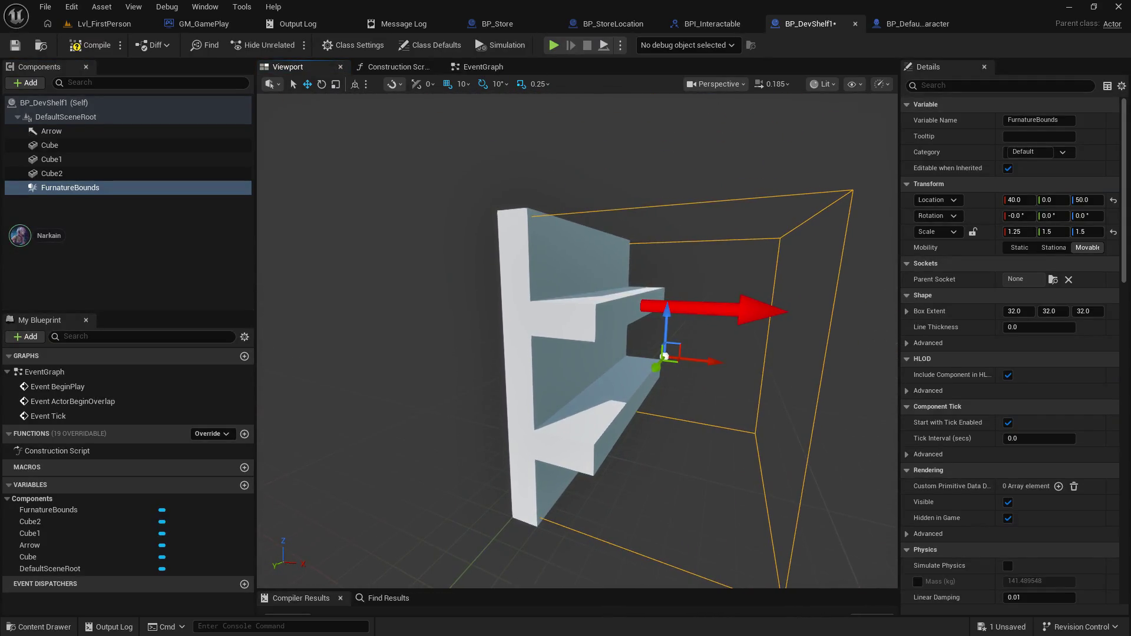
pyautogui.click(113, 216)
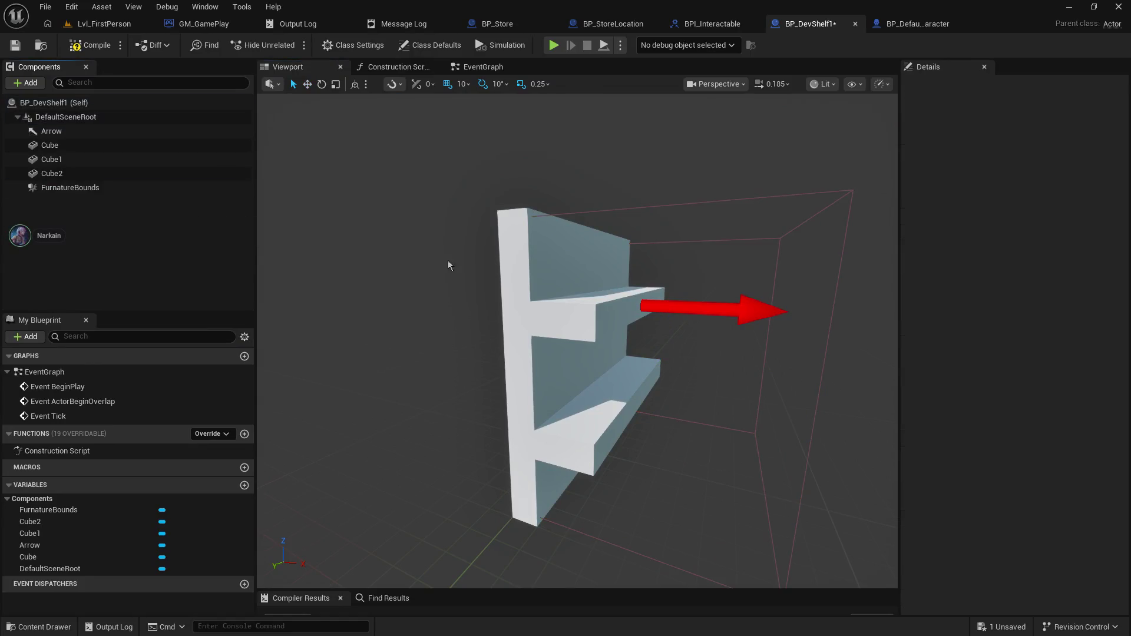
pyautogui.moveTo(562, 311)
pyautogui.mouseDown()
pyautogui.moveTo(562, 295)
pyautogui.moveTo(525, 277)
pyautogui.mouseUp()
pyautogui.moveTo(735, 381)
pyautogui.mouseDown()
pyautogui.moveTo(719, 372)
pyautogui.moveTo(735, 381)
pyautogui.mouseUp()
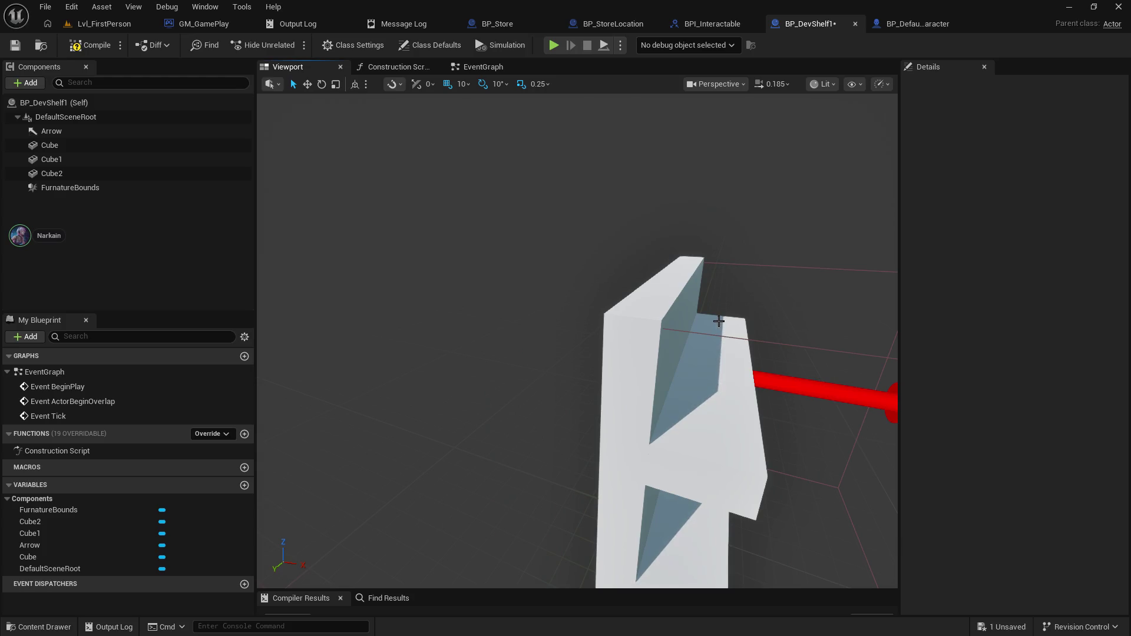
pyautogui.click(15, 45)
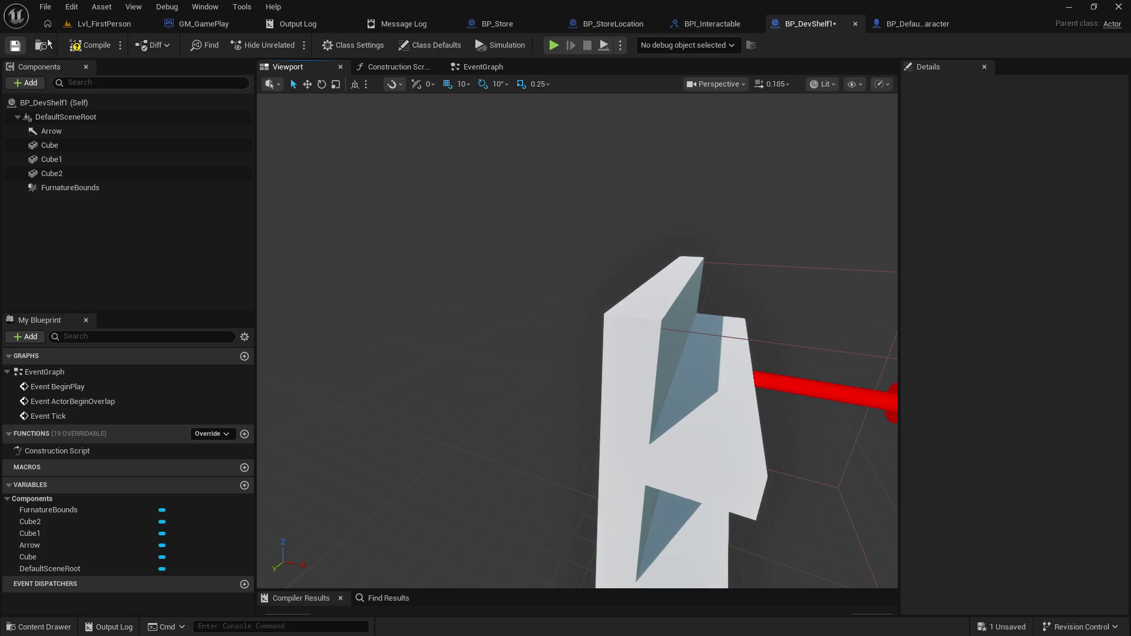
pyautogui.click(91, 44)
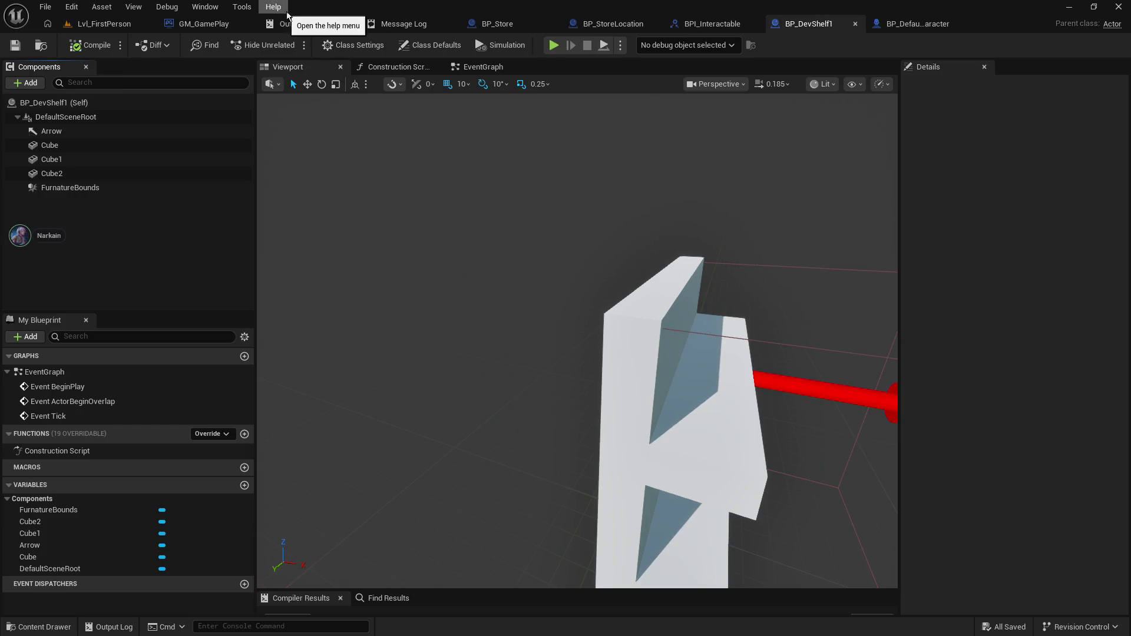
# - Widen and orbit the shelf preview, then switch from BP_DevShelf1 to the Lvl_FirstPerson level
pyautogui.moveTo(671, 244); pyautogui.dragTo(671, 245)
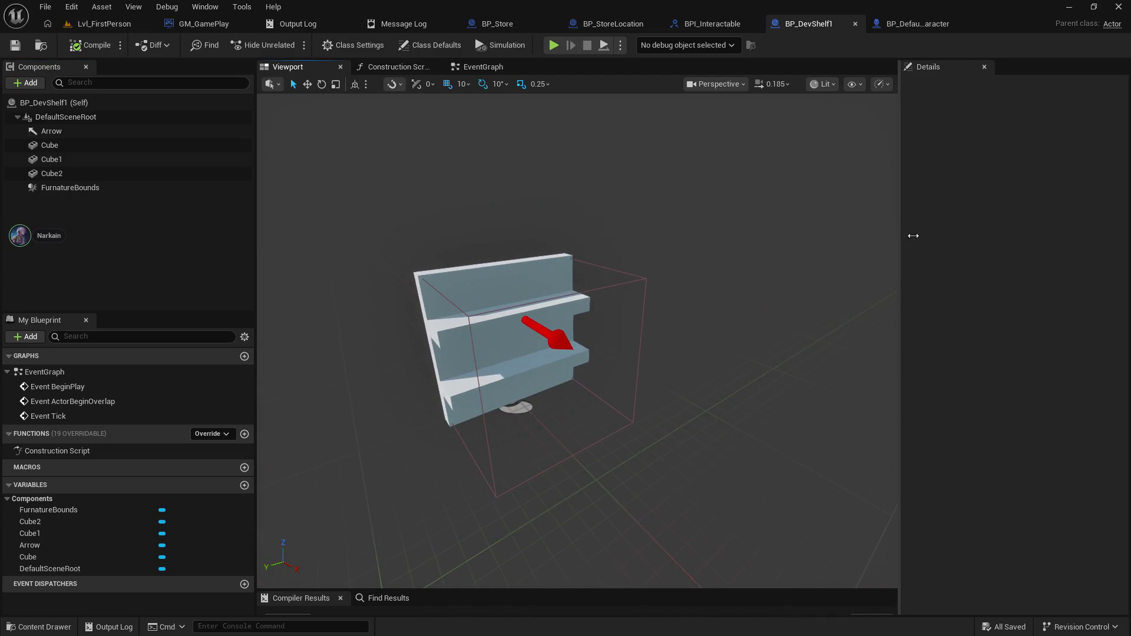
pyautogui.moveTo(899, 234); pyautogui.dragTo(930, 235)
pyautogui.moveTo(493, 308); pyautogui.dragTo(492, 309)
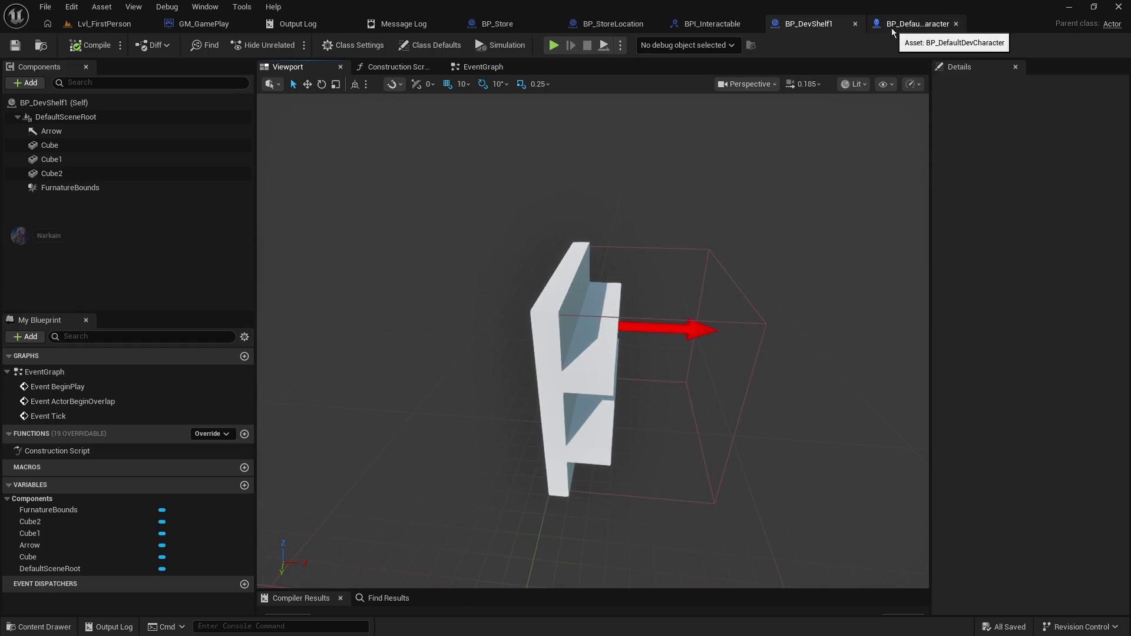
pyautogui.click(897, 29)
pyautogui.click(808, 25)
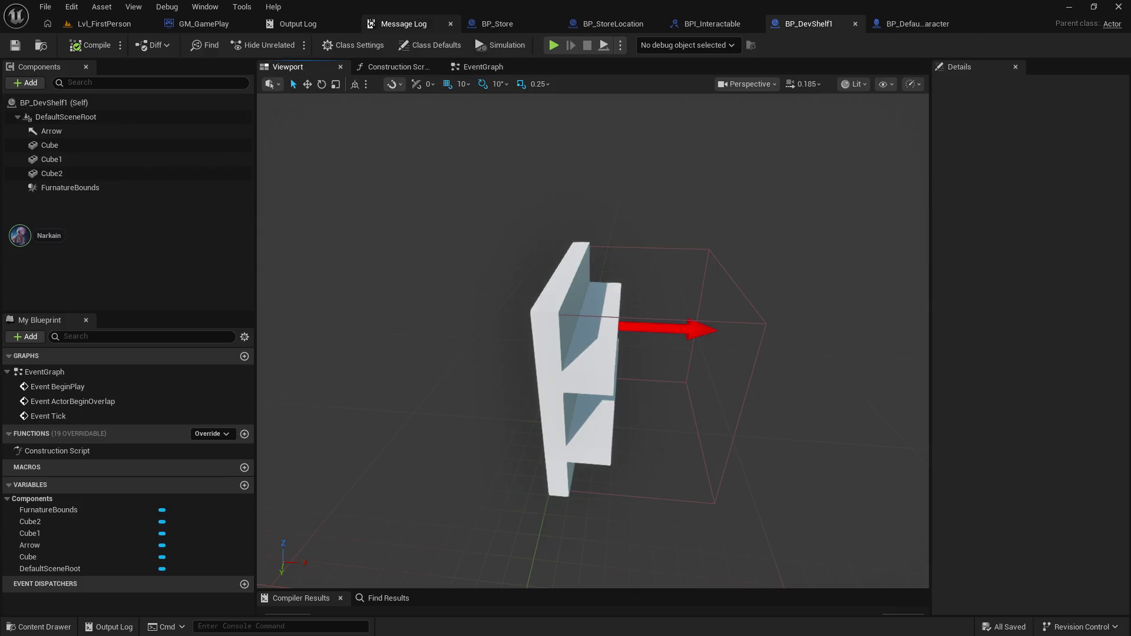
pyautogui.click(140, 28)
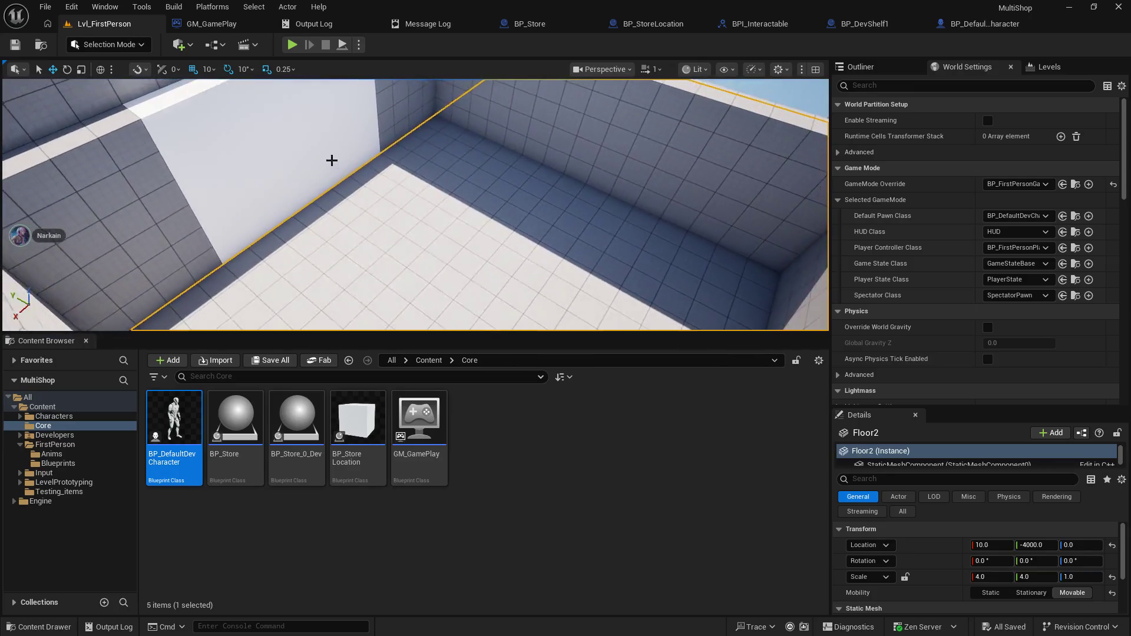
# - Place BP_DevShelf1 from Testing_items on the floor by the wall at -740, -2350, 0
pyautogui.click(75, 492)
pyautogui.moveTo(174, 419)
pyautogui.mouseDown()
pyautogui.moveTo(518, 172)
pyautogui.moveTo(515, 141)
pyautogui.mouseUp()
pyautogui.press('f')
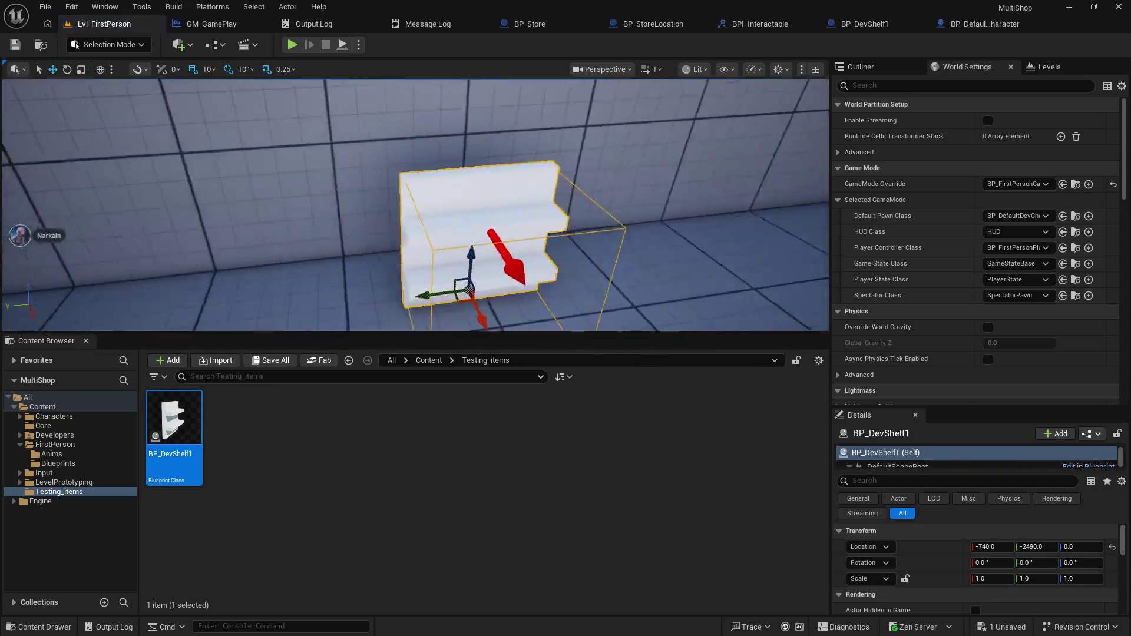
pyautogui.moveTo(498, 233); pyautogui.dragTo(499, 207)
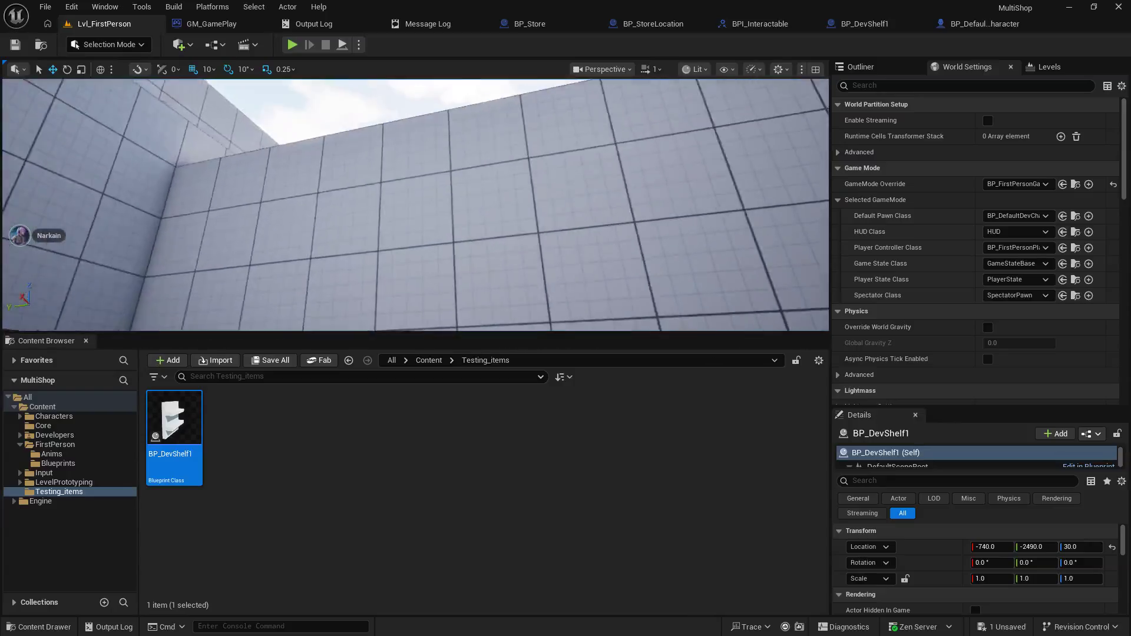
pyautogui.moveTo(415, 204)
pyautogui.mouseDown()
pyautogui.moveTo(227, 177)
pyautogui.moveTo(353, 202)
pyautogui.mouseUp()
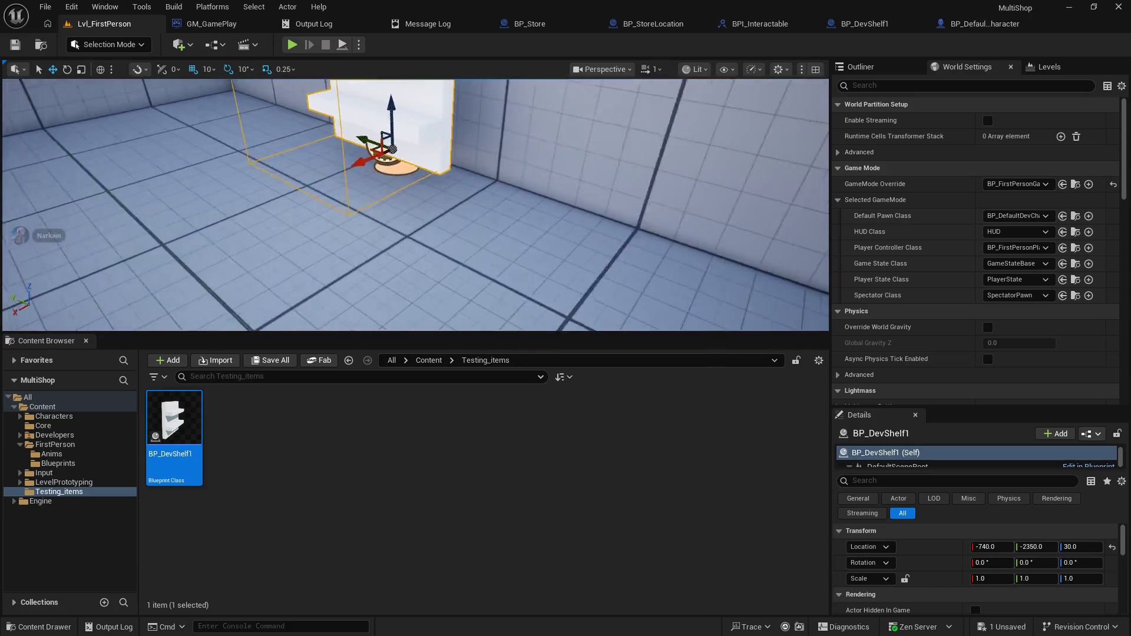
pyautogui.moveTo(449, 227); pyautogui.dragTo(448, 241)
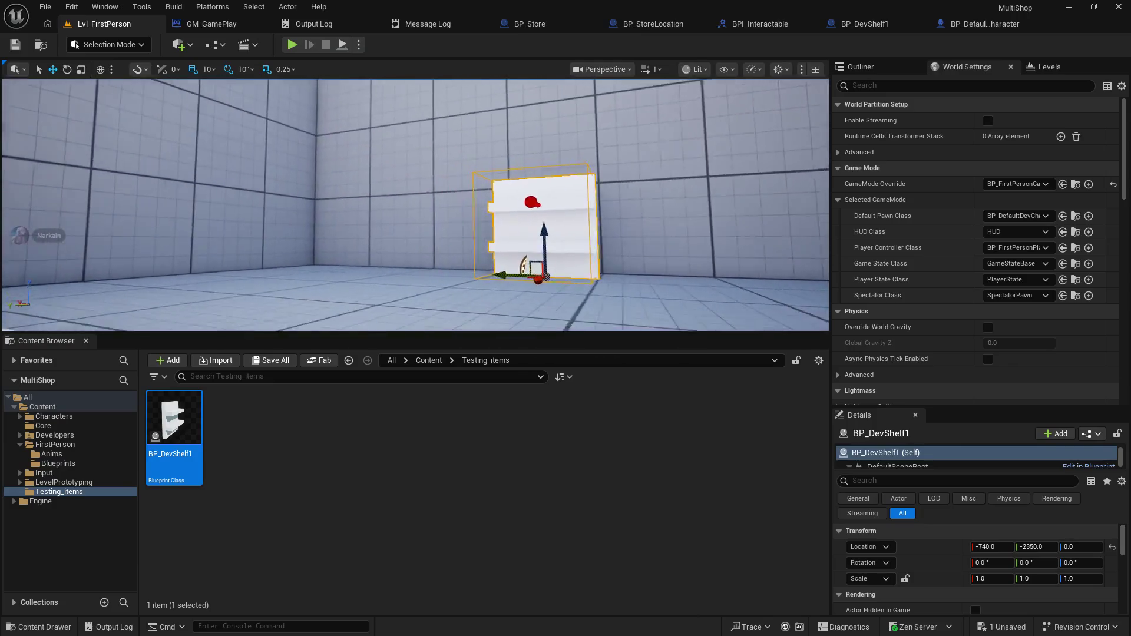
# - Save the level with the new shelf and start a play-test
pyautogui.hotkey('ctrl', 's')
pyautogui.press('Escape')
pyautogui.click(291, 45)
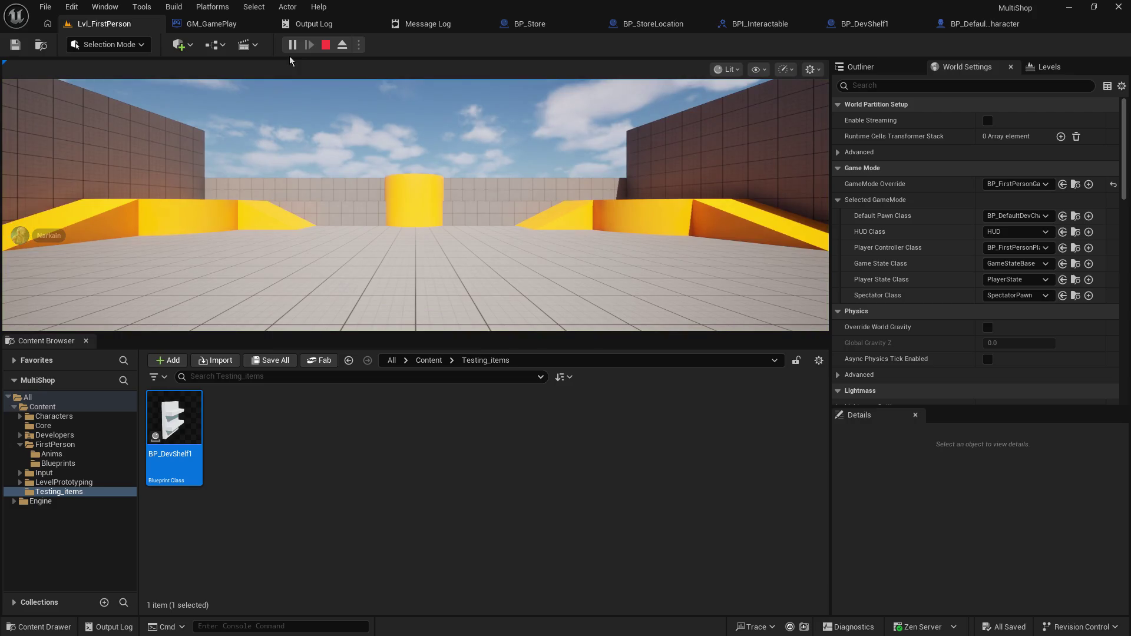
# - Walk the first-person character toward the white door and the far wall in the running game
pyautogui.click(589, 195)
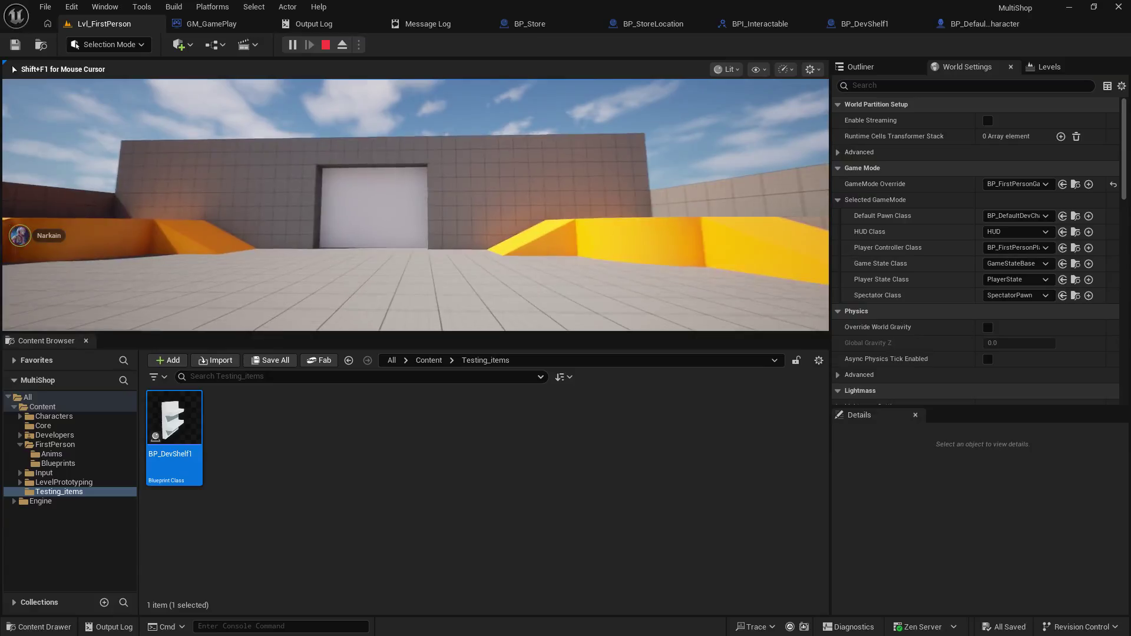
pyautogui.press('w')
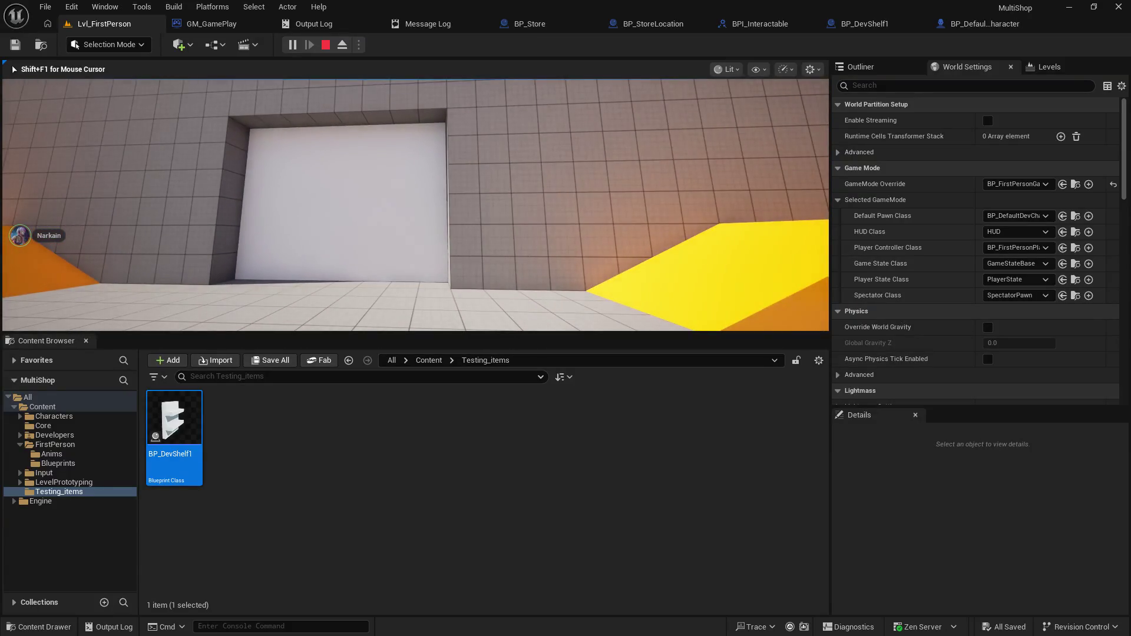
pyautogui.press('w')
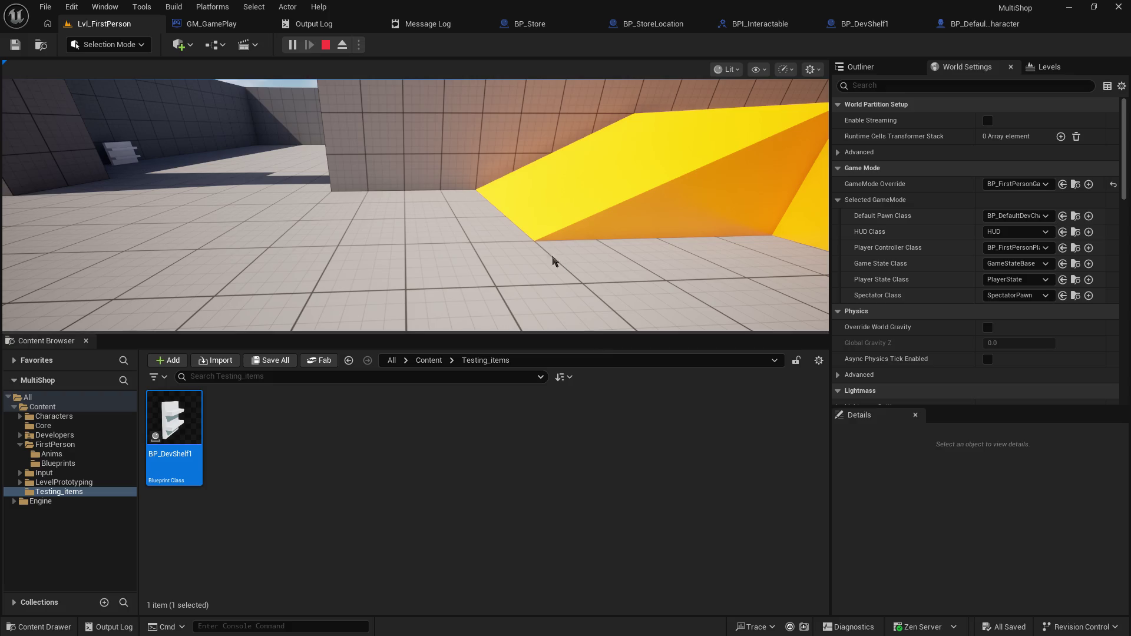
pyautogui.click(450, 225)
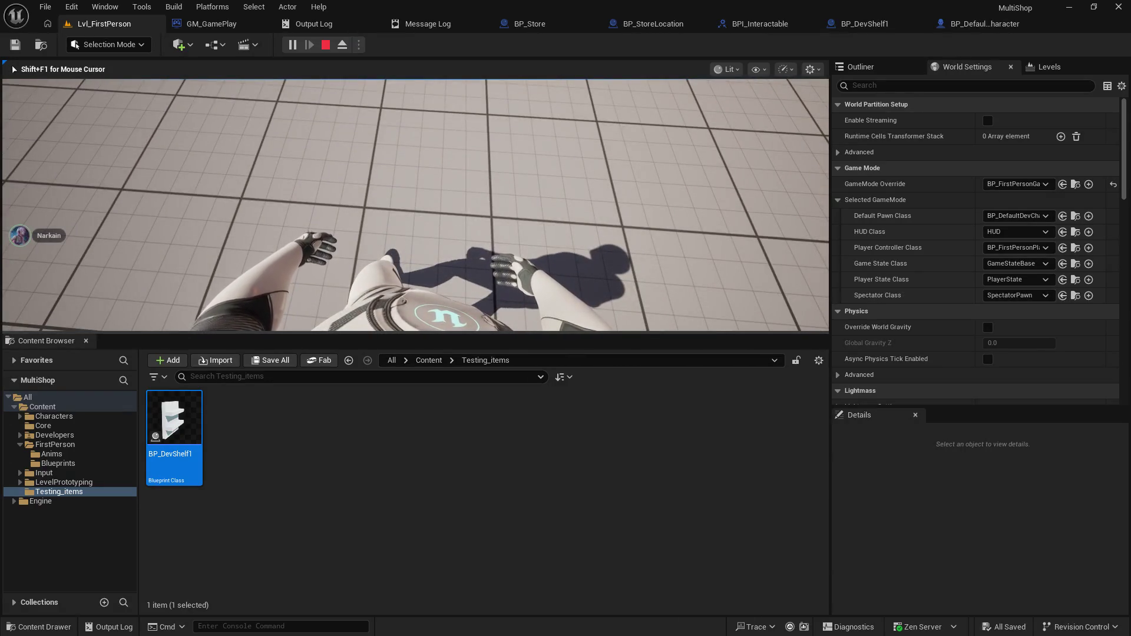
# - Walk and jump around the level, enlarge the game view, then stop play to reveal the runtime error
pyautogui.press('w')
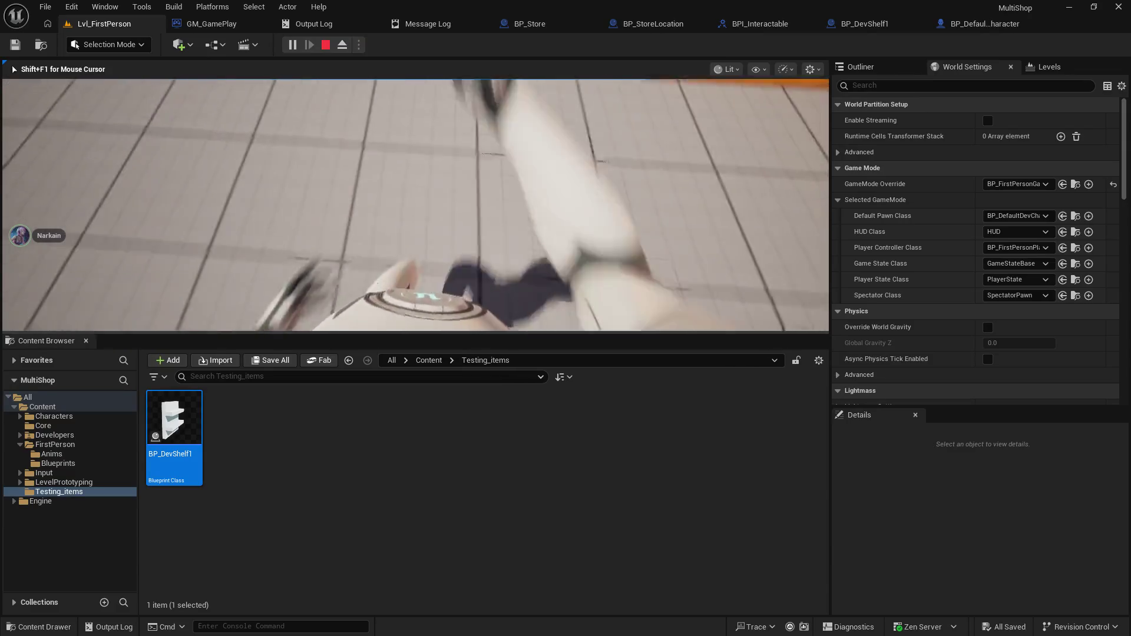
pyautogui.press('s')
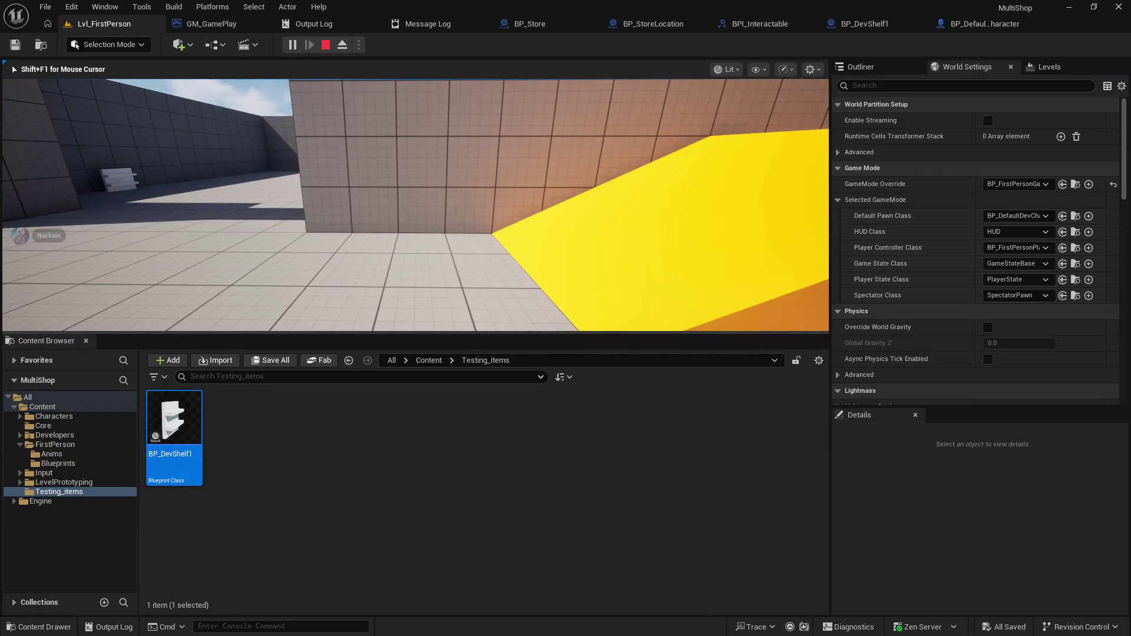
pyautogui.press('space')
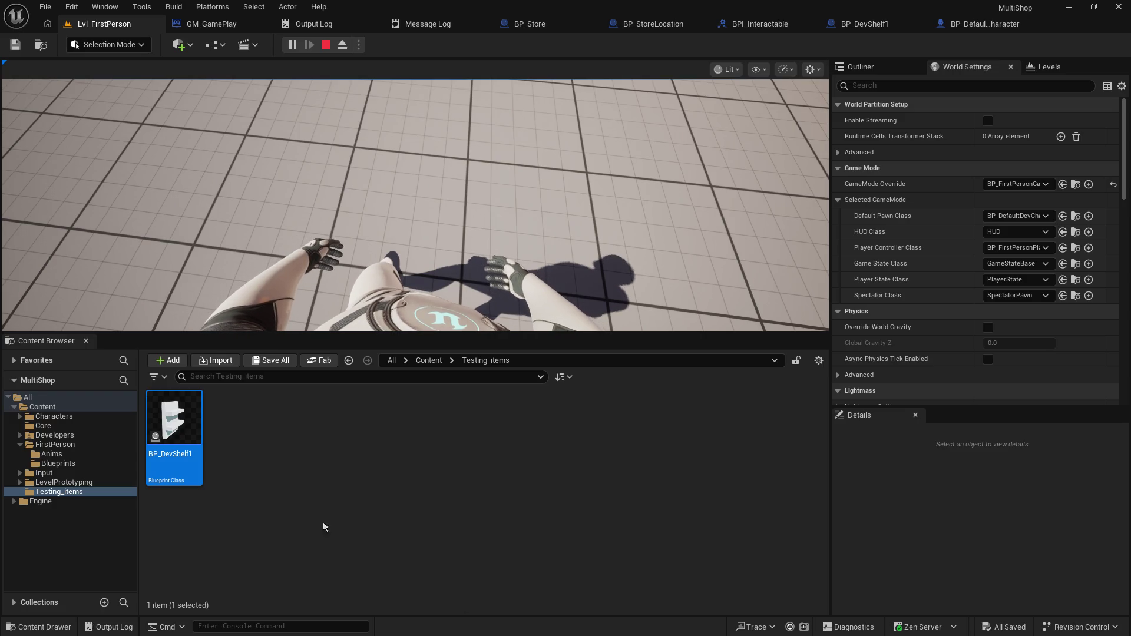
pyautogui.moveTo(416, 336)
pyautogui.mouseDown()
pyautogui.moveTo(505, 488)
pyautogui.moveTo(582, 542)
pyautogui.moveTo(580, 503)
pyautogui.mouseUp()
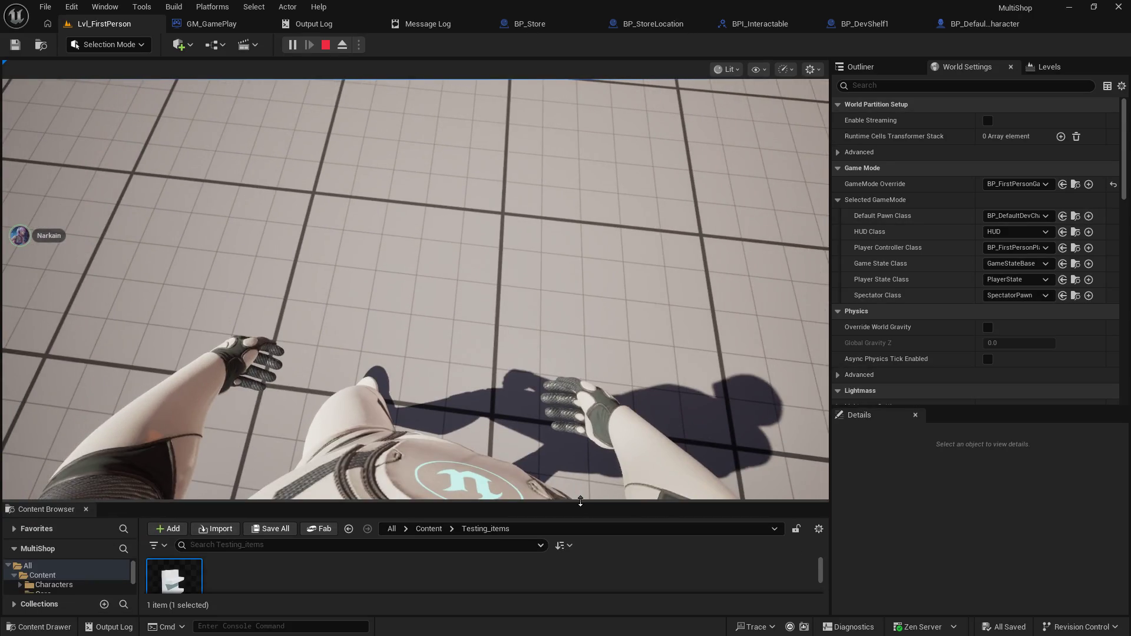
pyautogui.click(629, 260)
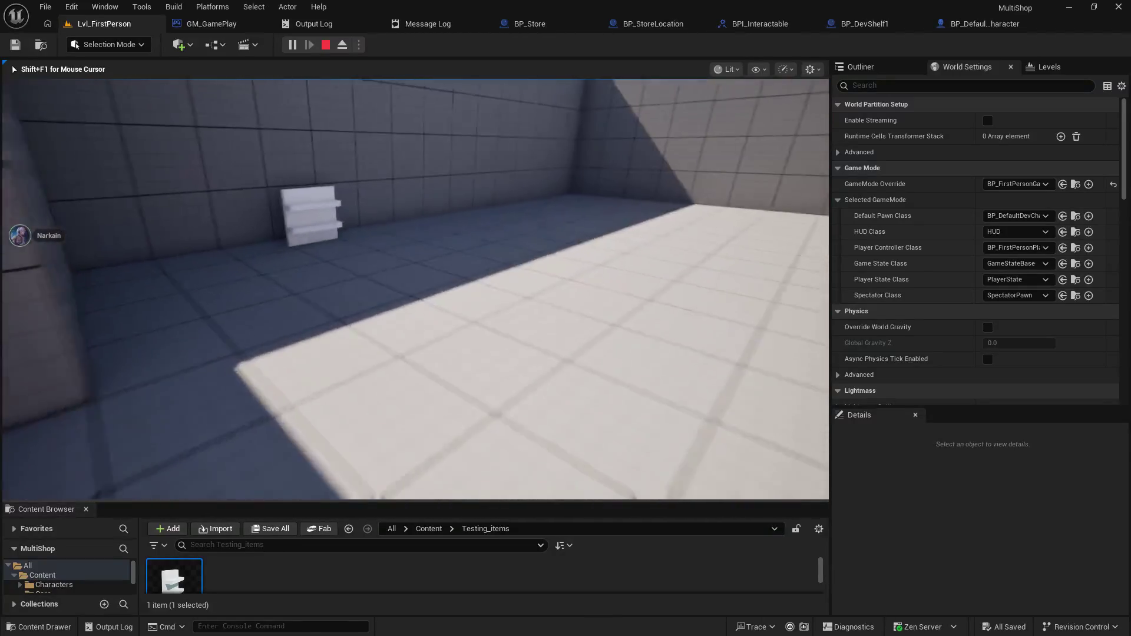
pyautogui.press('Escape')
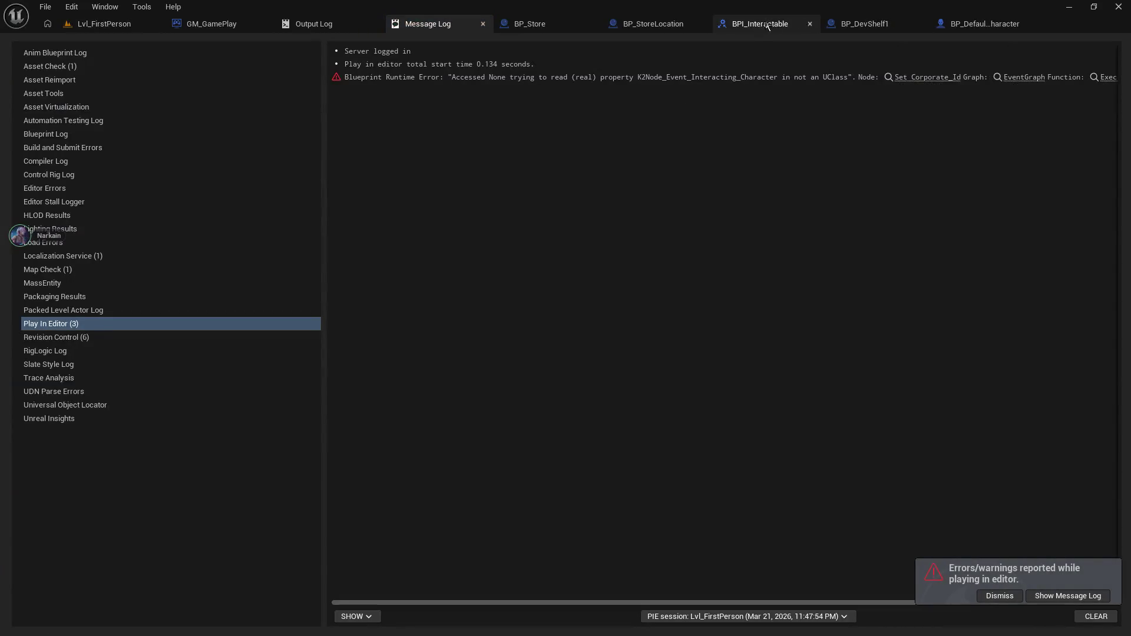
# - Set the BP_DevShelf1 back panel Cube's Z scale to 2
pyautogui.click(865, 24)
pyautogui.moveTo(566, 252); pyautogui.dragTo(660, 255)
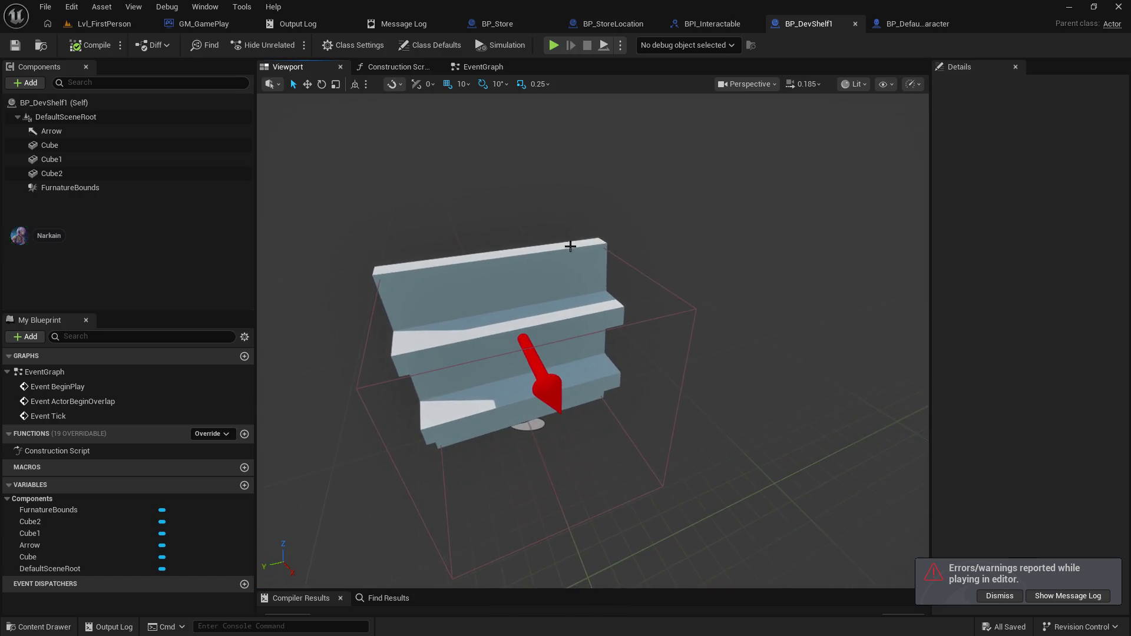
pyautogui.click(566, 252)
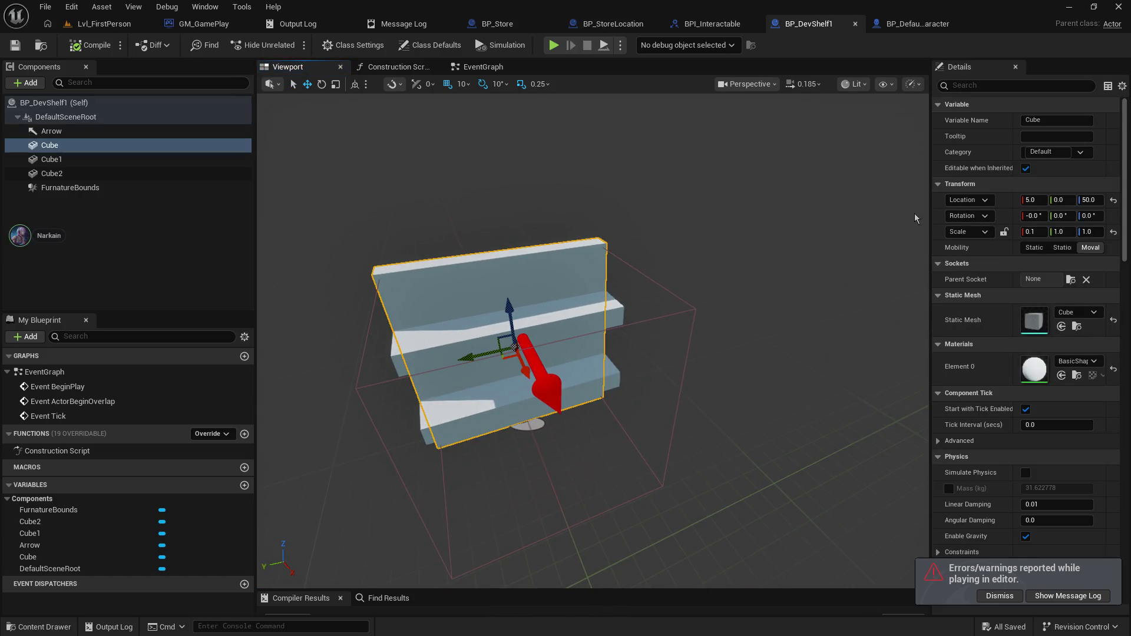
pyautogui.moveTo(932, 218); pyautogui.dragTo(843, 219)
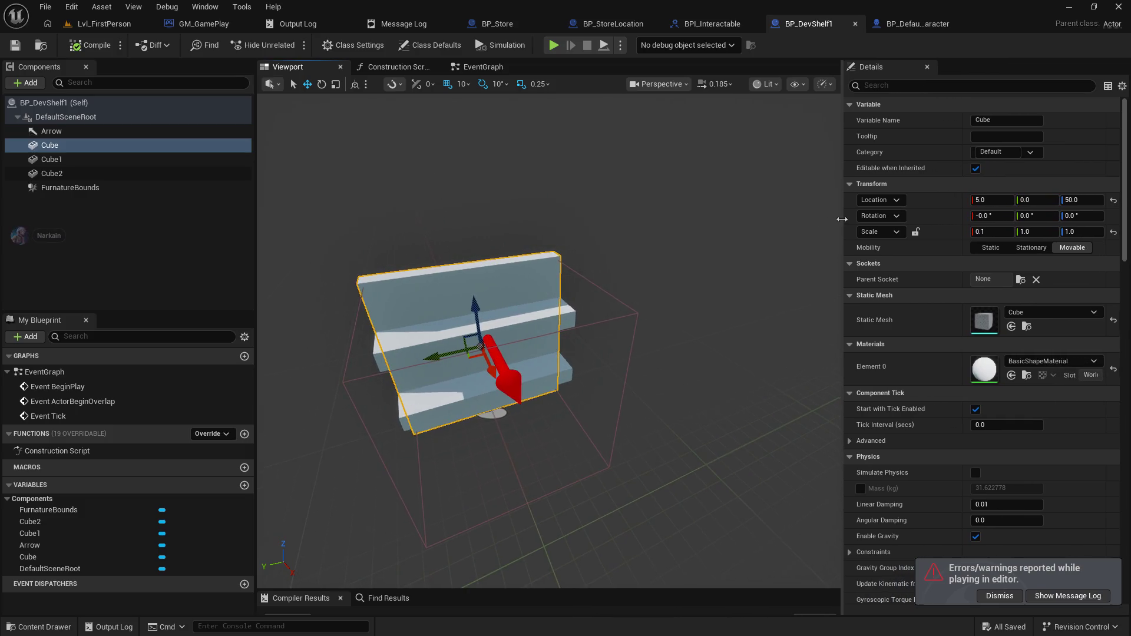
pyautogui.click(1082, 232)
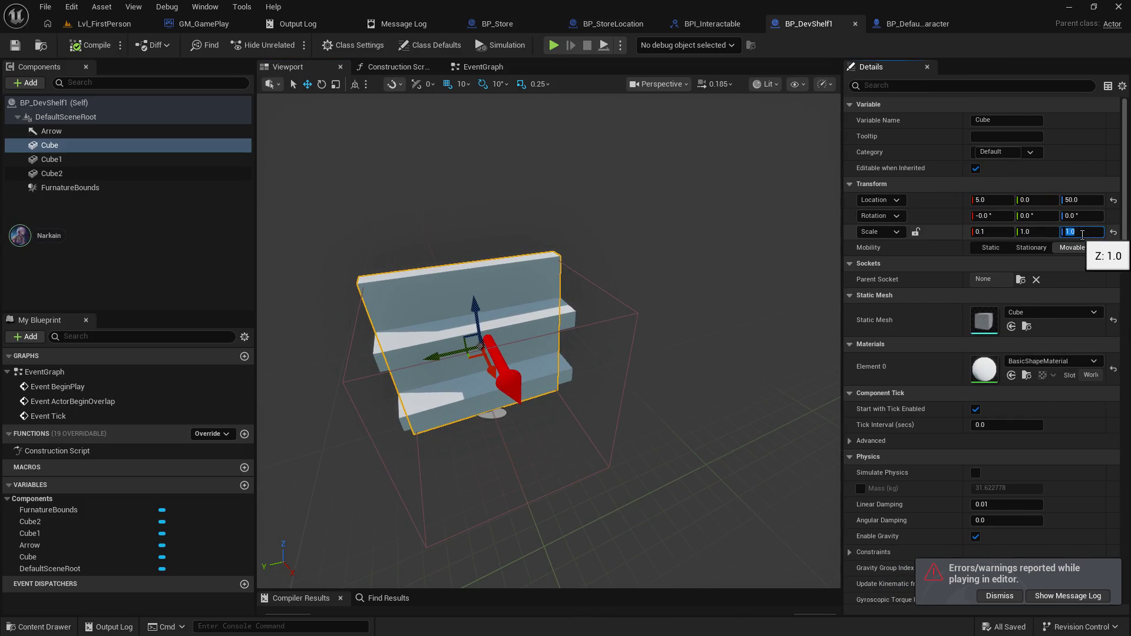
pyautogui.write('2')
pyautogui.press('Return')
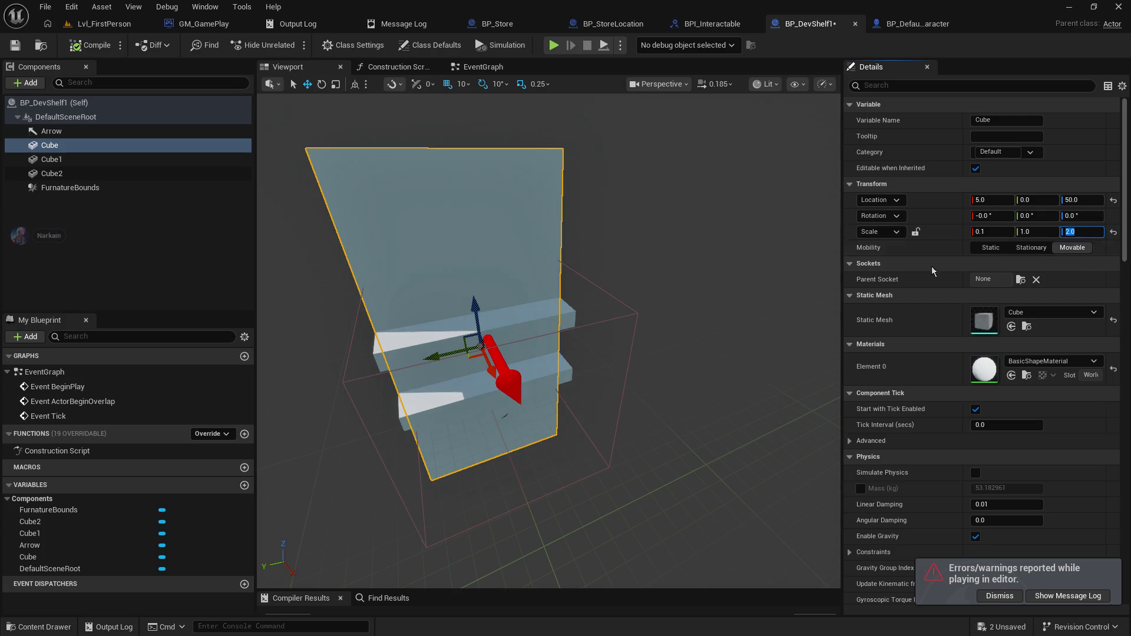
# - Raise the back panel to Z 100, save the blueprint, and return to Lvl_FirstPerson
pyautogui.moveTo(544, 284); pyautogui.dragTo(545, 284)
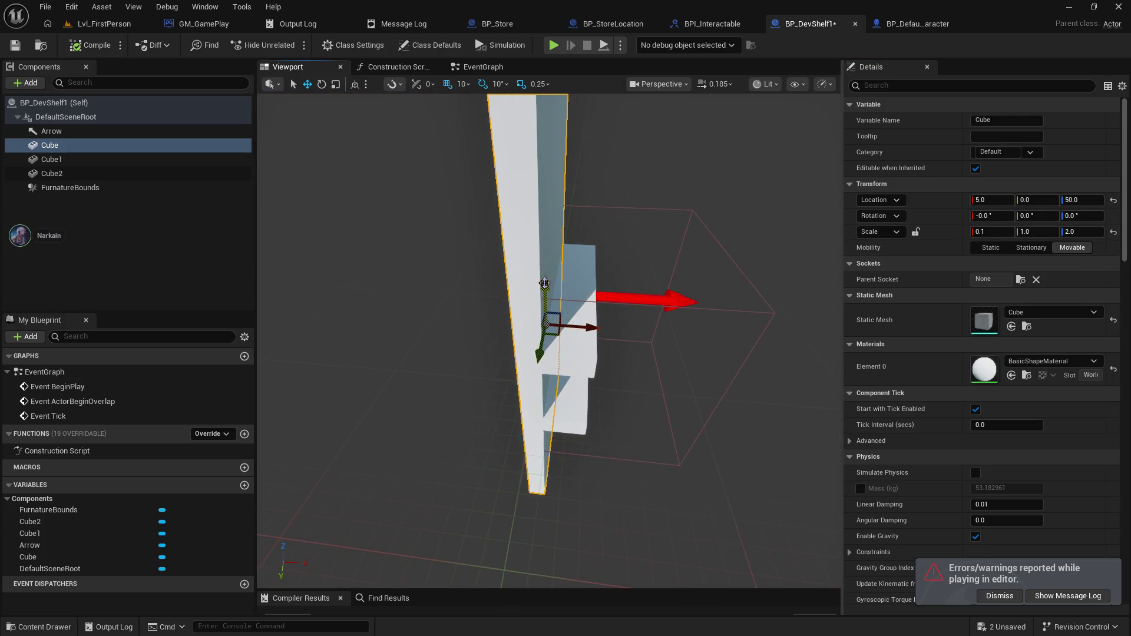
pyautogui.moveTo(546, 193); pyautogui.dragTo(545, 170)
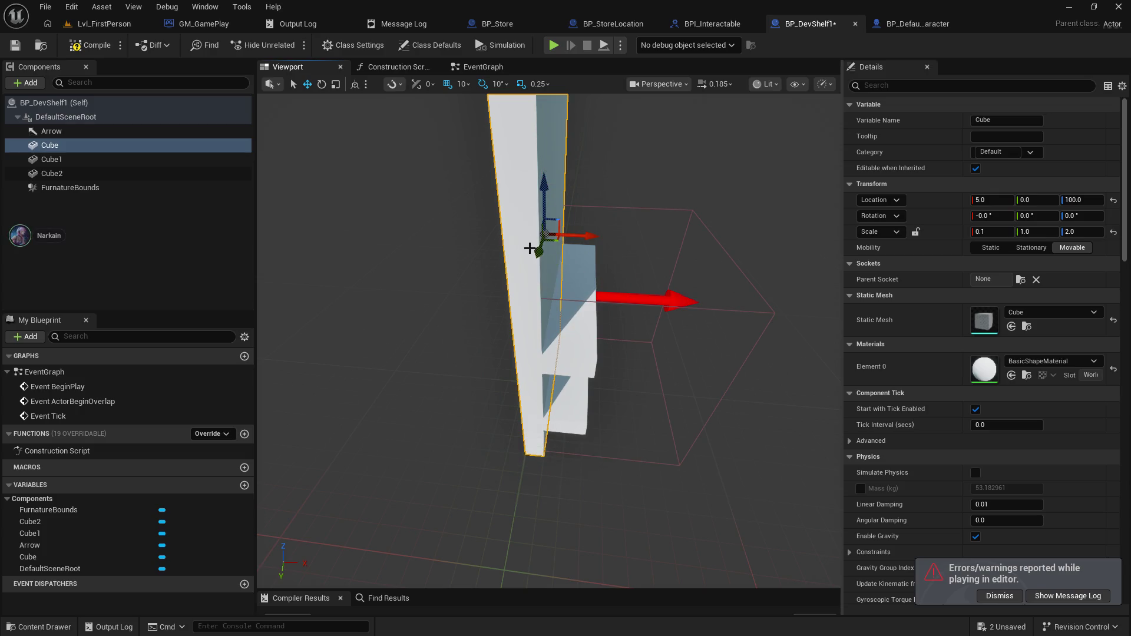
pyautogui.moveTo(526, 248); pyautogui.dragTo(527, 248)
pyautogui.click(14, 45)
pyautogui.click(100, 24)
pyautogui.moveTo(412, 288); pyautogui.dragTo(261, 52)
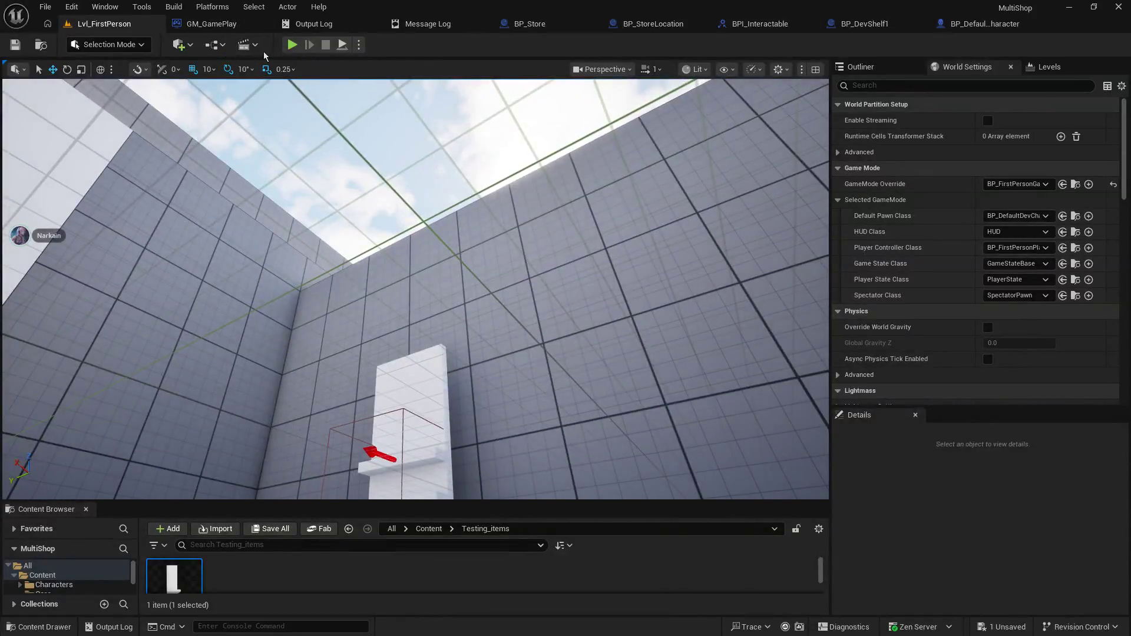
# - Play-test Lvl_FirstPerson, walking up to and past the taller white shelf, then stop
pyautogui.click(291, 46)
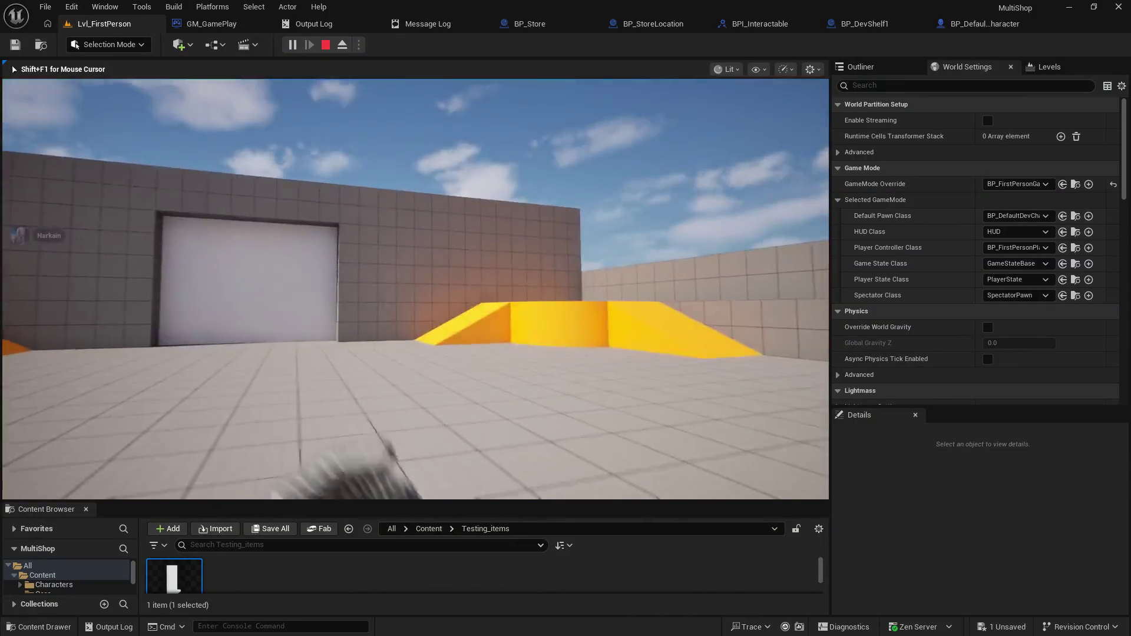
pyautogui.press('w')
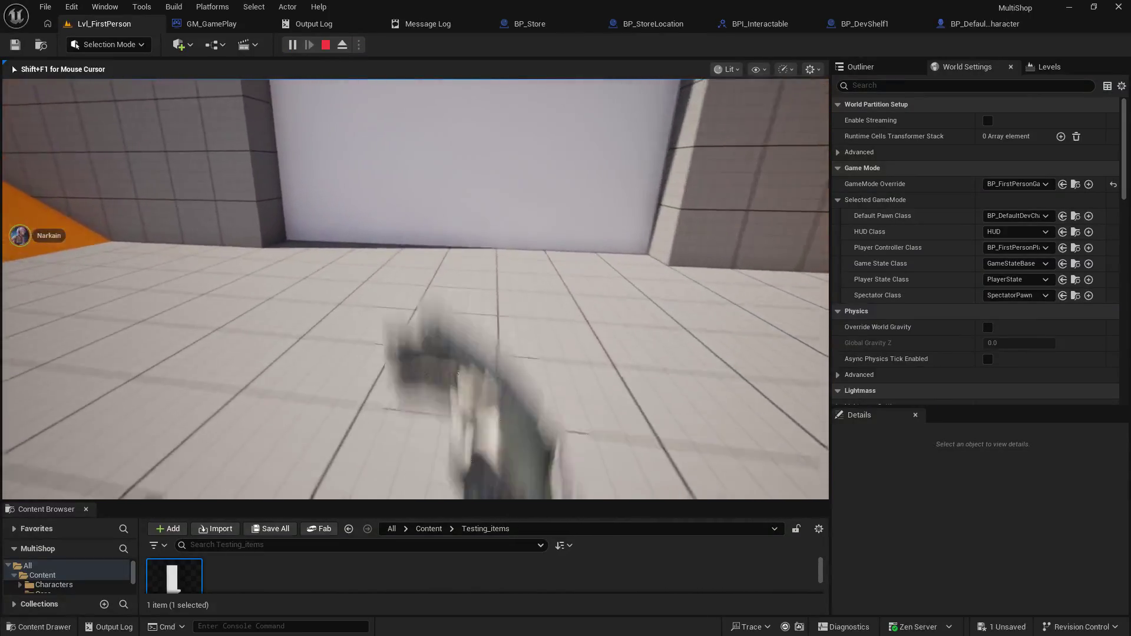
pyautogui.press('w')
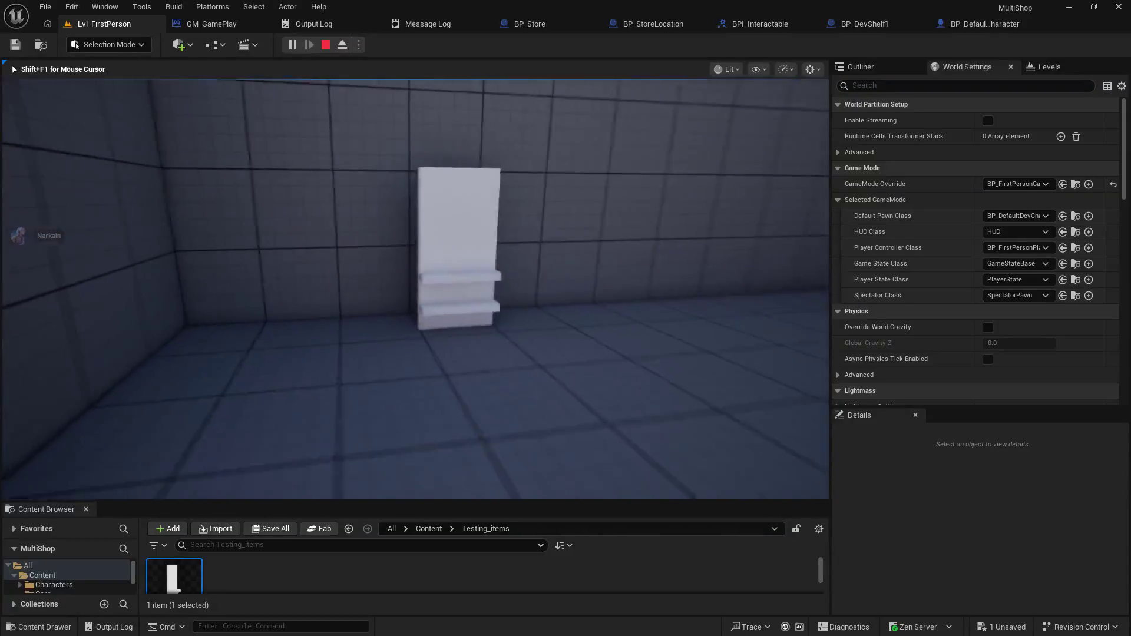
pyautogui.press('w')
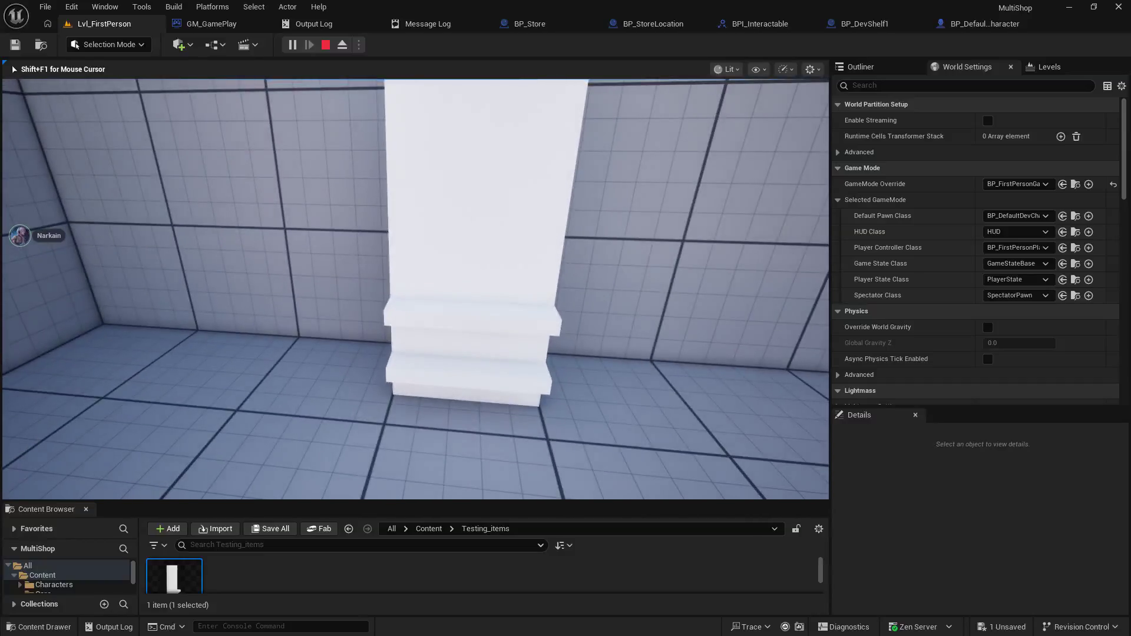
pyautogui.press('Escape')
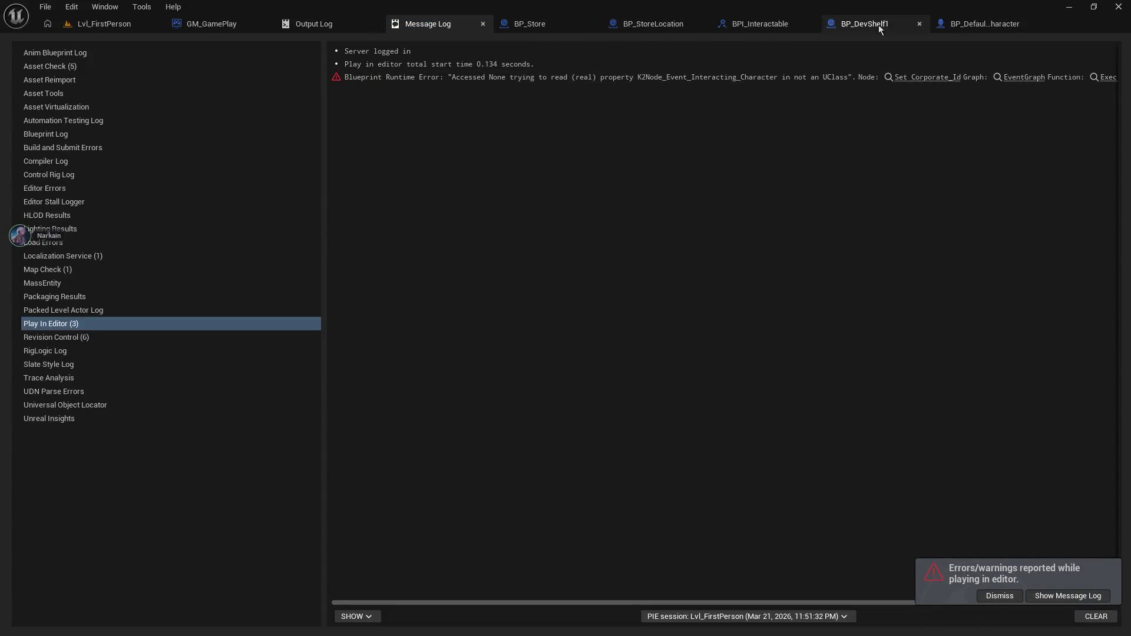
pyautogui.click(889, 26)
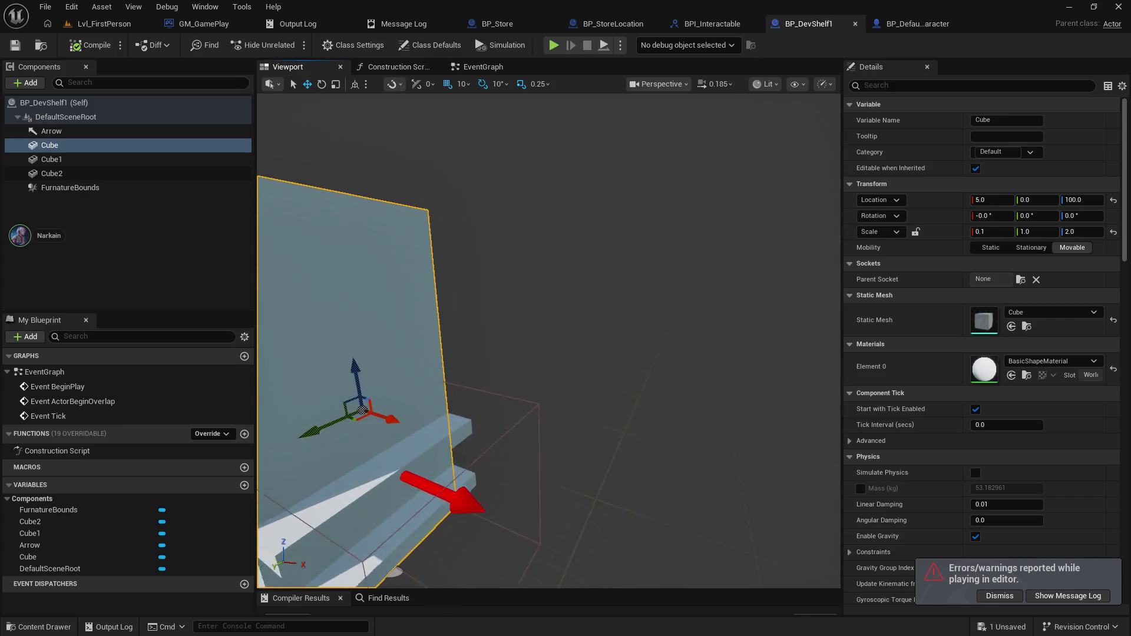
# - Duplicate the upper shelf board and set the upper shelf's Z position to 110
pyautogui.click(529, 466)
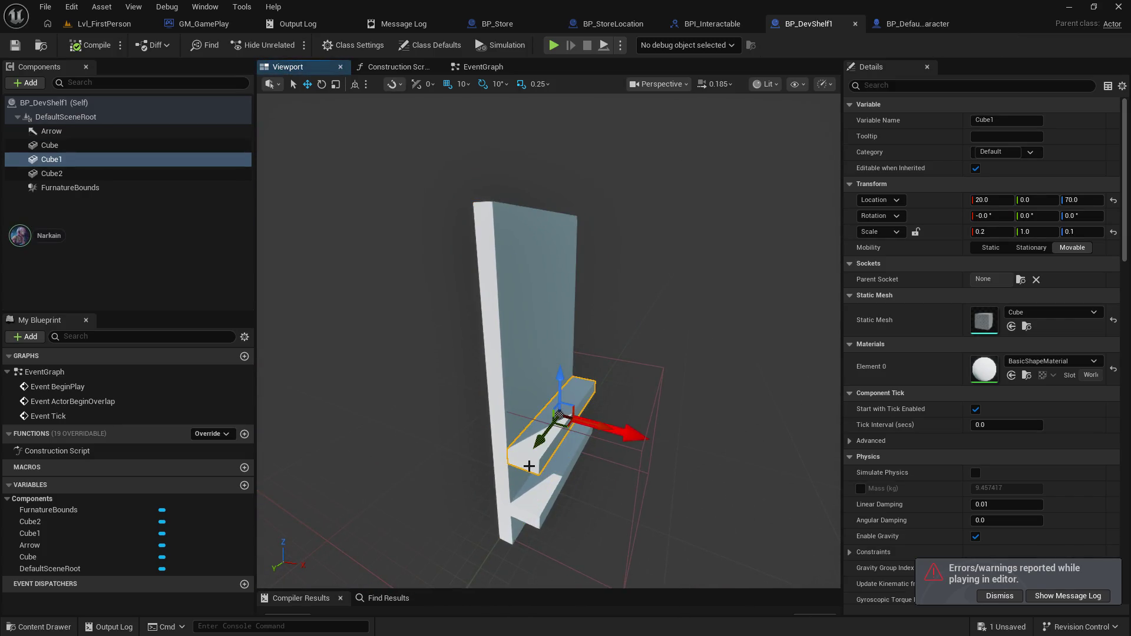
pyautogui.hotkey('ctrl', 'w')
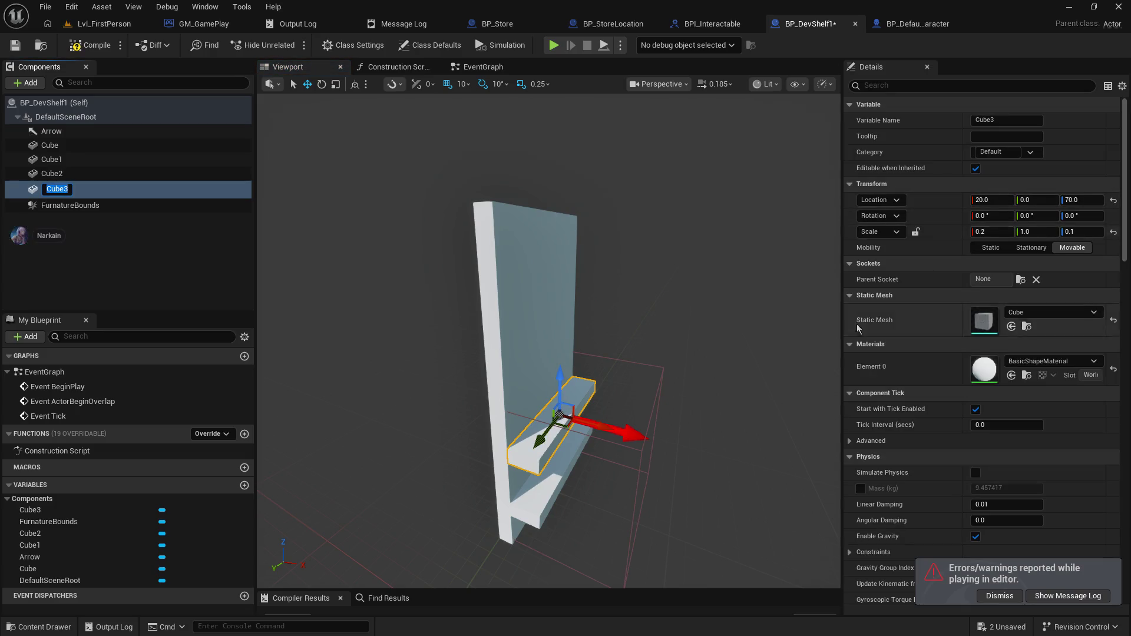
pyautogui.click(549, 486)
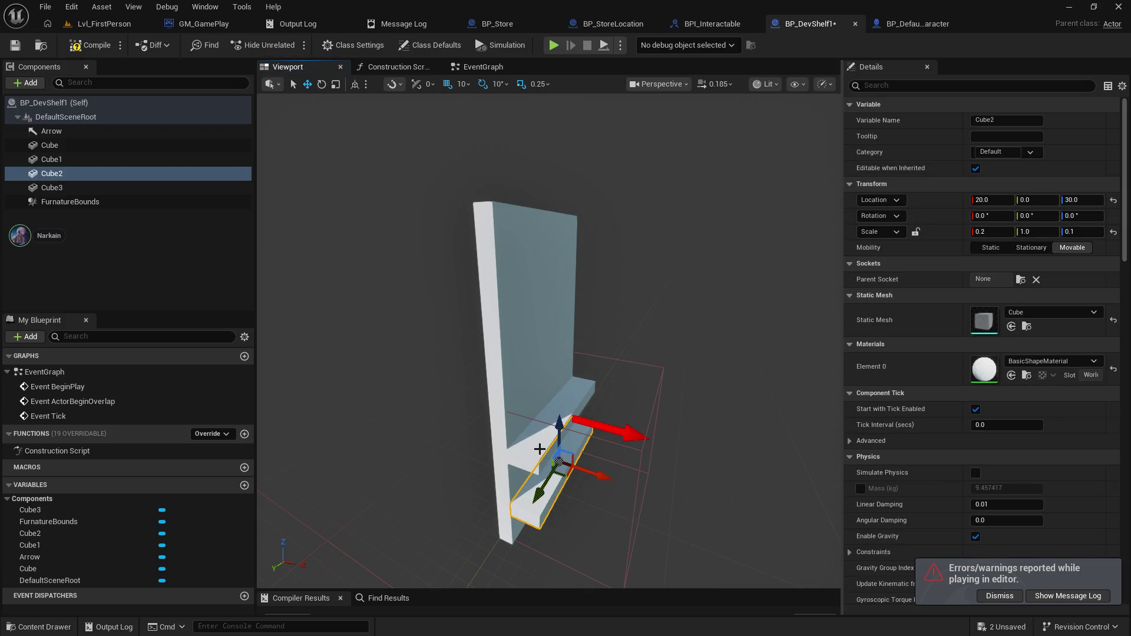
pyautogui.click(539, 447)
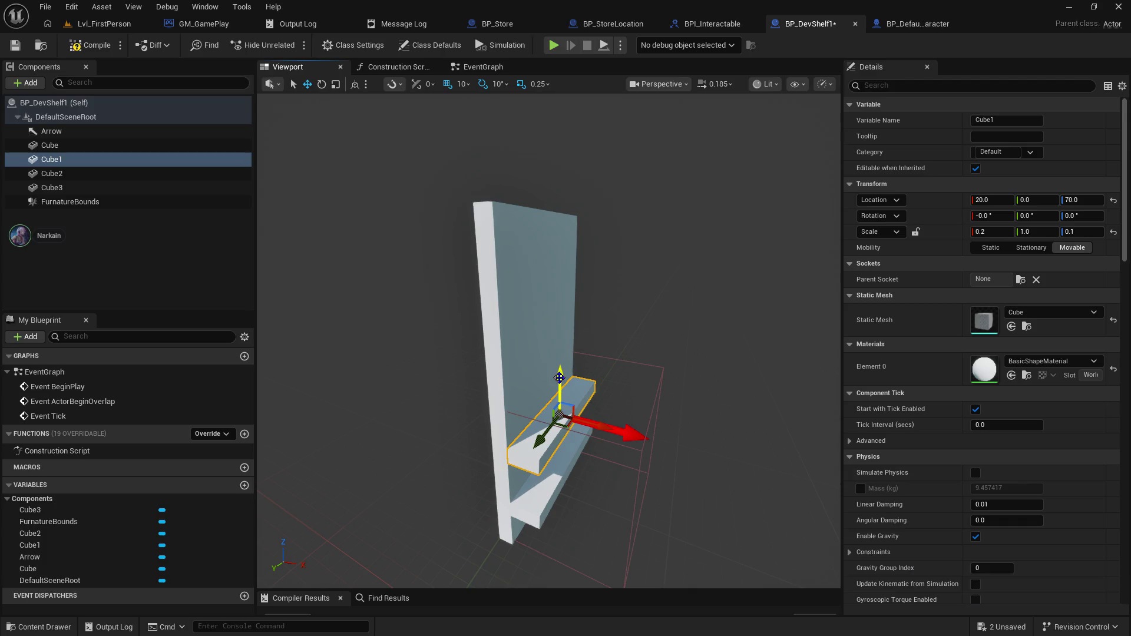
pyautogui.click(1077, 199)
pyautogui.write('11')
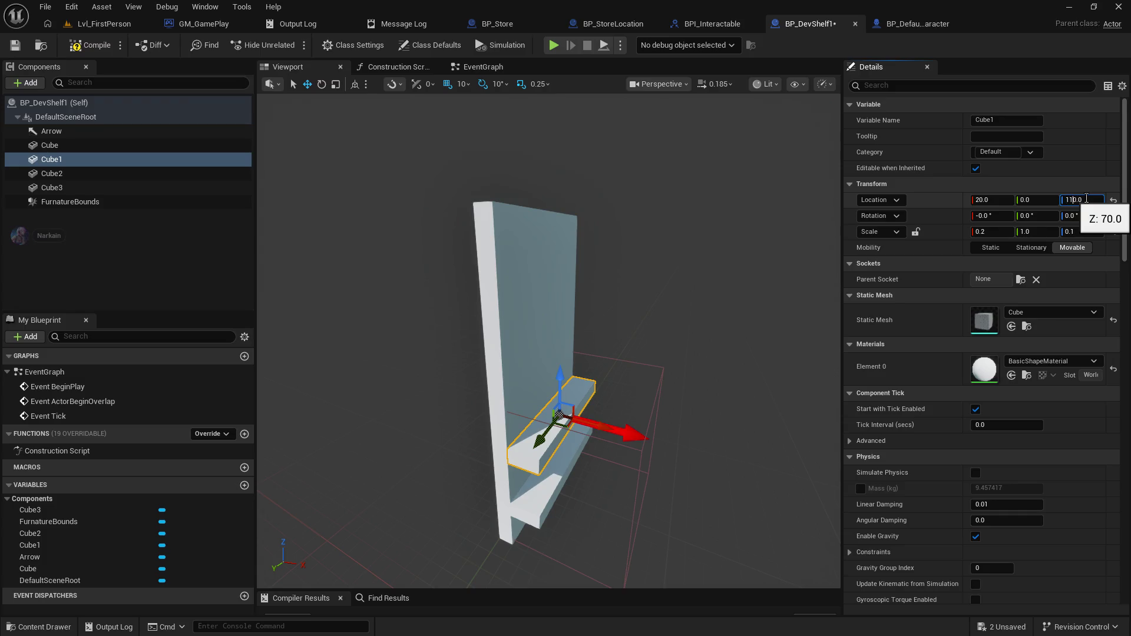
pyautogui.press('BackSpace')
pyautogui.write('5')
pyautogui.press('Return')
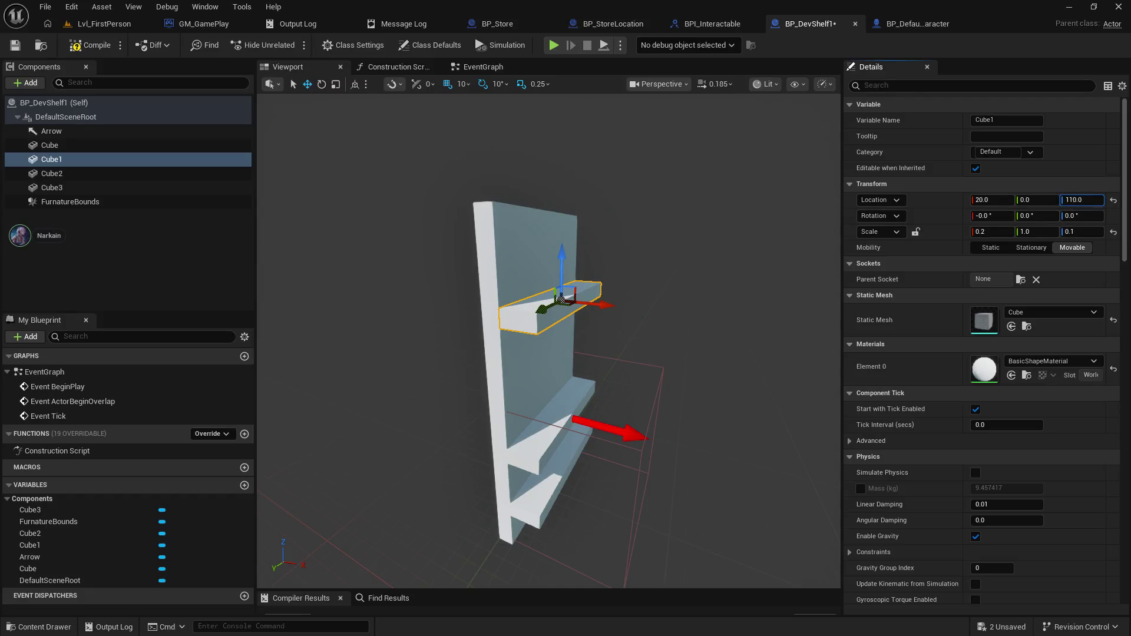
pyautogui.press('Return')
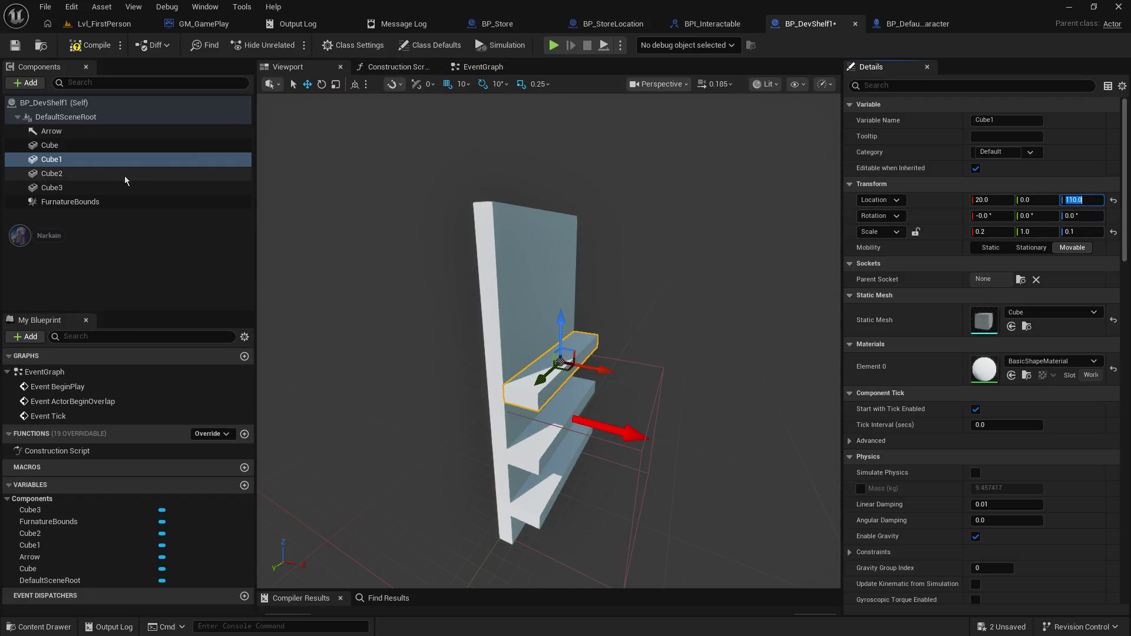
# - Duplicate Cube1 again into a new shelf board Cube4 at Z 150
pyautogui.click(125, 176)
pyautogui.press('Down')
pyautogui.click(92, 177)
pyautogui.click(84, 160)
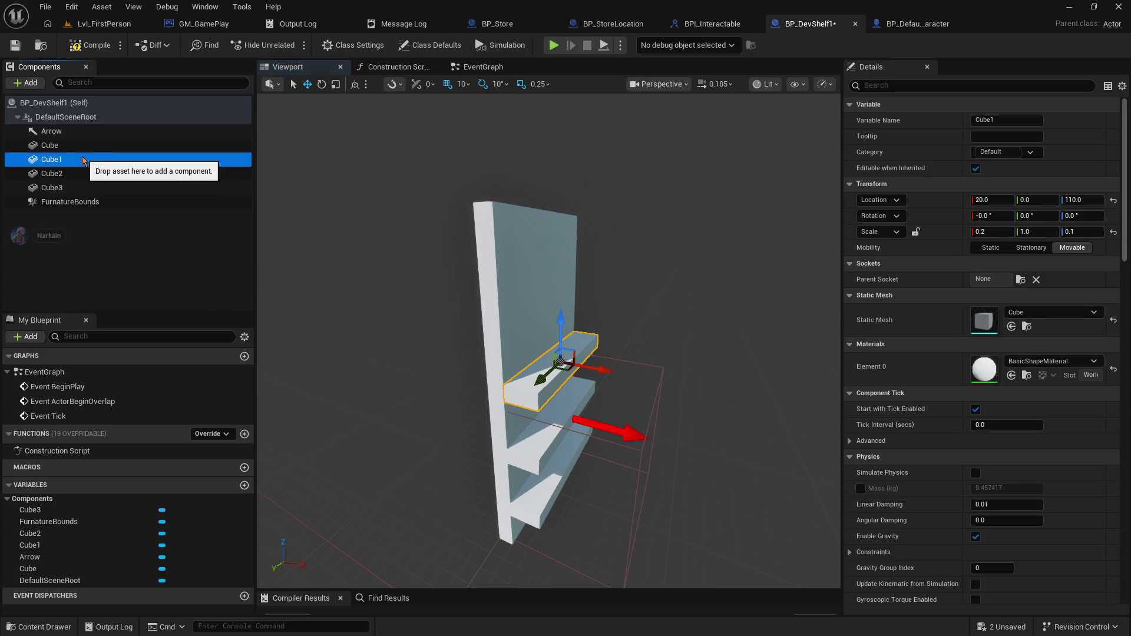
pyautogui.click(81, 147)
pyautogui.click(80, 156)
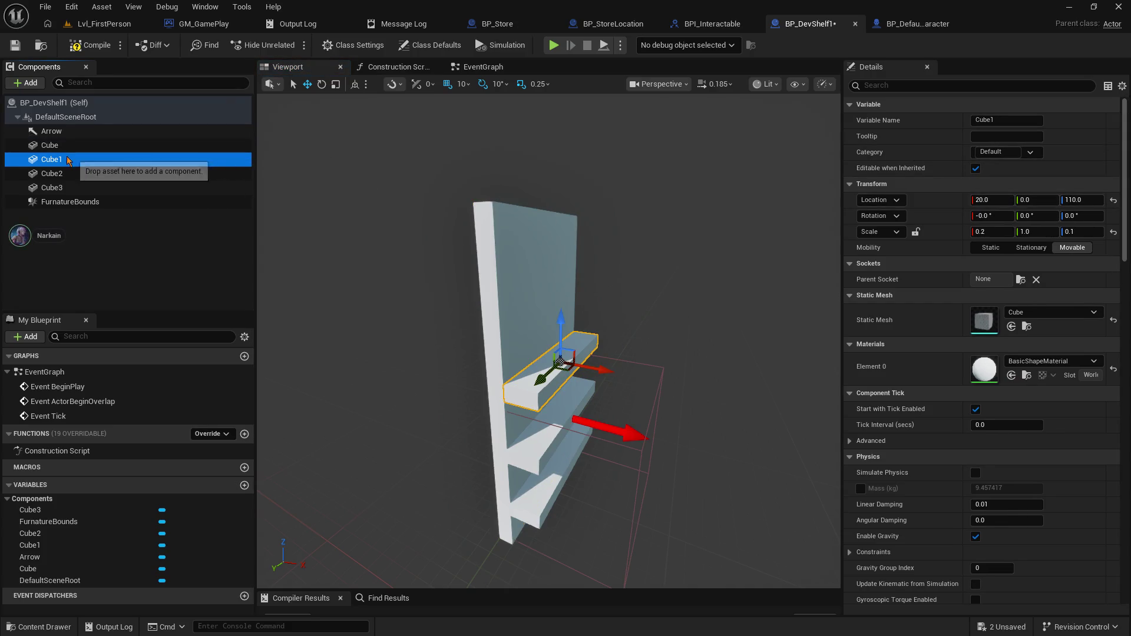
pyautogui.rightClick(68, 159)
pyautogui.click(118, 272)
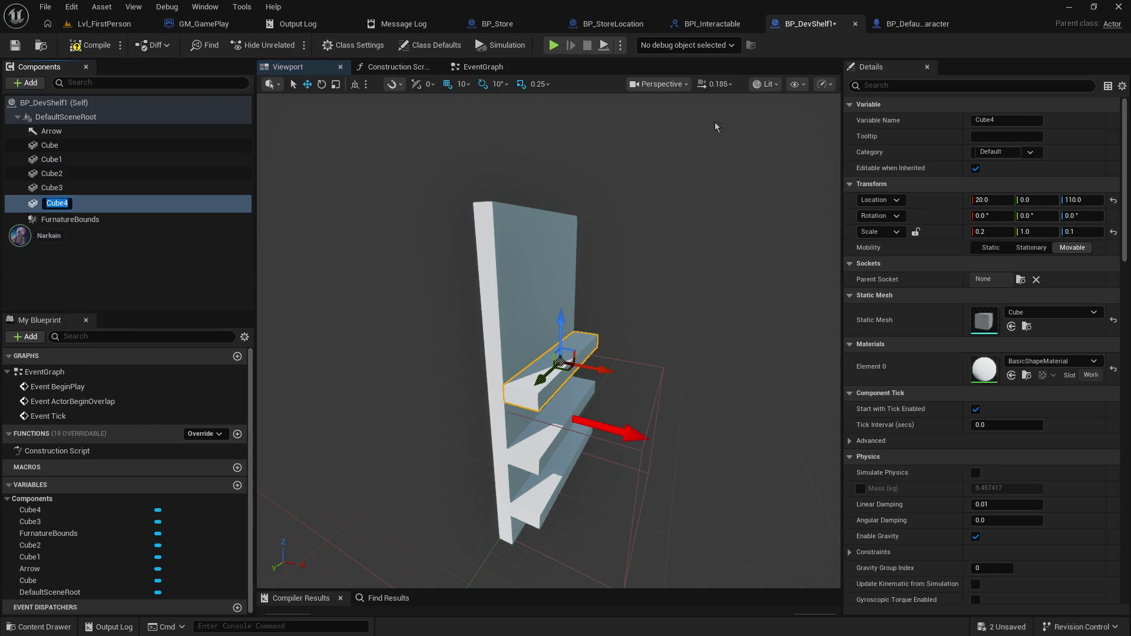
pyautogui.click(1081, 200)
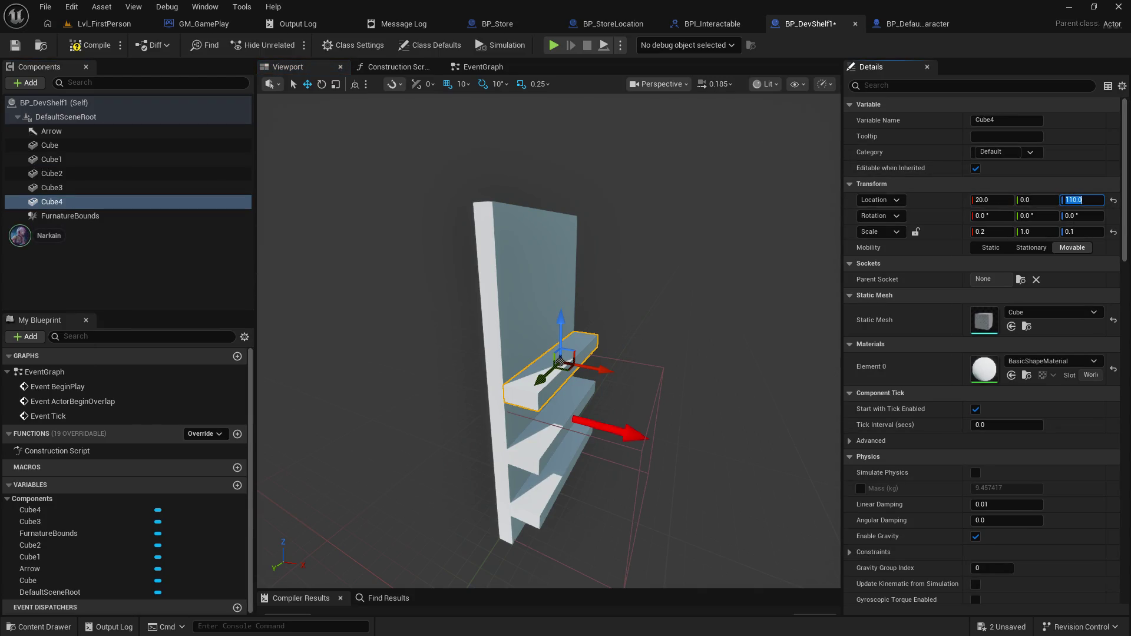
pyautogui.write('150')
pyautogui.press('Return')
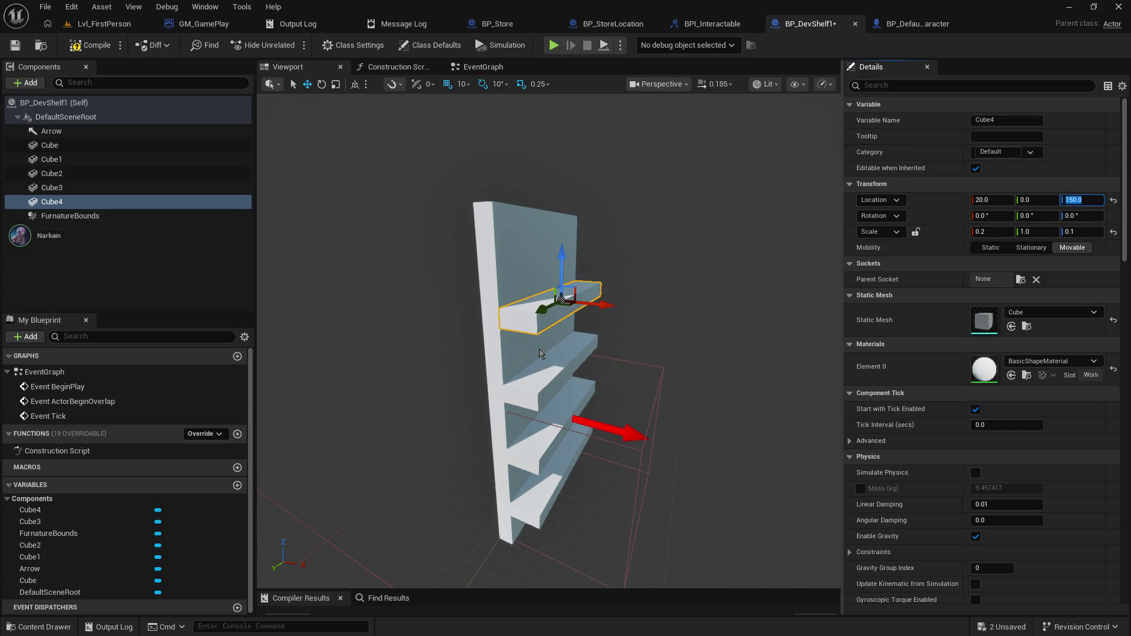
# - Select all four shelf boards and raise them together by 120 units
pyautogui.keyDown('ctrl'); pyautogui.click(549, 373); pyautogui.keyUp('ctrl')
pyautogui.keyDown('ctrl'); pyautogui.click(558, 436); pyautogui.keyUp('ctrl')
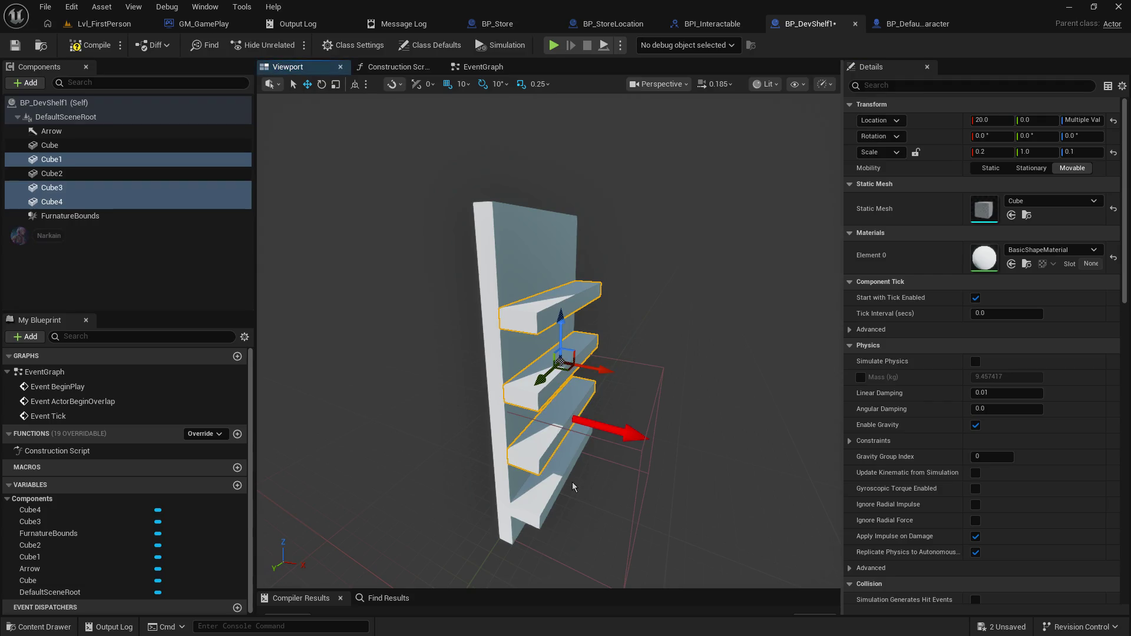
pyautogui.keyDown('ctrl'); pyautogui.click(554, 485); pyautogui.keyUp('ctrl')
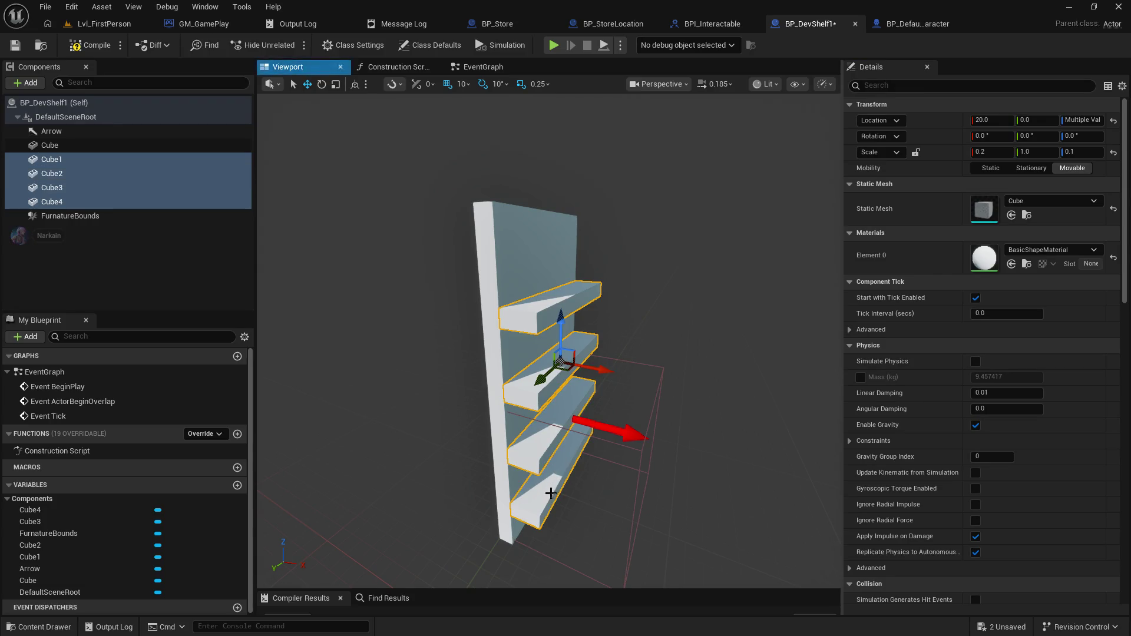
pyautogui.moveTo(561, 324); pyautogui.dragTo(561, 285)
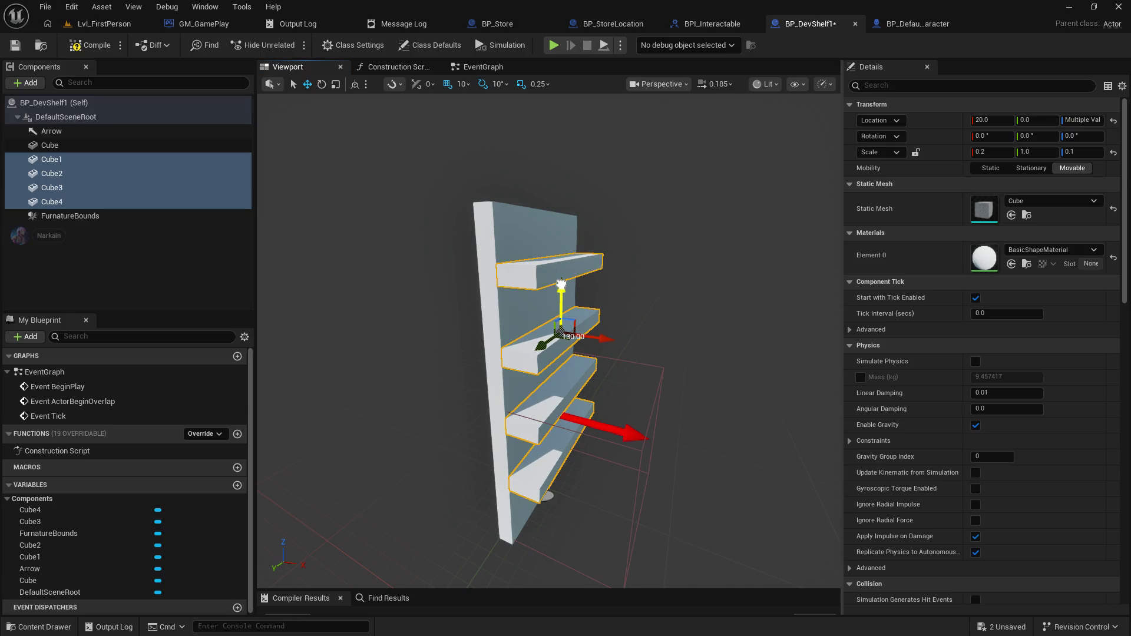
pyautogui.click(419, 295)
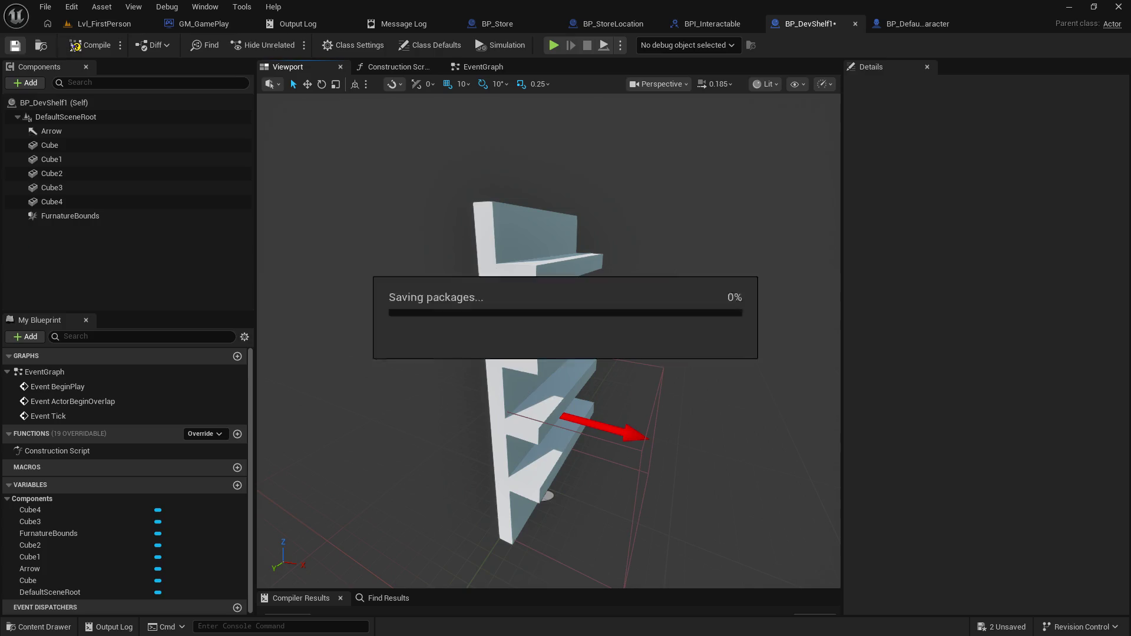
# - Move the PlayerStart in Lvl_FirstPerson to just in front of the white wall
pyautogui.click(130, 27)
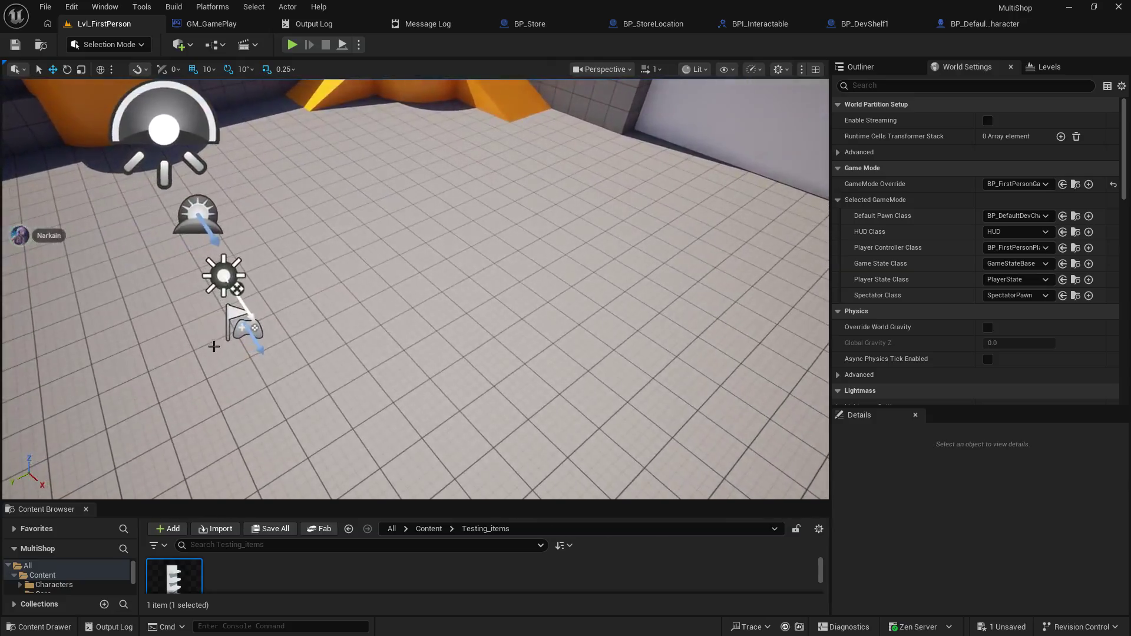
pyautogui.click(213, 342)
pyautogui.moveTo(279, 329)
pyautogui.mouseDown()
pyautogui.moveTo(224, 330)
pyautogui.moveTo(701, 333)
pyautogui.moveTo(434, 267)
pyautogui.mouseUp()
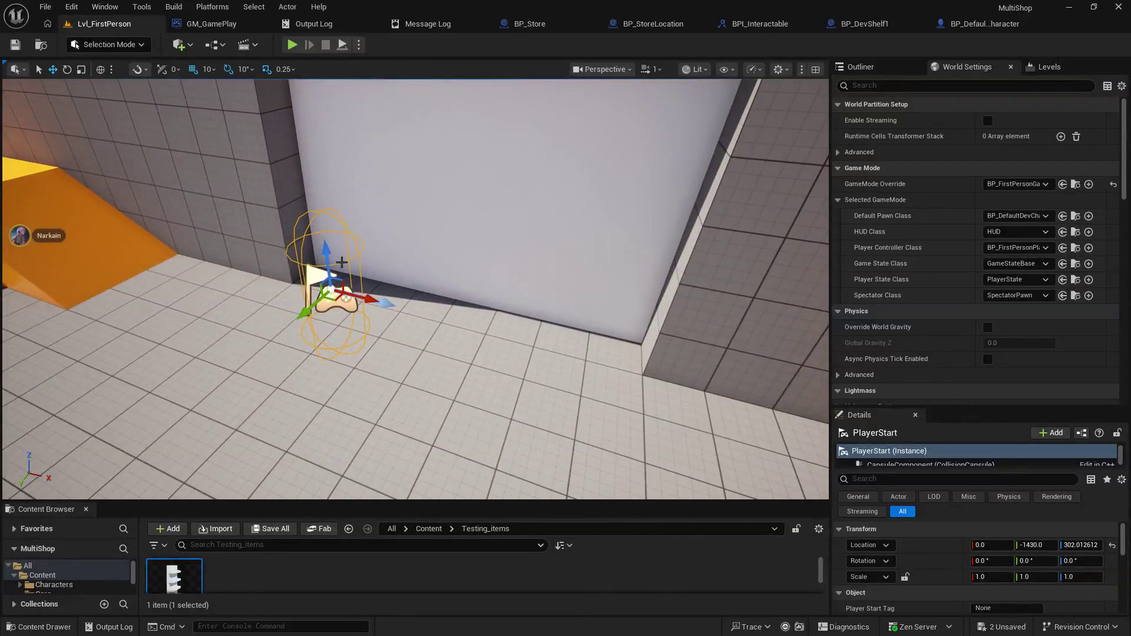
pyautogui.moveTo(368, 404); pyautogui.dragTo(367, 404)
pyautogui.moveTo(292, 363); pyautogui.dragTo(293, 363)
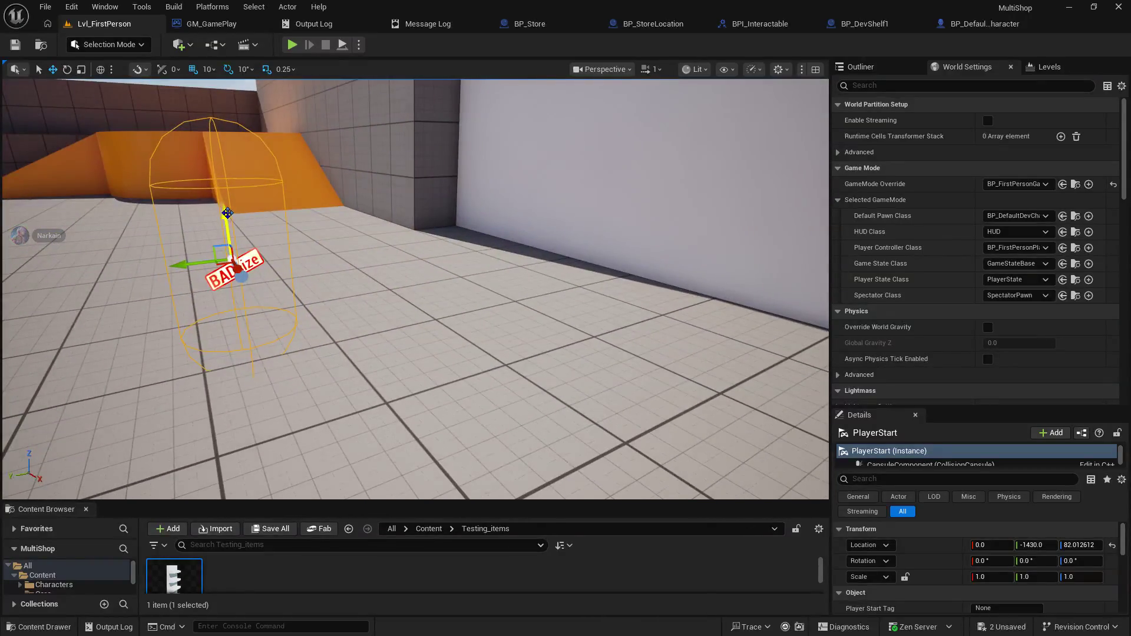
pyautogui.moveTo(236, 172); pyautogui.dragTo(412, 322)
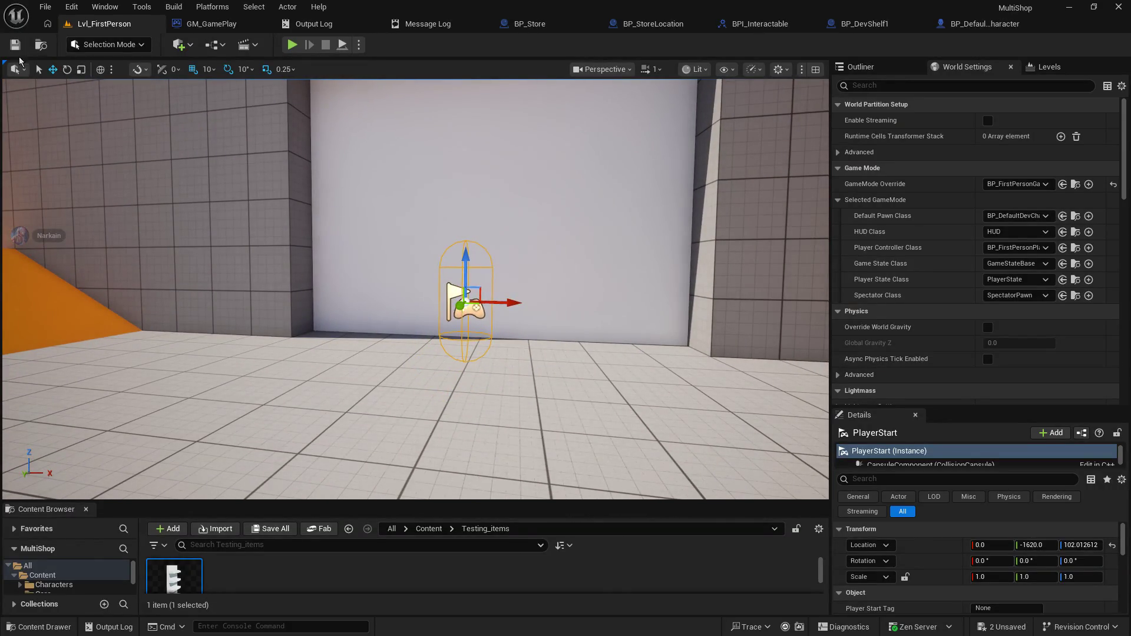
# - Play-test the level, walking up to and past the white shelf, then stop
pyautogui.click(293, 49)
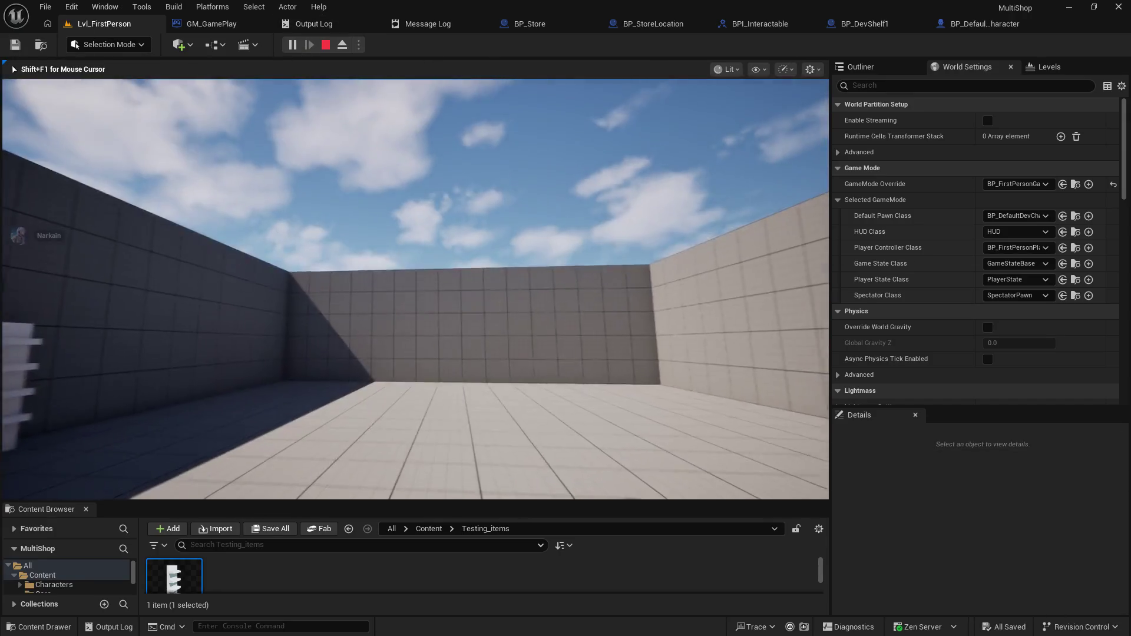
pyautogui.press('w')
pyautogui.press('w')
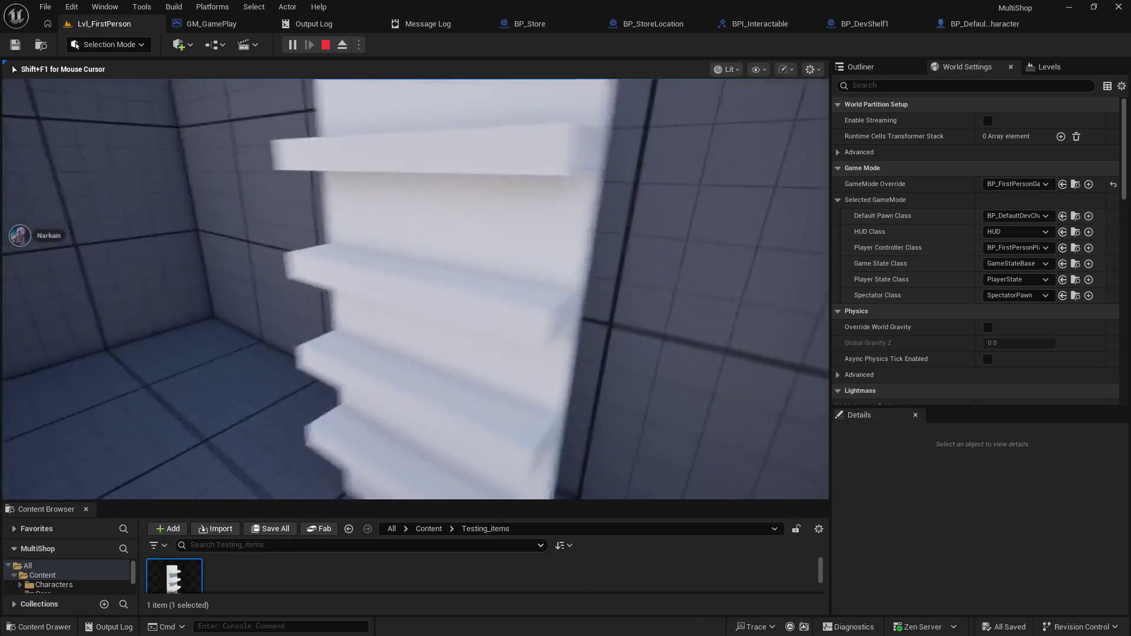
pyautogui.press('w')
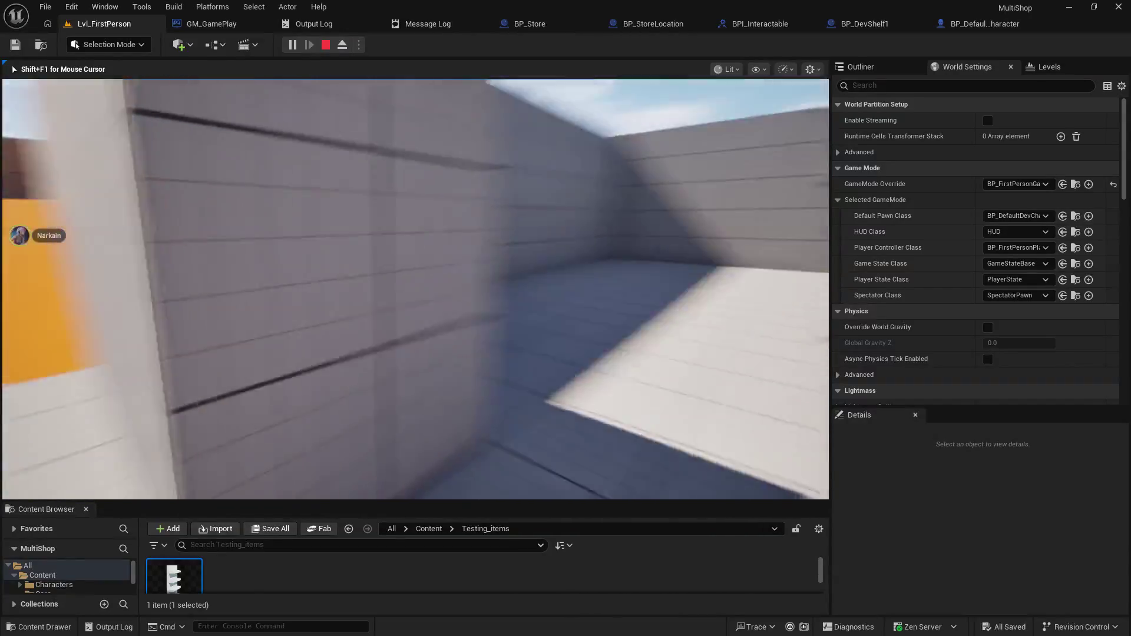
pyautogui.press('Escape')
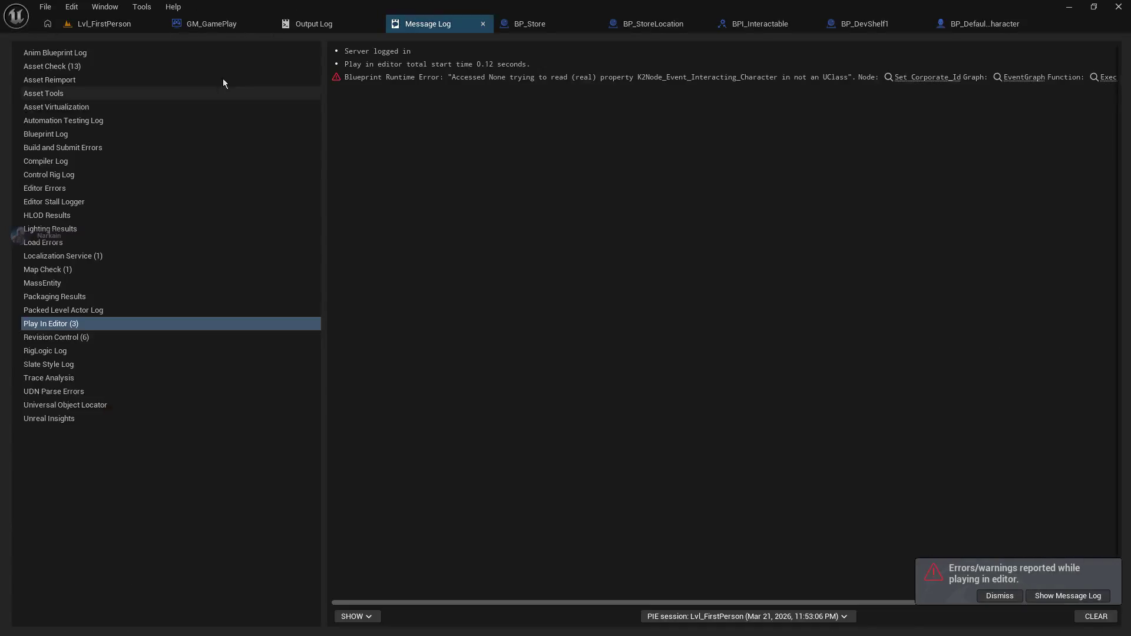
pyautogui.click(104, 23)
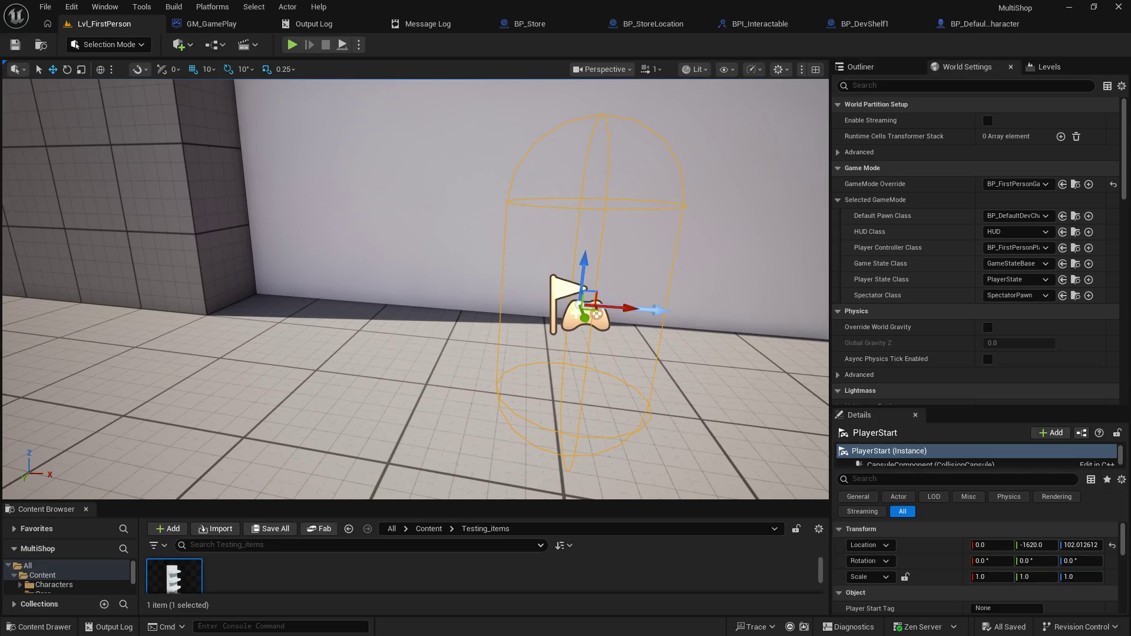
# - Orbit the level view away from the PlayerStart by the white wall
pyautogui.moveTo(533, 309); pyautogui.dragTo(533, 310)
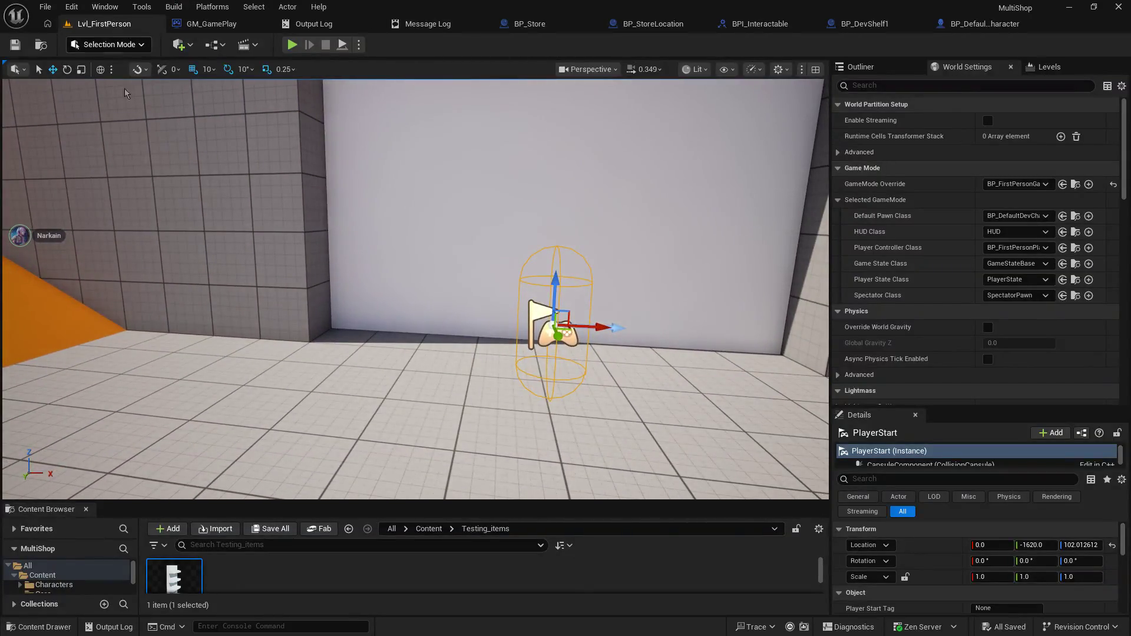
# - Create an Actor blueprint named BP_SalesItem in the Testing_items folder
pyautogui.moveTo(286, 503)
pyautogui.mouseDown()
pyautogui.moveTo(352, 231)
pyautogui.moveTo(318, 312)
pyautogui.mouseUp()
pyautogui.rightClick(299, 434)
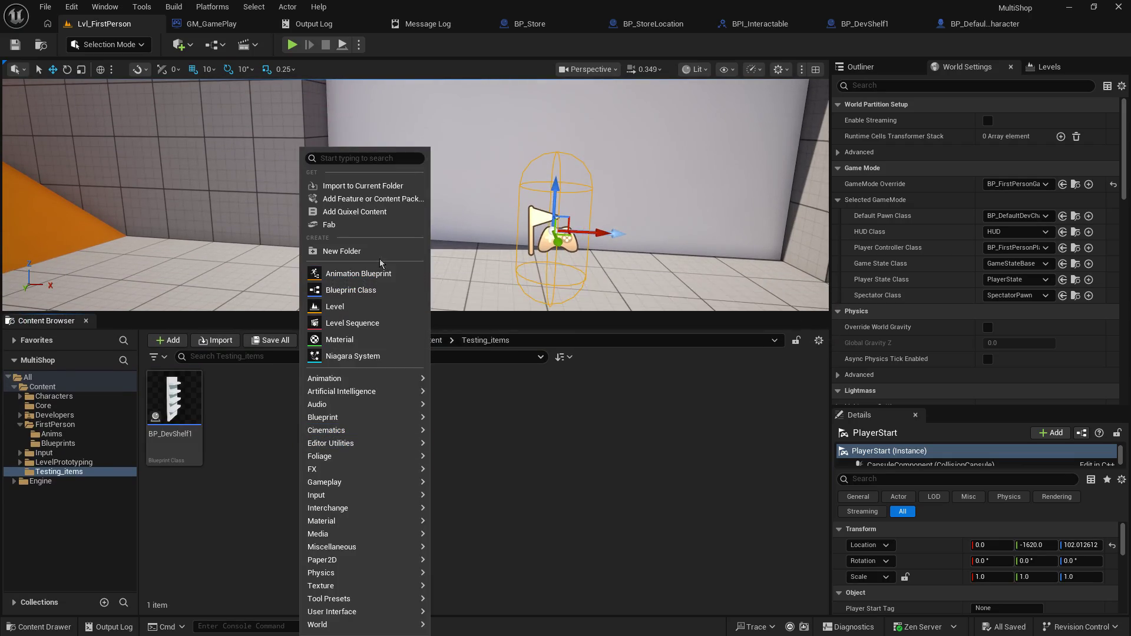
pyautogui.click(364, 291)
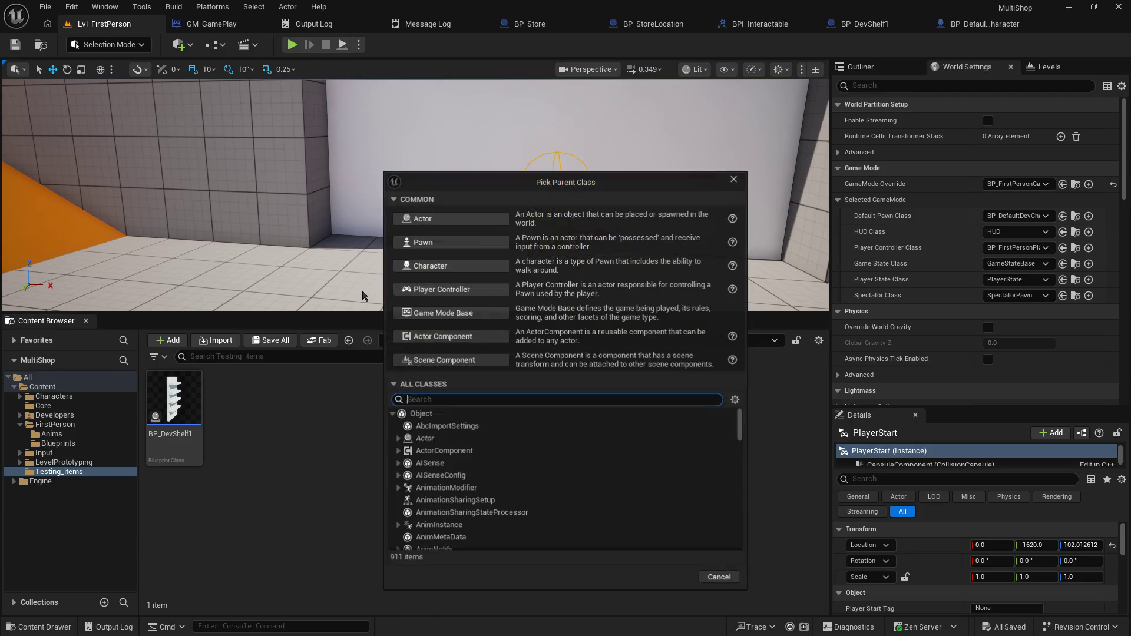
pyautogui.click(436, 218)
pyautogui.write('BP_SalesItem')
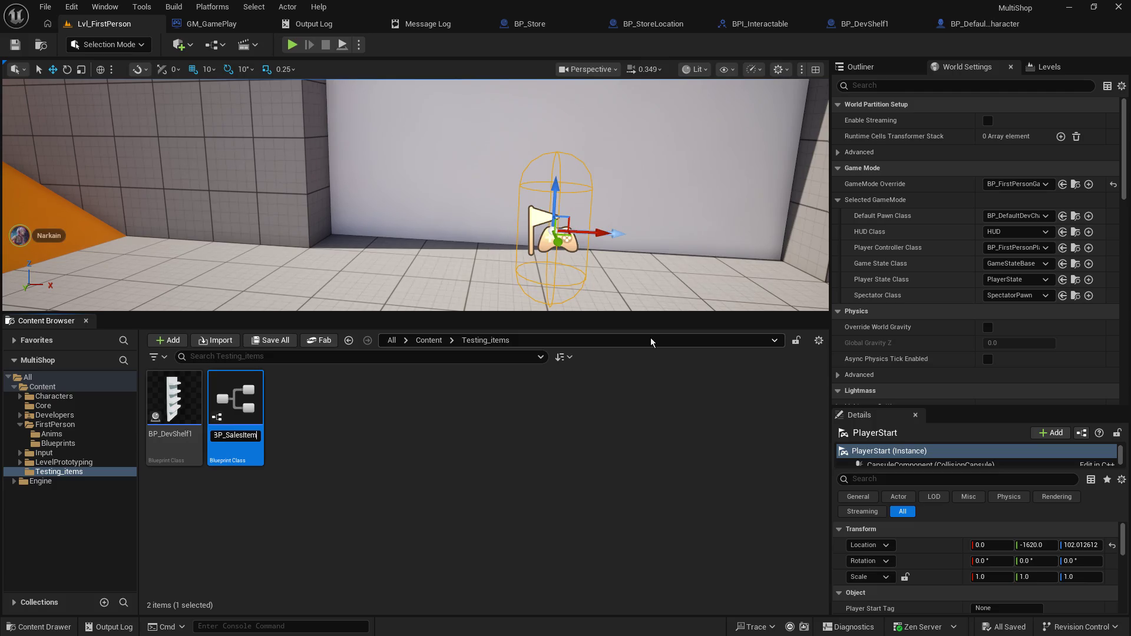
pyautogui.press('Return')
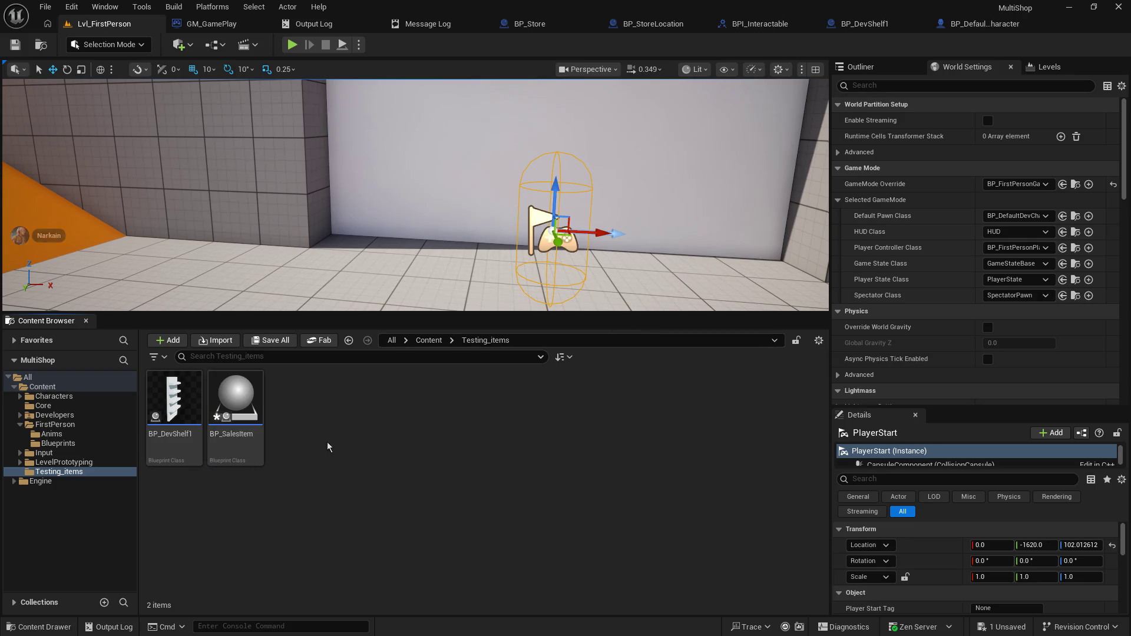
# - Create a child blueprint of BP_SalesItem named BP_SalesItem_Box, then open BP_SalesItem for editing
pyautogui.rightClick(236, 407)
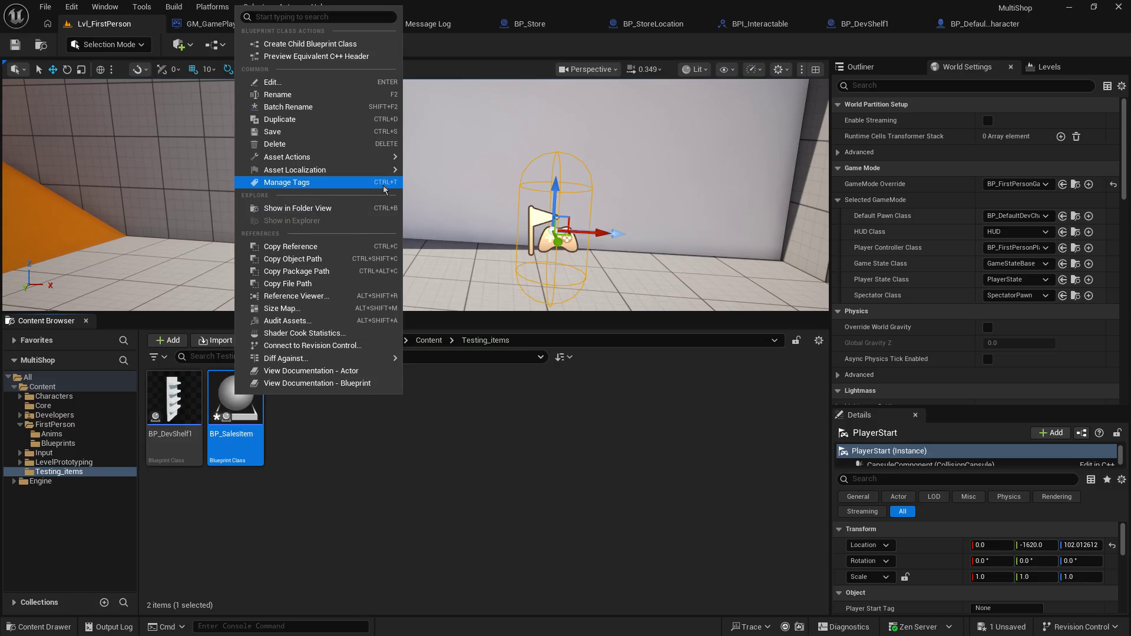
pyautogui.moveTo(295, 170)
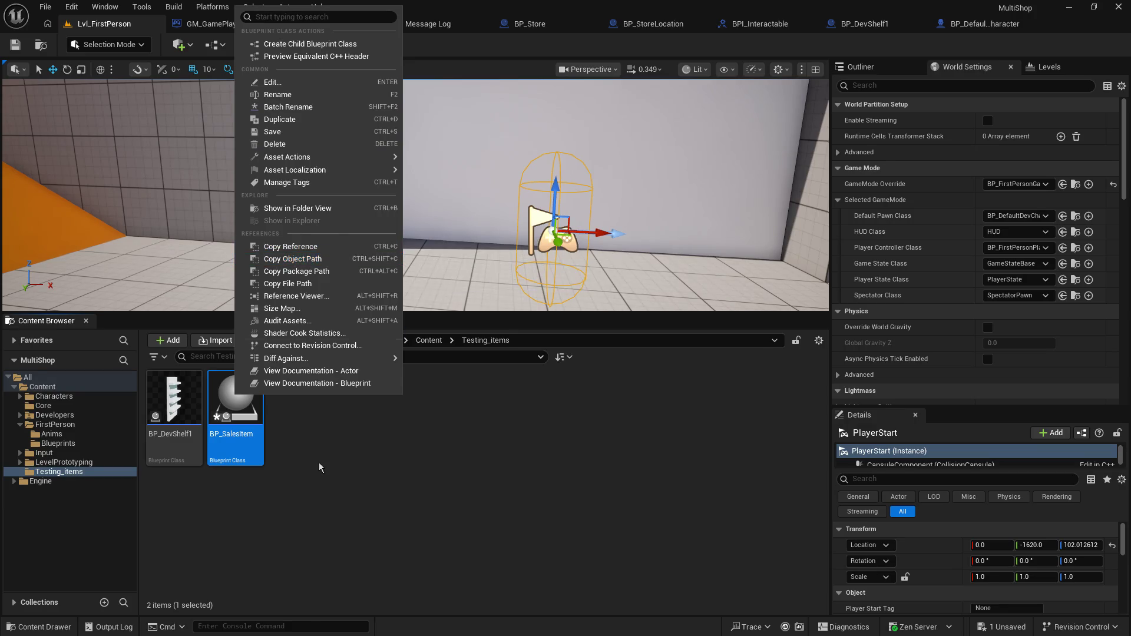
pyautogui.rightClick(234, 394)
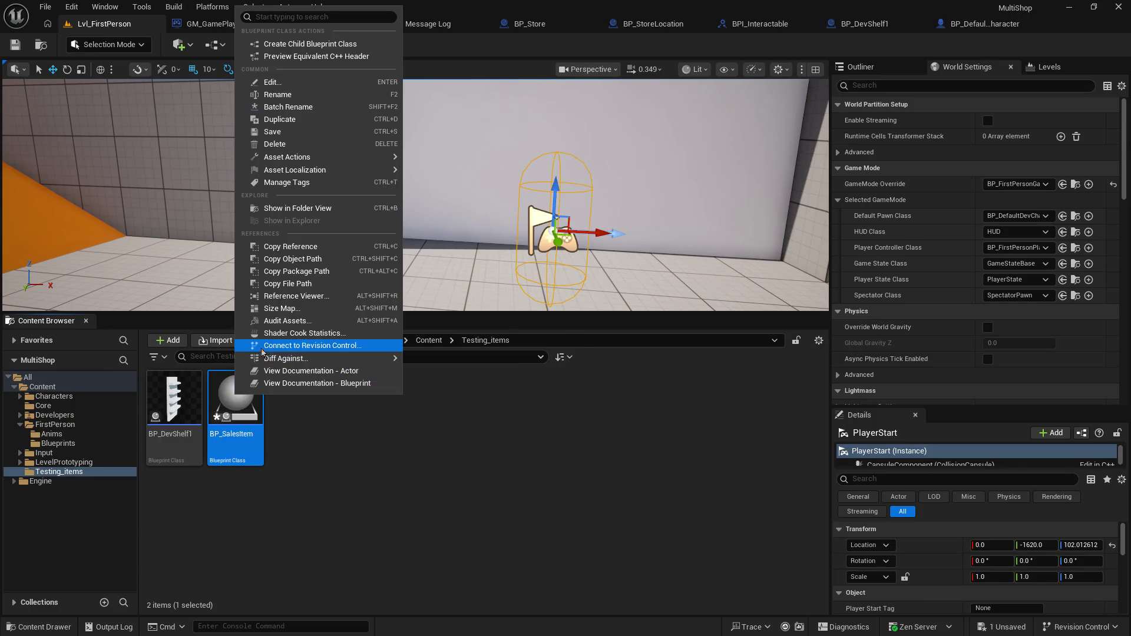
pyautogui.click(319, 43)
pyautogui.press('End')
pyautogui.press('BackSpace')
pyautogui.press('BackSpace')
pyautogui.press('BackSpace')
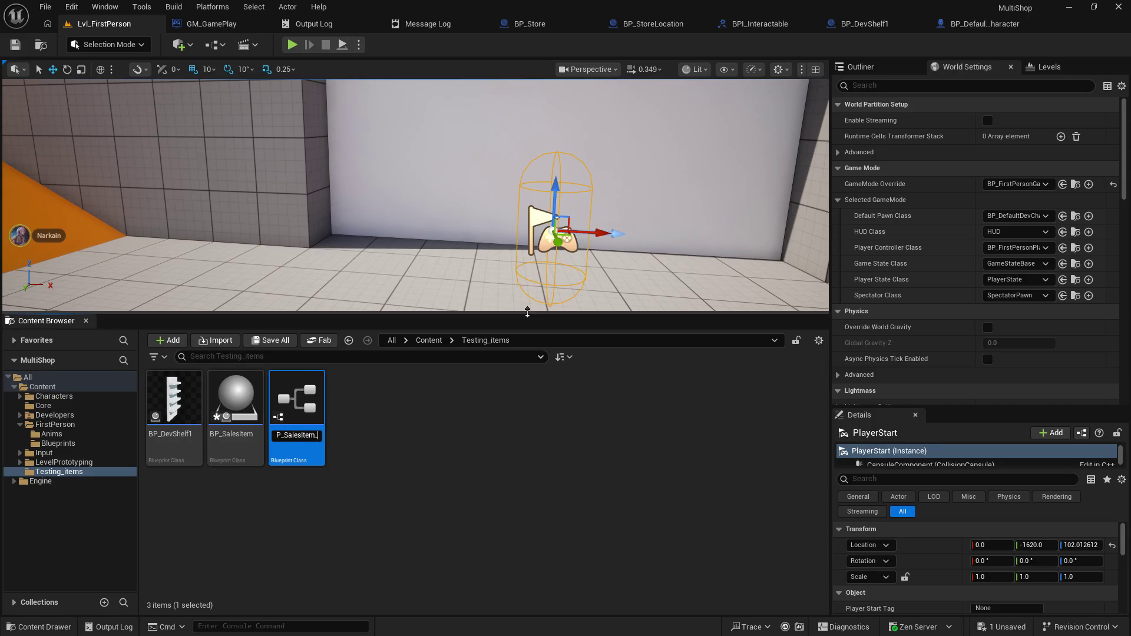
pyautogui.write('Box')
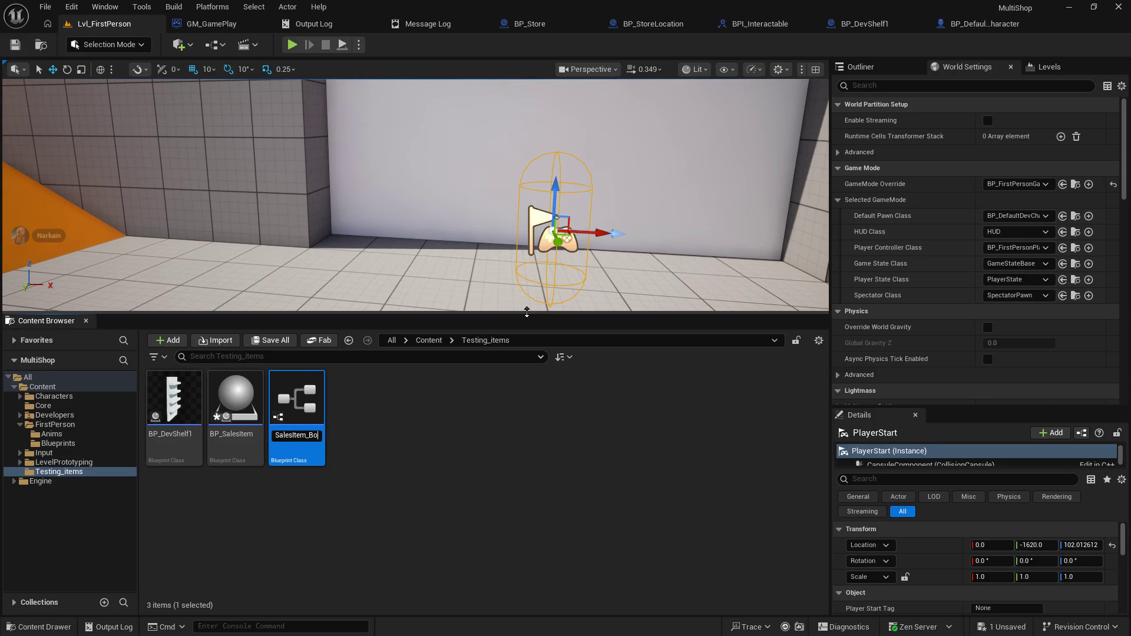
pyautogui.press('Return')
pyautogui.click(490, 472)
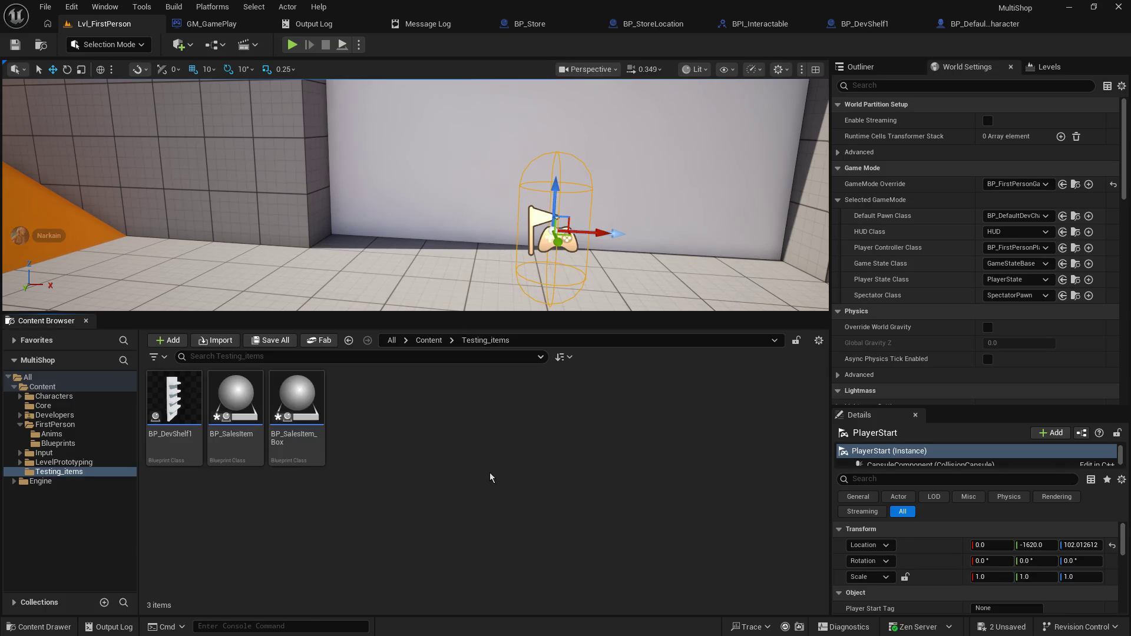
pyautogui.doubleClick(251, 400)
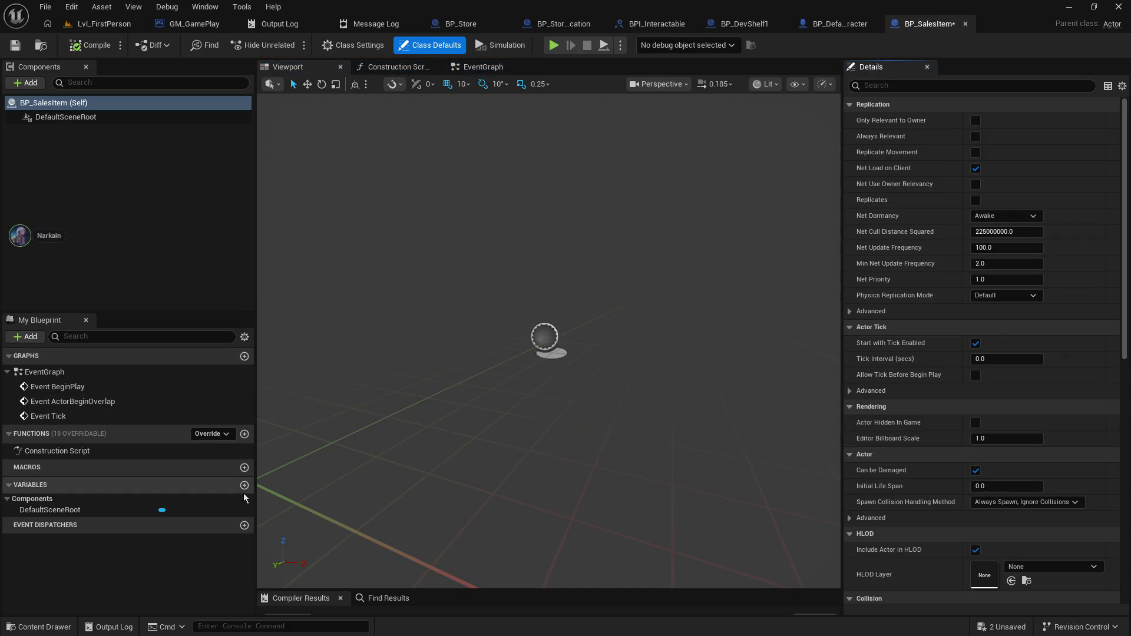
# - Add a Float variable named price to BP_SalesItem and compile
pyautogui.click(244, 486)
pyautogui.write('price')
pyautogui.press('Return')
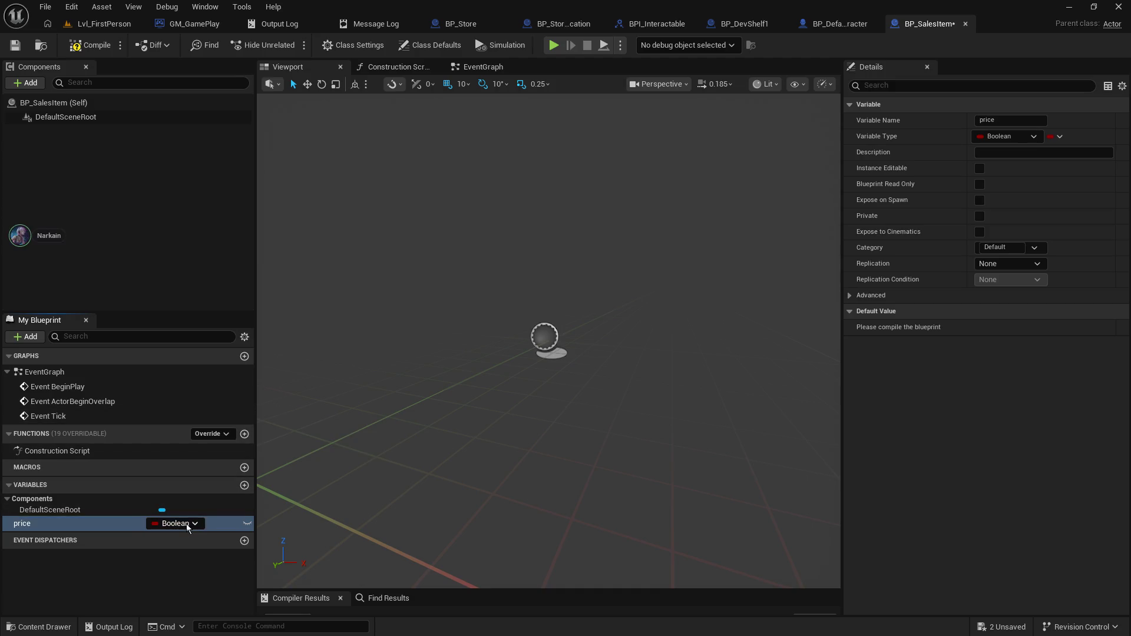
pyautogui.click(187, 524)
pyautogui.click(179, 348)
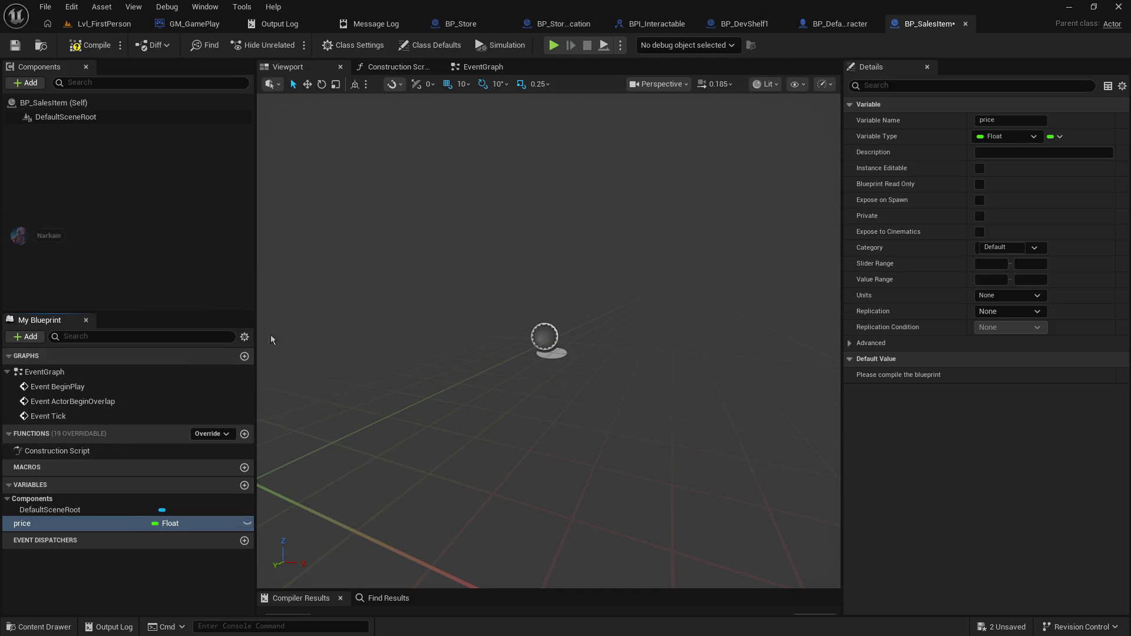
pyautogui.click(15, 46)
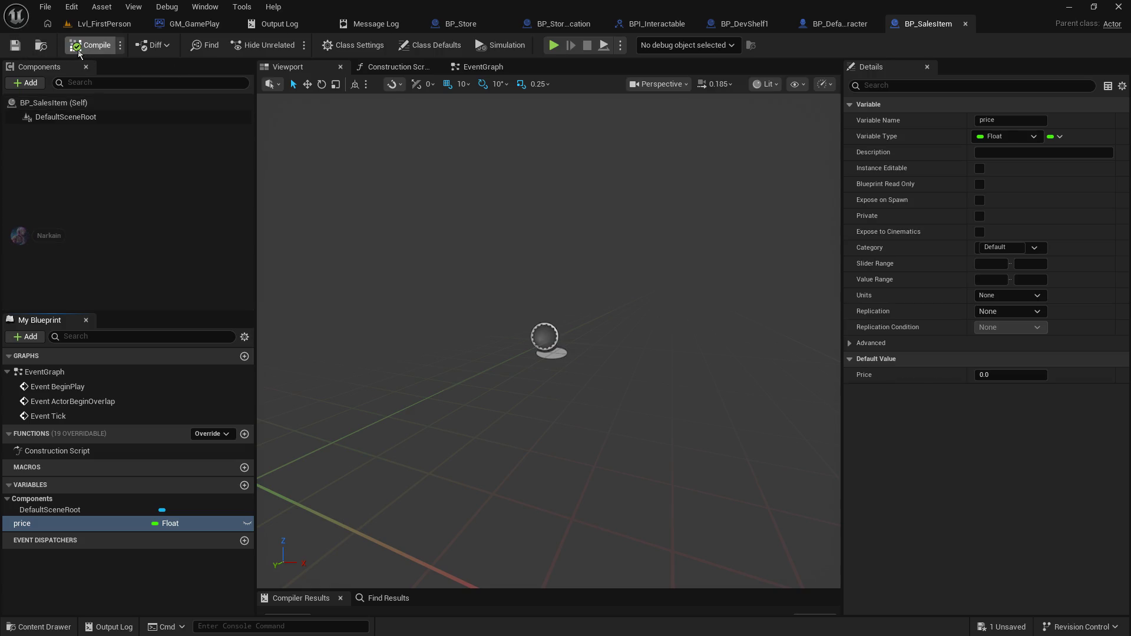
# - Delete the price variable and recompile BP_SalesItem
pyautogui.click(46, 530)
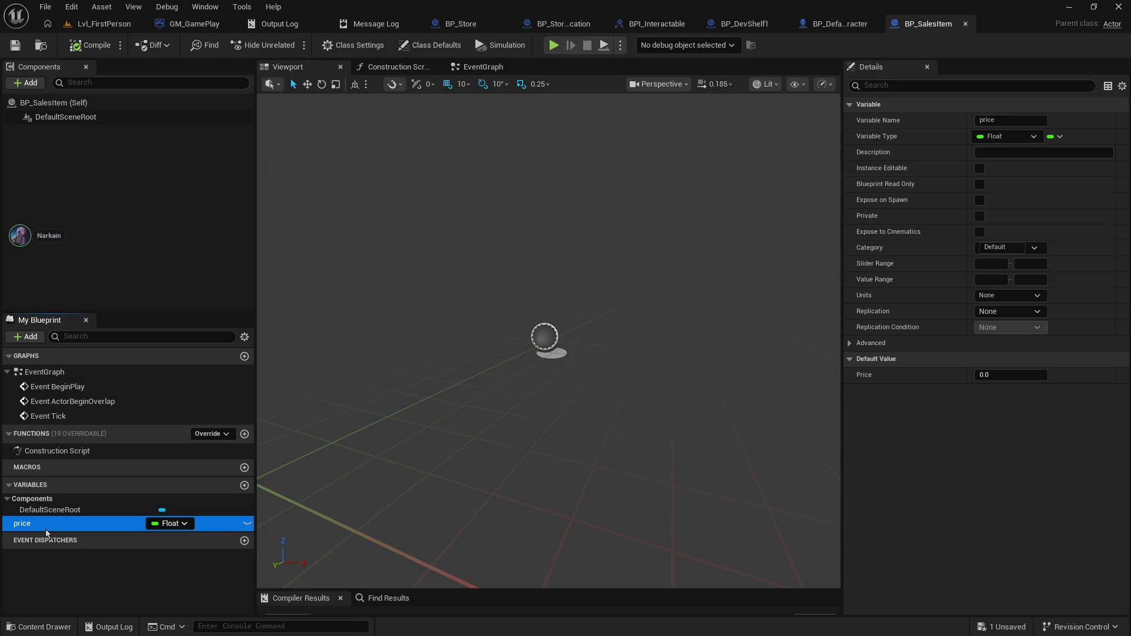
pyautogui.click(58, 575)
pyautogui.click(59, 528)
pyautogui.press('Delete')
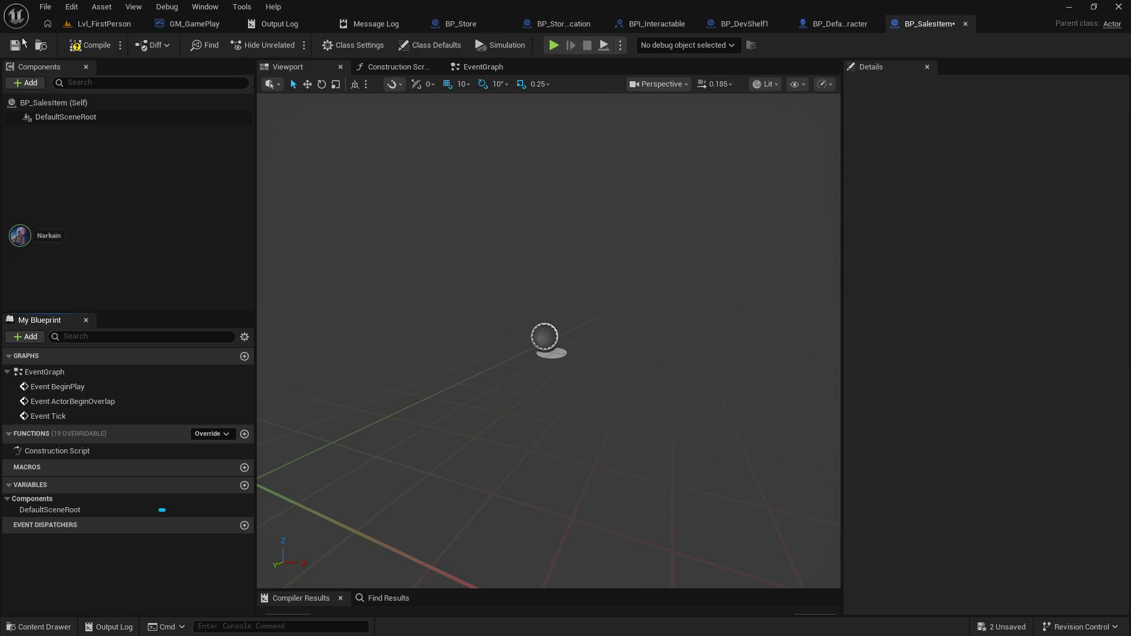
pyautogui.click(113, 50)
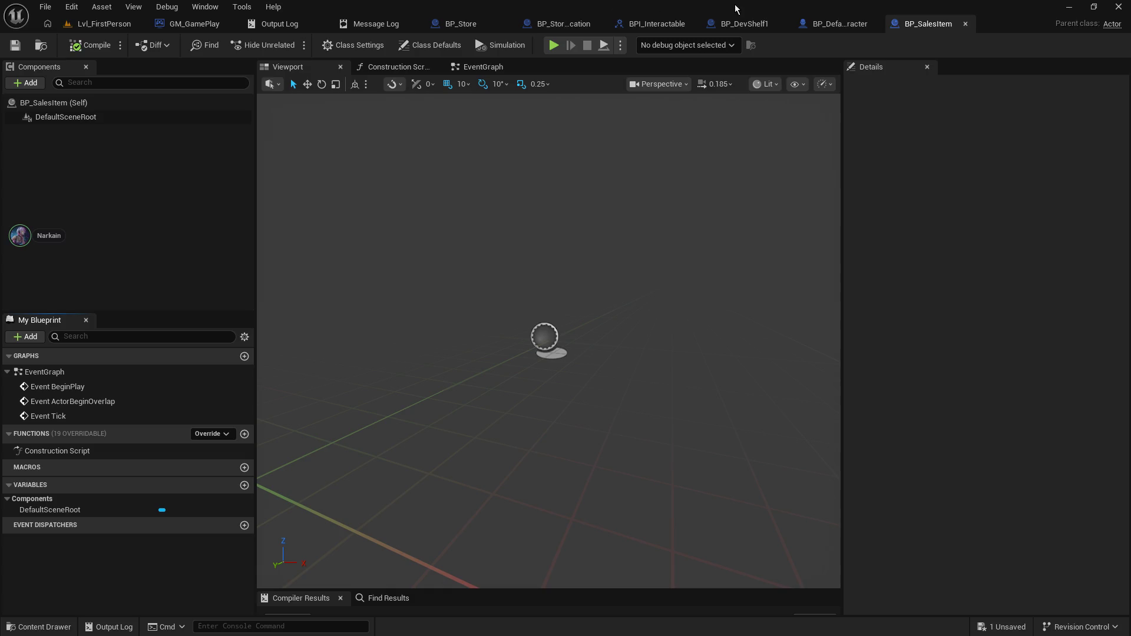
# - Add an Integer variable named Item_Id to BP_SalesItem
pyautogui.moveTo(387, 341)
pyautogui.mouseDown()
pyautogui.moveTo(306, 349)
pyautogui.moveTo(389, 338)
pyautogui.moveTo(375, 315)
pyautogui.moveTo(464, 207)
pyautogui.mouseUp()
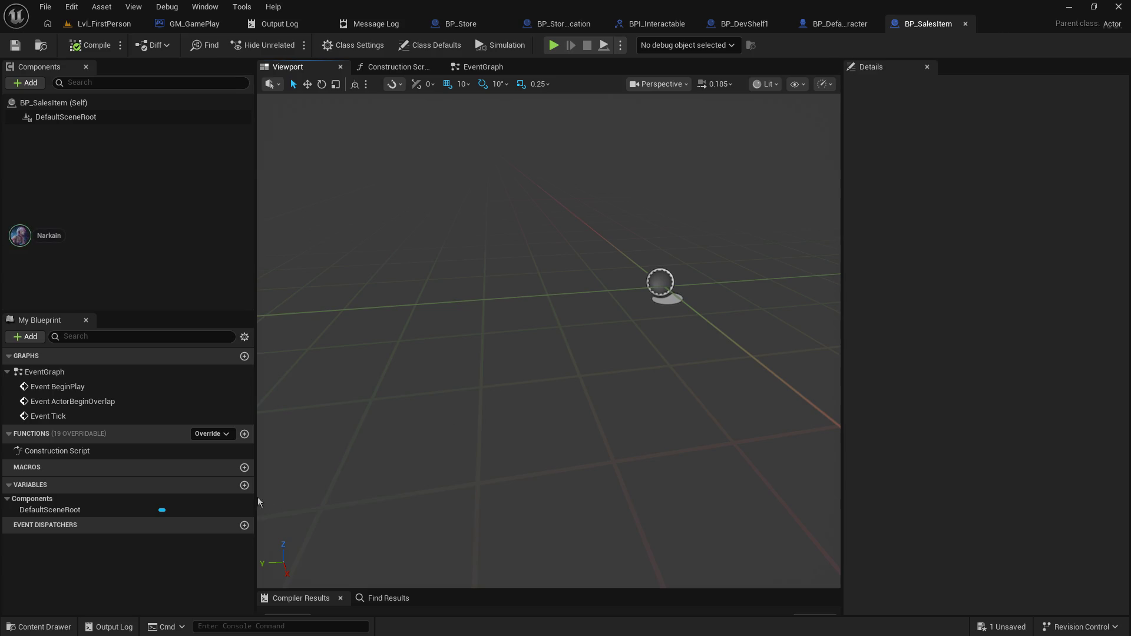
pyautogui.click(245, 485)
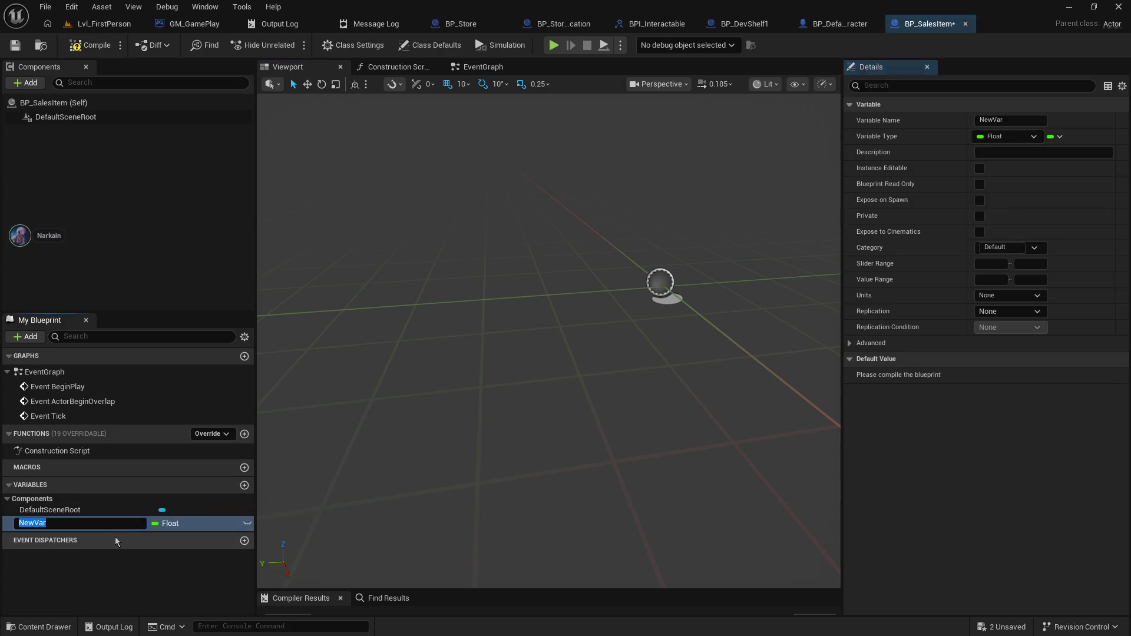
pyautogui.write('Item_Id')
pyautogui.press('Return')
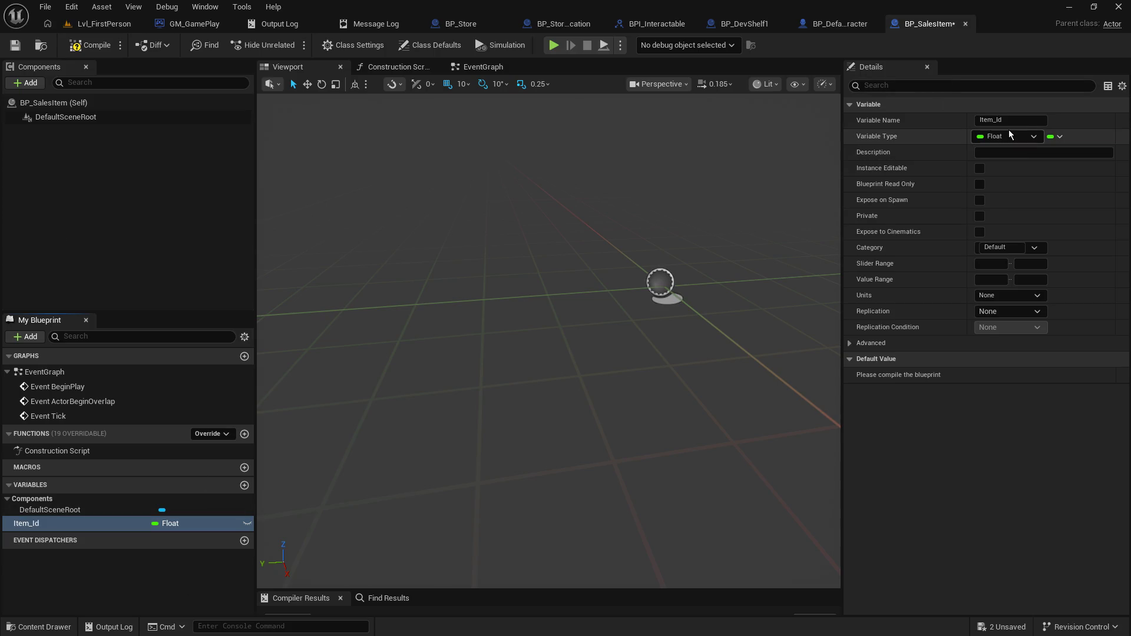
pyautogui.click(1013, 136)
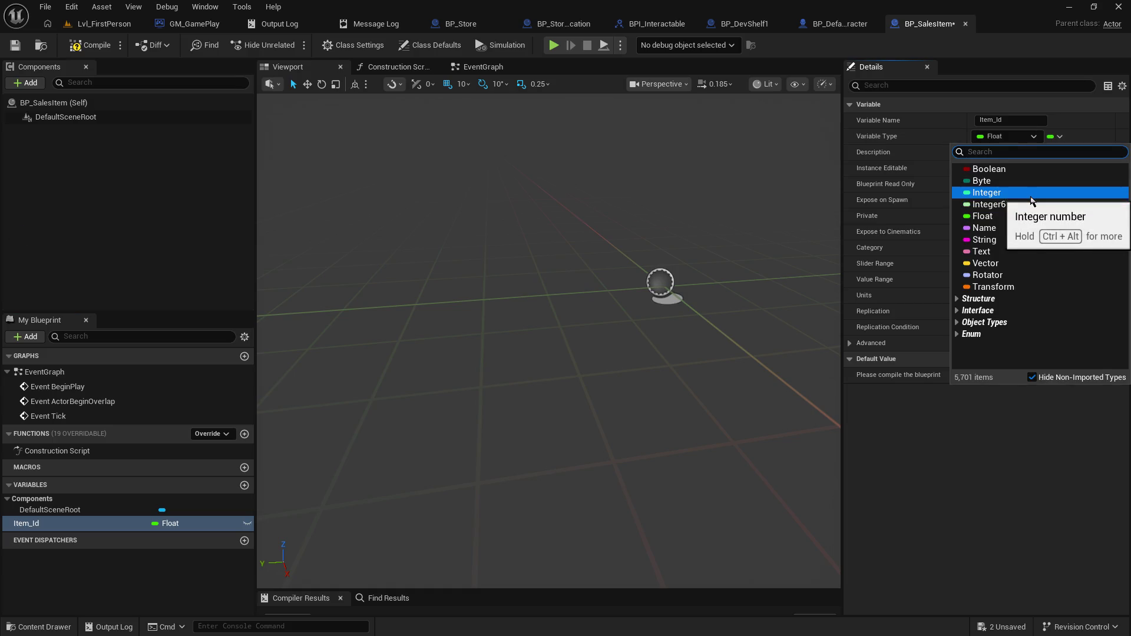
pyautogui.click(1028, 194)
pyautogui.click(127, 564)
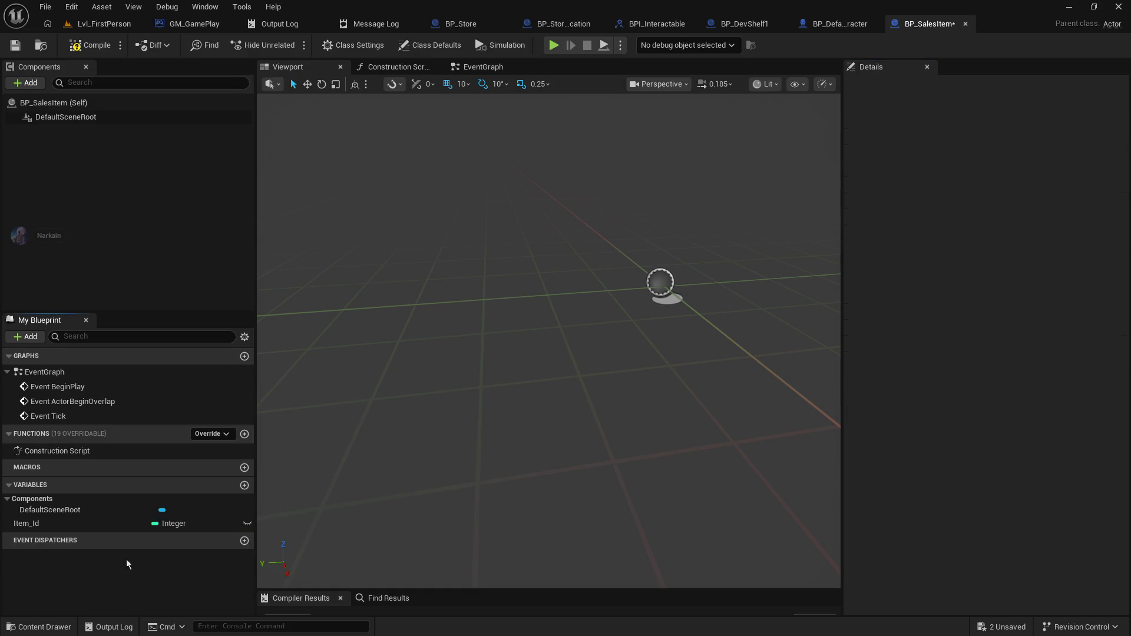
# - Add a second variable, Store_id, and compile BP_SalesItem
pyautogui.click(244, 485)
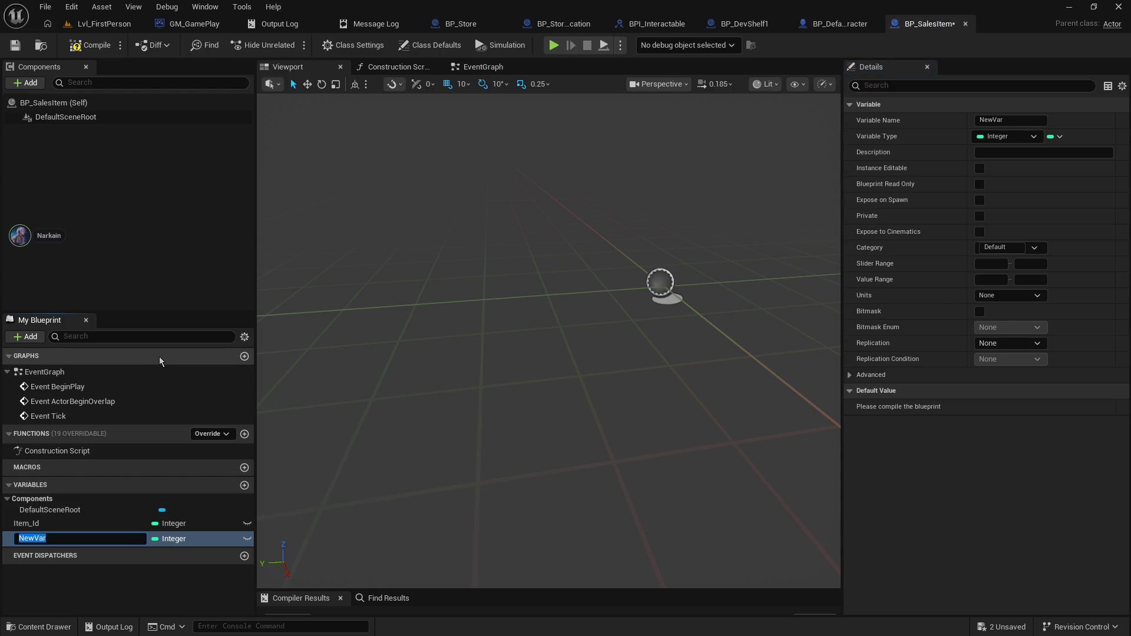
pyautogui.write('Store_i')
pyautogui.write('d')
pyautogui.press('Return')
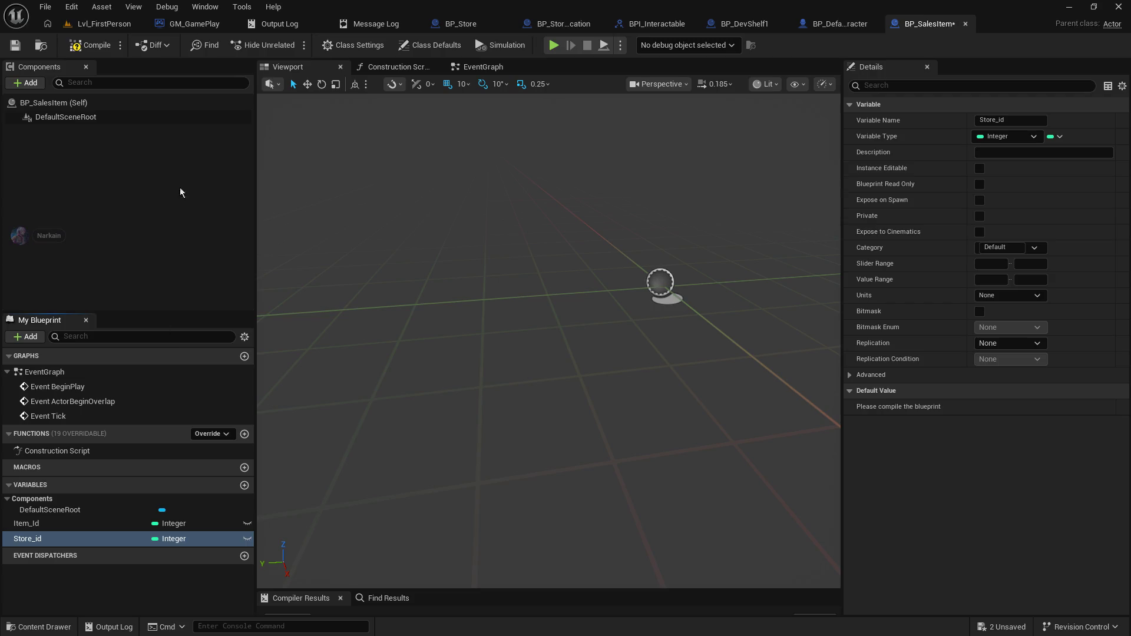
pyautogui.click(75, 46)
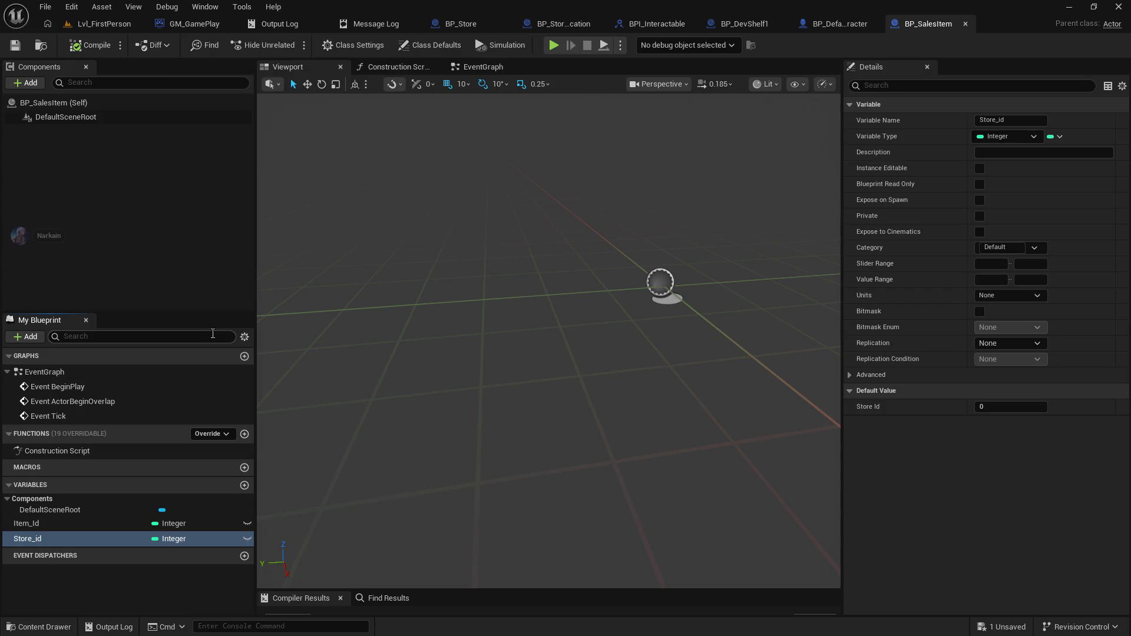
pyautogui.click(842, 28)
pyautogui.click(903, 26)
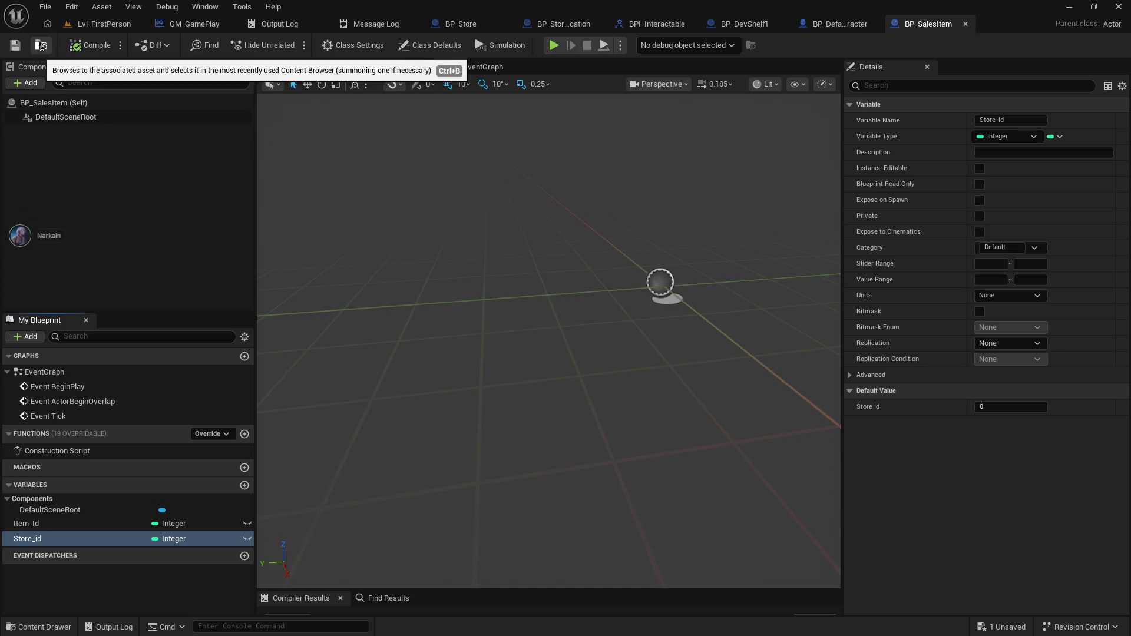
pyautogui.click(40, 46)
# - Open BP_SalesItem_Box and show its inherited variables, including Item_Id and Store_id
pyautogui.click(275, 390)
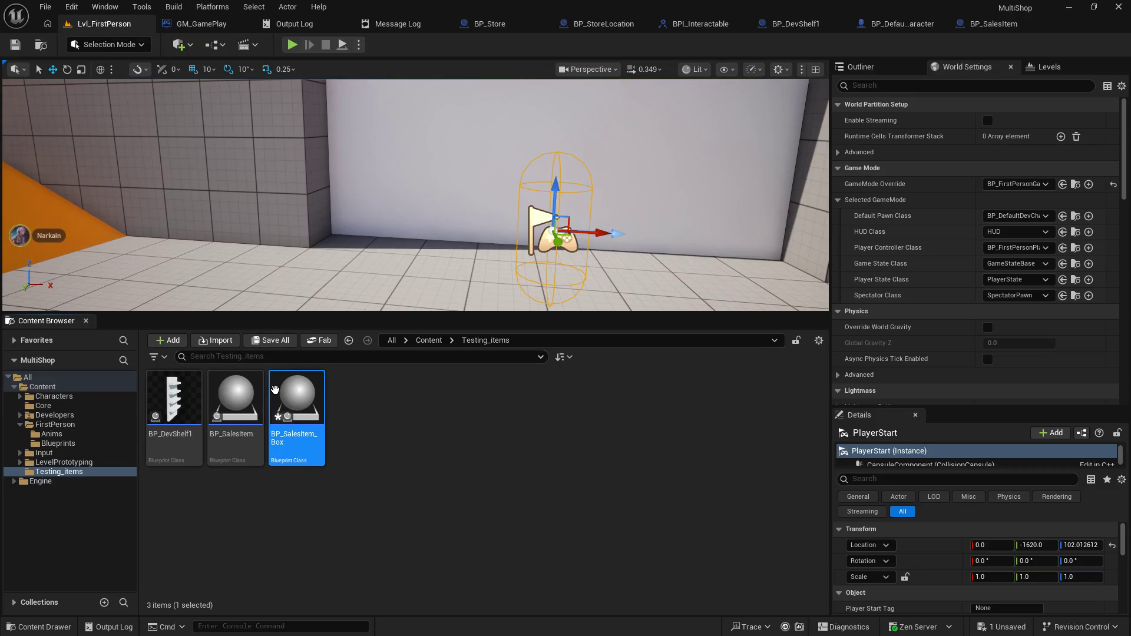
pyautogui.doubleClick(274, 391)
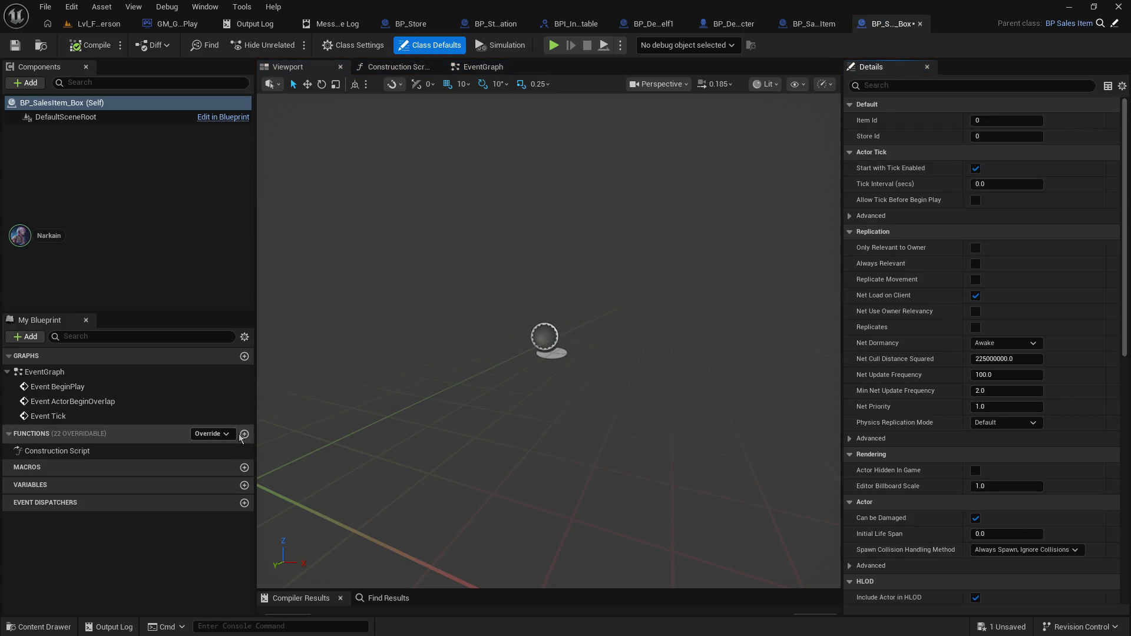
pyautogui.click(250, 341)
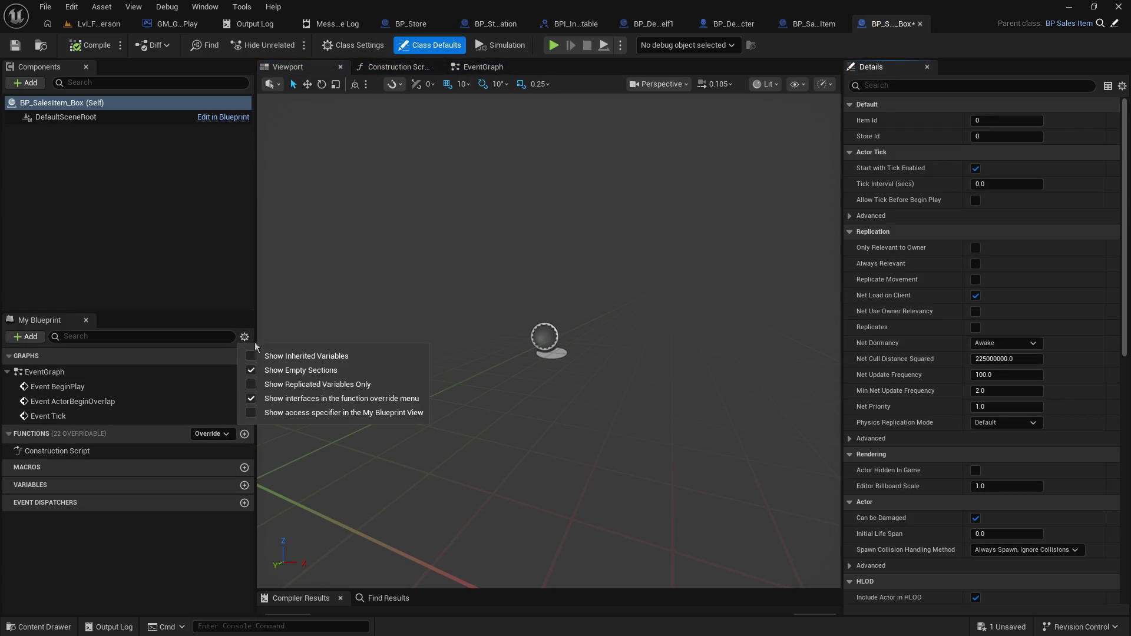
pyautogui.click(283, 356)
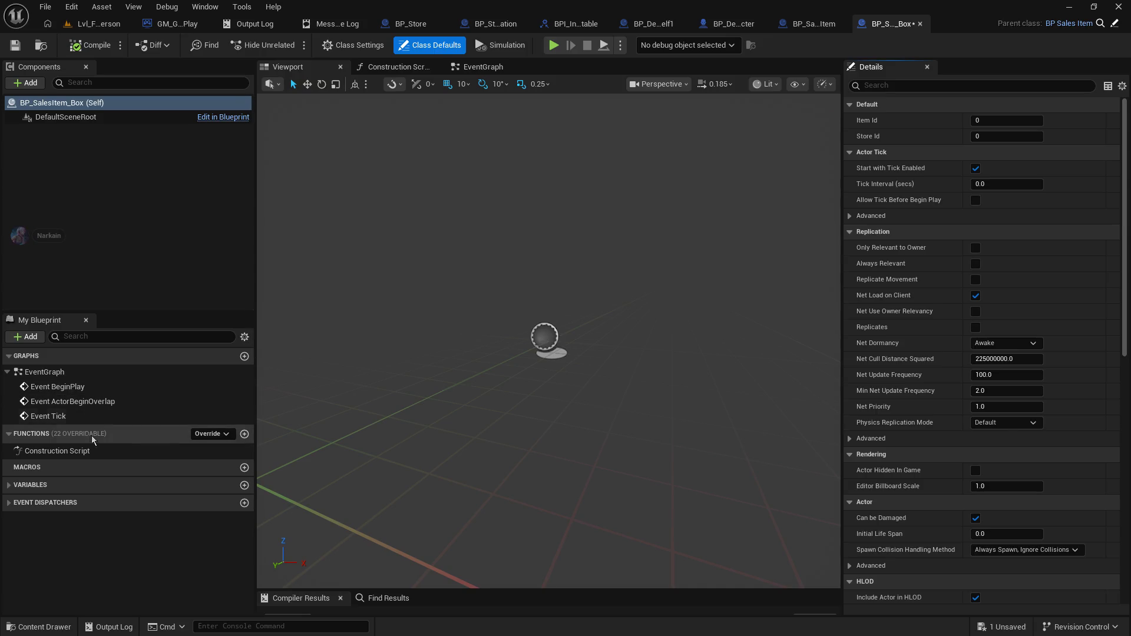
pyautogui.click(8, 485)
pyautogui.scroll(-1, 145, 547)
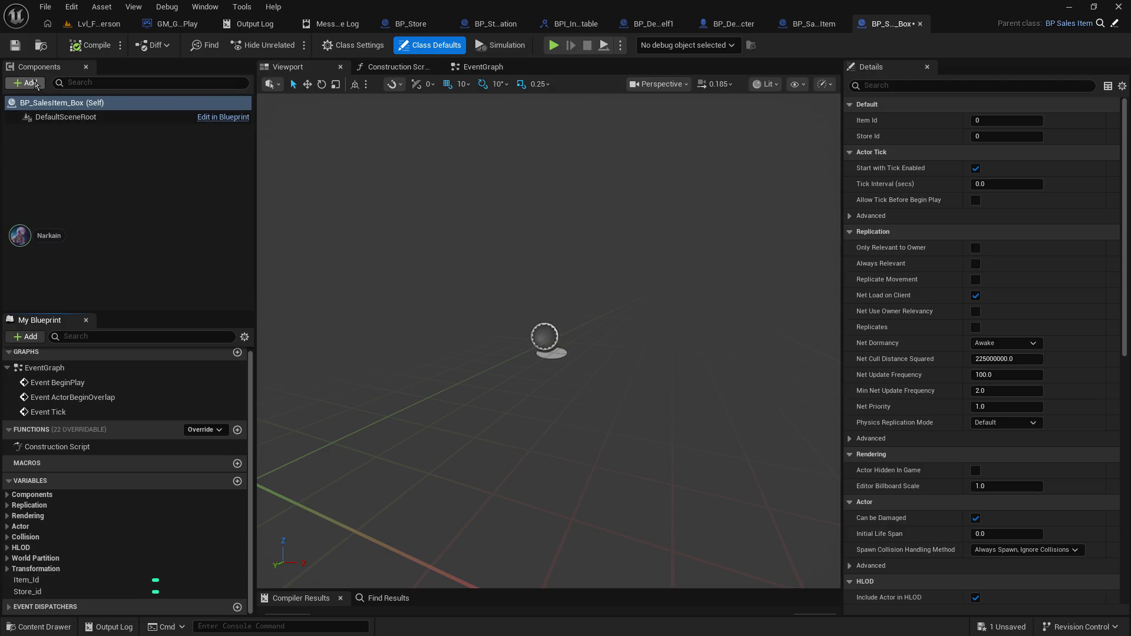
# - Add a Cube component to BP_SalesItem_Box, scale it 0.1 on X, Y and Z, and save
pyautogui.click(35, 85)
pyautogui.click(33, 221)
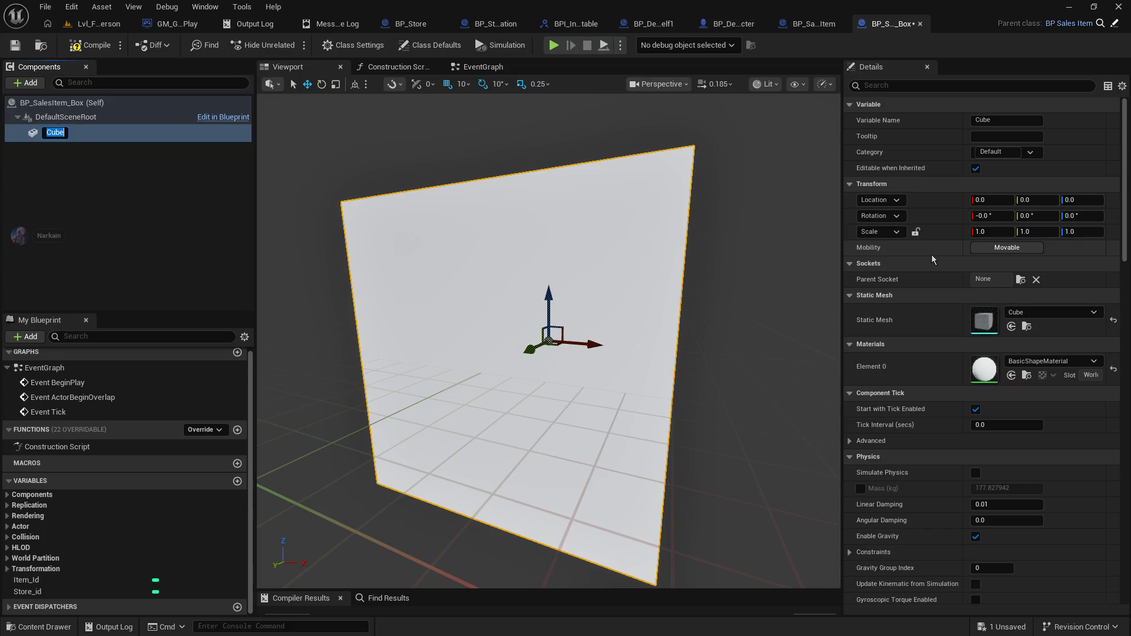
pyautogui.click(990, 232)
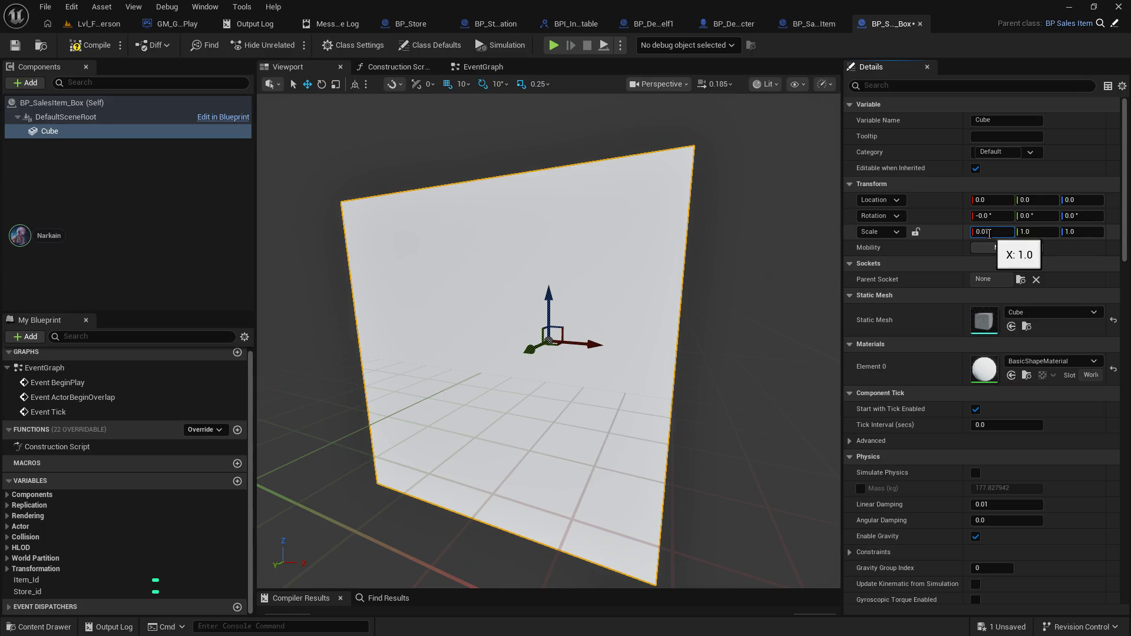
pyautogui.press('Return')
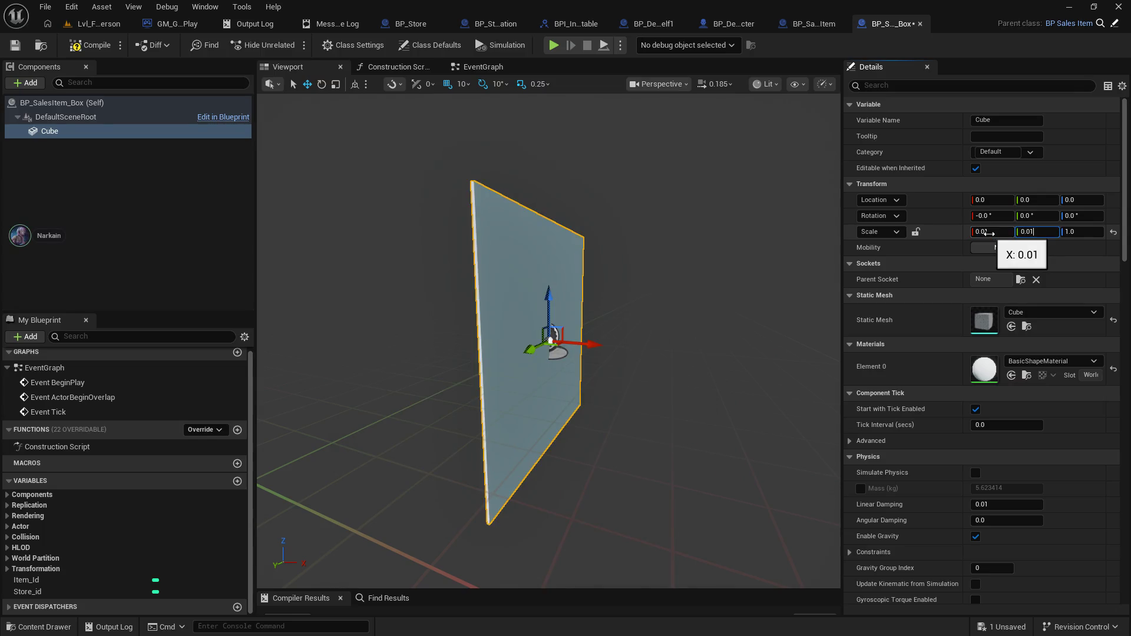
pyautogui.press('Return')
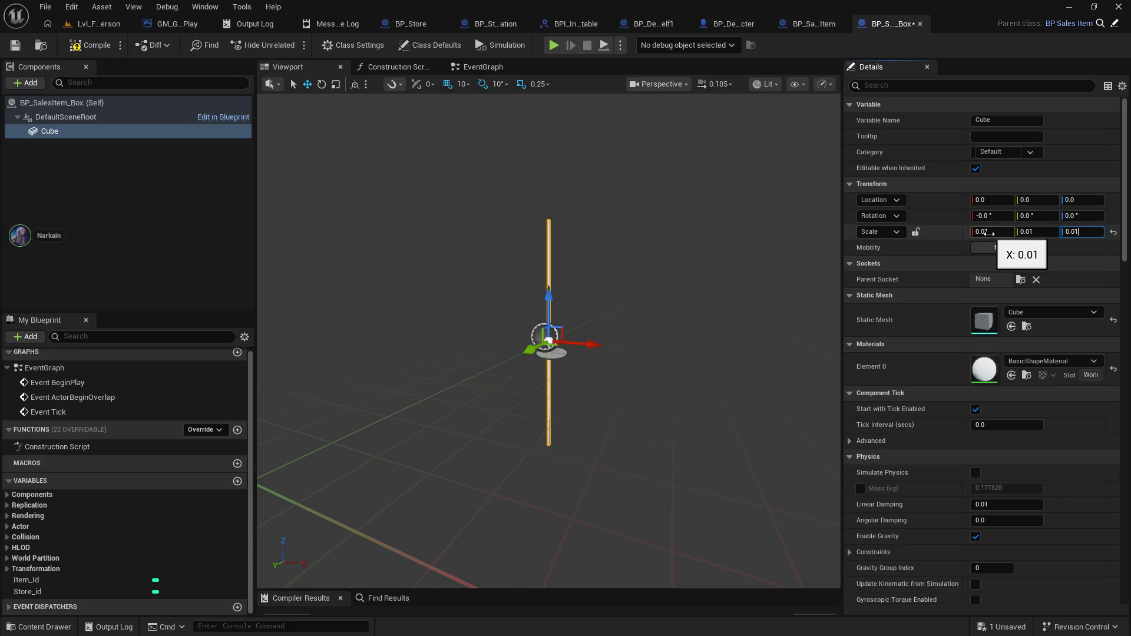
pyautogui.press('Return')
pyautogui.press('f')
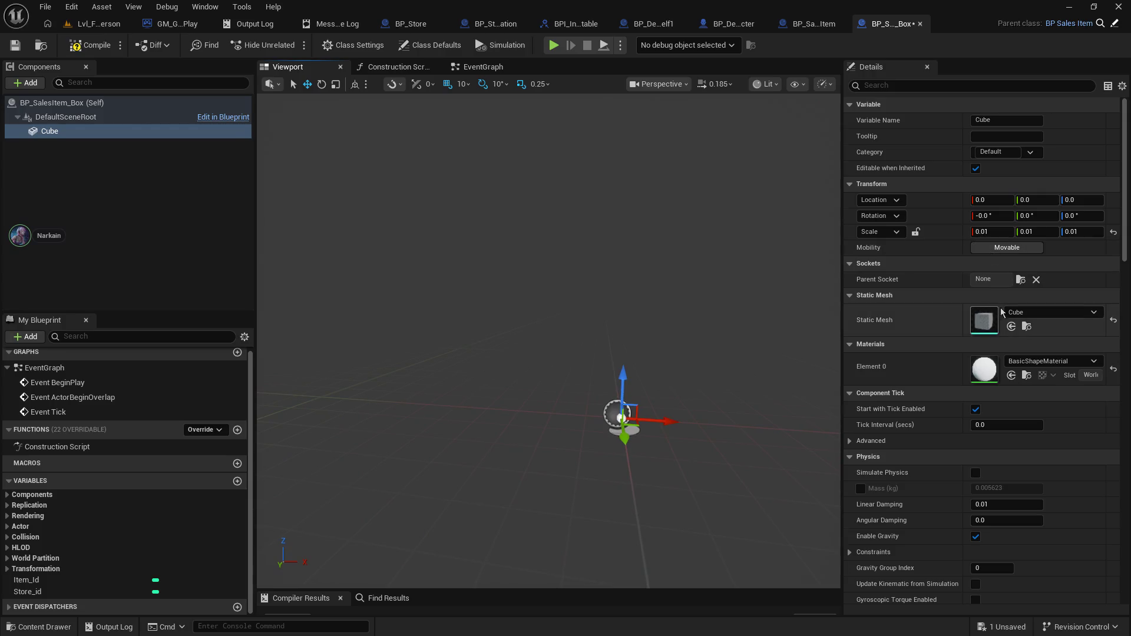
pyautogui.click(993, 232)
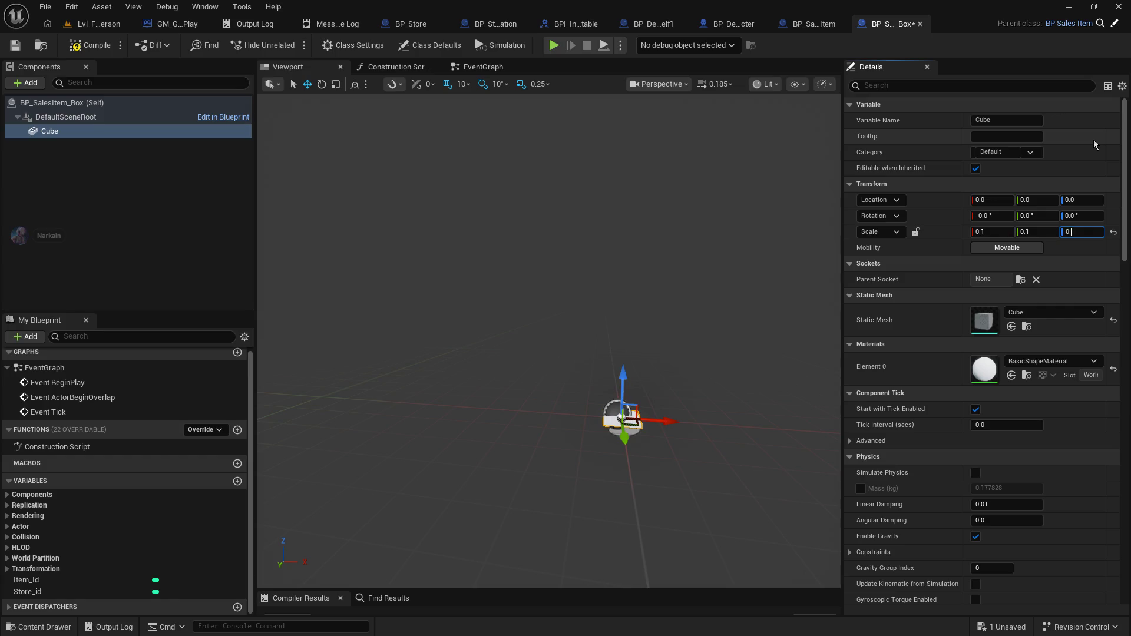
pyautogui.write('.1')
pyautogui.press('Return')
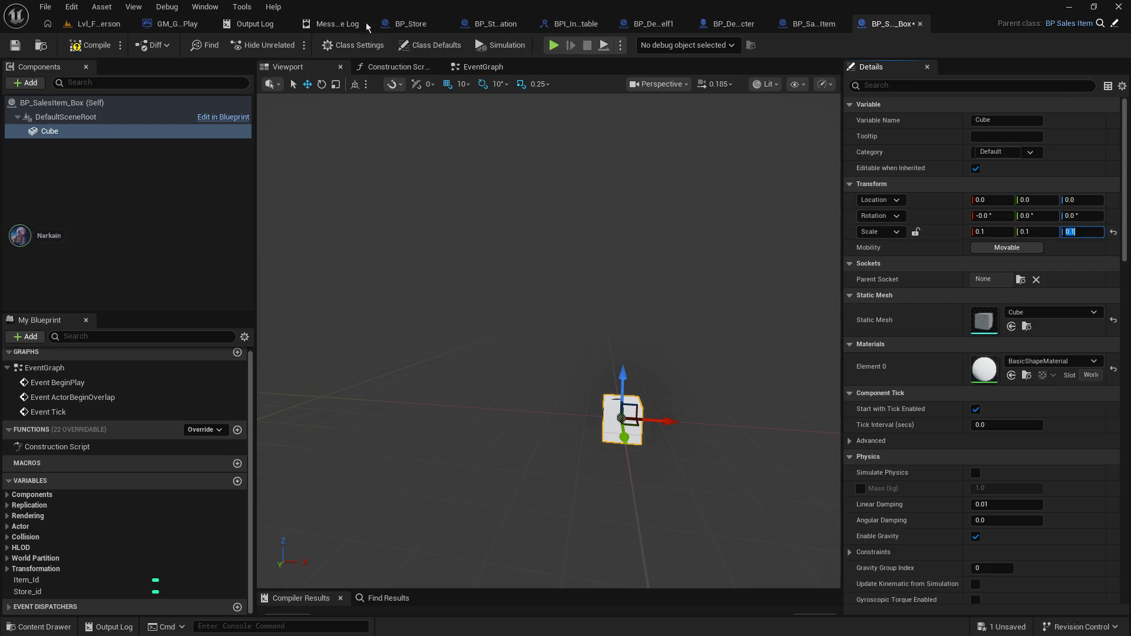
pyautogui.click(16, 45)
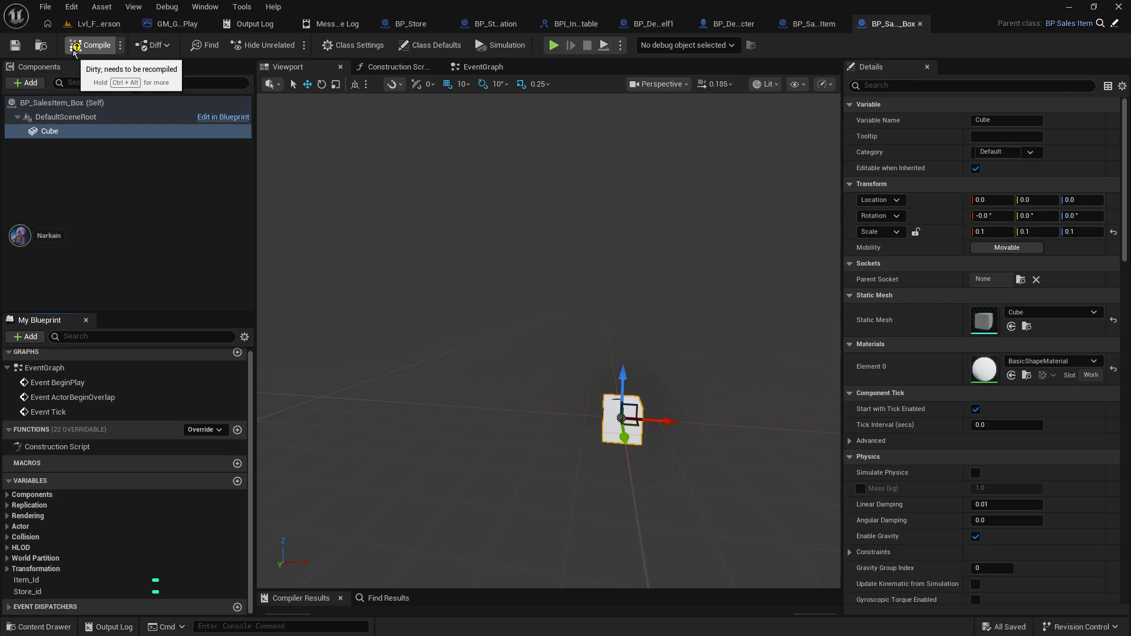
pyautogui.click(77, 30)
# - Place a BP_SalesItem_Box instance on the shelf in Lvl_FirstPerson, then return to its blueprint
pyautogui.moveTo(277, 149)
pyautogui.mouseDown()
pyautogui.moveTo(200, 136)
pyautogui.moveTo(171, 147)
pyautogui.mouseUp()
pyautogui.moveTo(297, 427)
pyautogui.mouseDown()
pyautogui.moveTo(466, 206)
pyautogui.moveTo(534, 146)
pyautogui.moveTo(532, 115)
pyautogui.moveTo(525, 195)
pyautogui.moveTo(535, 225)
pyautogui.moveTo(507, 224)
pyautogui.moveTo(519, 212)
pyautogui.moveTo(542, 224)
pyautogui.moveTo(490, 227)
pyautogui.moveTo(443, 205)
pyautogui.mouseUp()
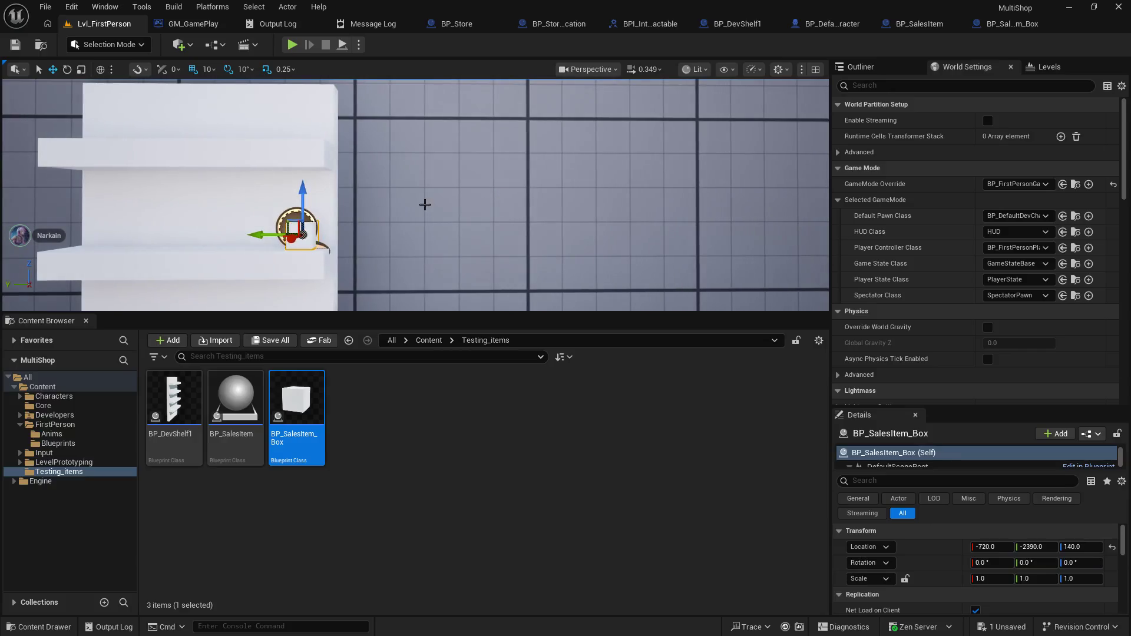
pyautogui.click(406, 204)
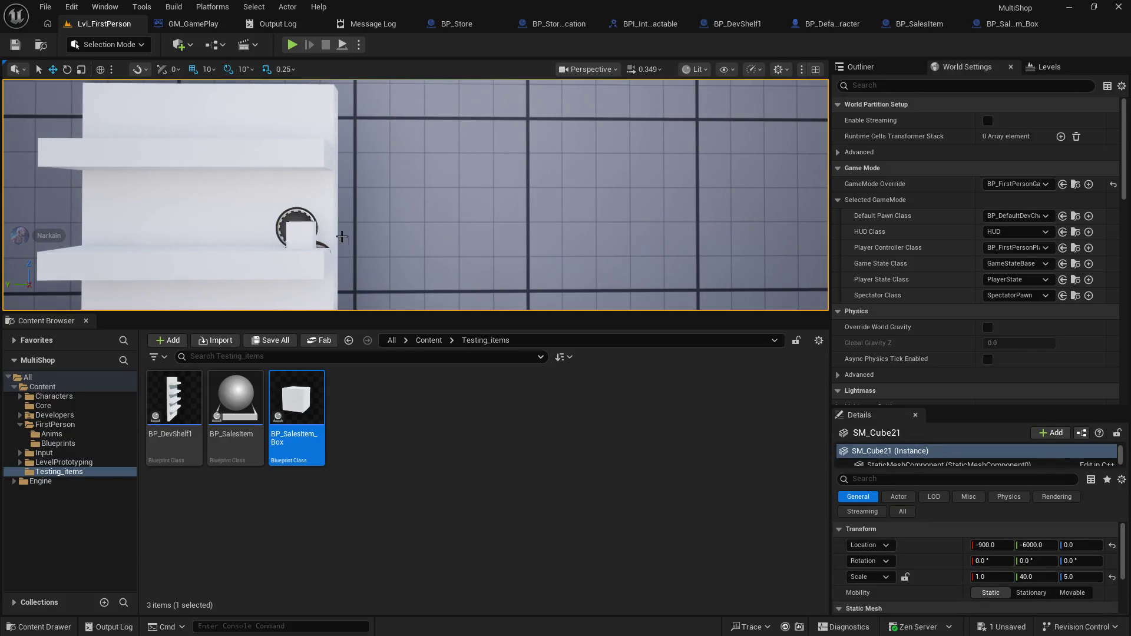
pyautogui.moveTo(314, 240); pyautogui.dragTo(367, 262)
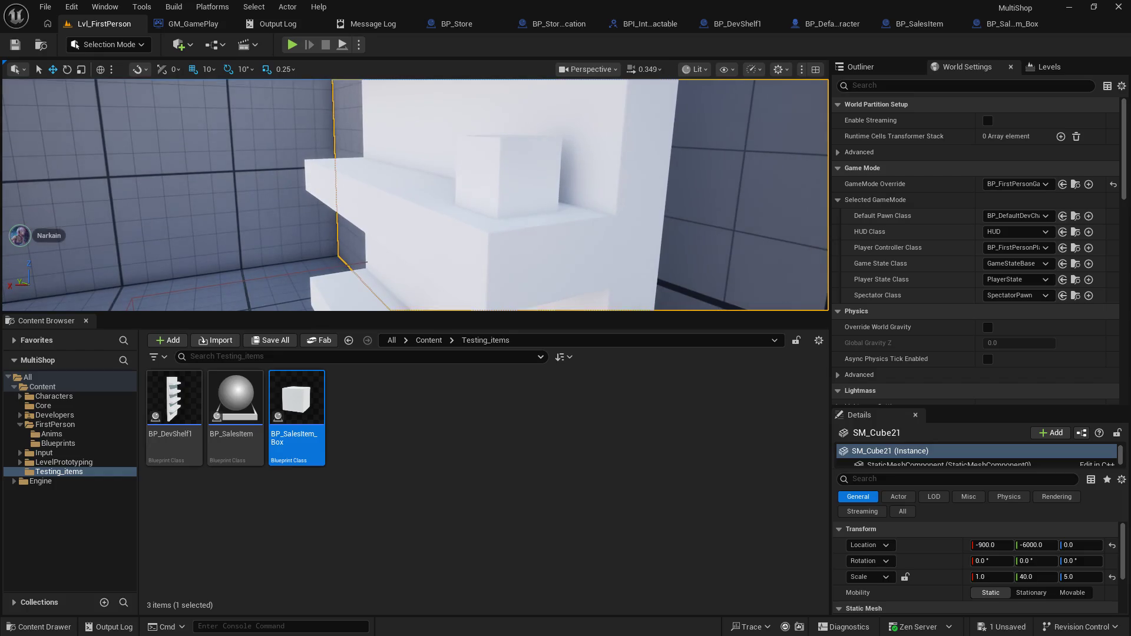
pyautogui.moveTo(467, 313); pyautogui.dragTo(467, 452)
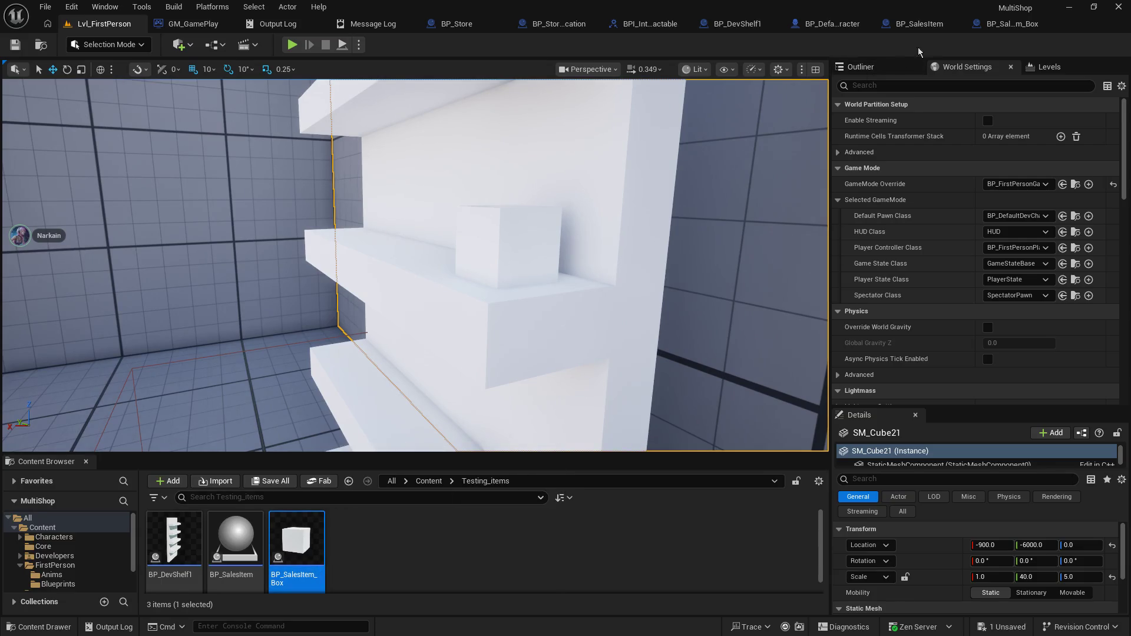
pyautogui.click(988, 27)
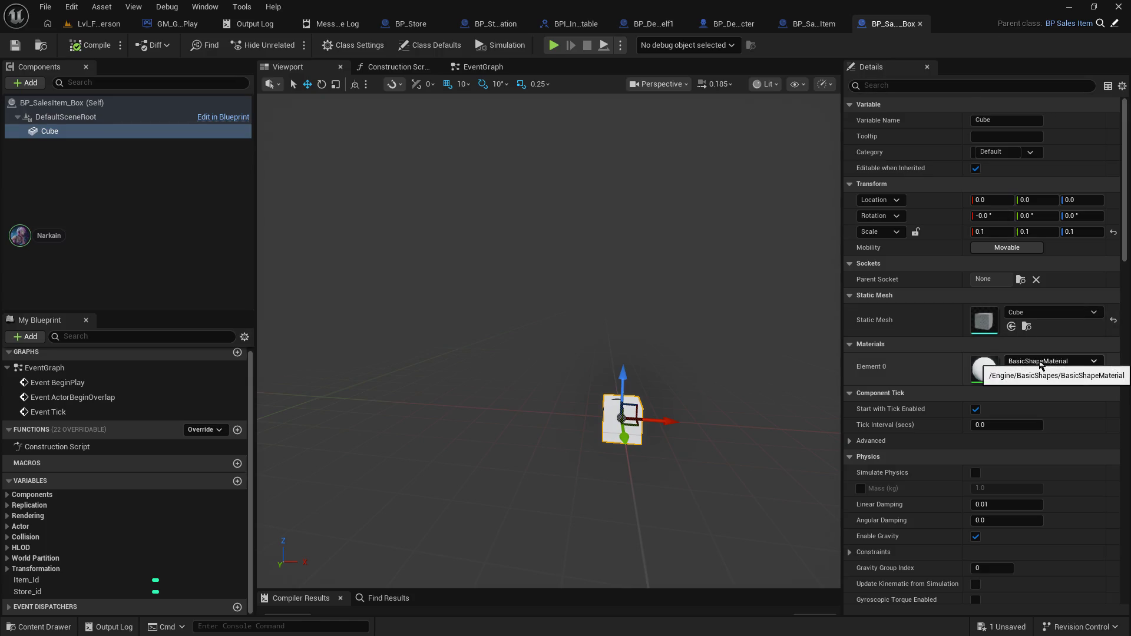
# - Try the Cross_Mat and M_RadiusDebugTranslucent materials on the cube's Element 0
pyautogui.click(1052, 362)
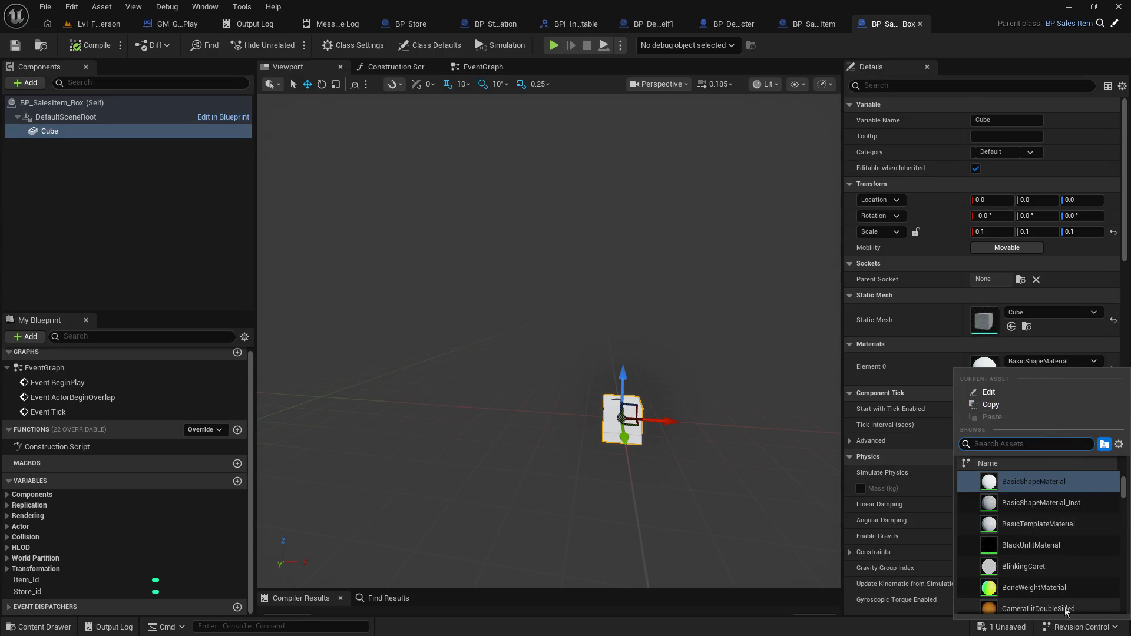
pyautogui.scroll(-5, 1063, 596)
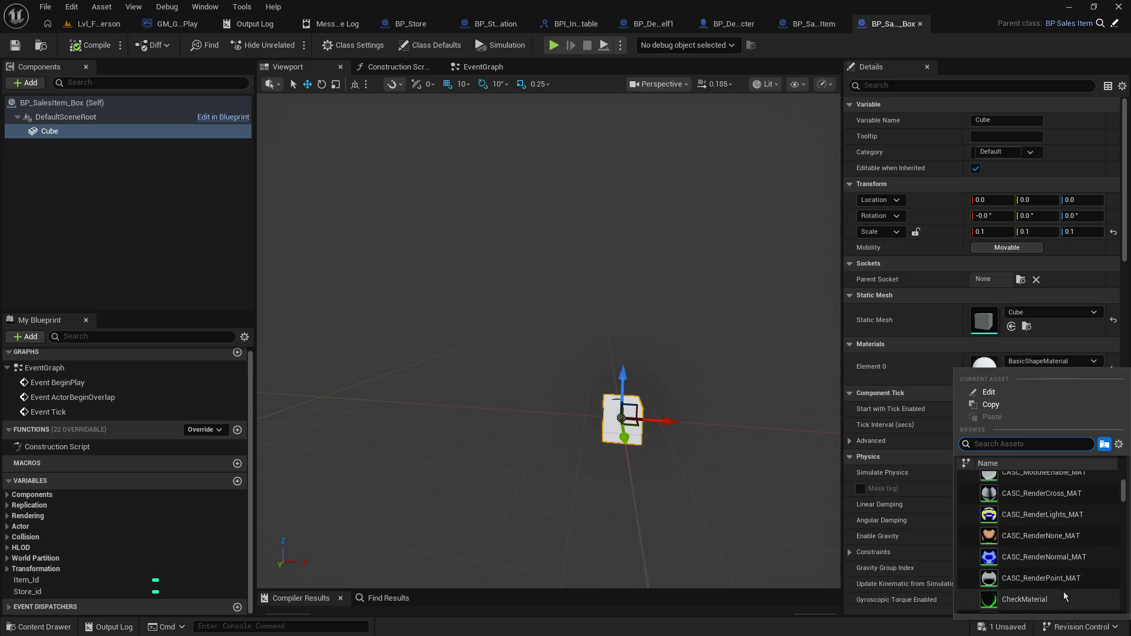
pyautogui.scroll(-6, 1063, 589)
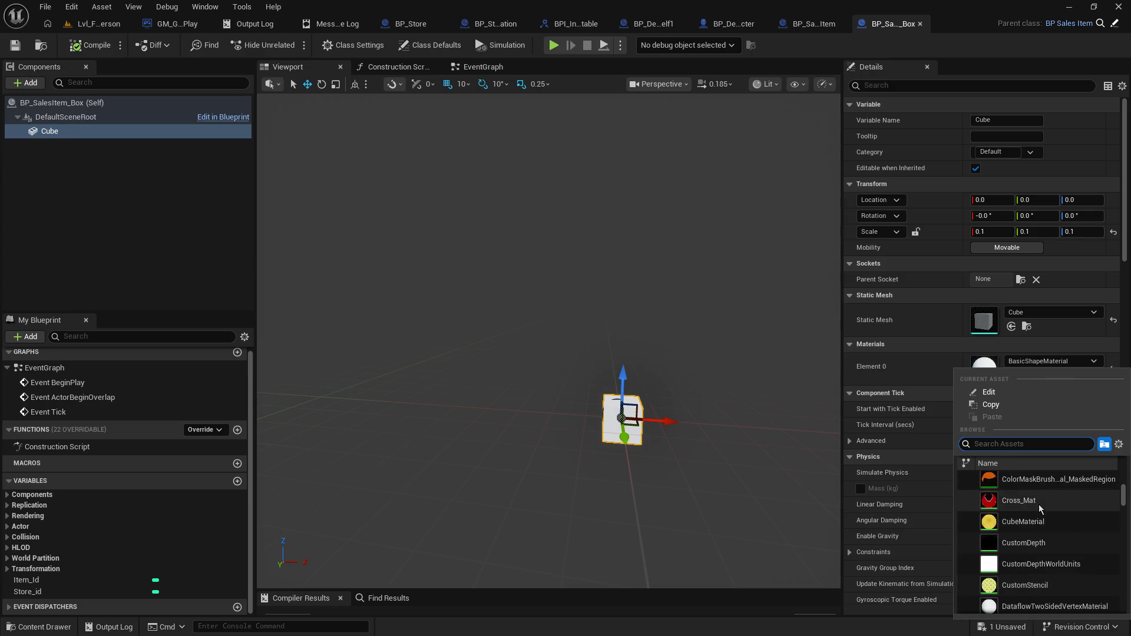
pyautogui.click(1043, 502)
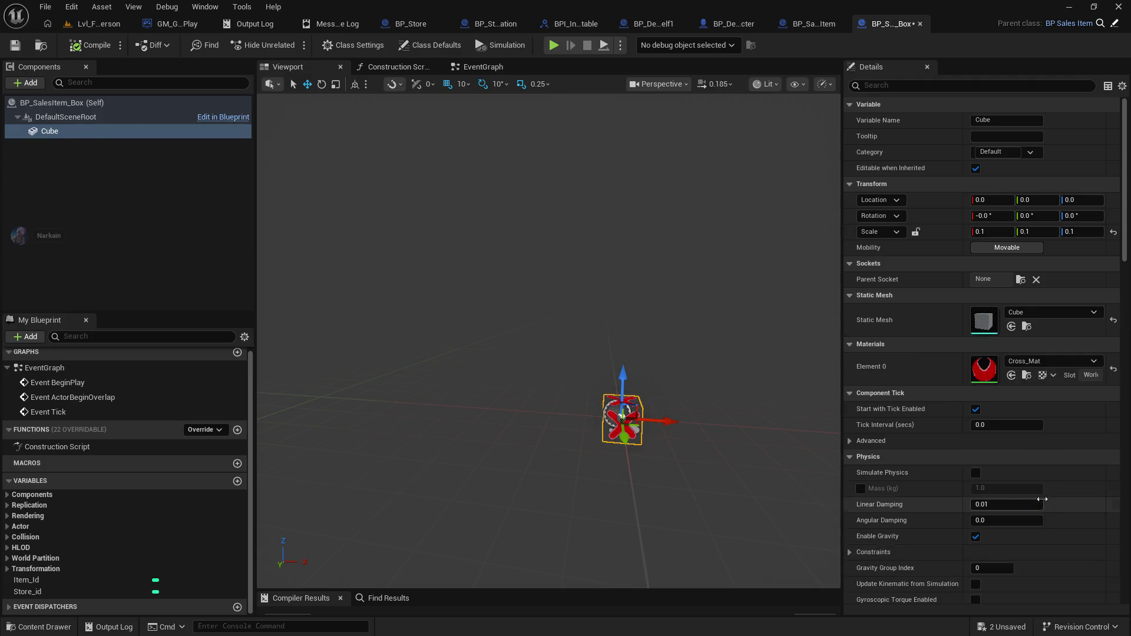
pyautogui.click(1052, 361)
pyautogui.moveTo(1123, 501); pyautogui.dragTo(1123, 601)
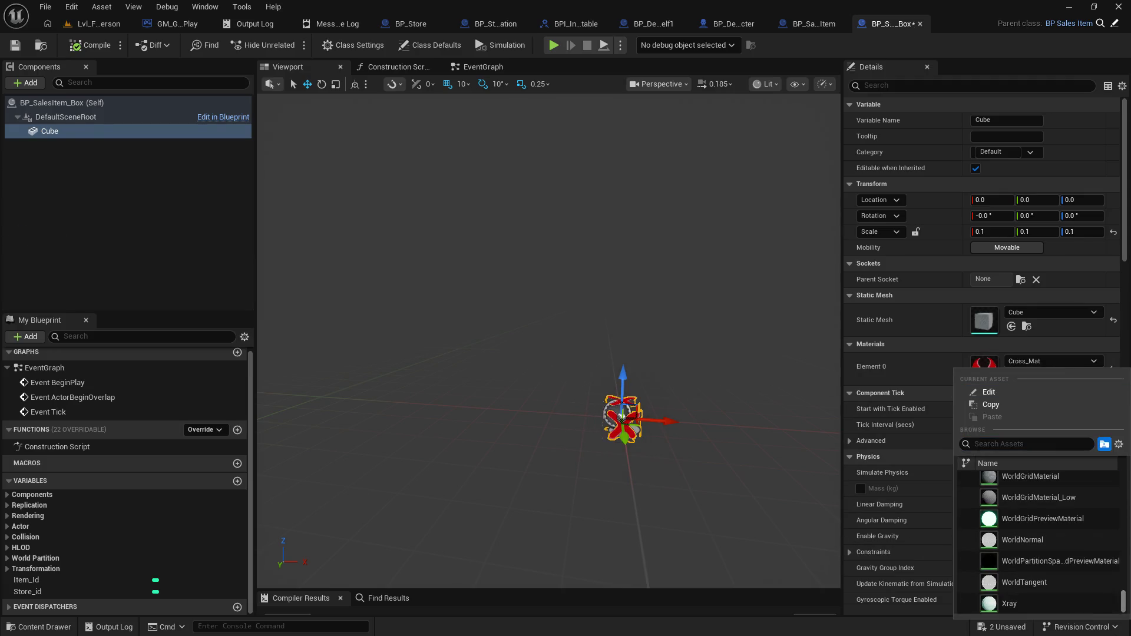
pyautogui.scroll(3, 1119, 593)
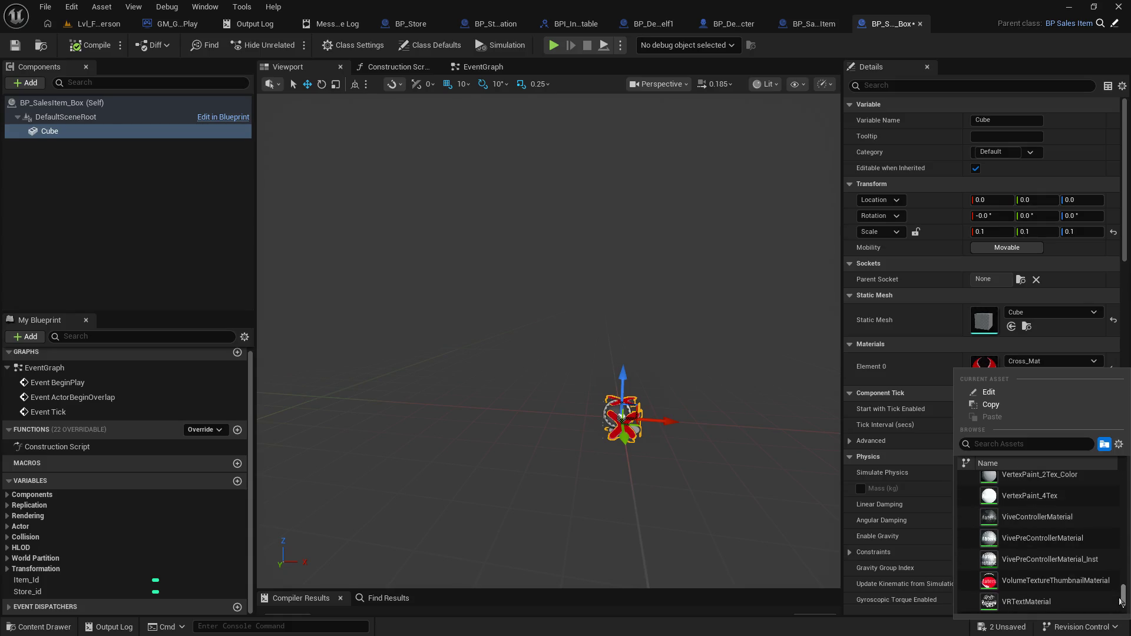
pyautogui.moveTo(1121, 601); pyautogui.dragTo(1118, 550)
pyautogui.scroll(3, 1050, 513)
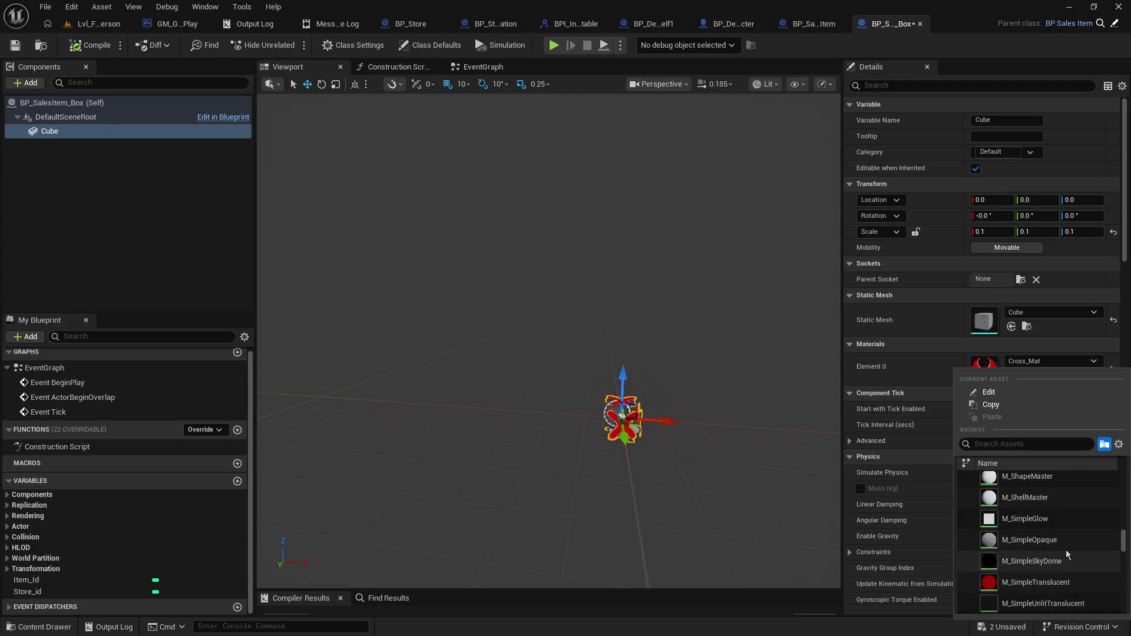
pyautogui.scroll(3, 1061, 521)
pyautogui.scroll(5, 1060, 519)
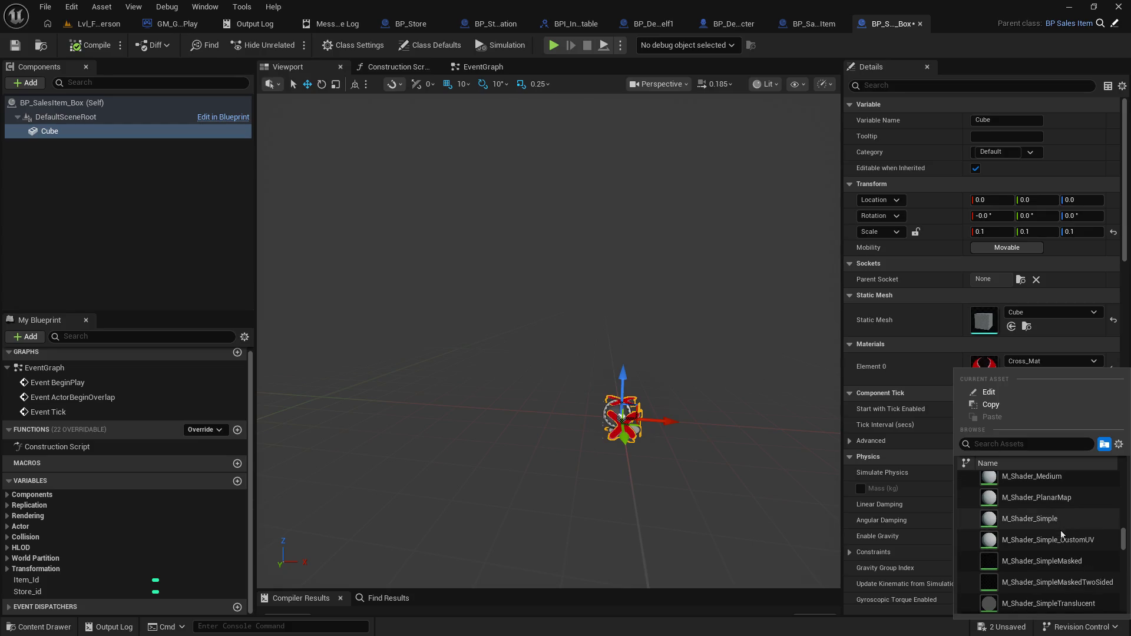
pyautogui.scroll(5, 1059, 536)
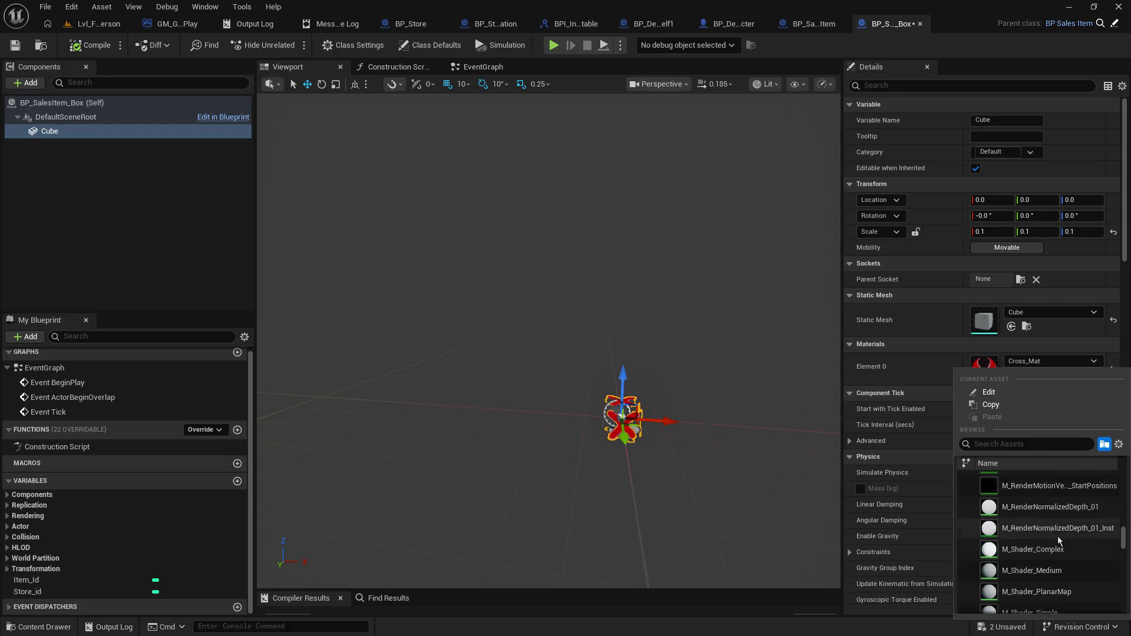
pyautogui.click(1052, 549)
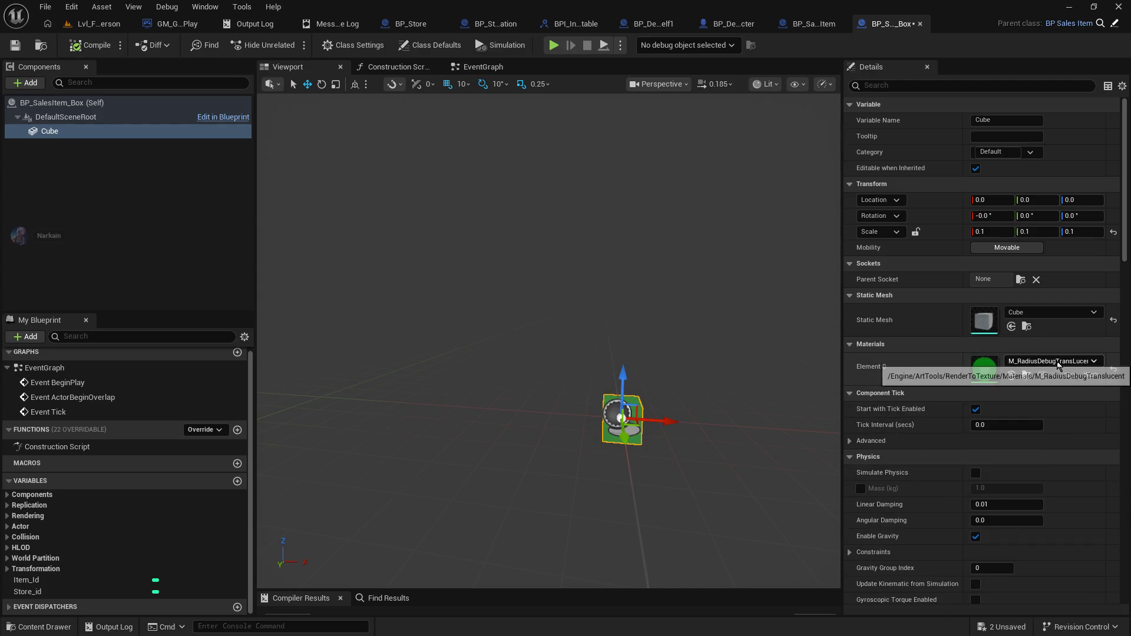
# - Try GradientMap_Multi_Example, then DiscMaterial, as the cube's material
pyautogui.click(1059, 370)
pyautogui.scroll(5, 1059, 568)
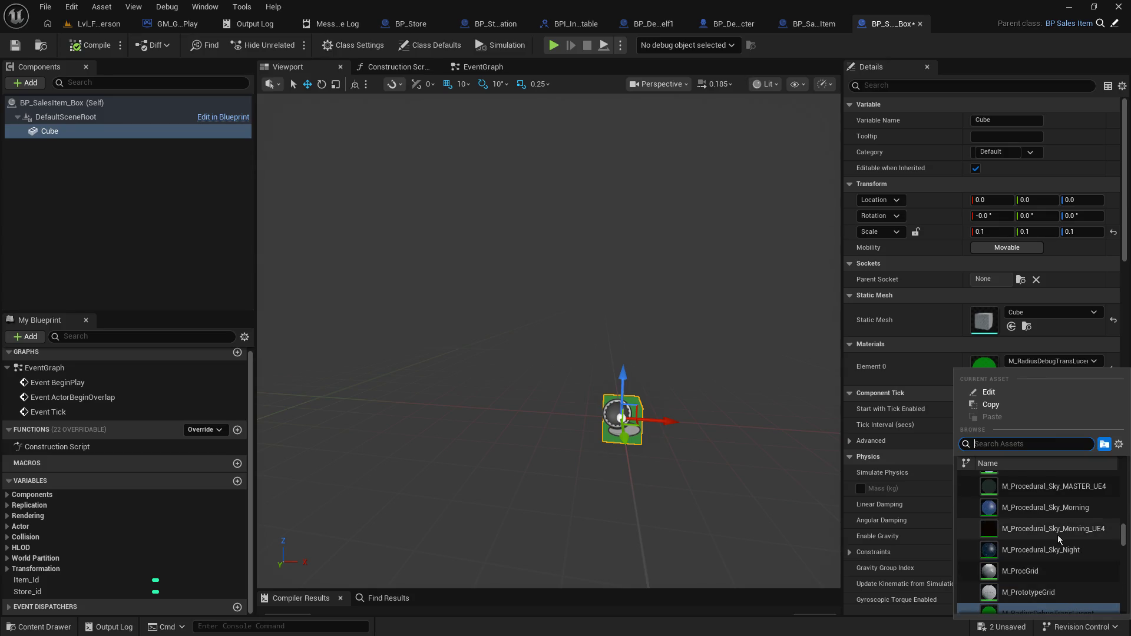
pyautogui.scroll(6, 1058, 537)
pyautogui.scroll(3, 1053, 555)
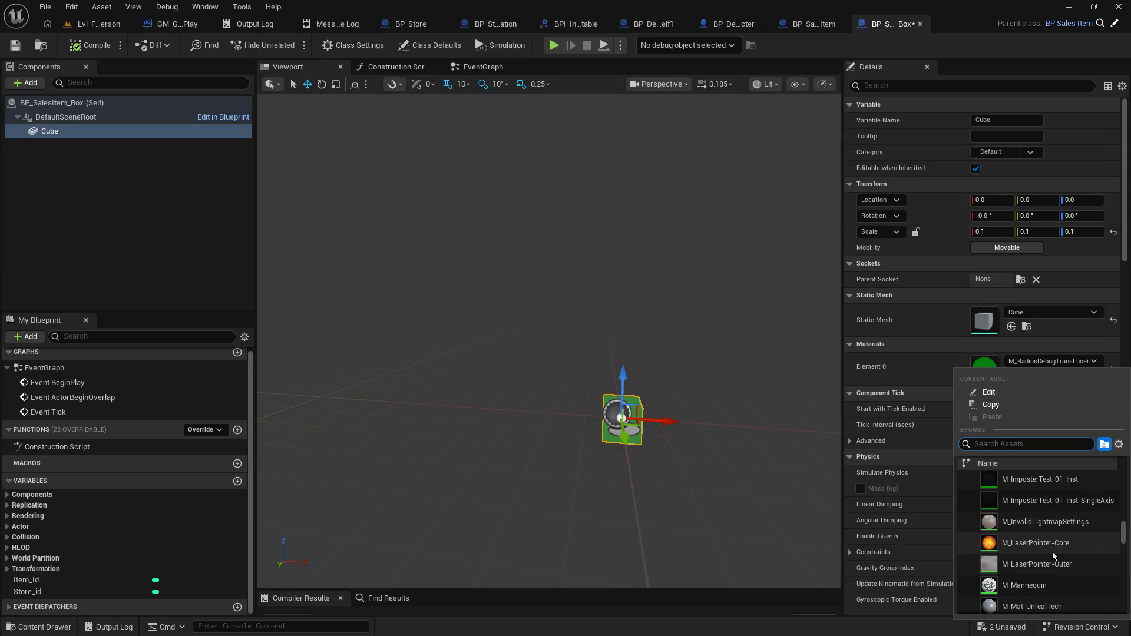
pyautogui.scroll(15, 1052, 553)
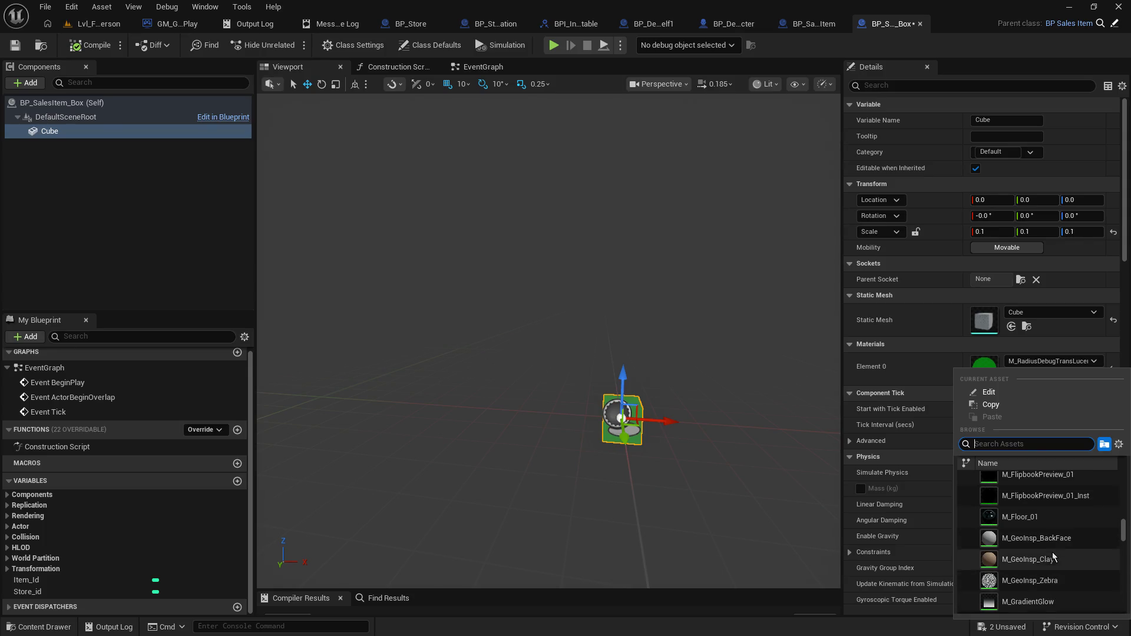
pyautogui.scroll(2, 1053, 553)
pyautogui.scroll(7, 1058, 530)
pyautogui.scroll(10, 1058, 537)
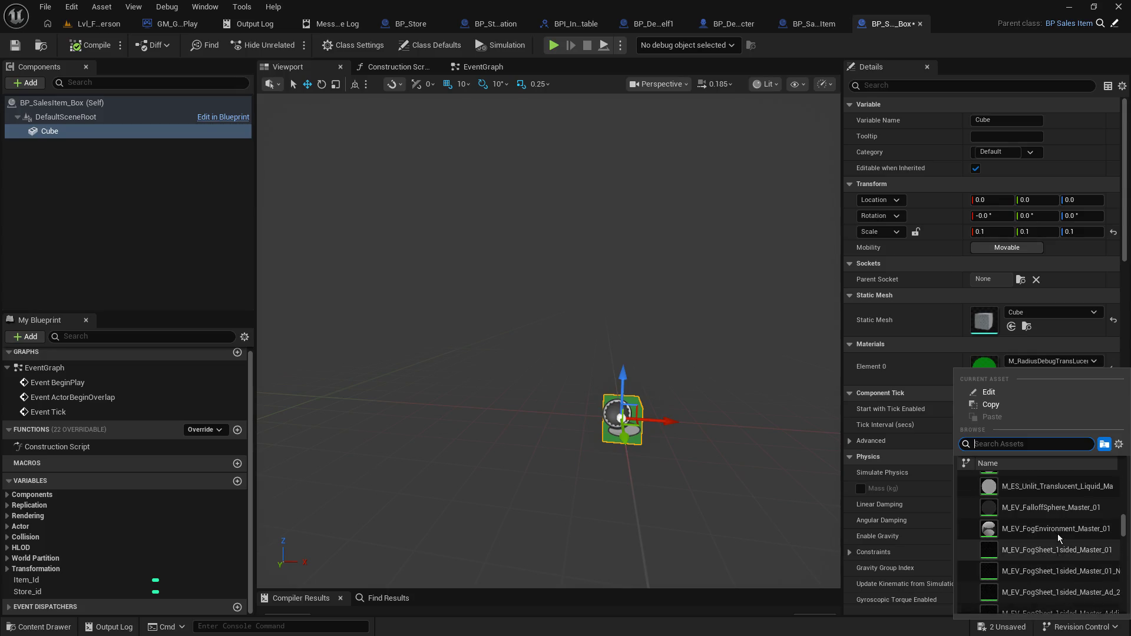
pyautogui.scroll(10, 1058, 533)
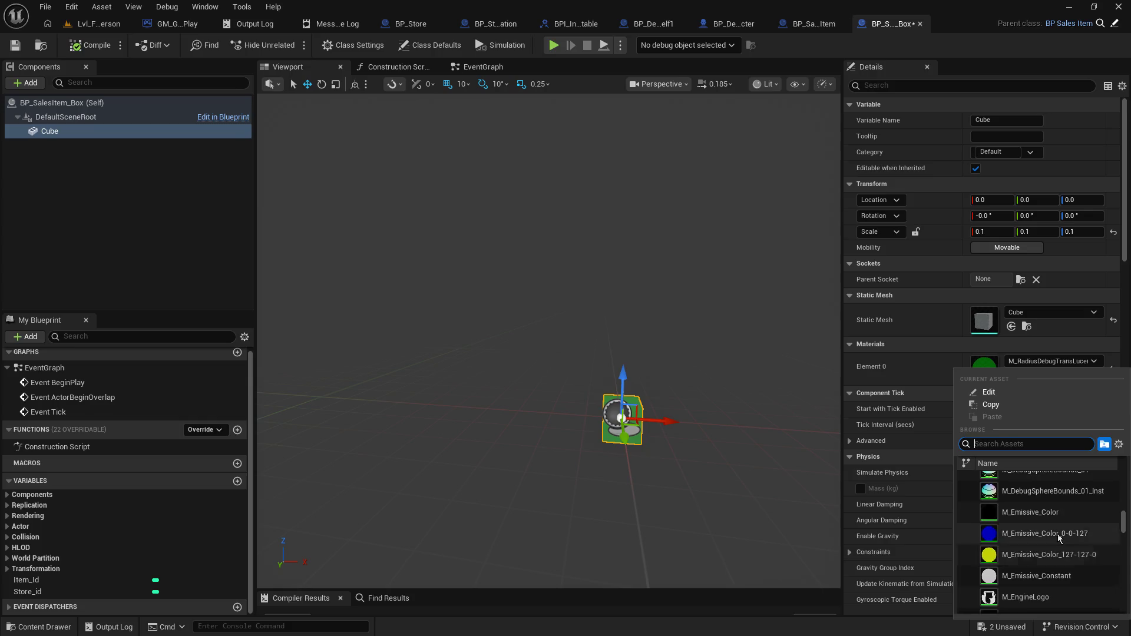
pyautogui.scroll(10, 1059, 536)
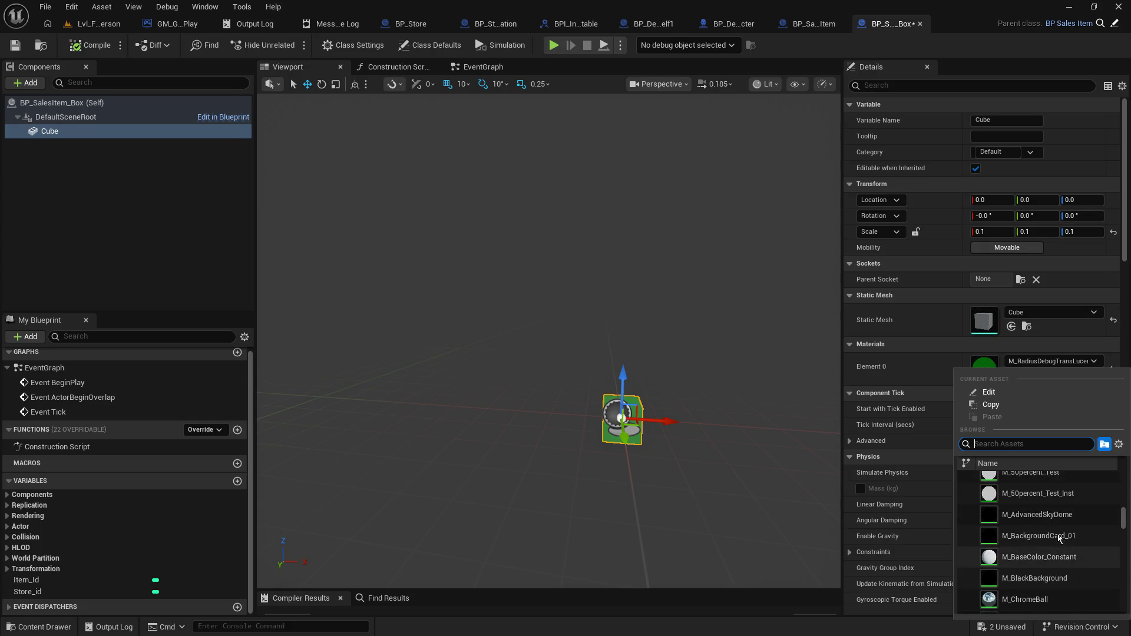
pyautogui.scroll(10, 1058, 538)
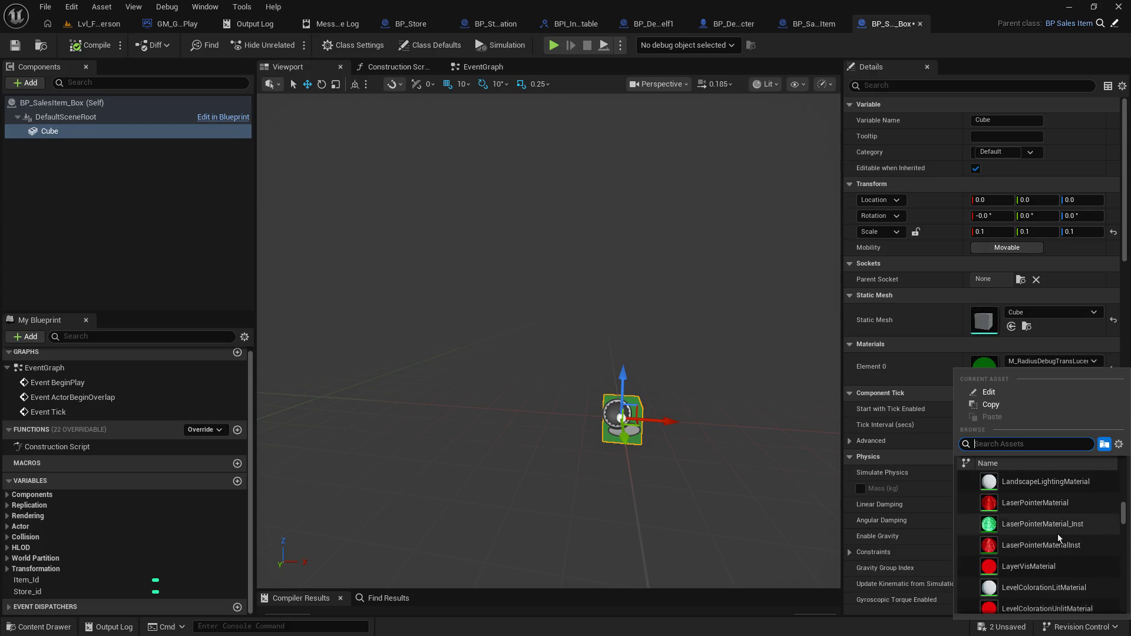
pyautogui.scroll(5, 1058, 534)
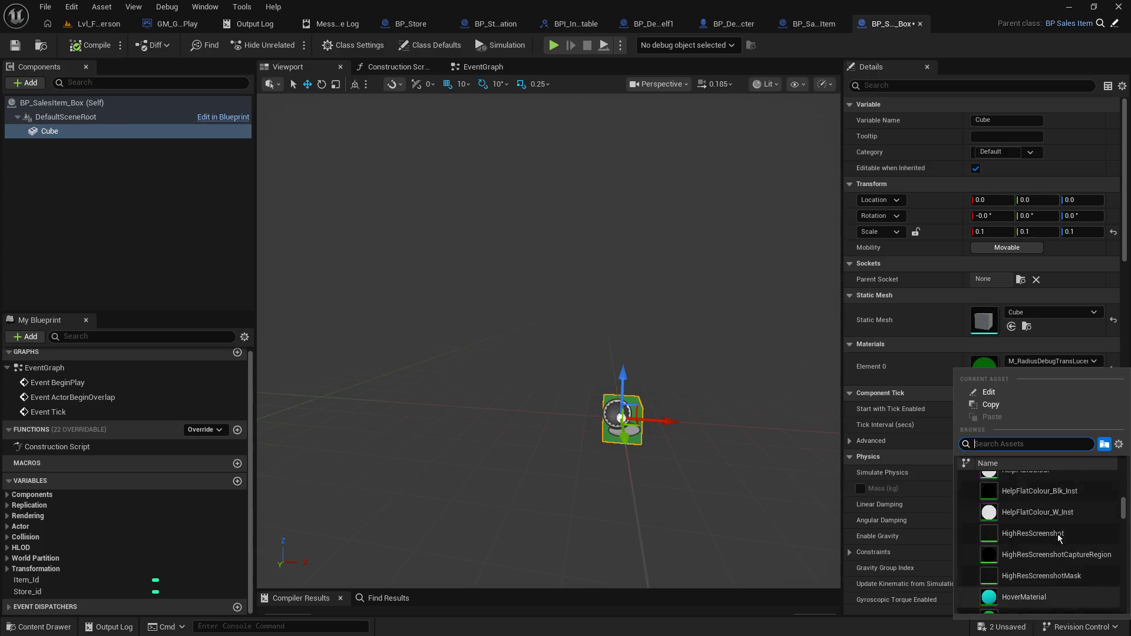
pyautogui.scroll(3, 1059, 534)
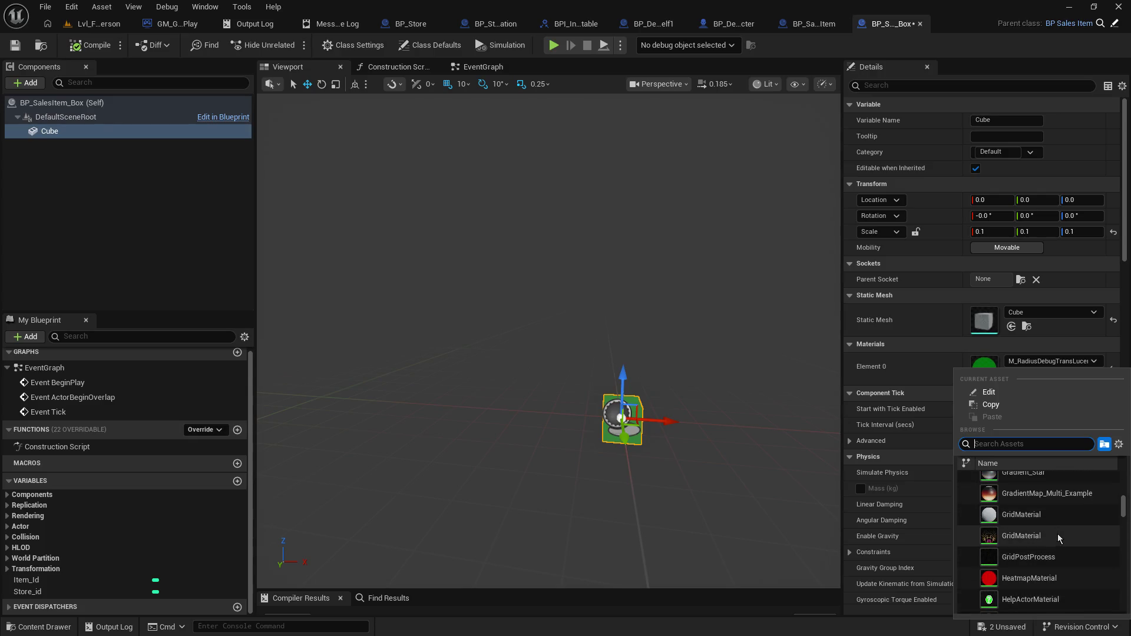
pyautogui.click(1054, 530)
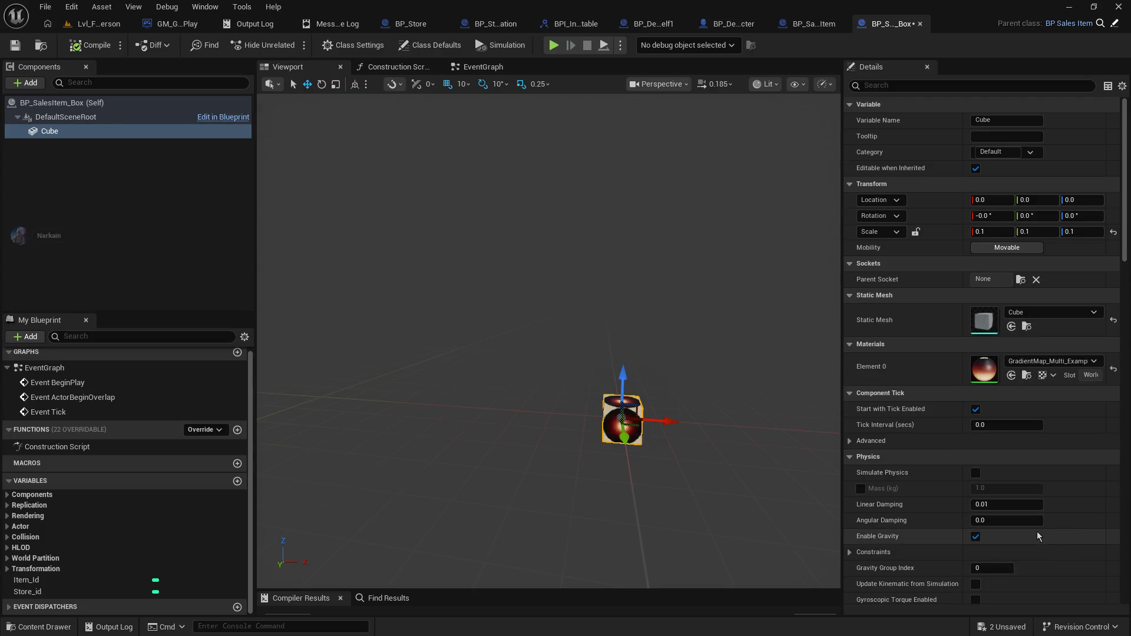
pyautogui.click(1043, 362)
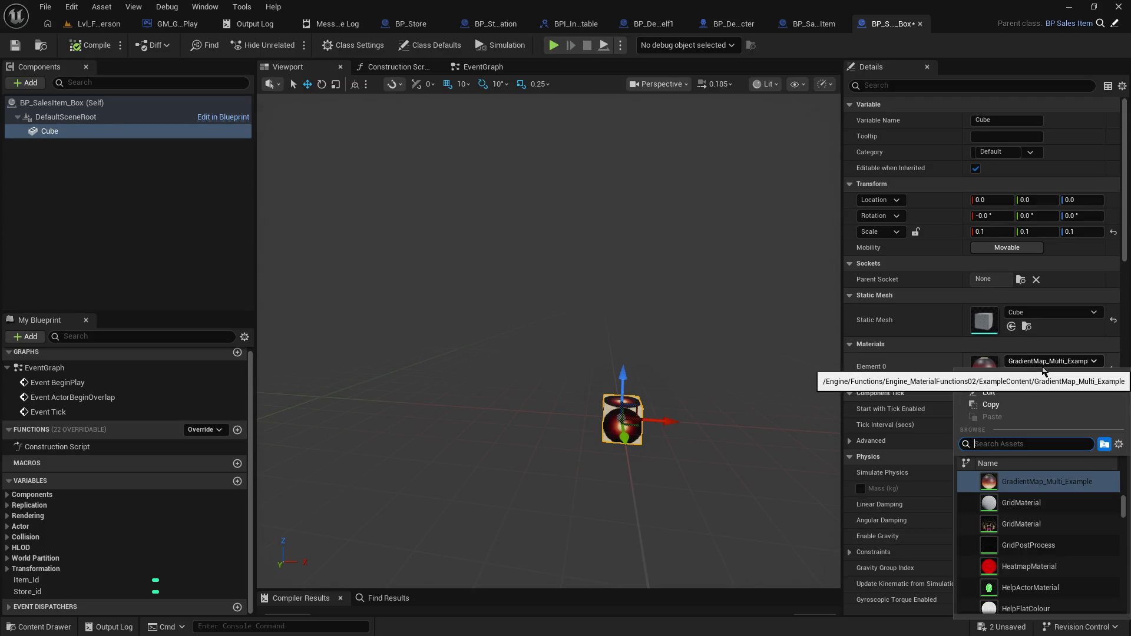
pyautogui.scroll(1, 1047, 557)
pyautogui.scroll(6, 1047, 566)
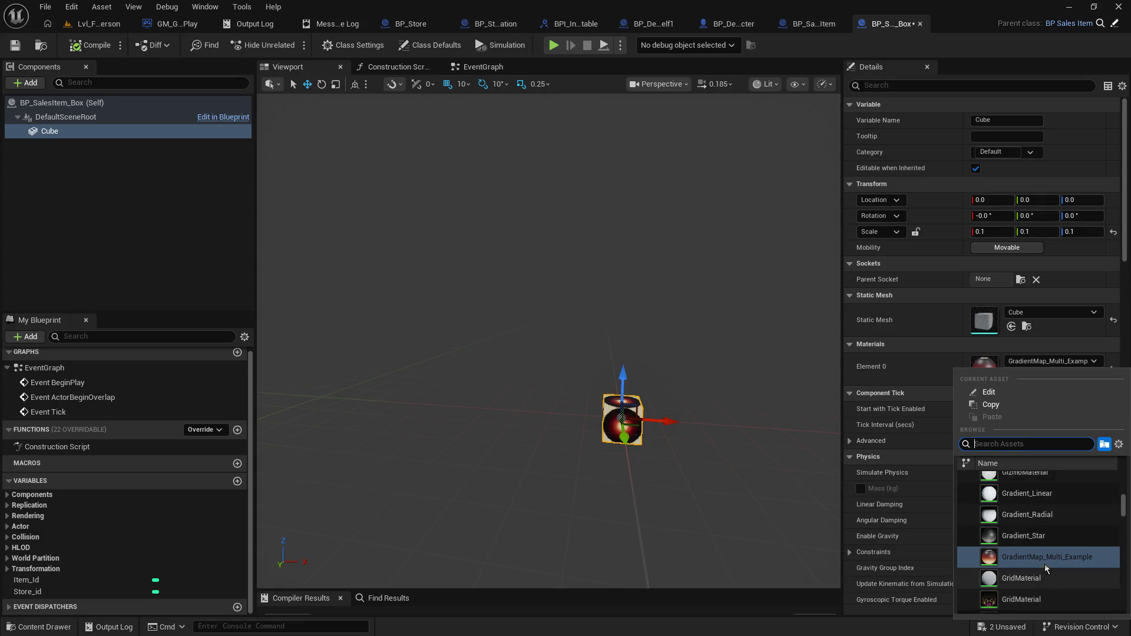
pyautogui.scroll(7, 1045, 569)
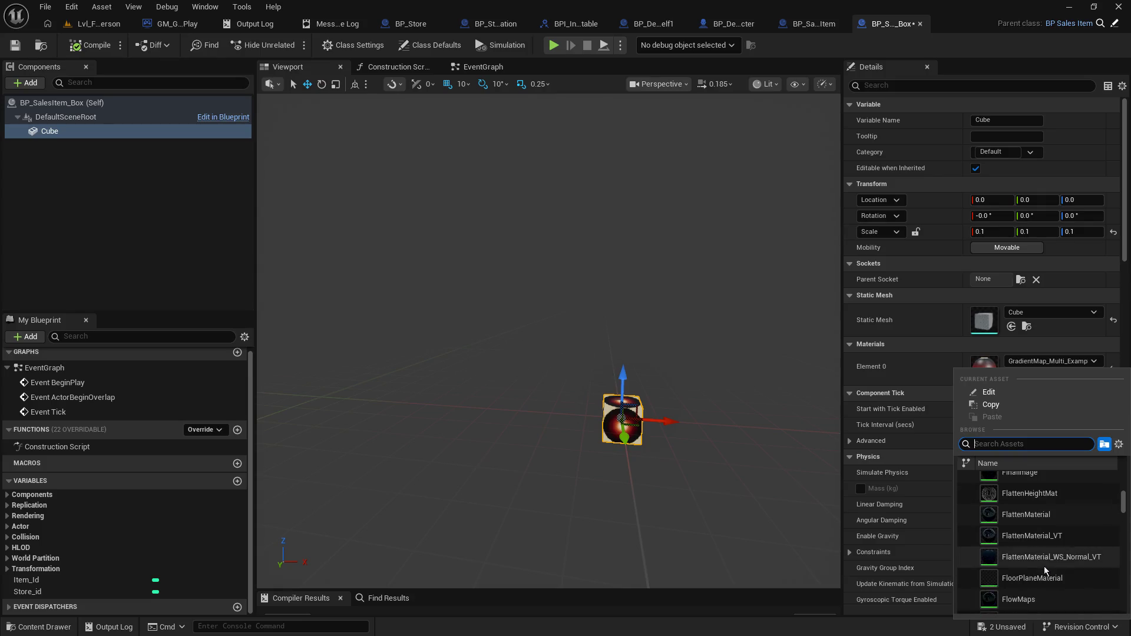
pyautogui.click(1055, 521)
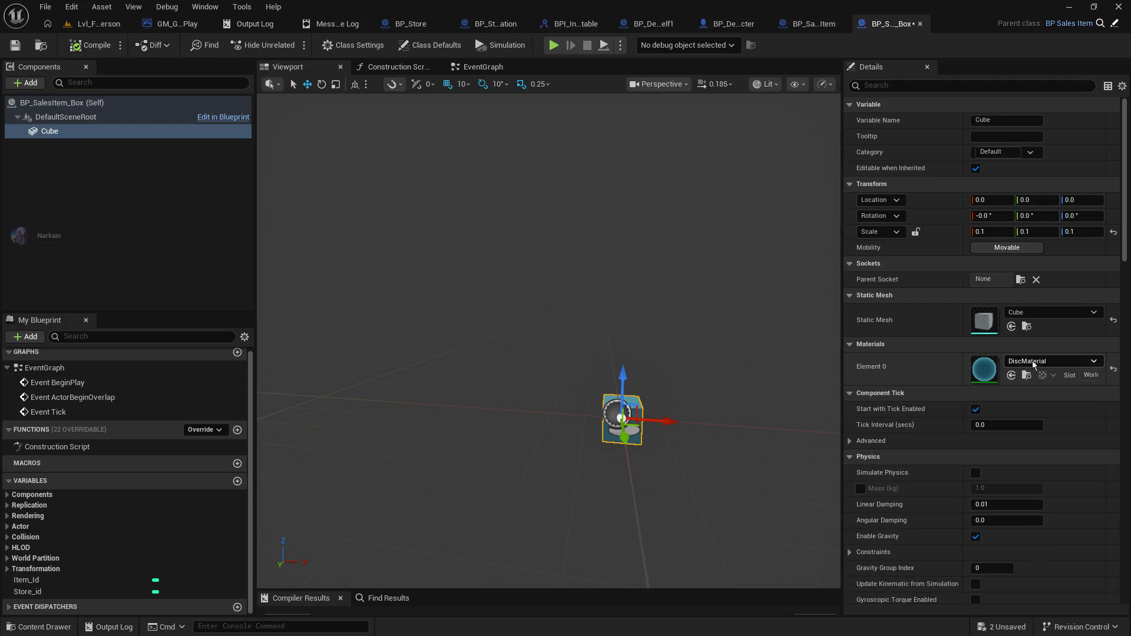
# - Try the CustomStencil, CubeMaterial and ColorGradingWheel materials on the cube
pyautogui.click(1051, 361)
pyautogui.scroll(10, 1070, 533)
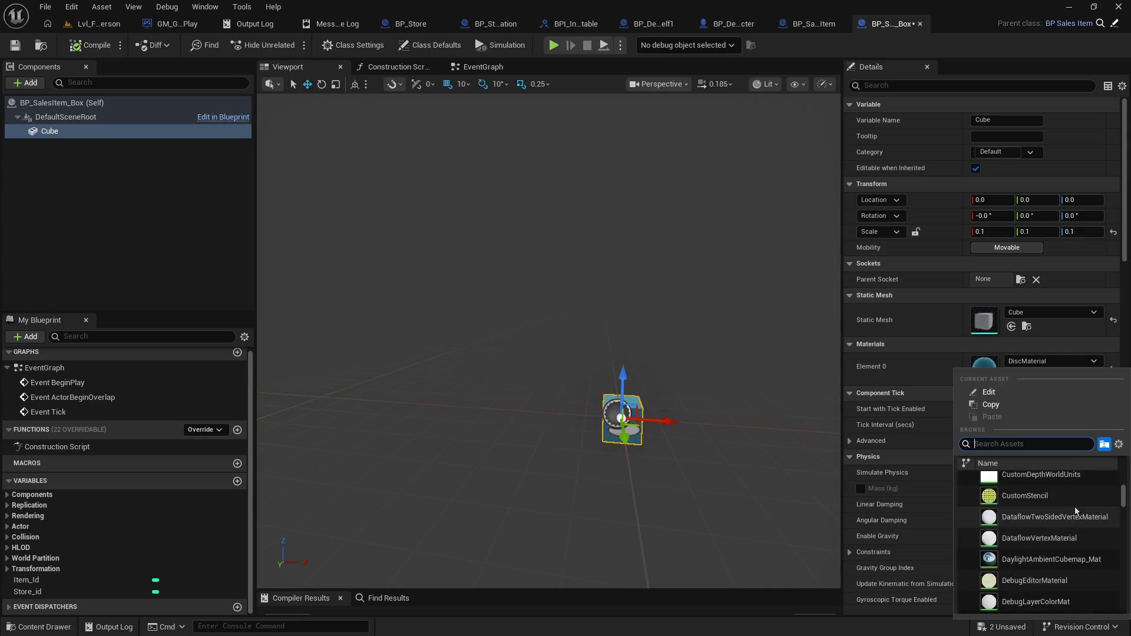
pyautogui.click(1073, 501)
pyautogui.moveTo(530, 295)
pyautogui.mouseDown()
pyautogui.moveTo(507, 318)
pyautogui.moveTo(507, 295)
pyautogui.moveTo(477, 295)
pyautogui.moveTo(525, 295)
pyautogui.mouseUp()
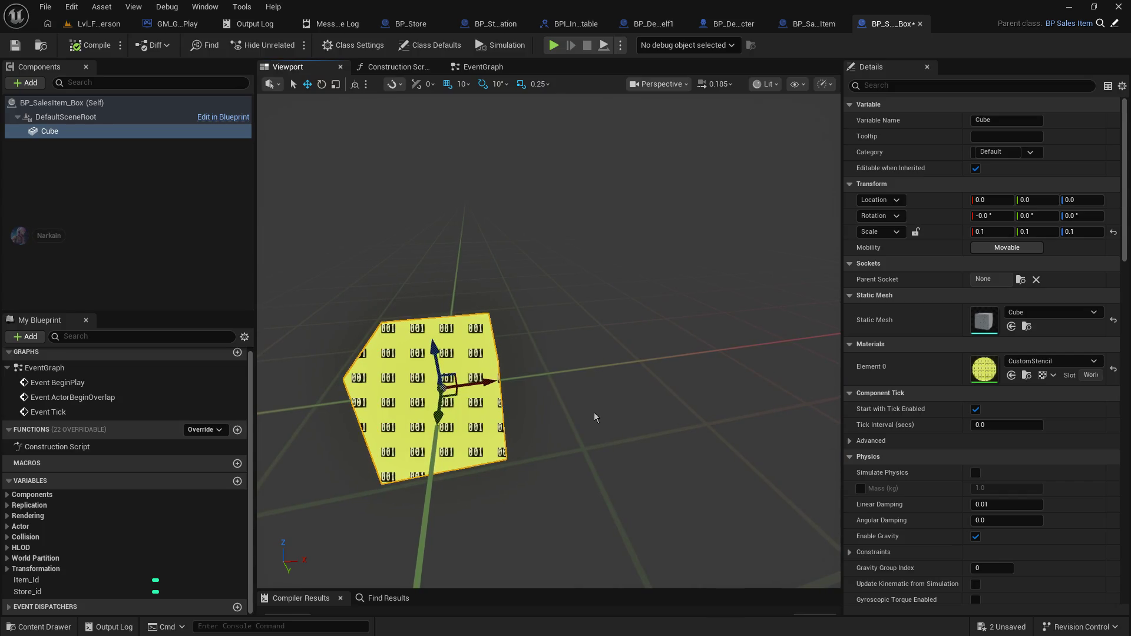
pyautogui.click(1051, 361)
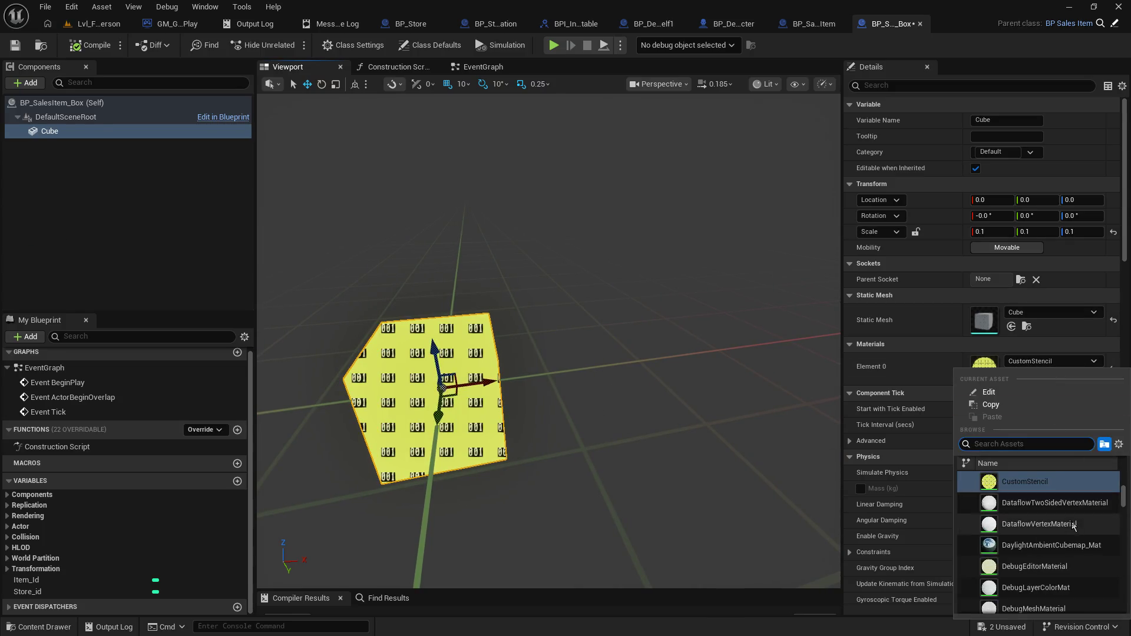
pyautogui.scroll(2, 1073, 539)
pyautogui.click(1072, 541)
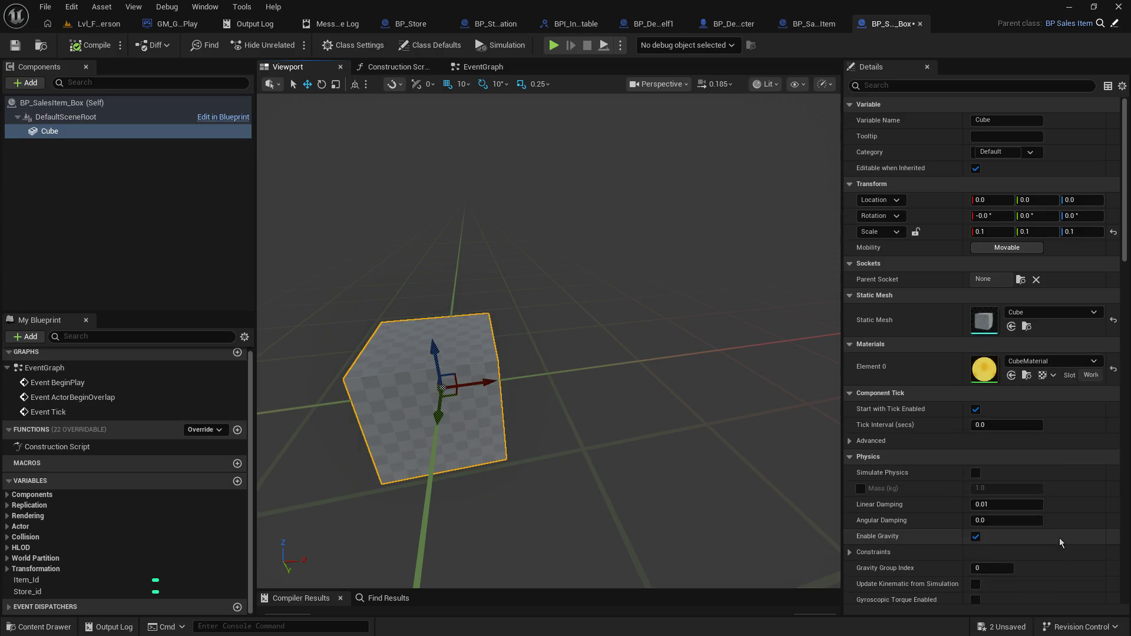
pyautogui.click(1037, 361)
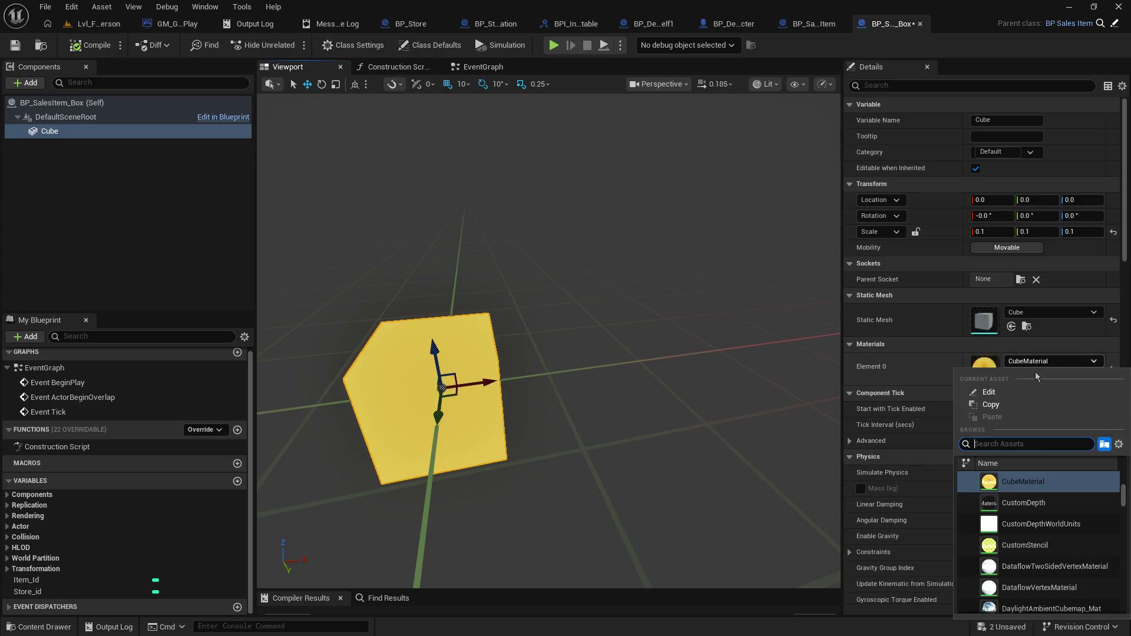
pyautogui.click(1061, 491)
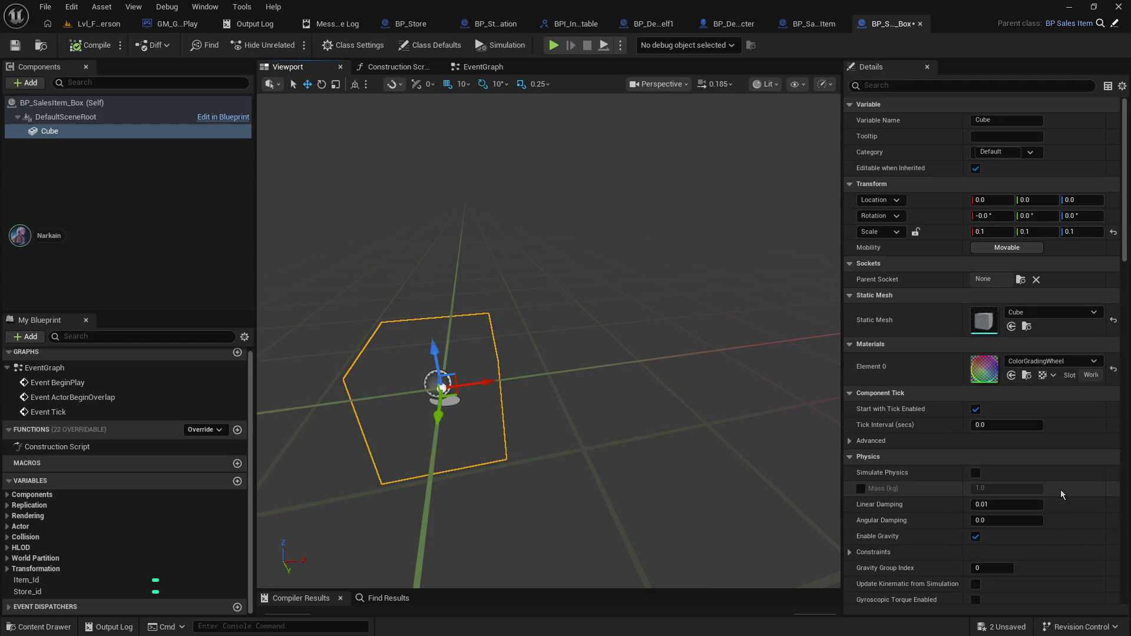
# - Try ArrowMaterial, then WorldNormal, on the cube
pyautogui.click(1041, 363)
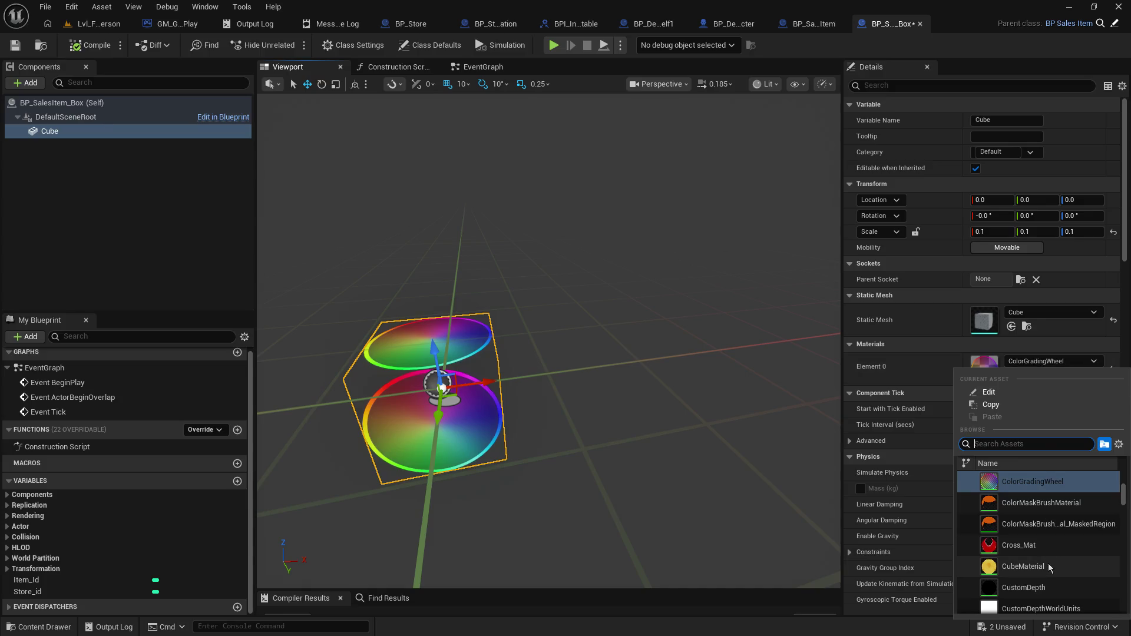
pyautogui.scroll(2, 1049, 567)
pyautogui.scroll(5, 1049, 571)
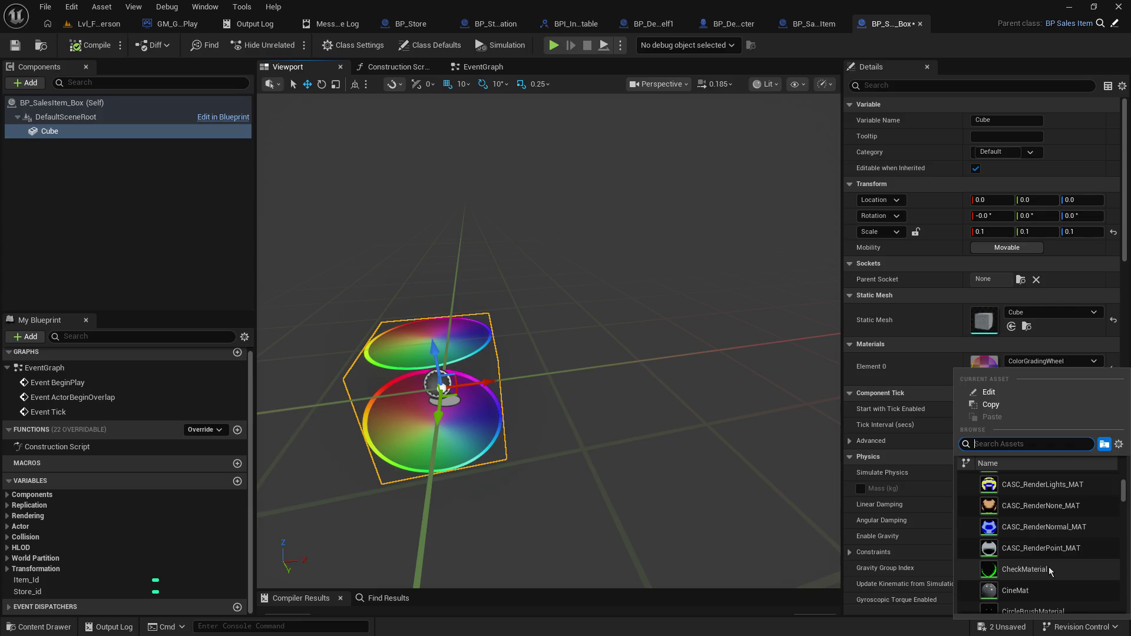
pyautogui.scroll(3, 1049, 567)
pyautogui.scroll(4, 1050, 568)
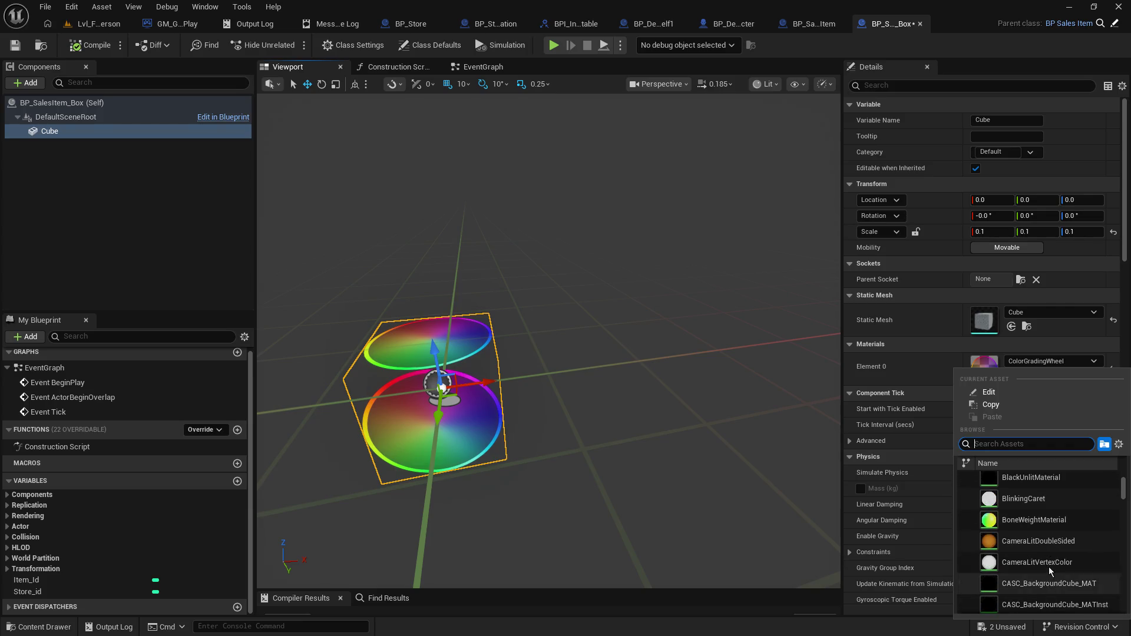
pyautogui.scroll(3, 1050, 564)
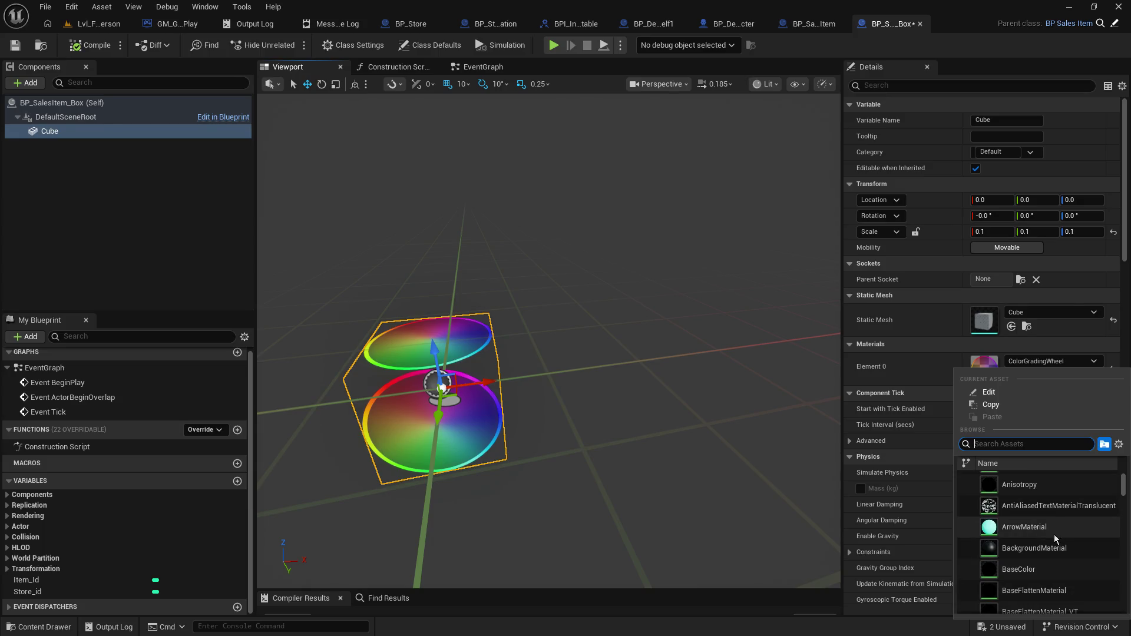
pyautogui.click(1055, 534)
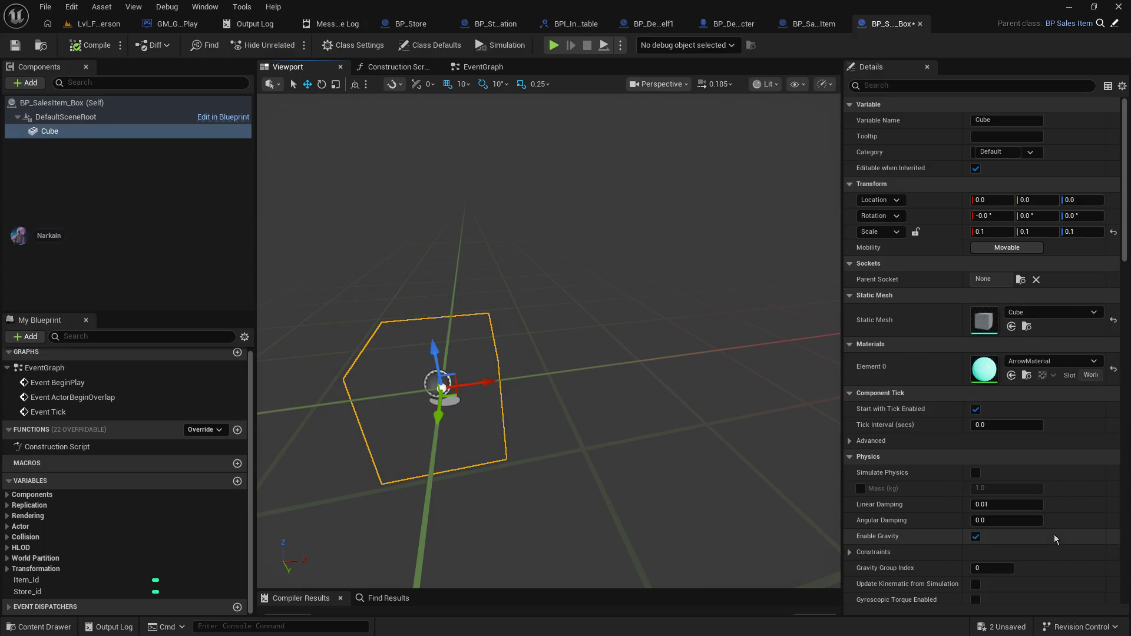
pyautogui.click(1046, 361)
pyautogui.scroll(5, 1042, 565)
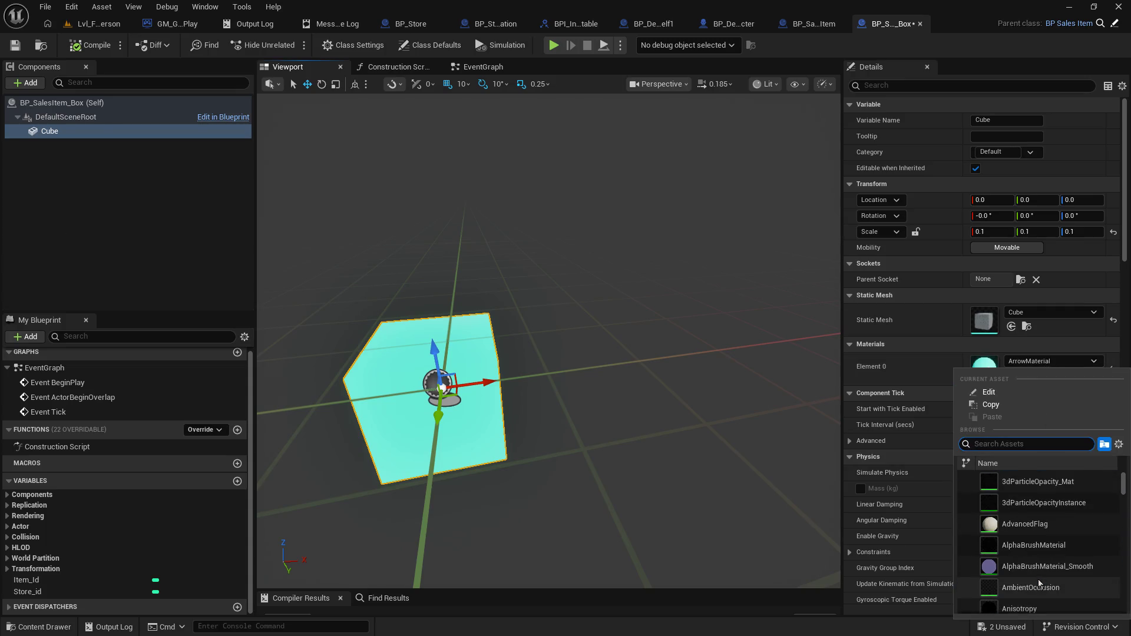
pyautogui.moveTo(1123, 484); pyautogui.dragTo(1106, 630)
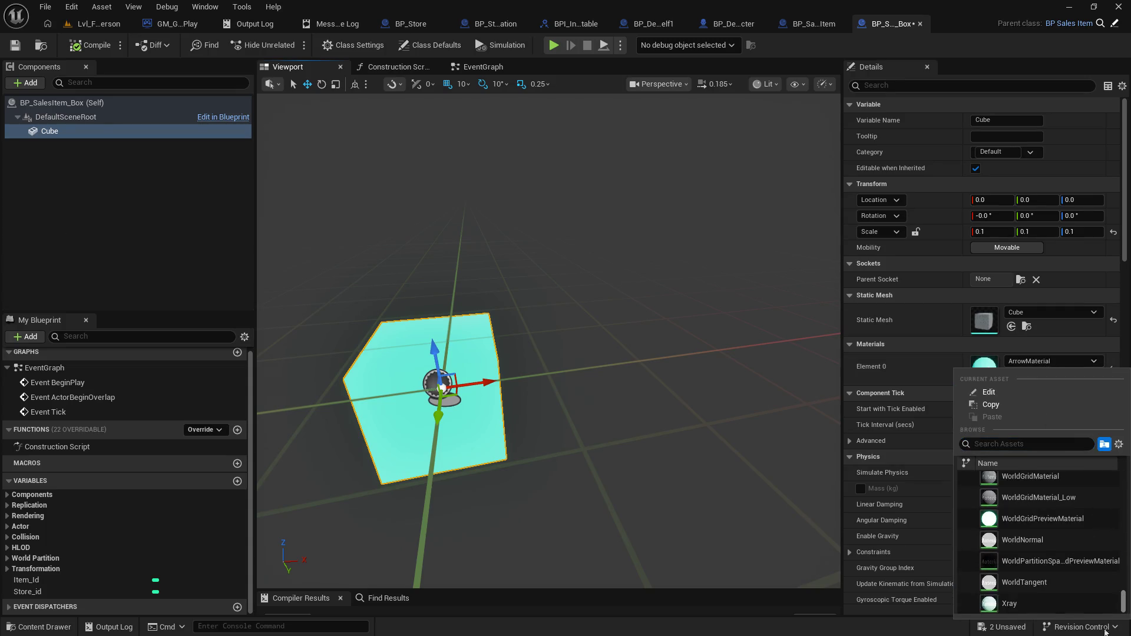
pyautogui.click(1049, 540)
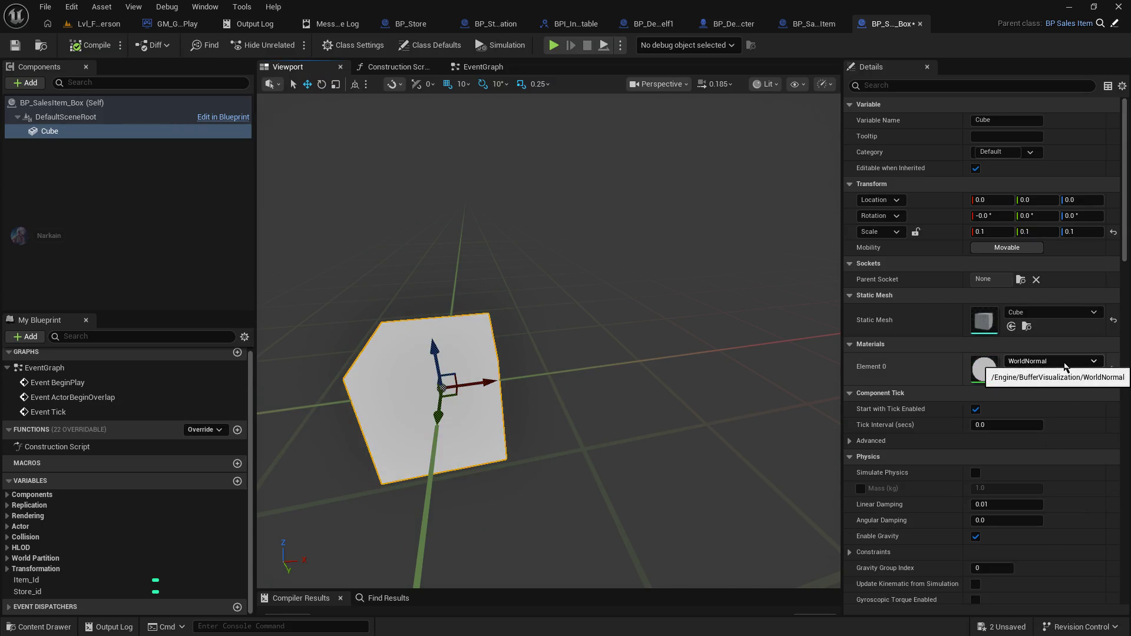
# - Give the cube the blue WidgetMaterial_Z material and save BP_SalesItem_Box
pyautogui.click(1066, 366)
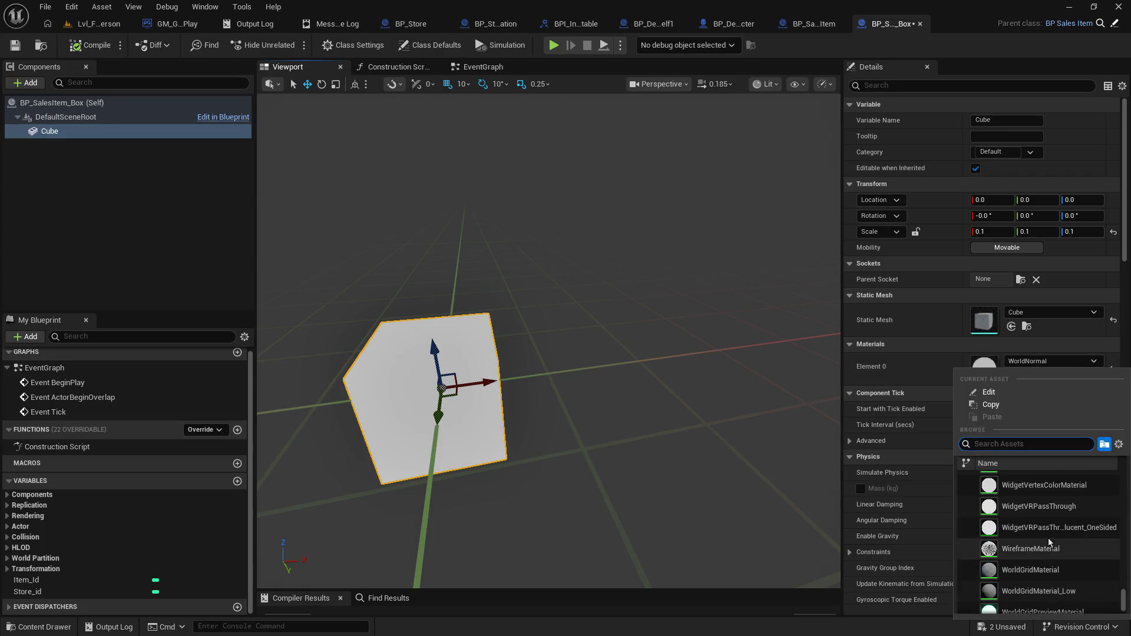
pyautogui.scroll(3, 1049, 542)
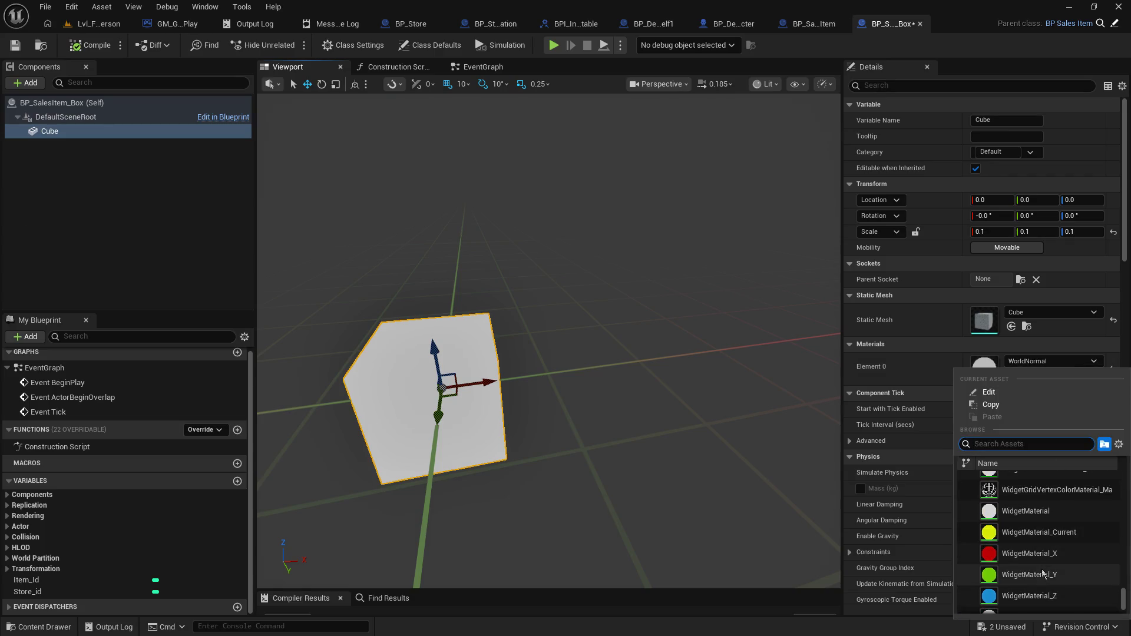
pyautogui.scroll(5, 1042, 574)
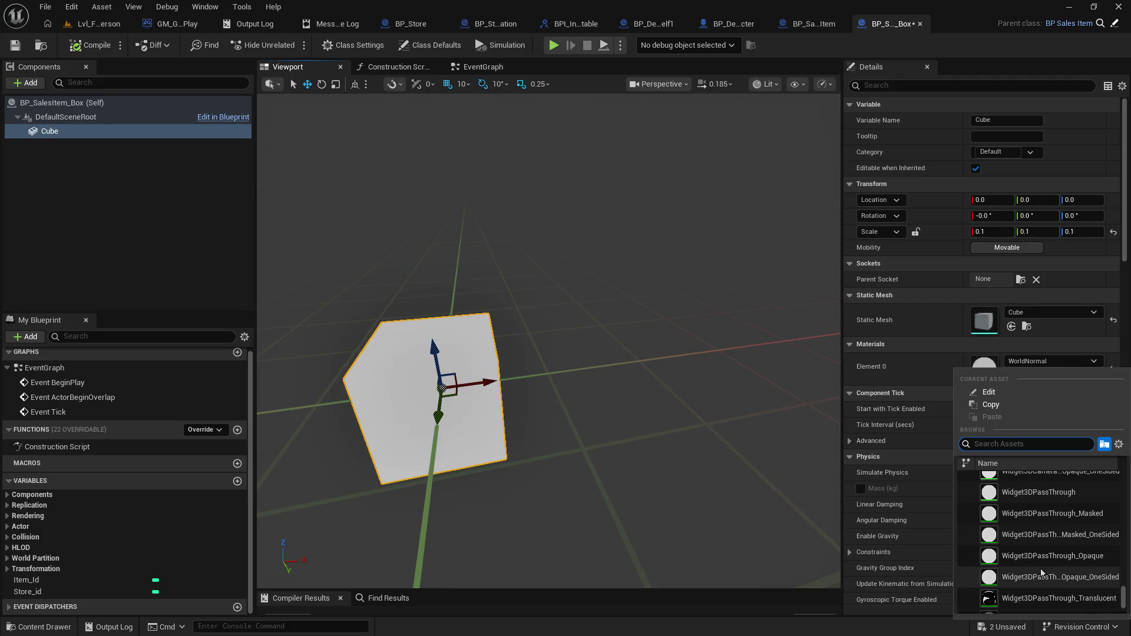
pyautogui.scroll(-5, 1039, 569)
pyautogui.scroll(1, 1036, 561)
pyautogui.click(1036, 541)
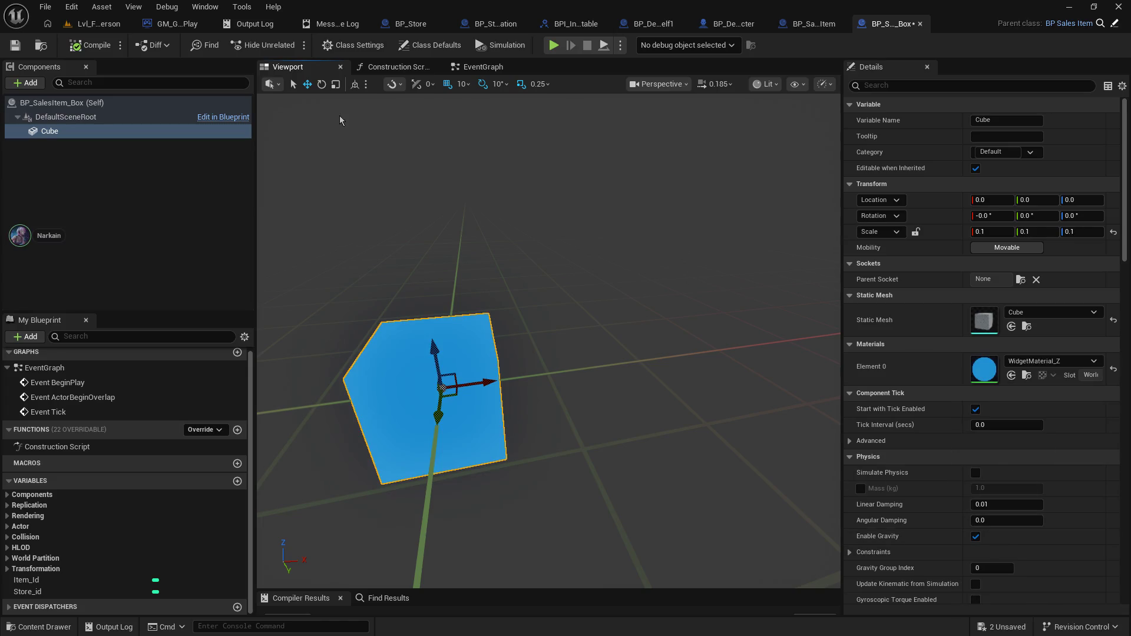
pyautogui.click(15, 45)
pyautogui.click(94, 24)
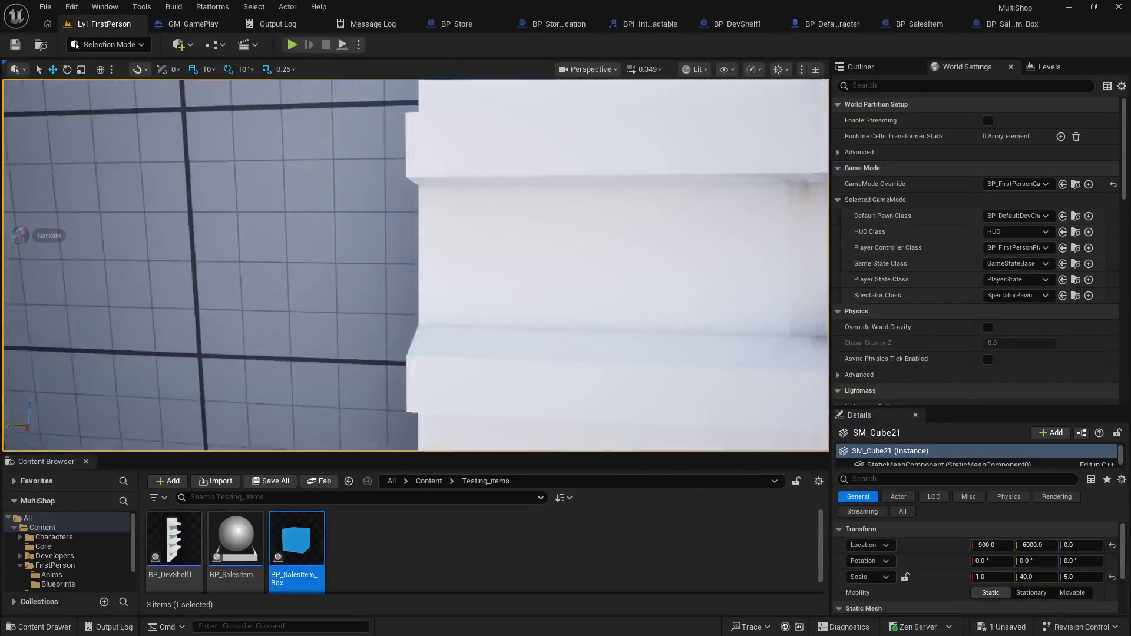
# - Check the cube's material list and save BP_SalesItem_Box with WidgetMaterial_X
pyautogui.click(1016, 24)
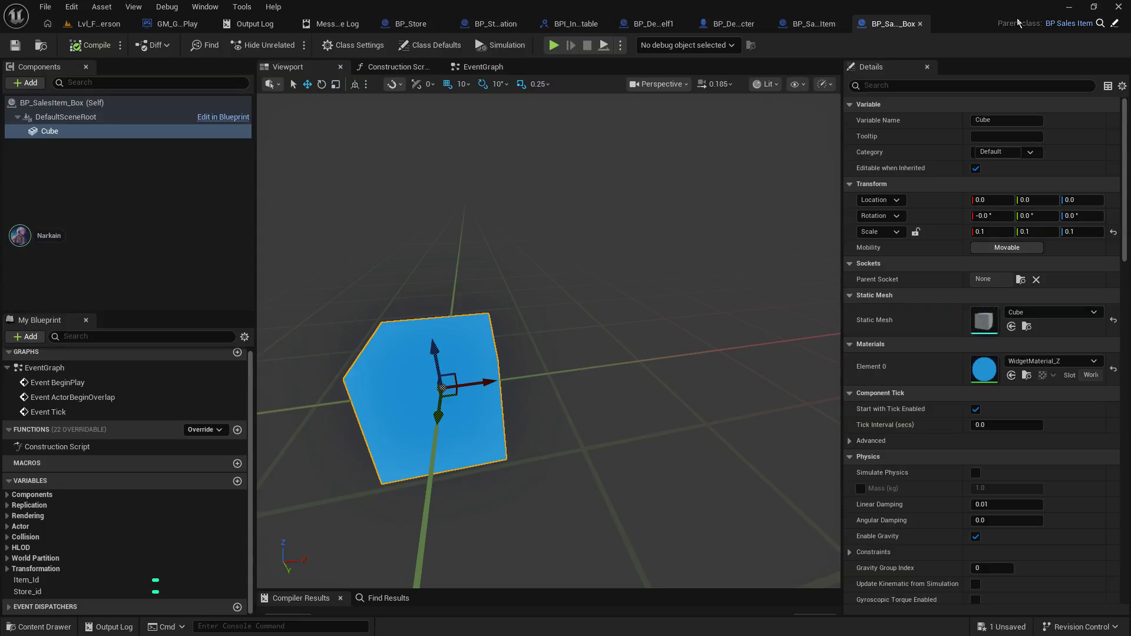
pyautogui.click(1093, 361)
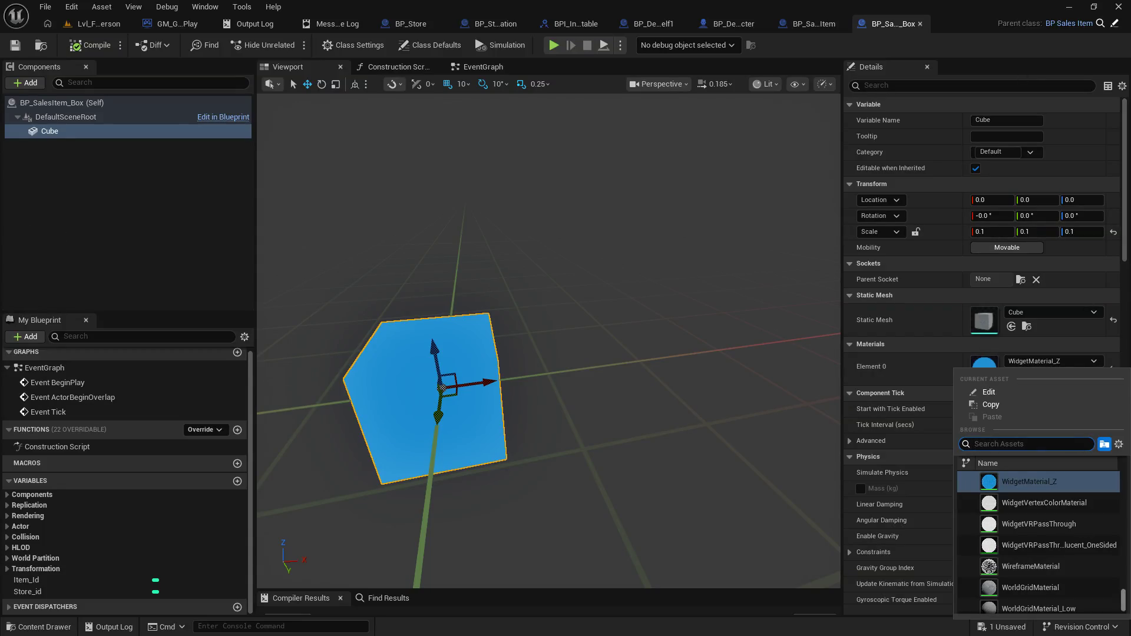
pyautogui.moveTo(1124, 601); pyautogui.dragTo(1126, 626)
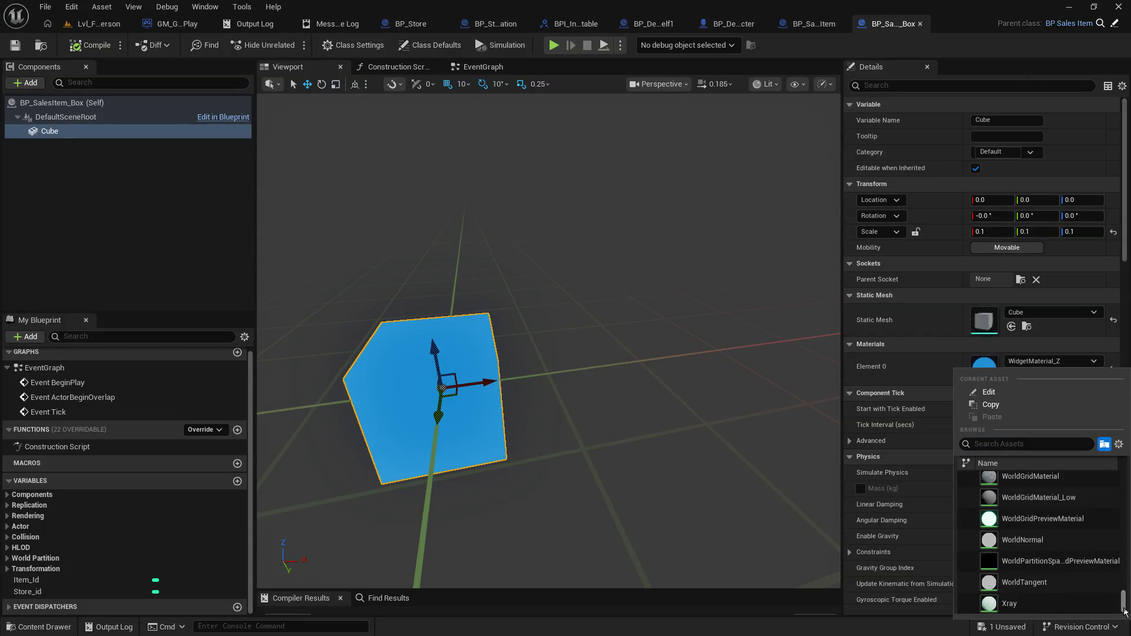
pyautogui.scroll(5, 1038, 541)
pyautogui.press('Escape')
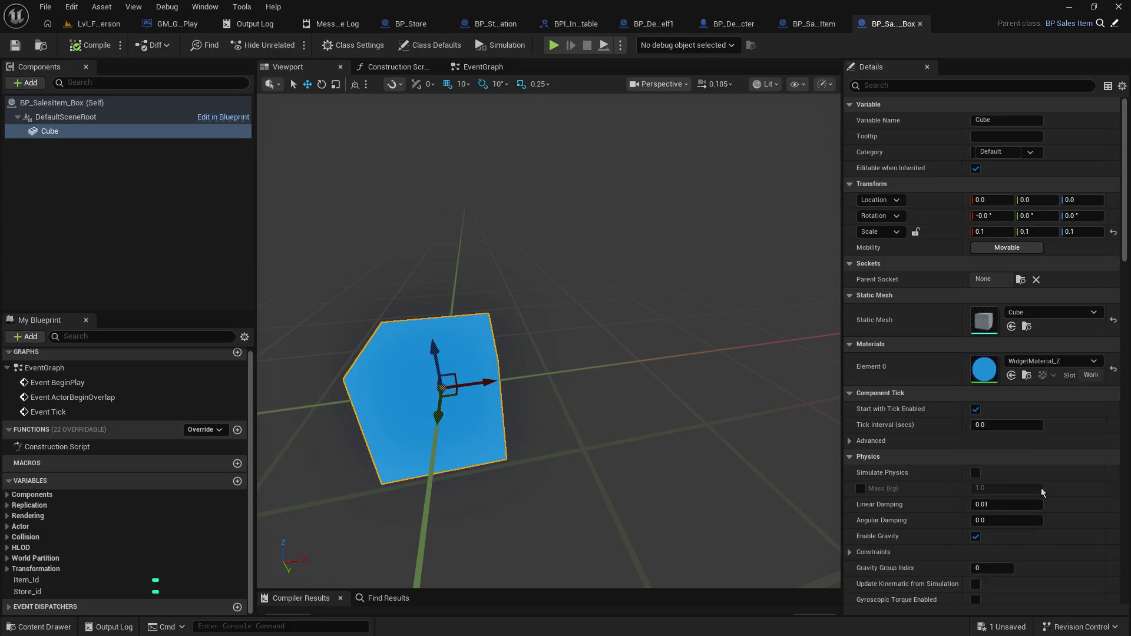
pyautogui.click(15, 45)
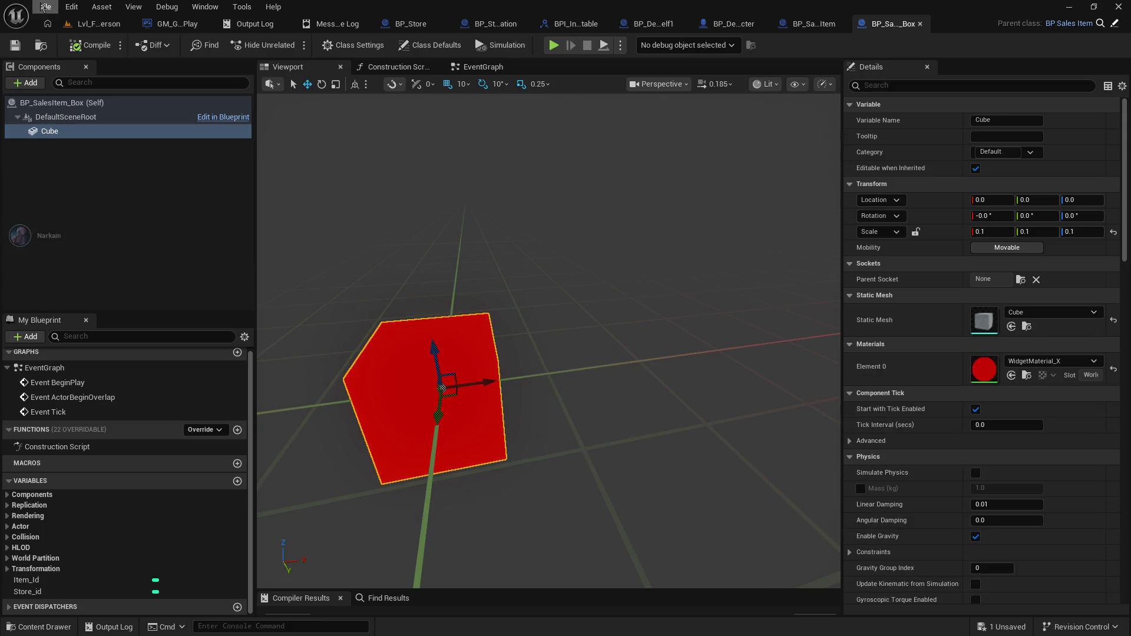
# - Inspect the orange-red box on the shelf in Lvl_FirstPerson from a few angles
pyautogui.click(88, 24)
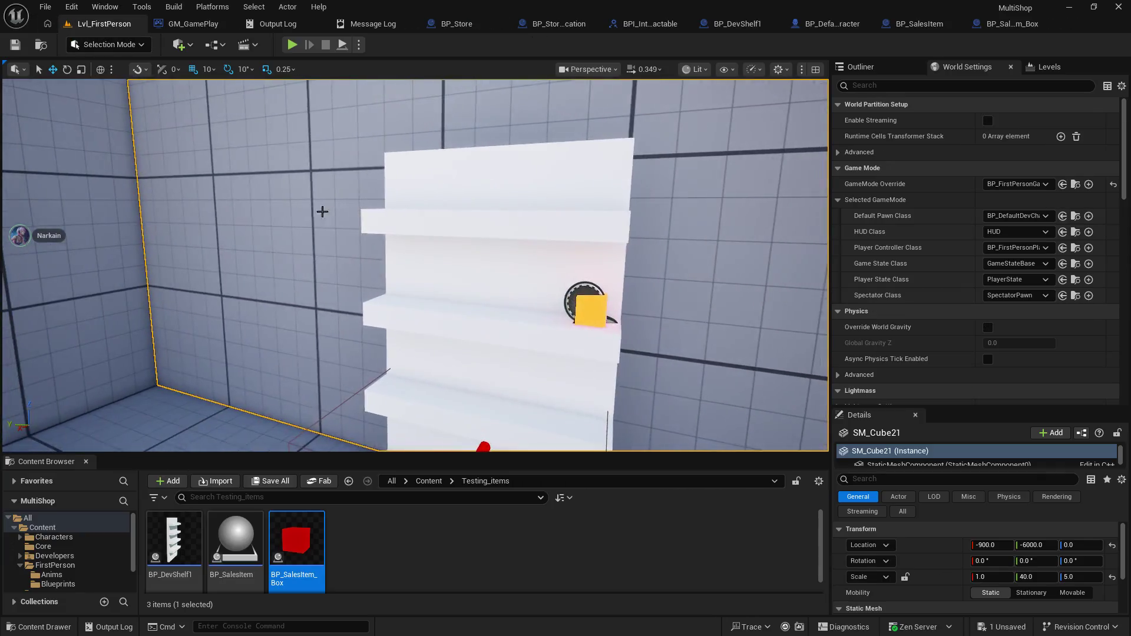
pyautogui.scroll(5, 227, 204)
pyautogui.moveTo(416, 266)
pyautogui.mouseDown()
pyautogui.moveTo(354, 247)
pyautogui.moveTo(330, 253)
pyautogui.moveTo(365, 260)
pyautogui.moveTo(347, 251)
pyautogui.mouseUp()
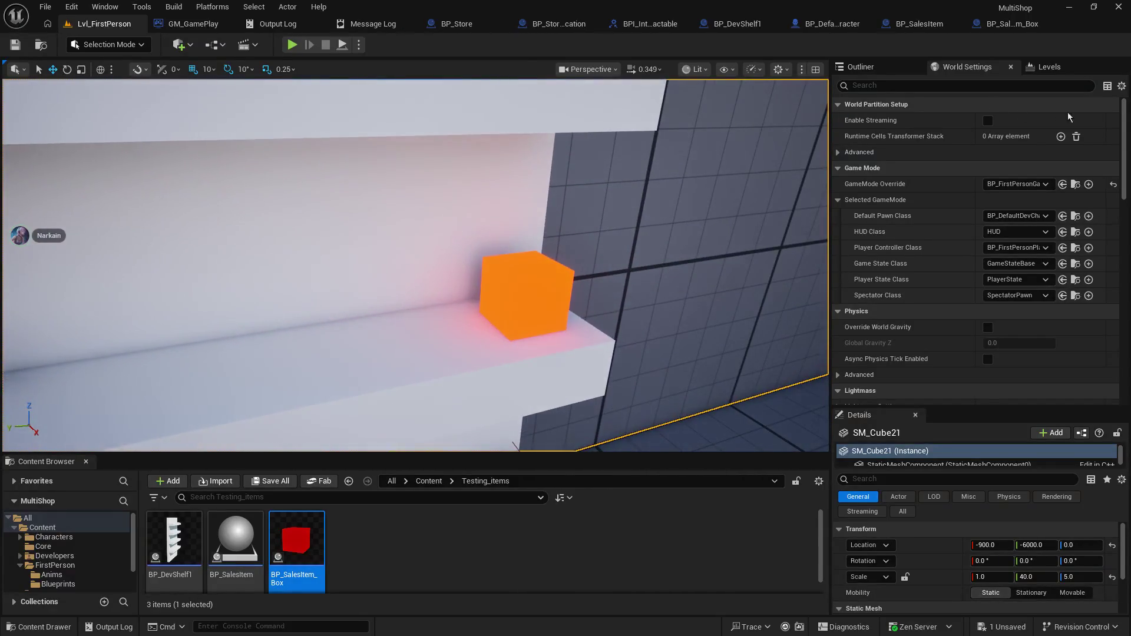
pyautogui.click(1009, 27)
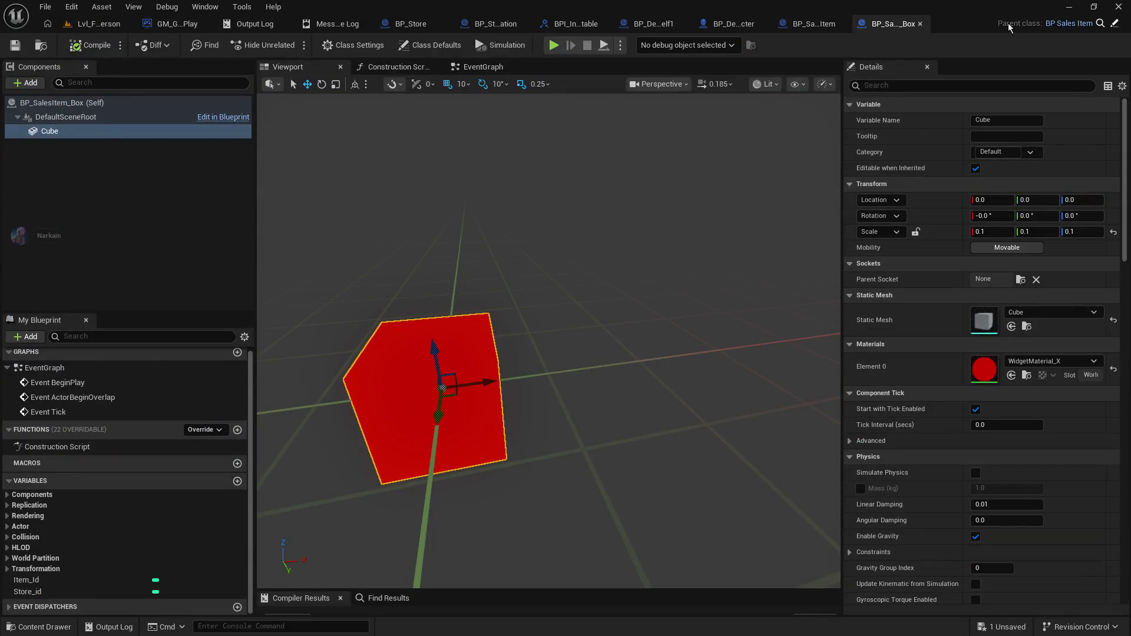
pyautogui.click(106, 27)
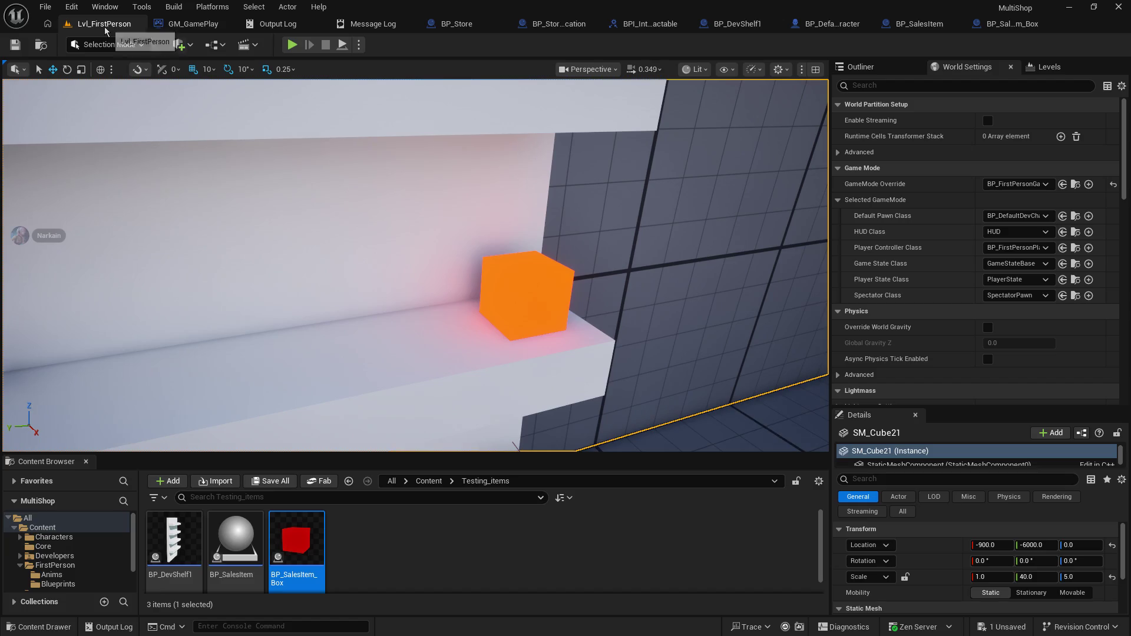
pyautogui.moveTo(412, 266)
pyautogui.mouseDown()
pyautogui.moveTo(394, 330)
pyautogui.moveTo(384, 268)
pyautogui.mouseUp()
pyautogui.click(292, 45)
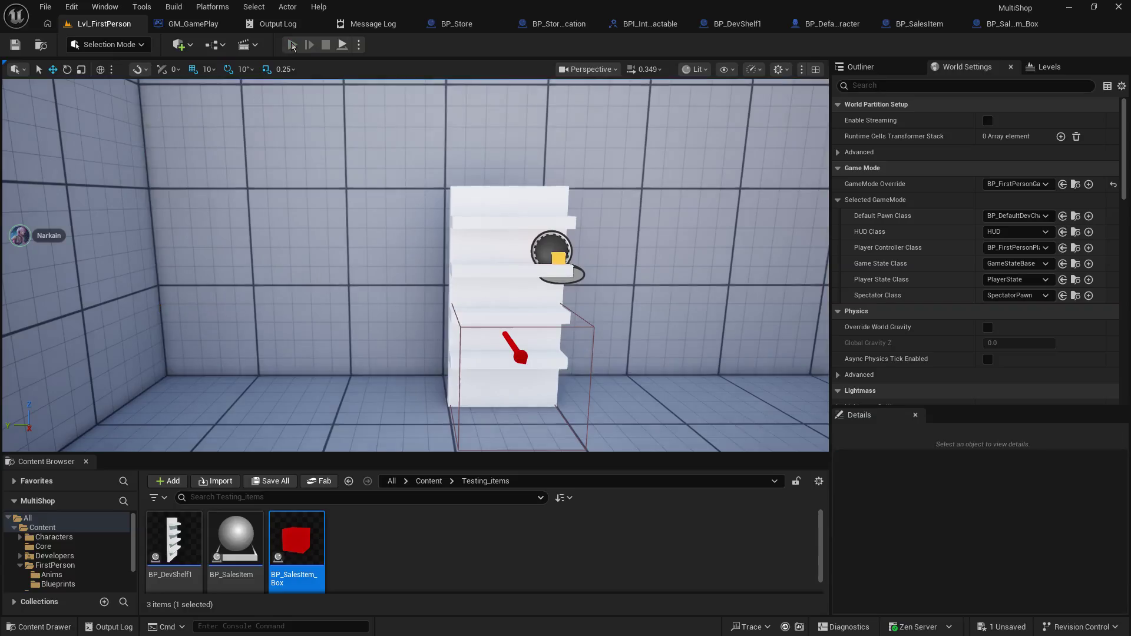
# - Walk the character to the shelf and around the room, then end the play session
pyautogui.click(455, 246)
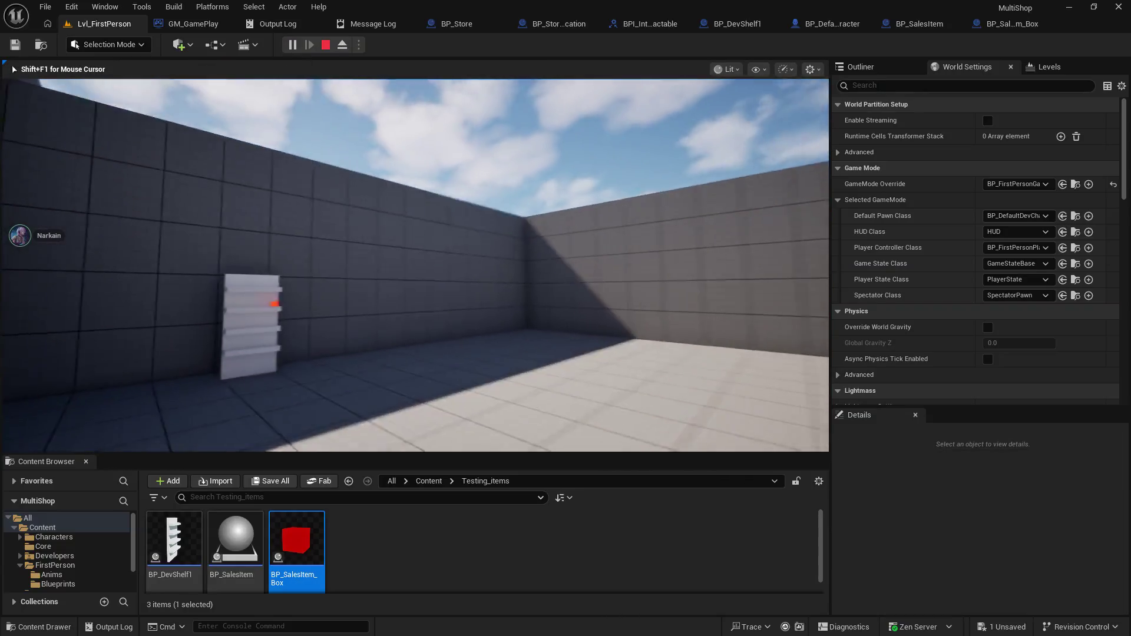
pyautogui.press('w')
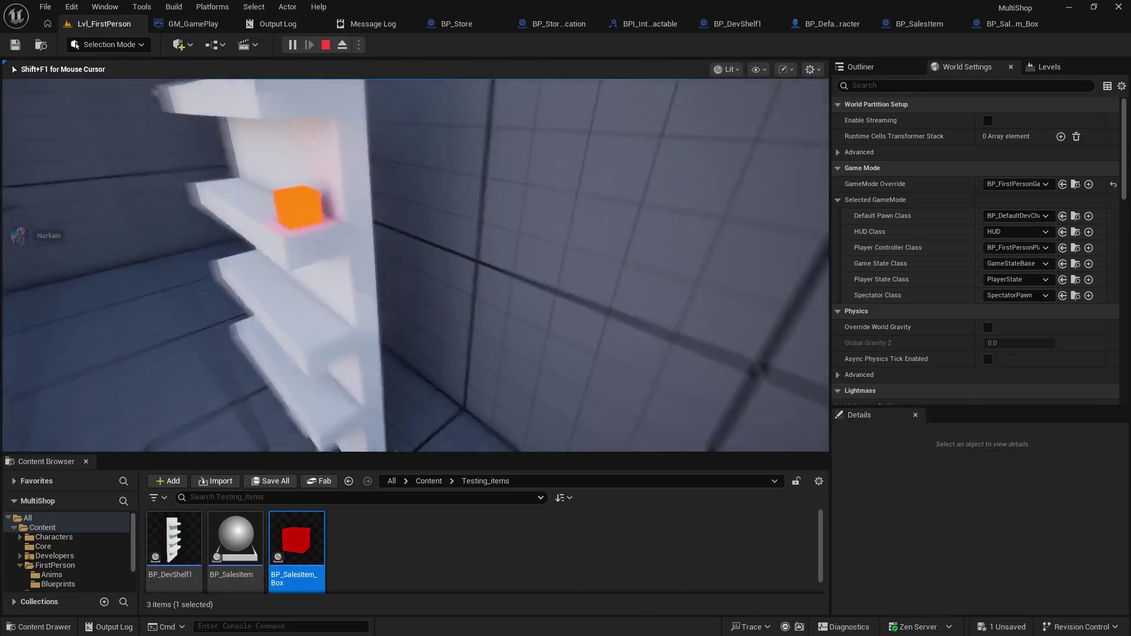
pyautogui.press('s')
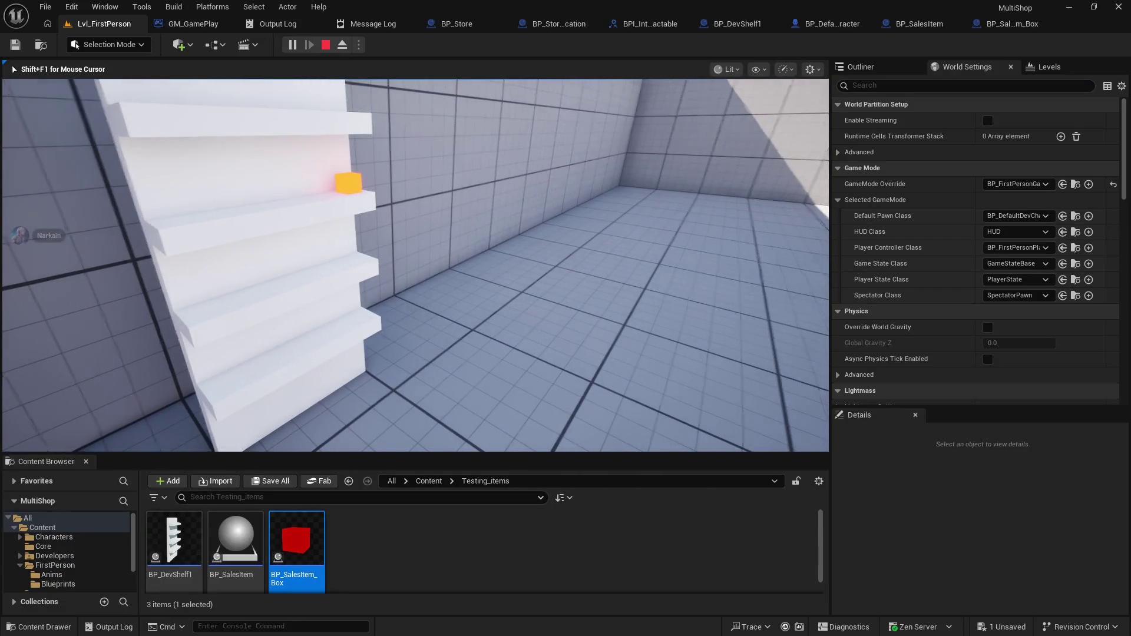
pyautogui.press('w')
pyautogui.press('w')
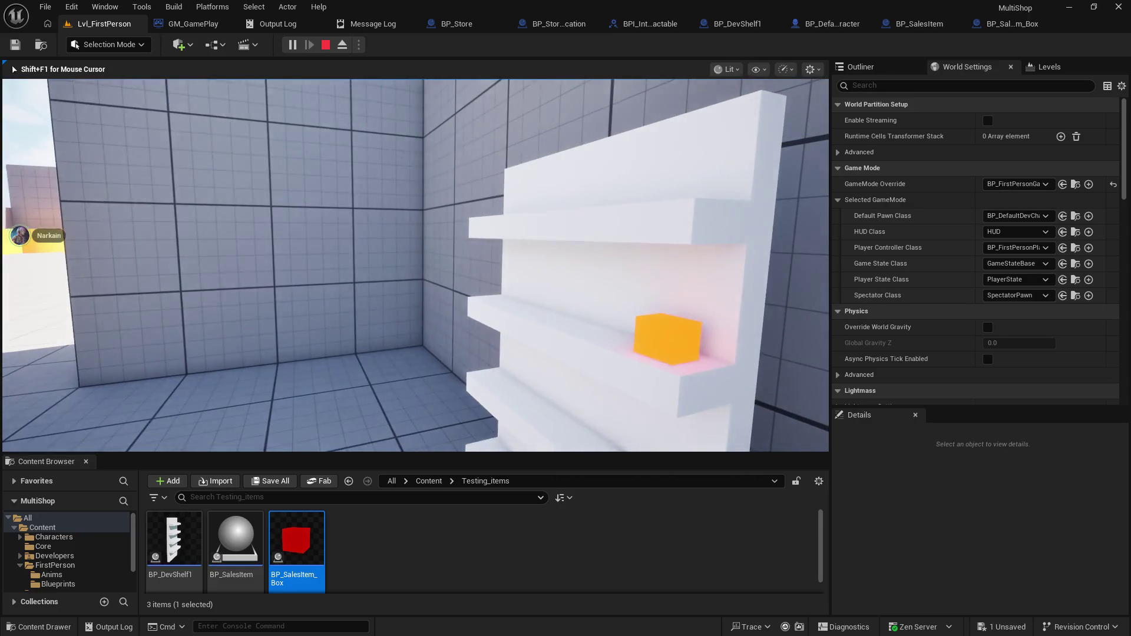
pyautogui.press('Escape')
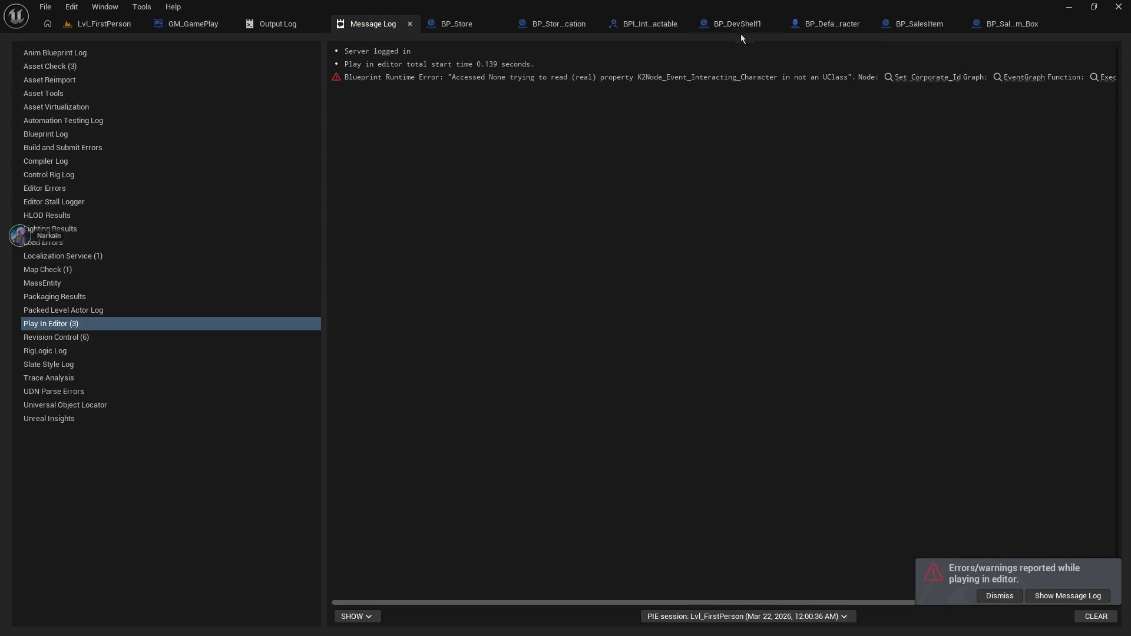
# - Add BPI_Interactable to BP_SalesItem's implemented interfaces, save, and list its interface functions
pyautogui.click(655, 23)
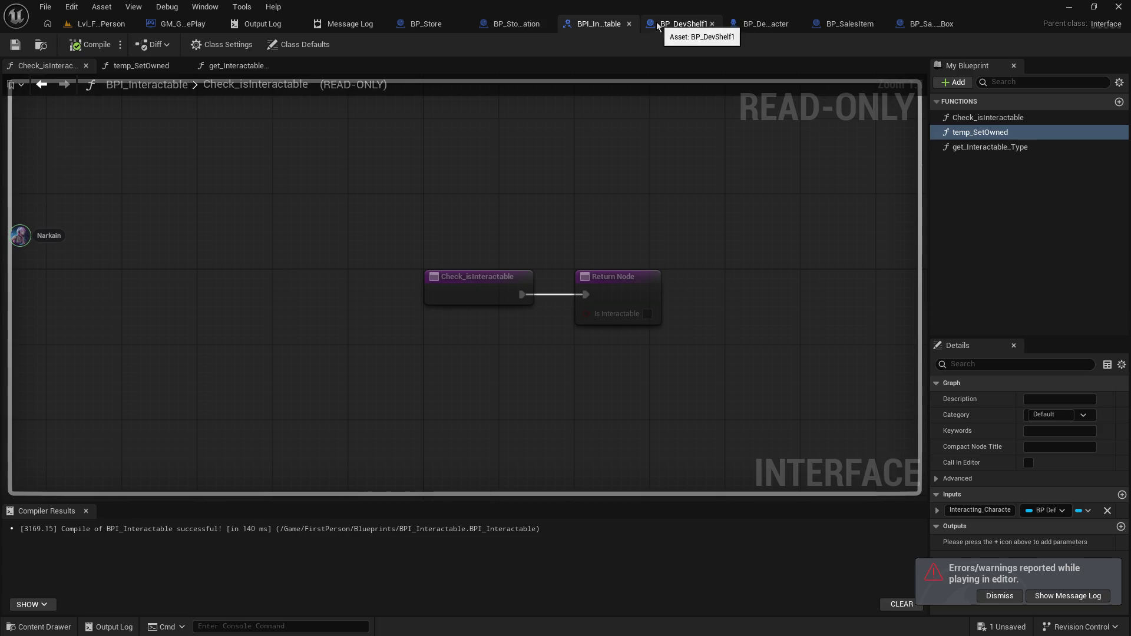
pyautogui.click(861, 24)
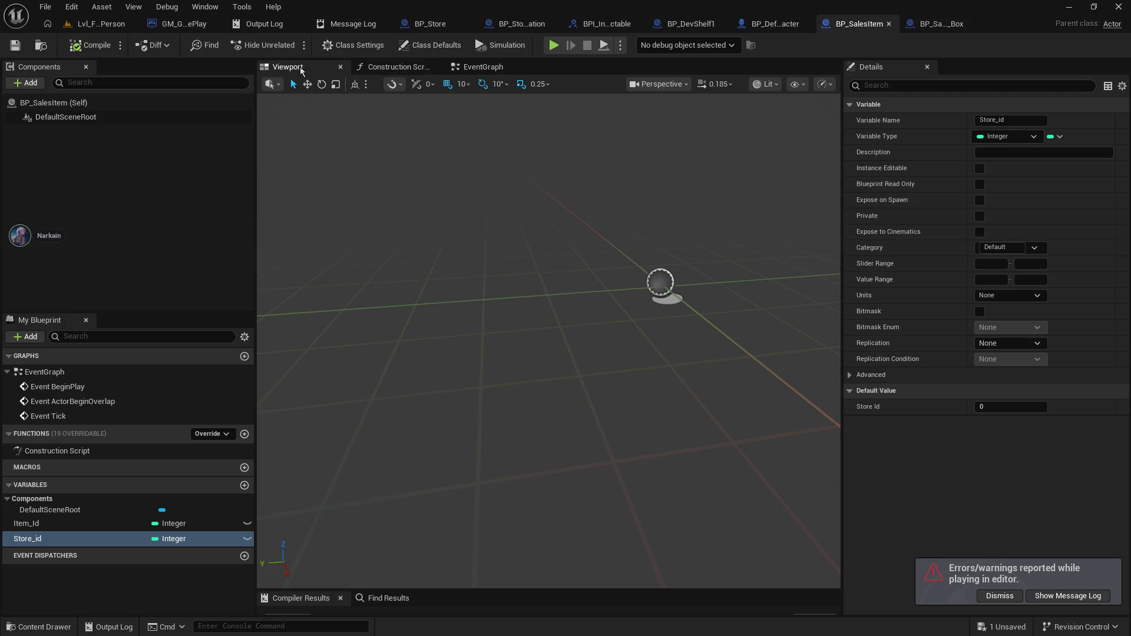
pyautogui.click(395, 66)
pyautogui.click(313, 68)
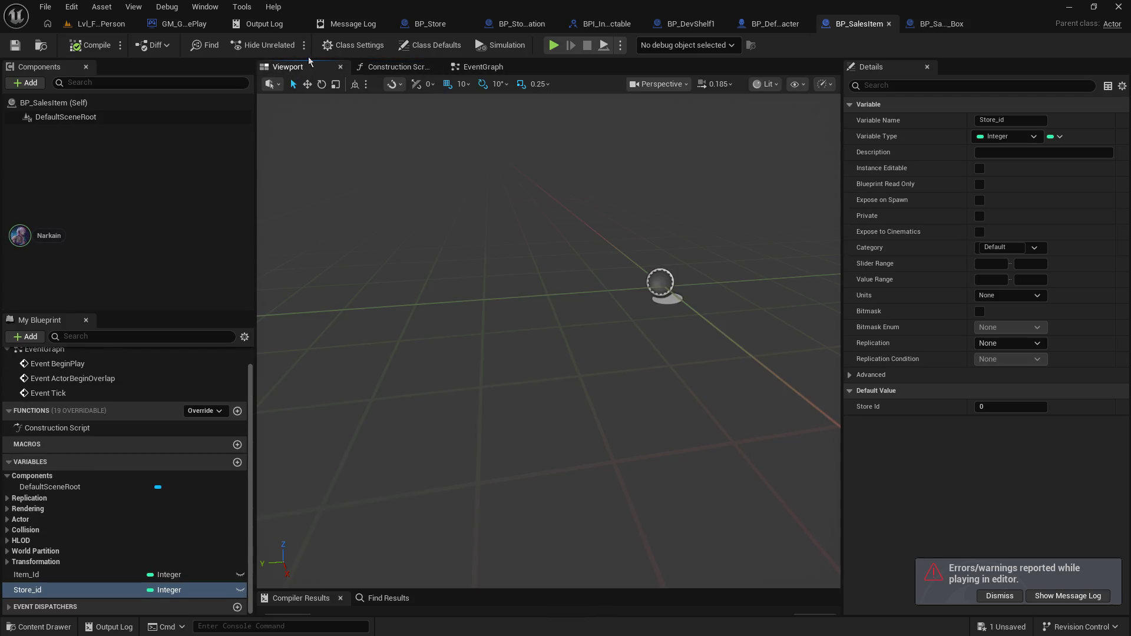
pyautogui.click(354, 45)
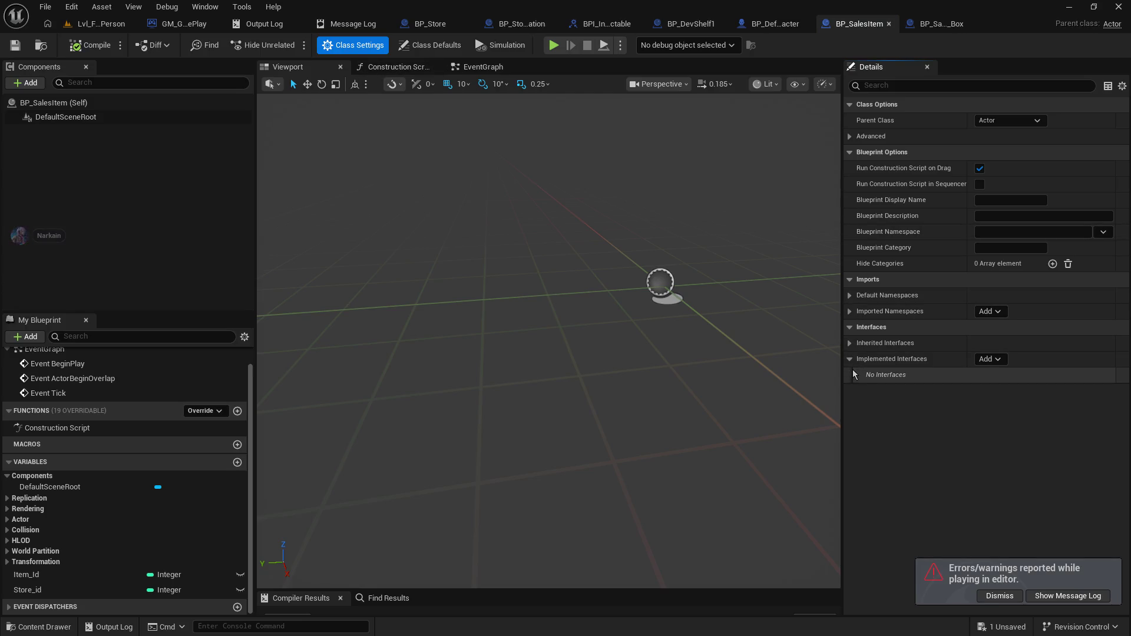
pyautogui.click(1000, 360)
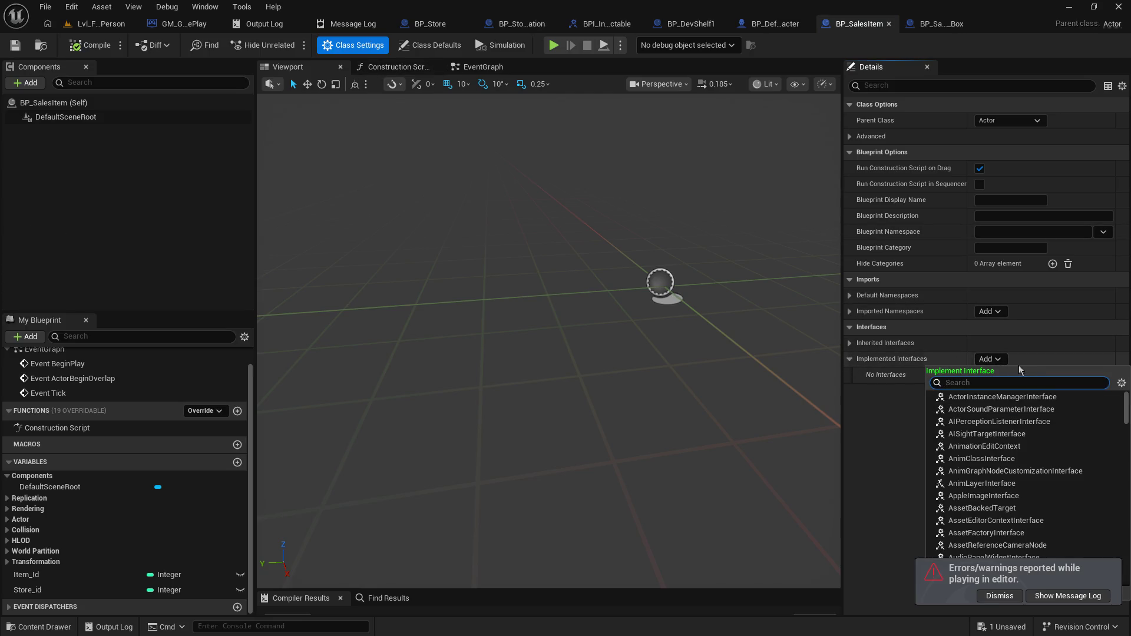
pyautogui.write('bpi_')
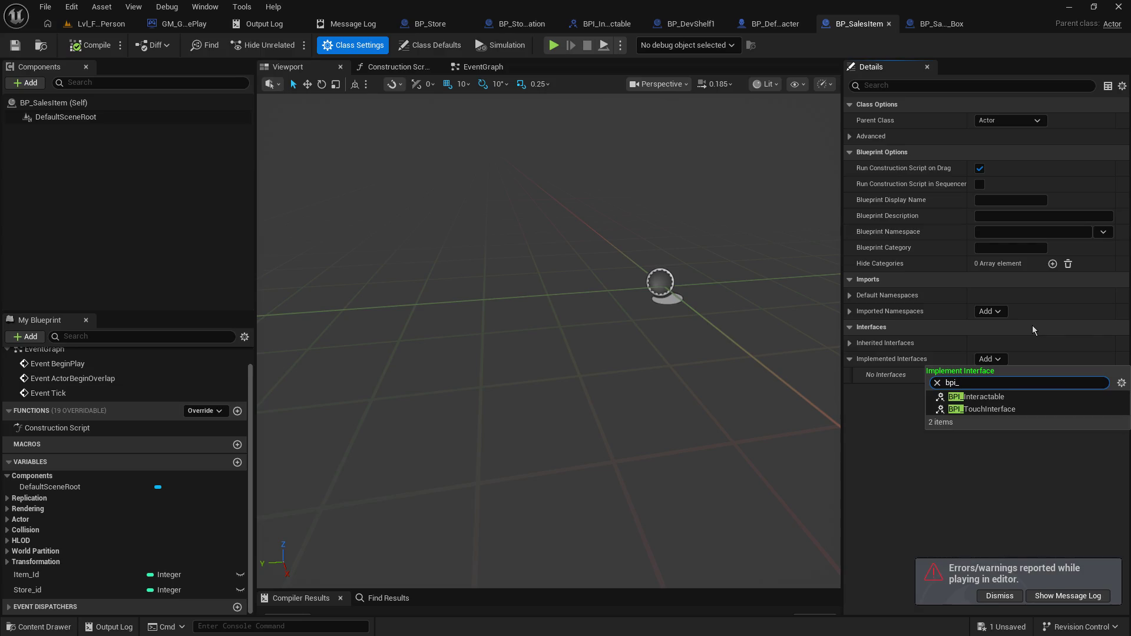
pyautogui.click(978, 396)
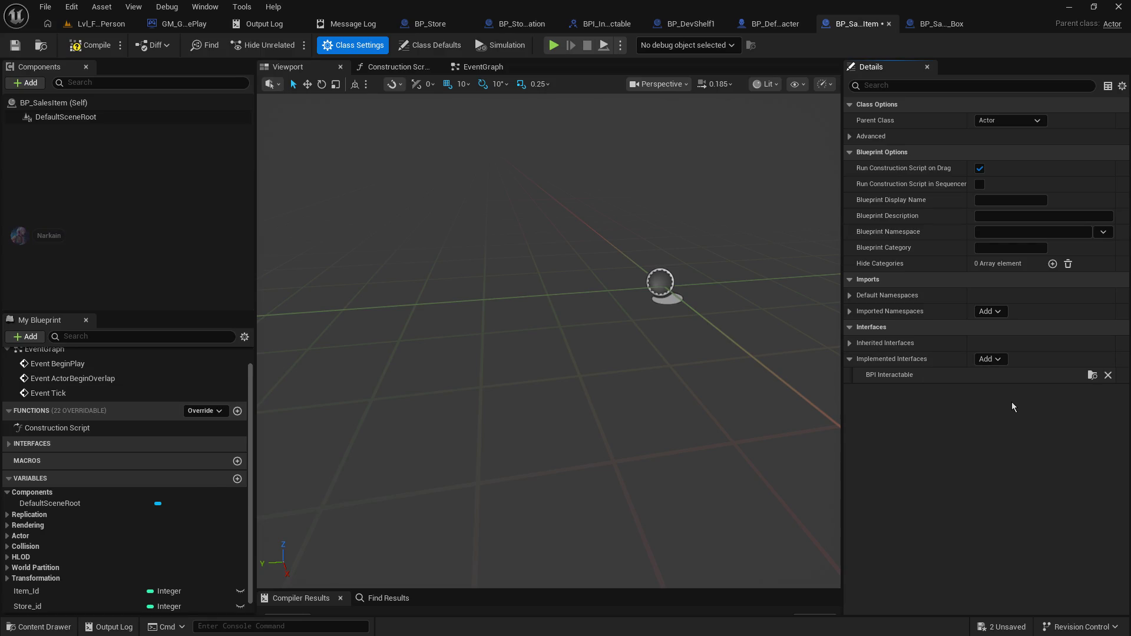
pyautogui.click(13, 49)
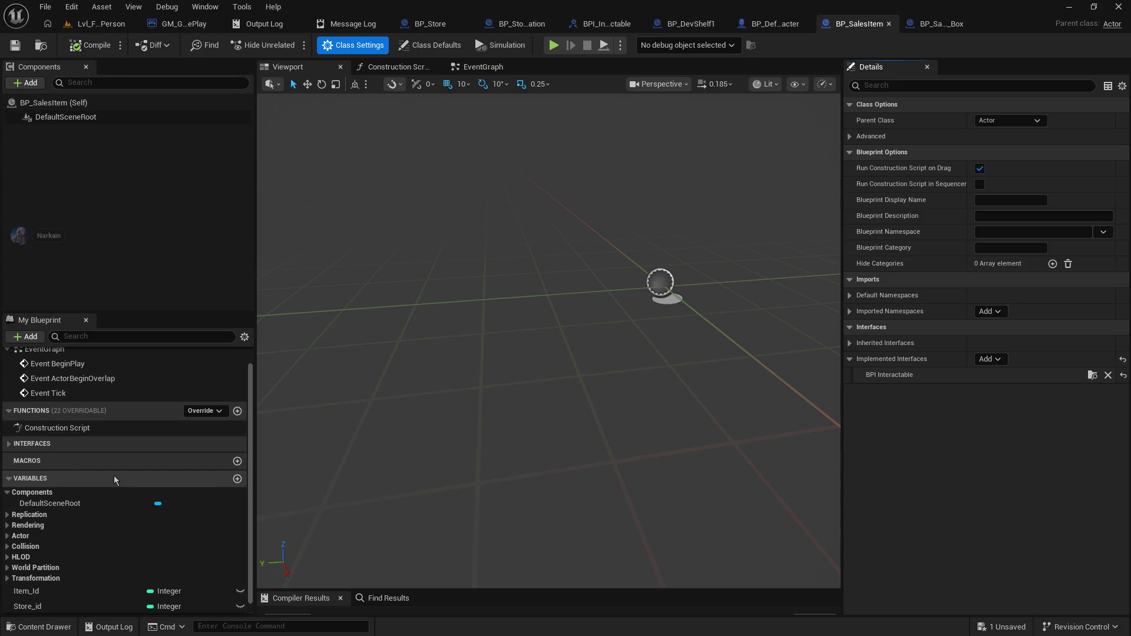
pyautogui.scroll(-1, 114, 476)
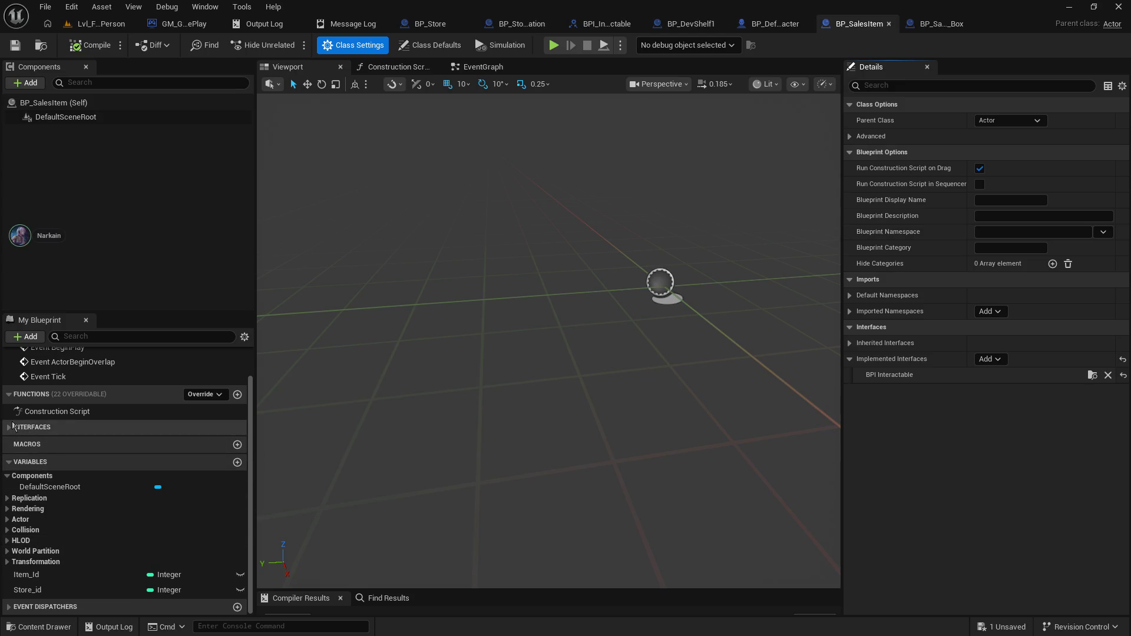
pyautogui.click(98, 427)
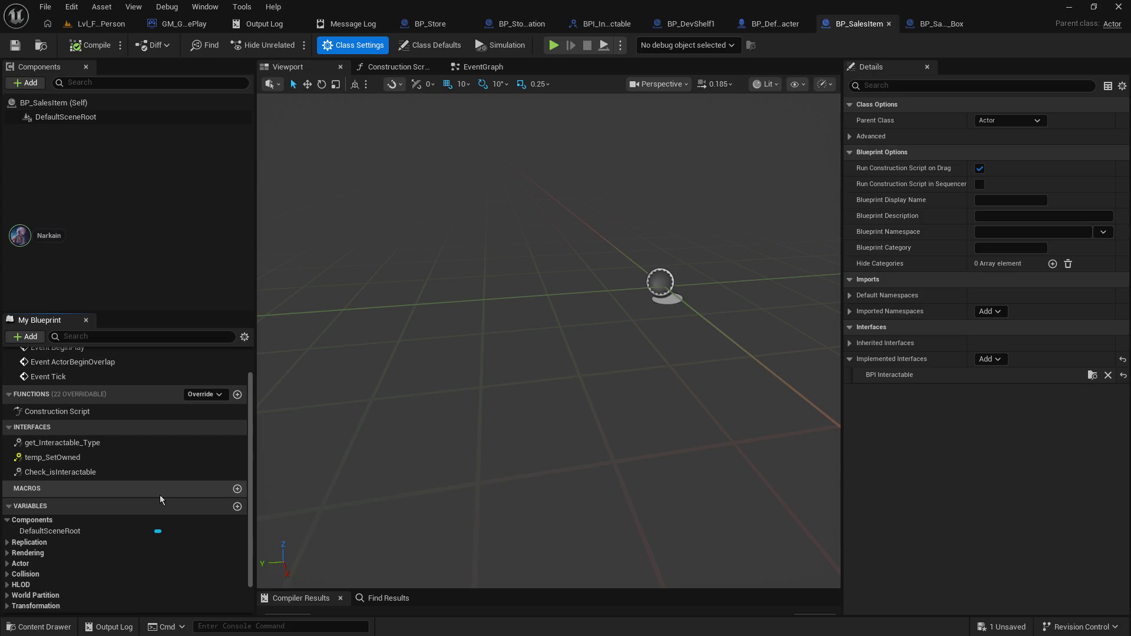
# - Make Check_isInteractable return Is Interactable as true, then save and compile BP_SalesItem
pyautogui.click(127, 470)
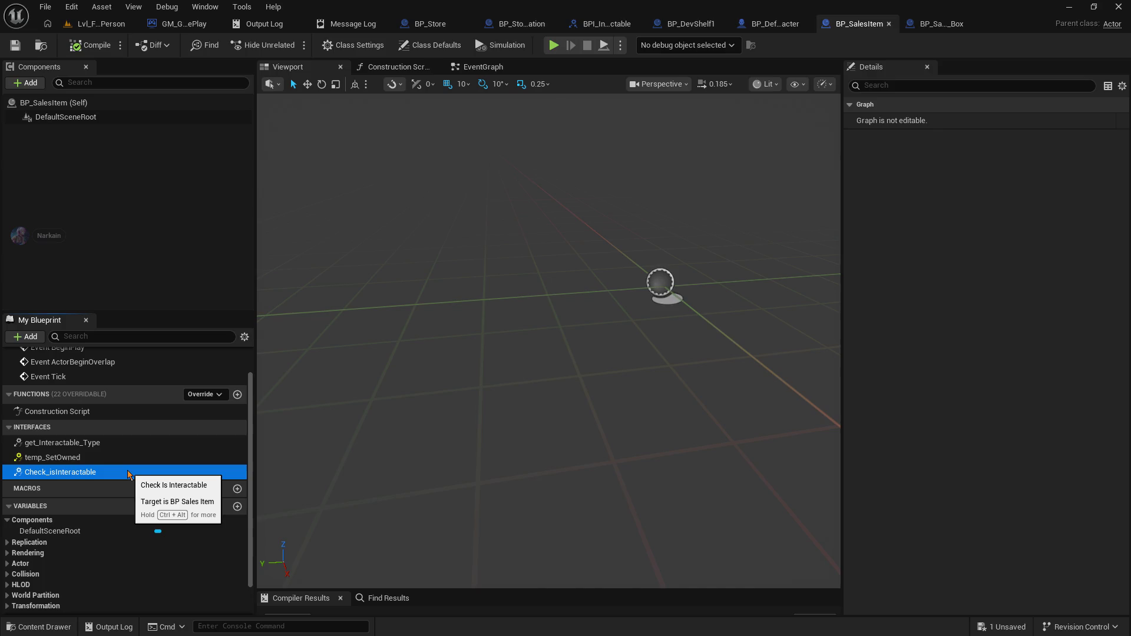
pyautogui.doubleClick(127, 471)
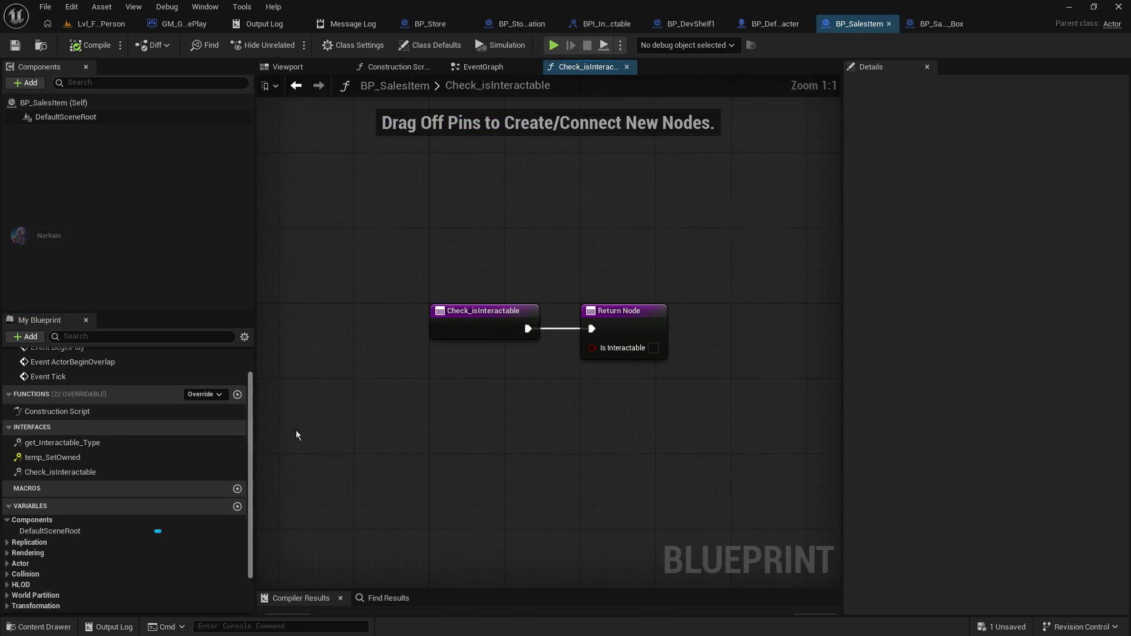
pyautogui.click(654, 348)
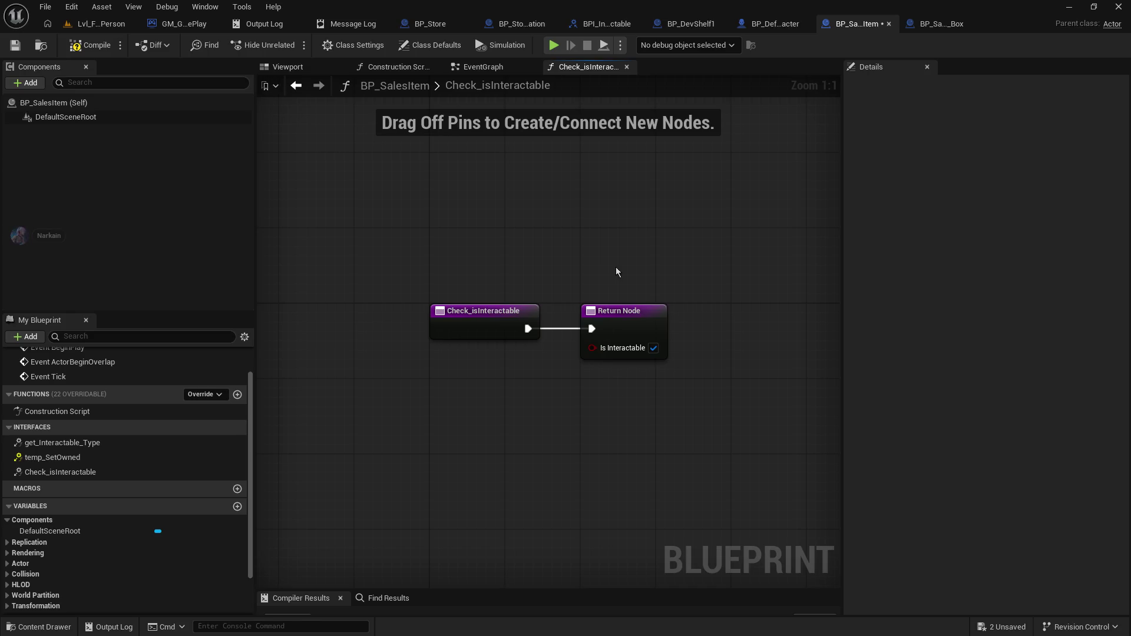
pyautogui.moveTo(608, 321); pyautogui.dragTo(720, 320)
pyautogui.moveTo(707, 282); pyautogui.dragTo(504, 270)
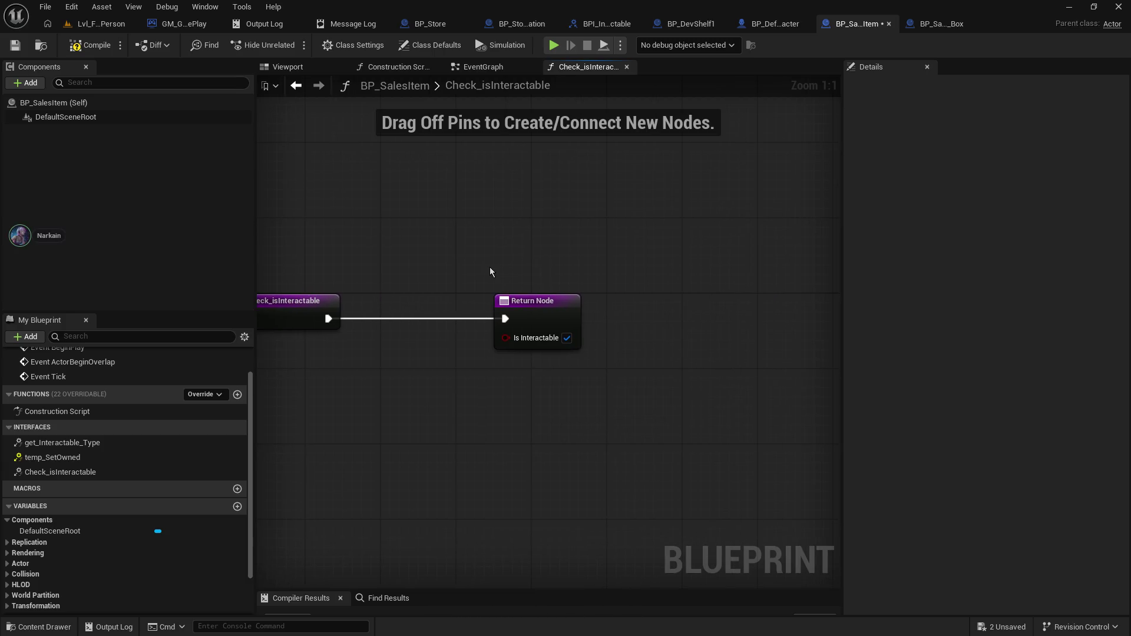
pyautogui.click(15, 44)
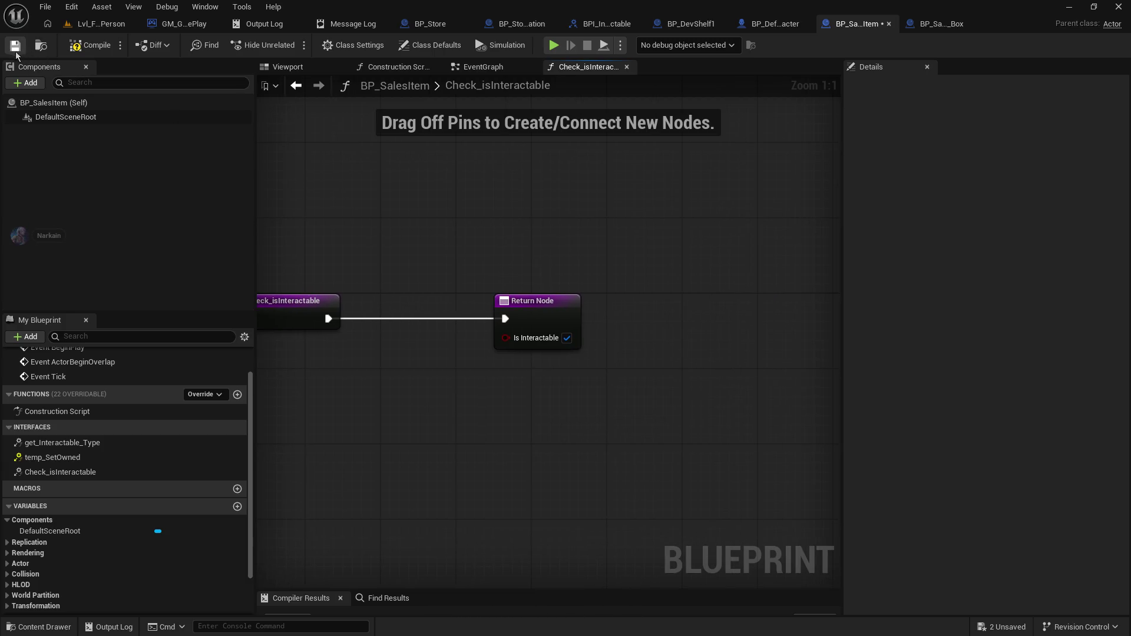
pyautogui.click(81, 47)
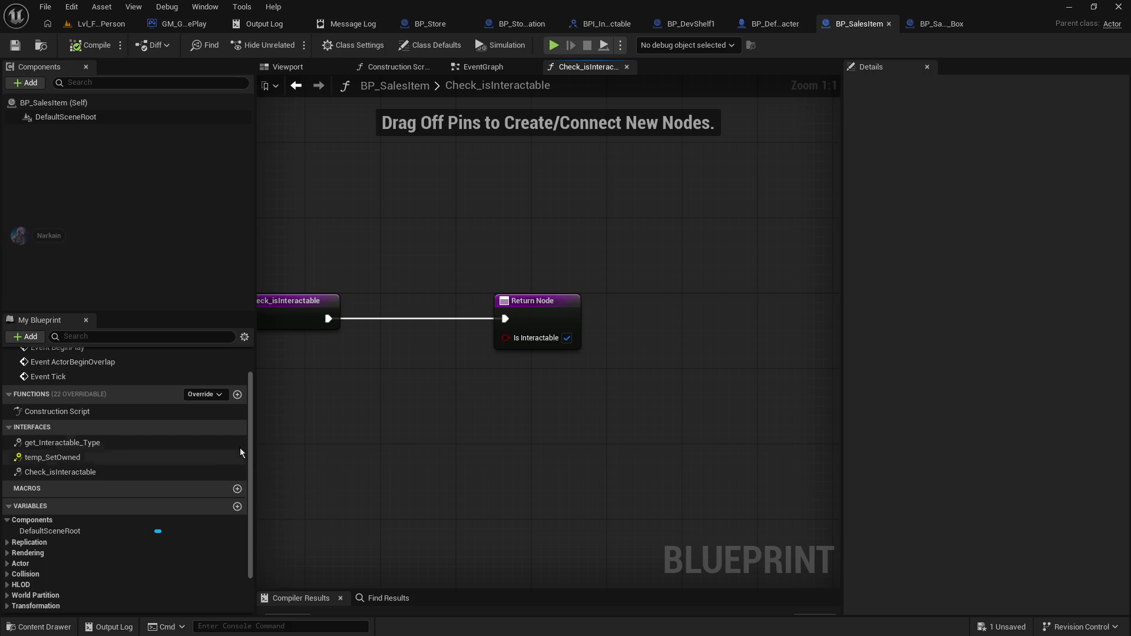
pyautogui.click(766, 24)
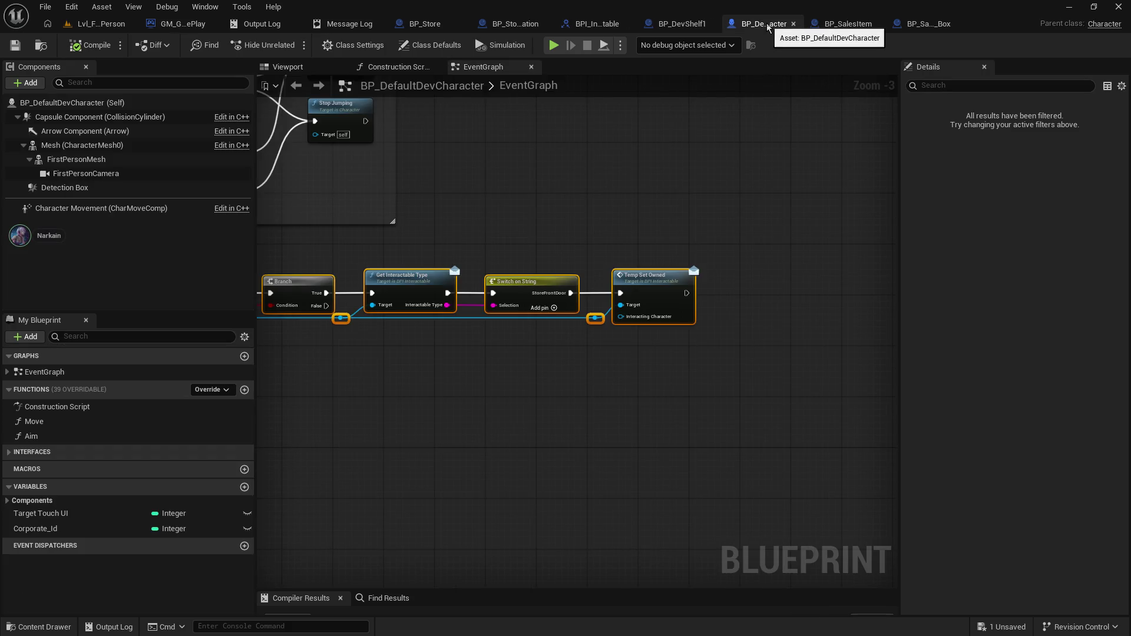
pyautogui.click(687, 23)
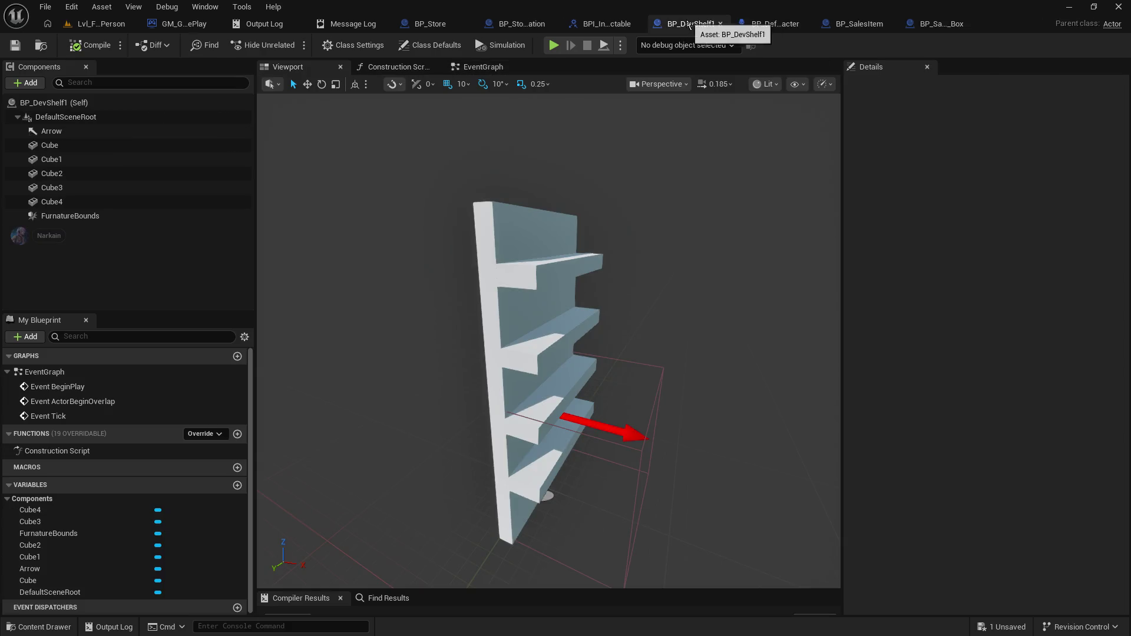
# - Open BPI_Interactable and add a new interface function named DoInteract
pyautogui.click(786, 23)
pyautogui.click(597, 24)
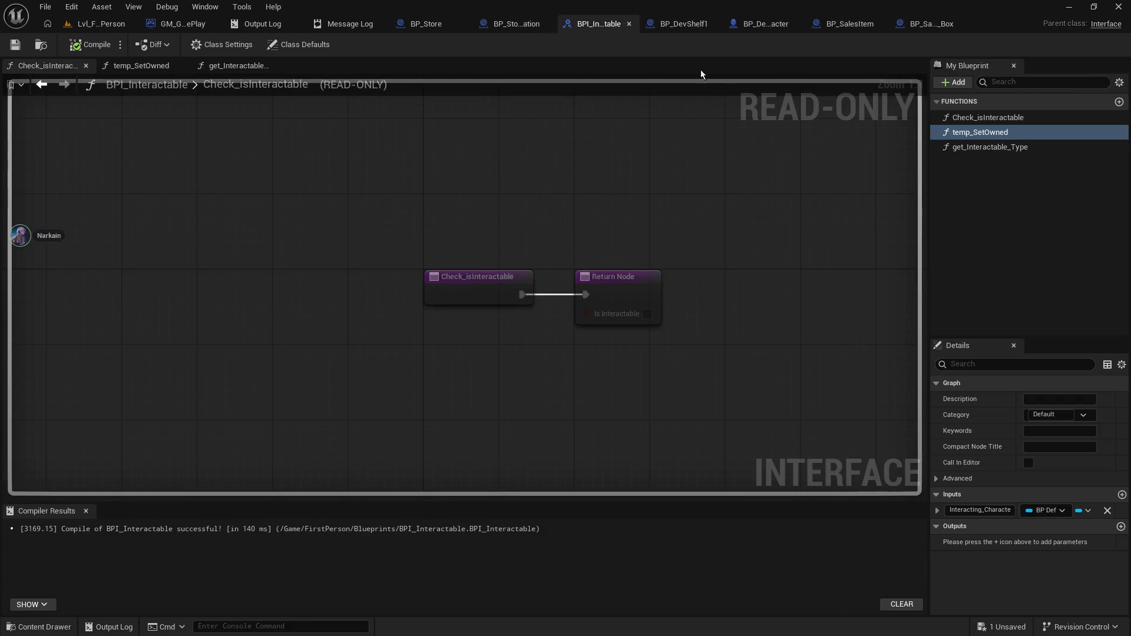
pyautogui.click(1000, 199)
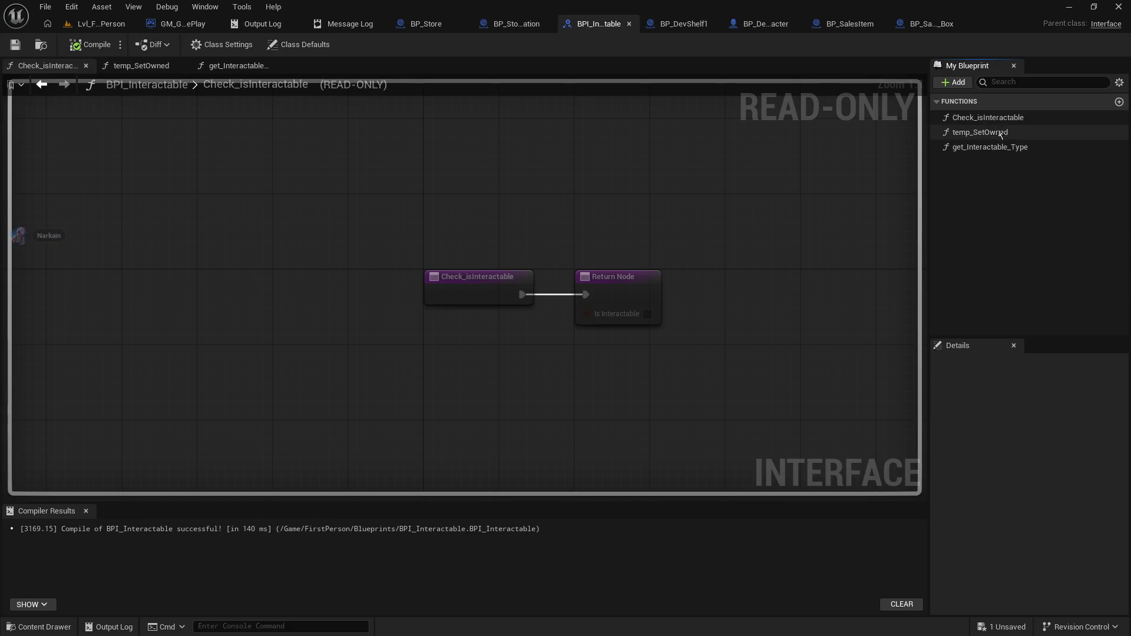
pyautogui.click(954, 83)
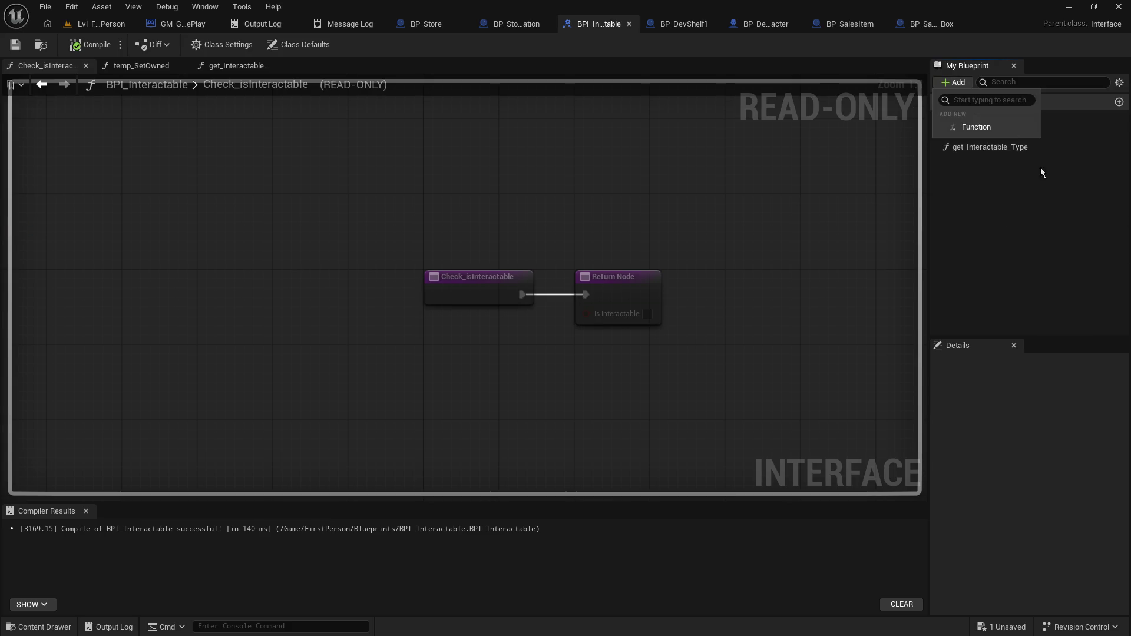
pyautogui.click(973, 127)
pyautogui.write('DoInteract')
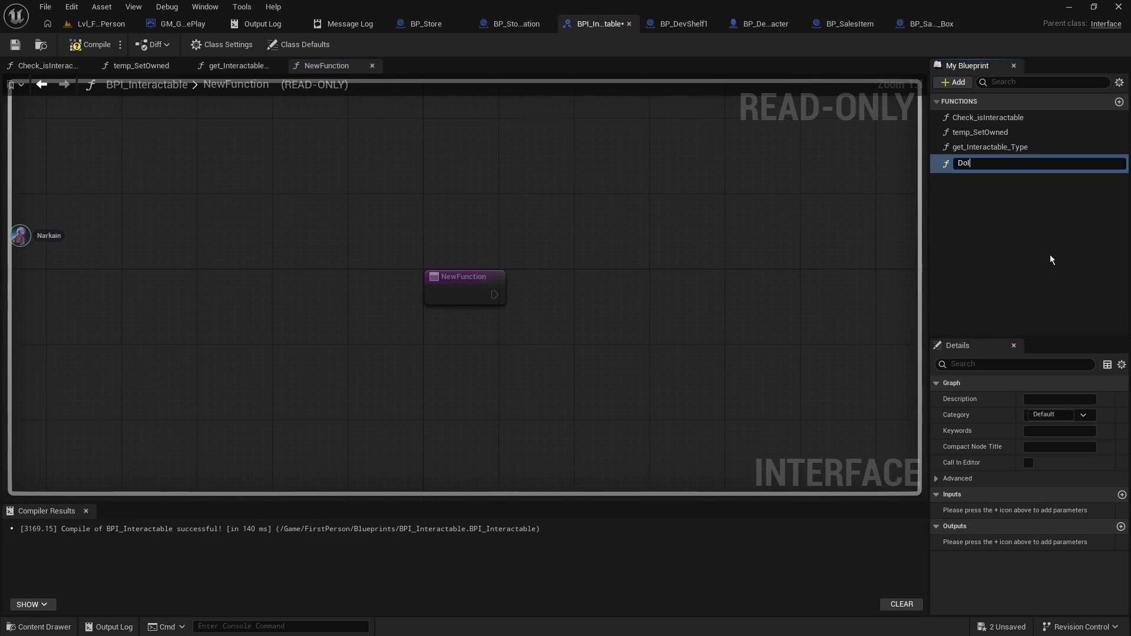
pyautogui.press('Return')
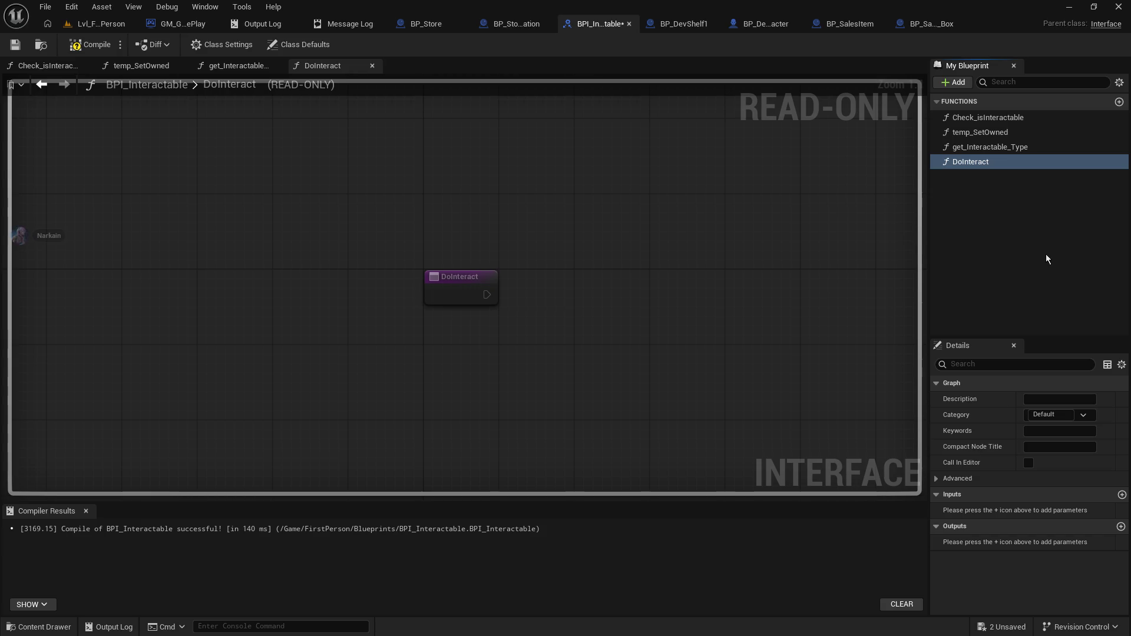
# - Give DoInteract a String input named Option, checking temp_SetOwned's inputs for reference
pyautogui.click(1122, 495)
pyautogui.click(1068, 512)
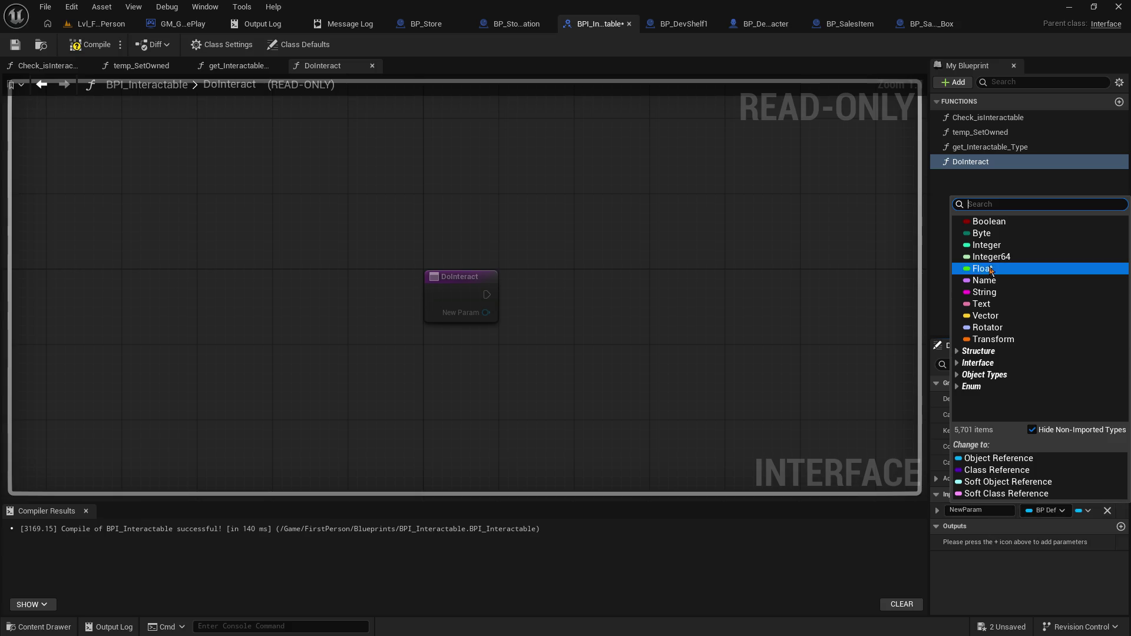
pyautogui.click(976, 294)
pyautogui.click(982, 507)
pyautogui.write('Option')
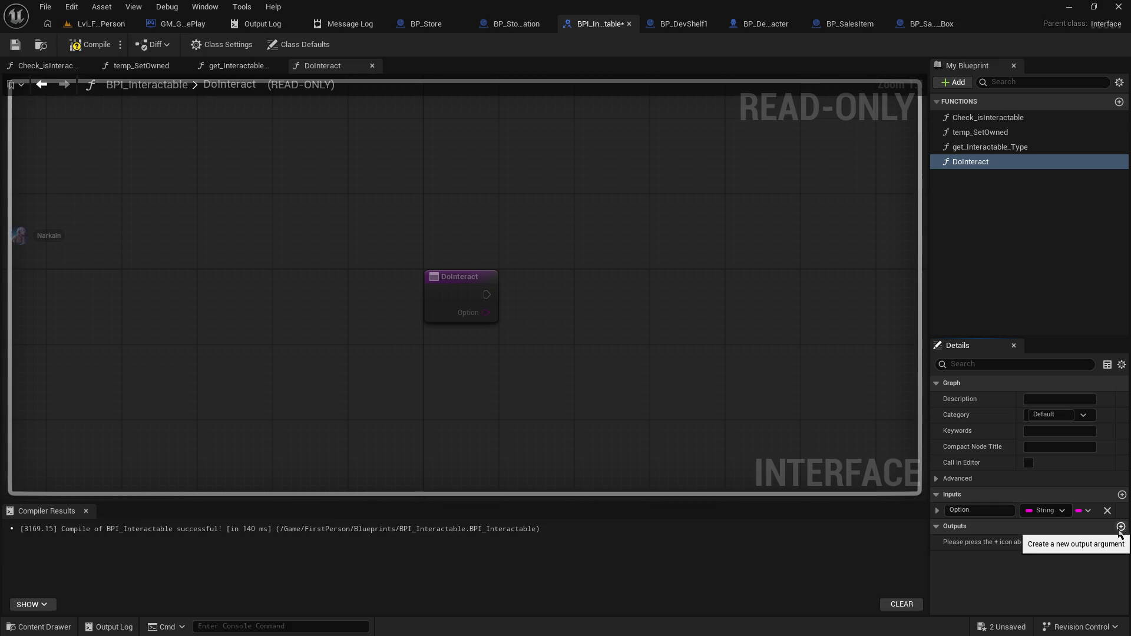
pyautogui.click(992, 117)
pyautogui.click(994, 133)
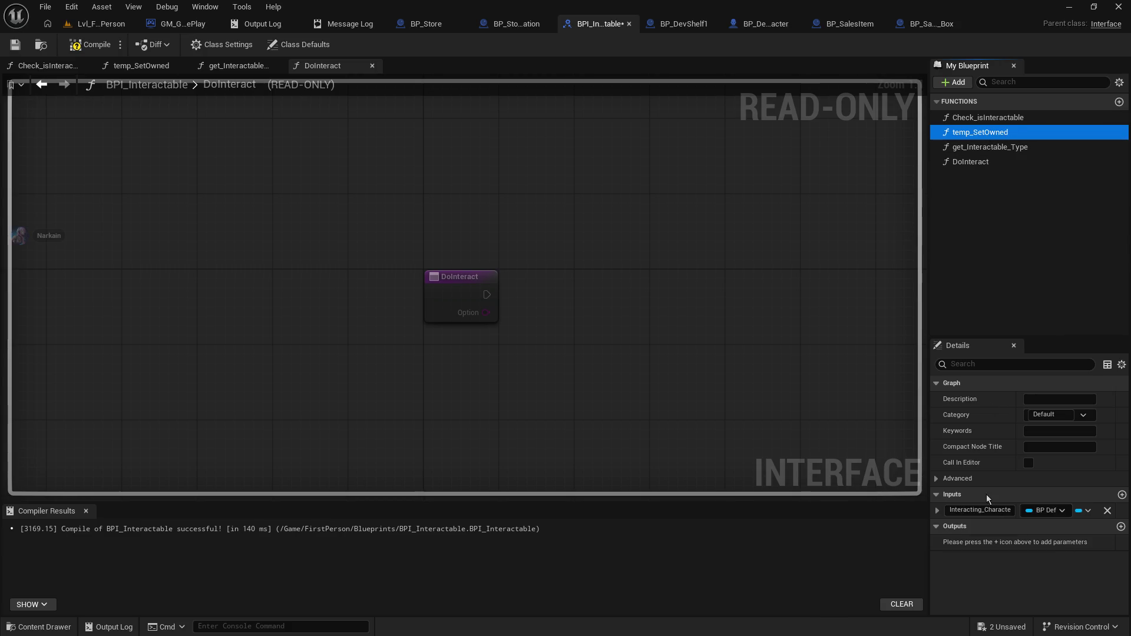
# - Copy the Interacting_Character input name from temp_SetOwned, then return to DoInteract's parameters
pyautogui.click(933, 512)
pyautogui.rightClick(933, 514)
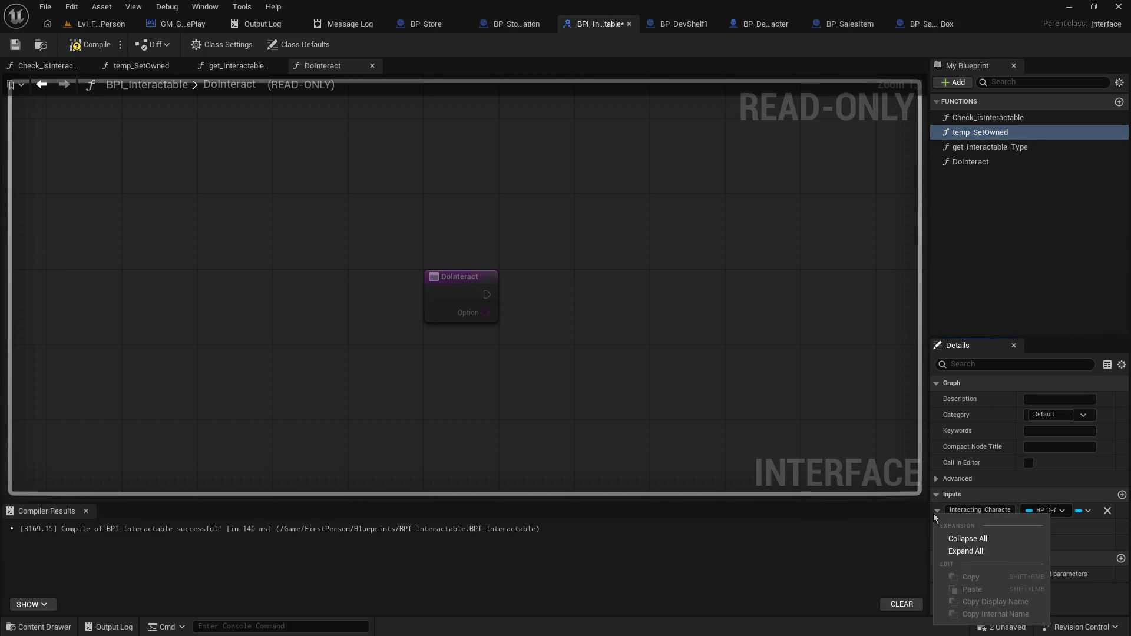
pyautogui.rightClick(1018, 510)
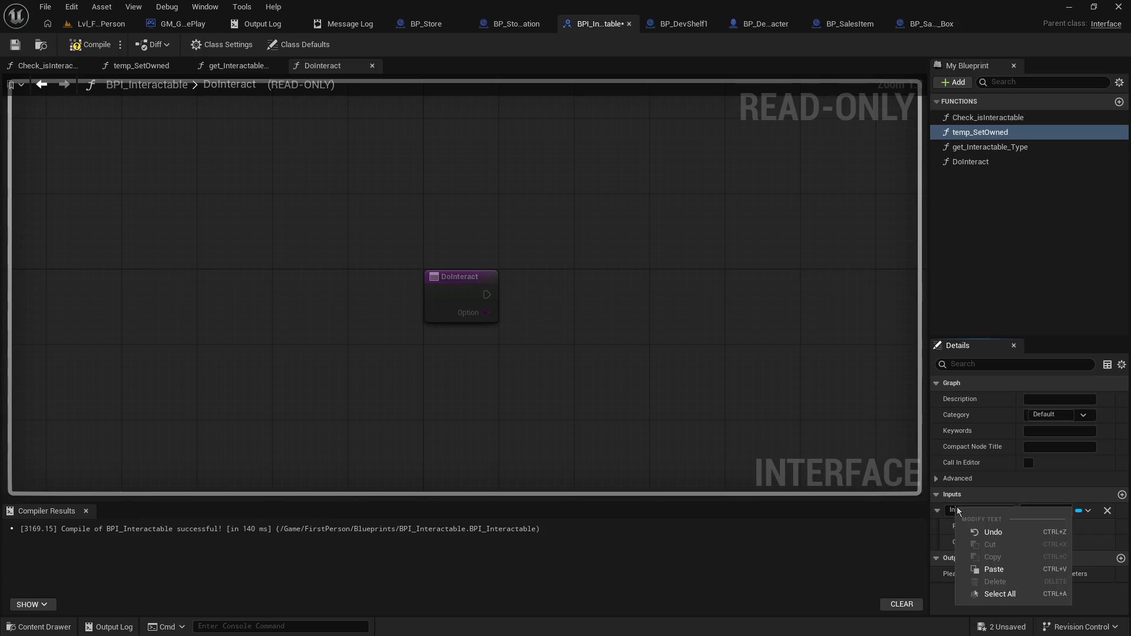
pyautogui.click(1020, 502)
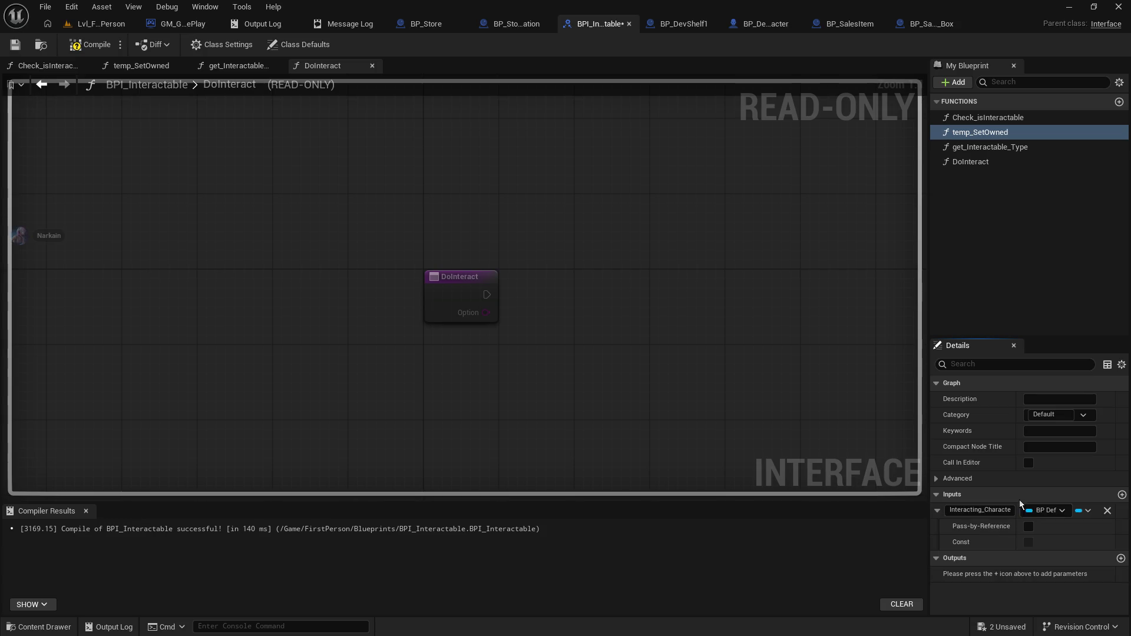
pyautogui.click(937, 511)
pyautogui.rightClick(939, 512)
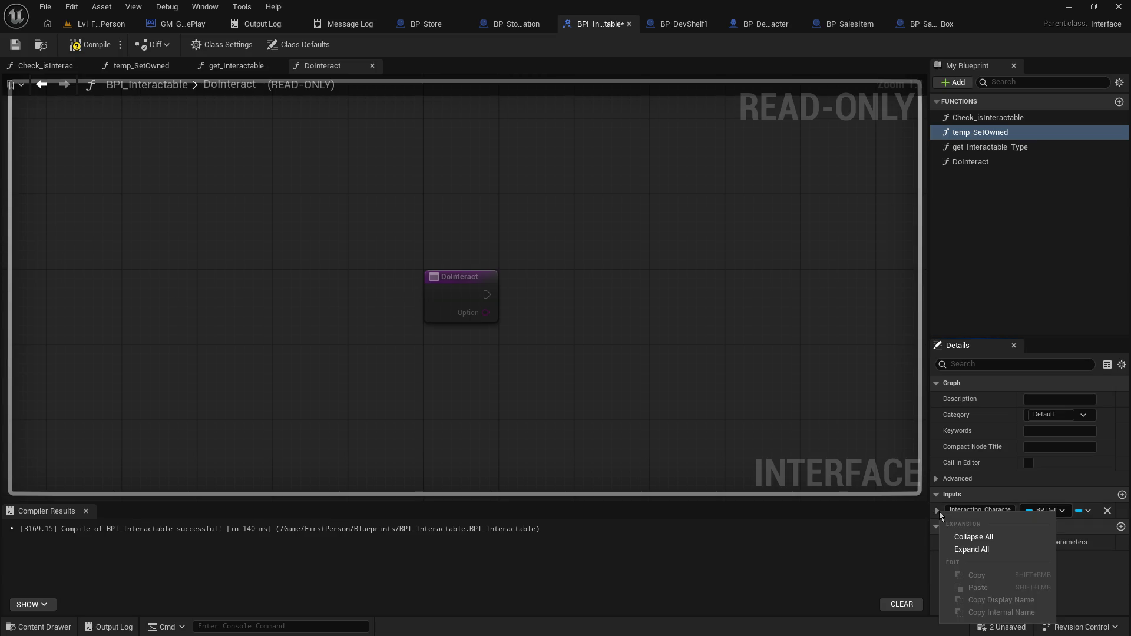
pyautogui.click(1003, 493)
pyautogui.click(979, 510)
pyautogui.rightClick(1002, 511)
pyautogui.click(1007, 135)
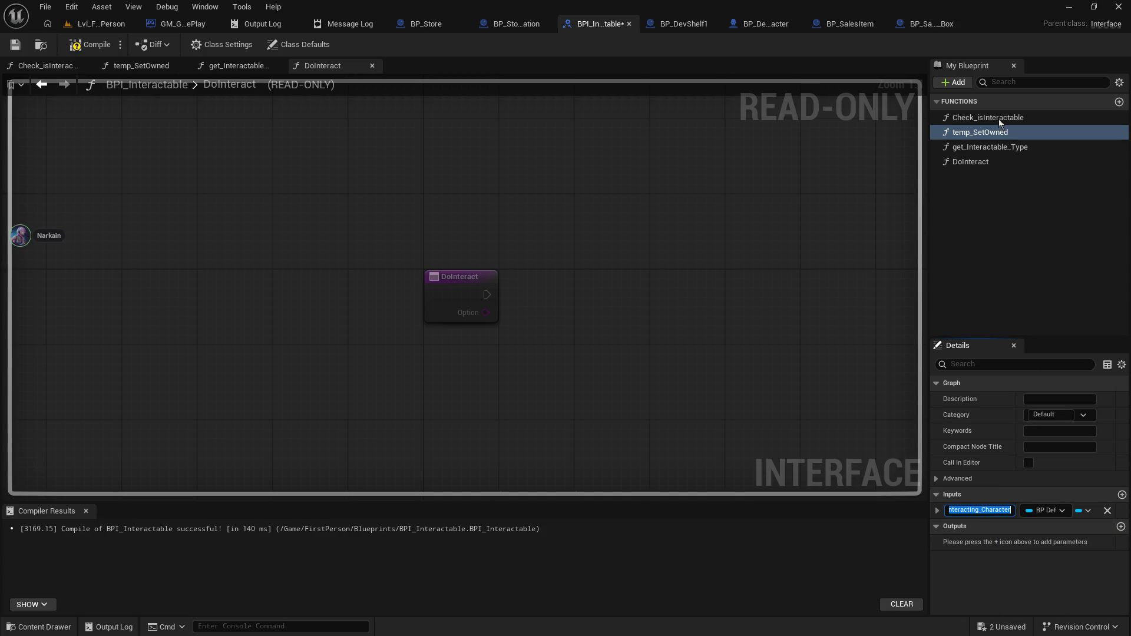
pyautogui.click(977, 163)
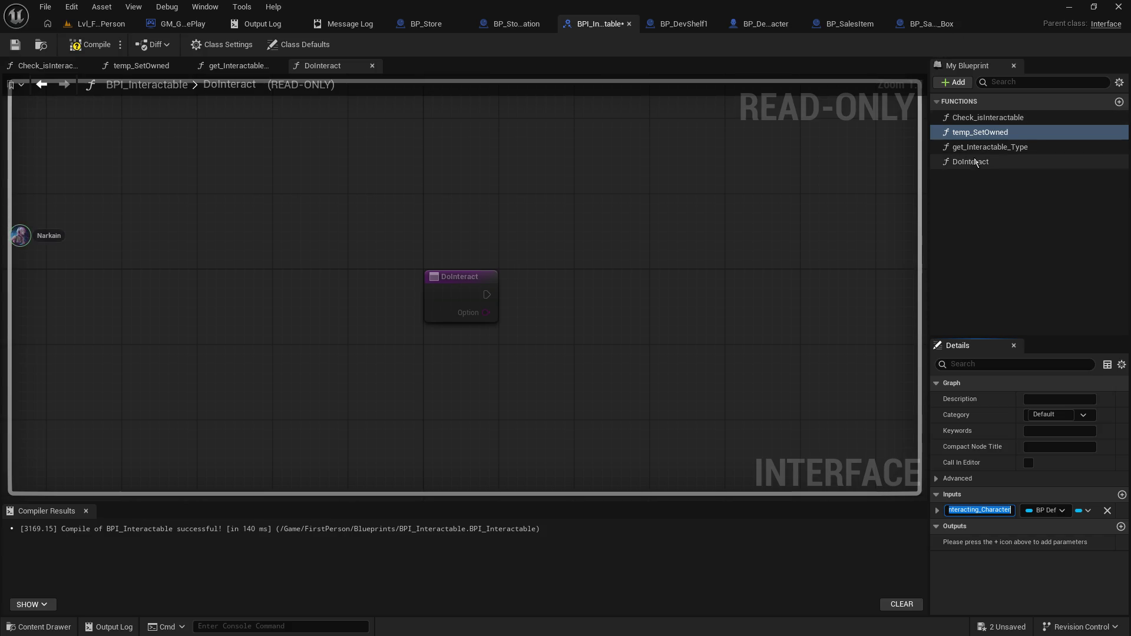
# - Add an Interacting Character input above Option, typed as BP Default Dev Character
pyautogui.click(1122, 495)
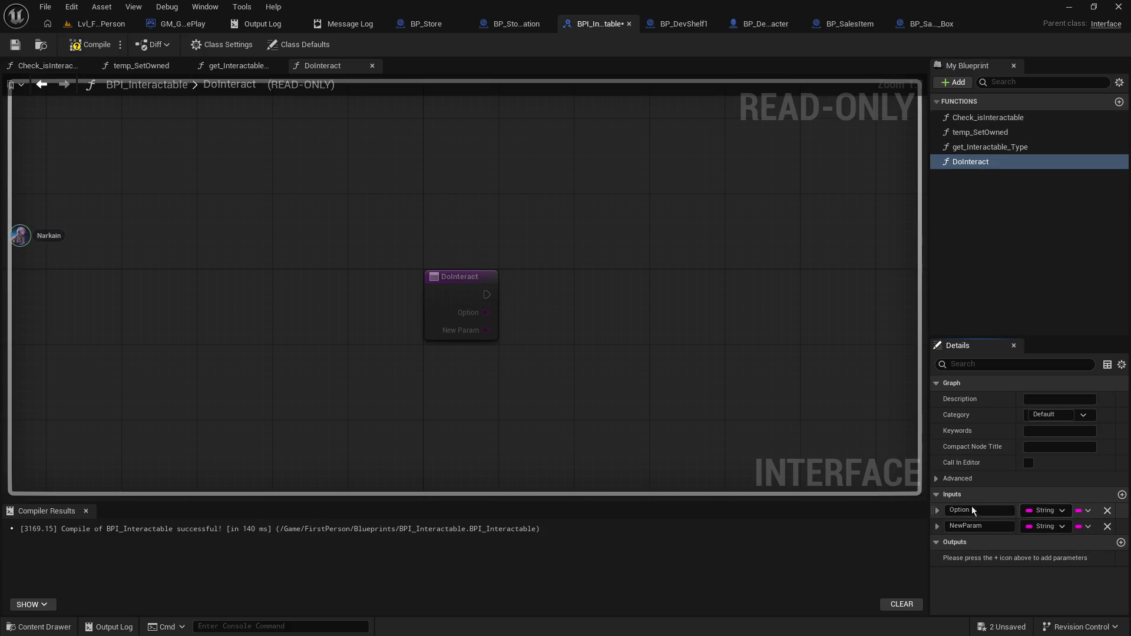
pyautogui.moveTo(933, 526); pyautogui.dragTo(936, 509)
pyautogui.click(990, 133)
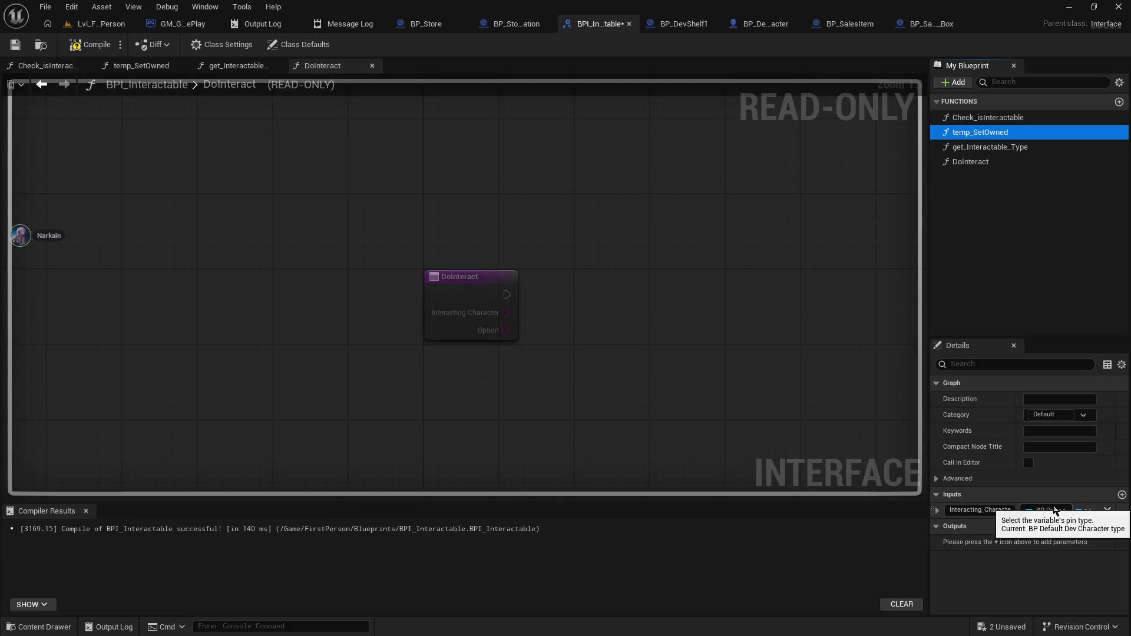
pyautogui.click(981, 148)
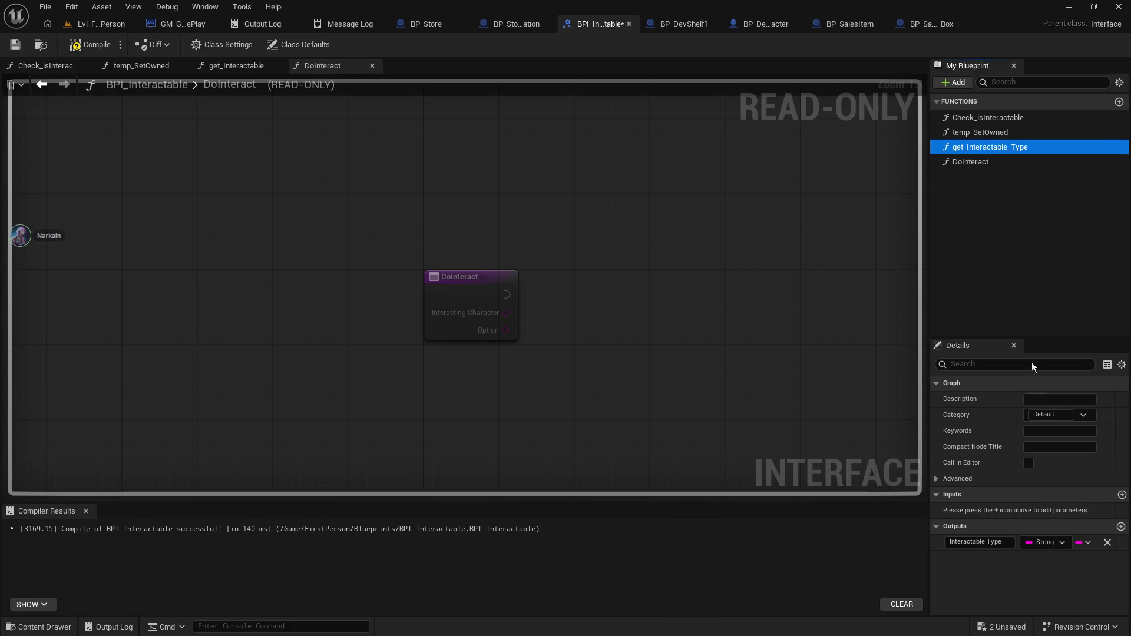
pyautogui.click(977, 165)
pyautogui.click(1044, 509)
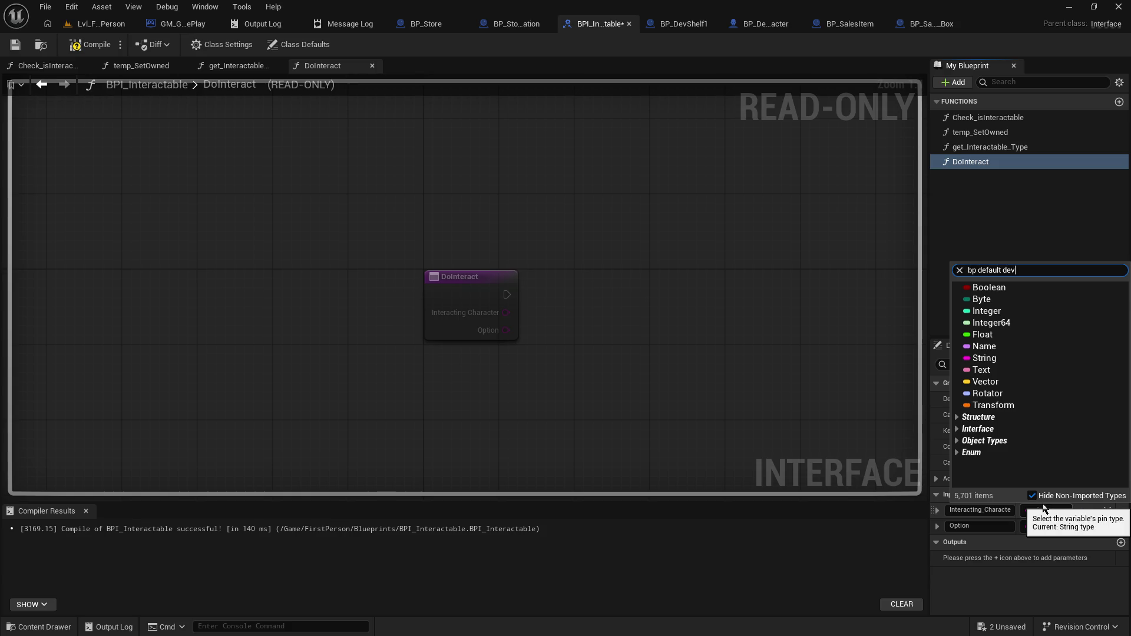
pyautogui.click(1046, 302)
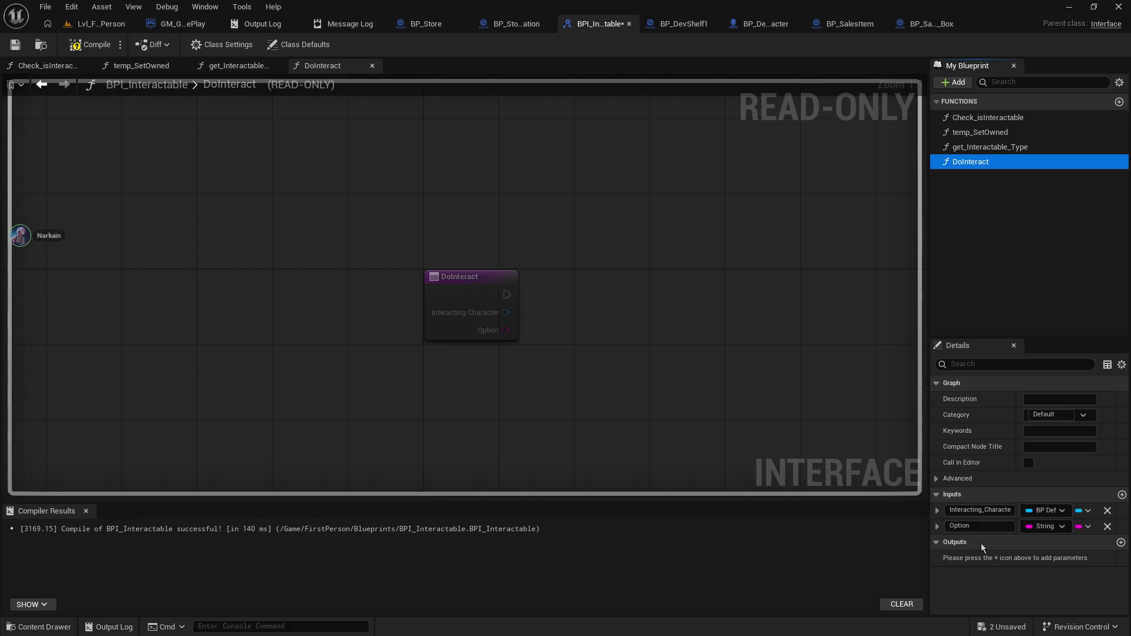
# - Add a Boolean Success output, compile the interface, and save BP_SalesItem
pyautogui.click(1121, 542)
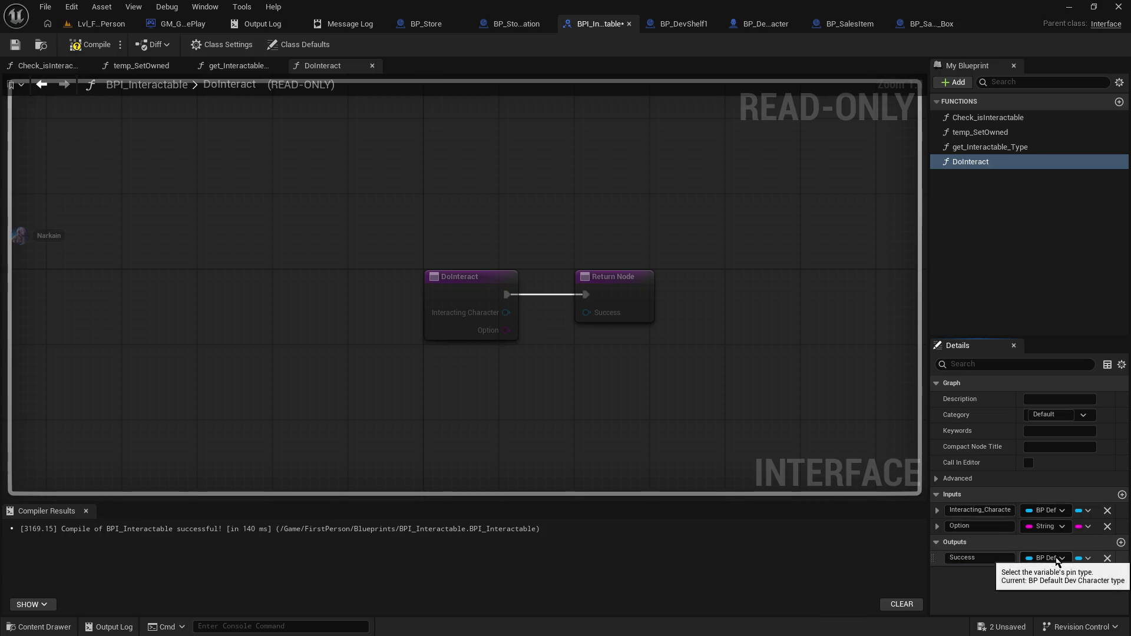
pyautogui.click(1058, 560)
pyautogui.click(973, 269)
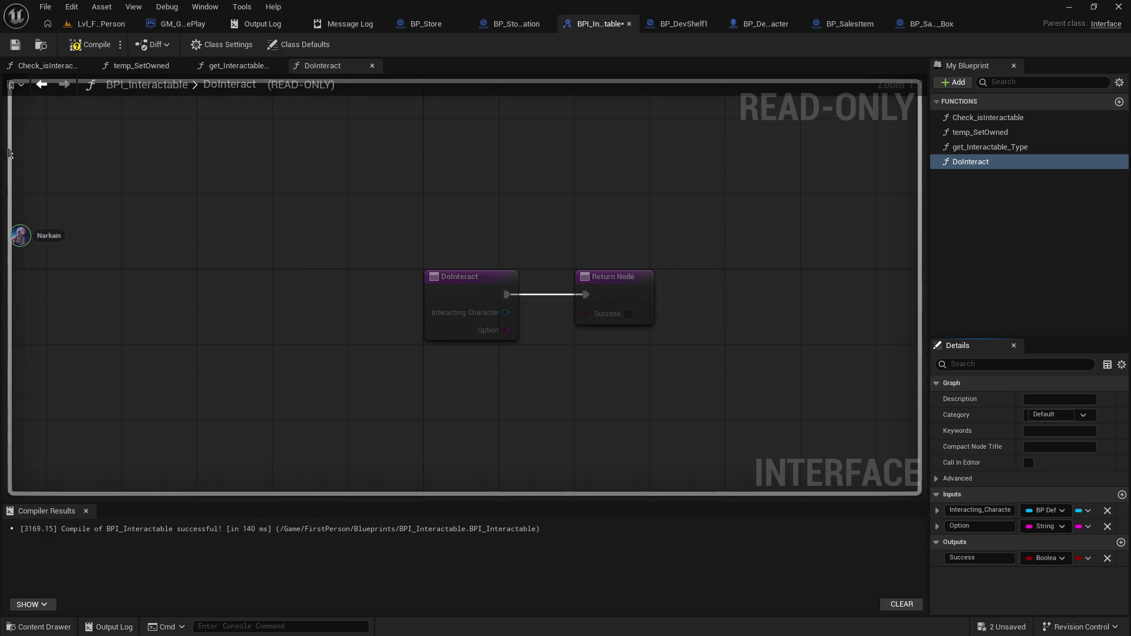
pyautogui.click(90, 45)
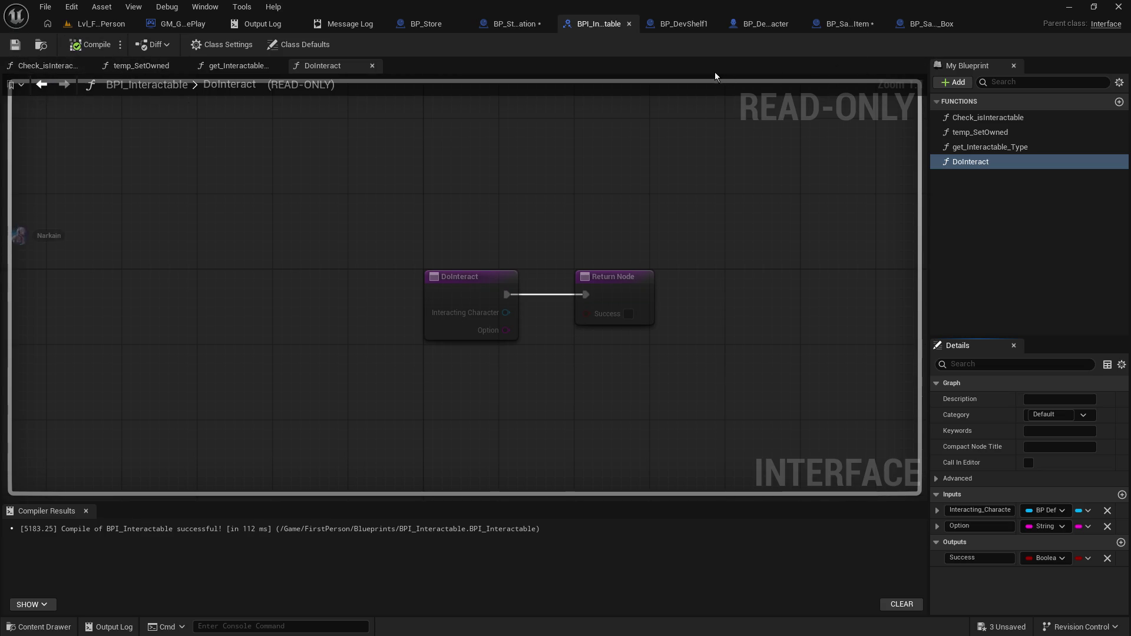
pyautogui.click(842, 25)
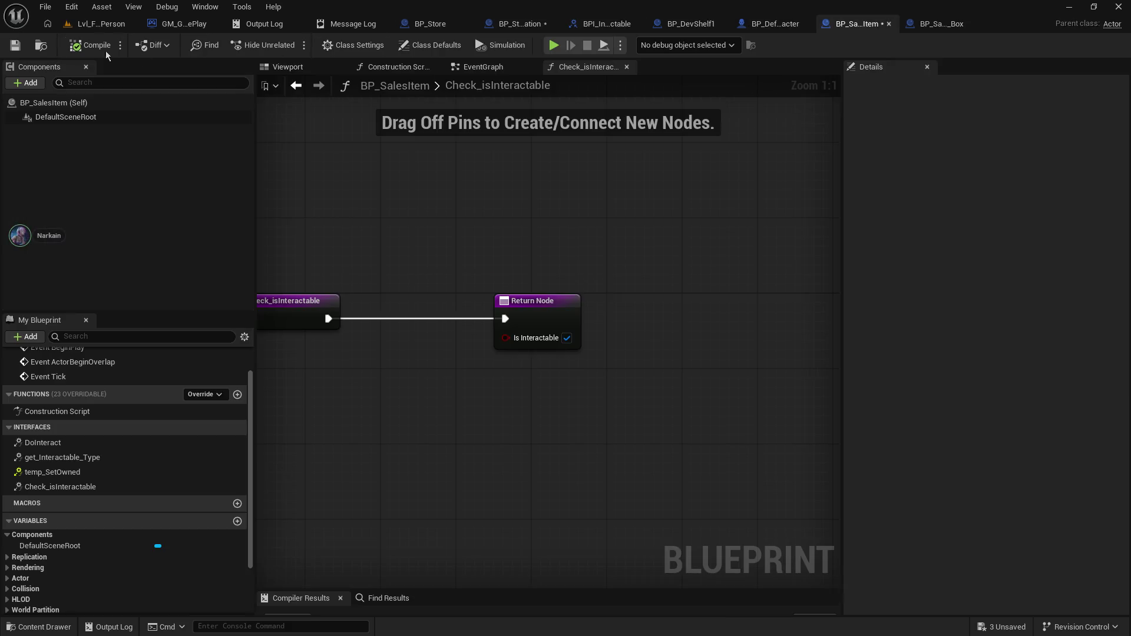
pyautogui.click(16, 46)
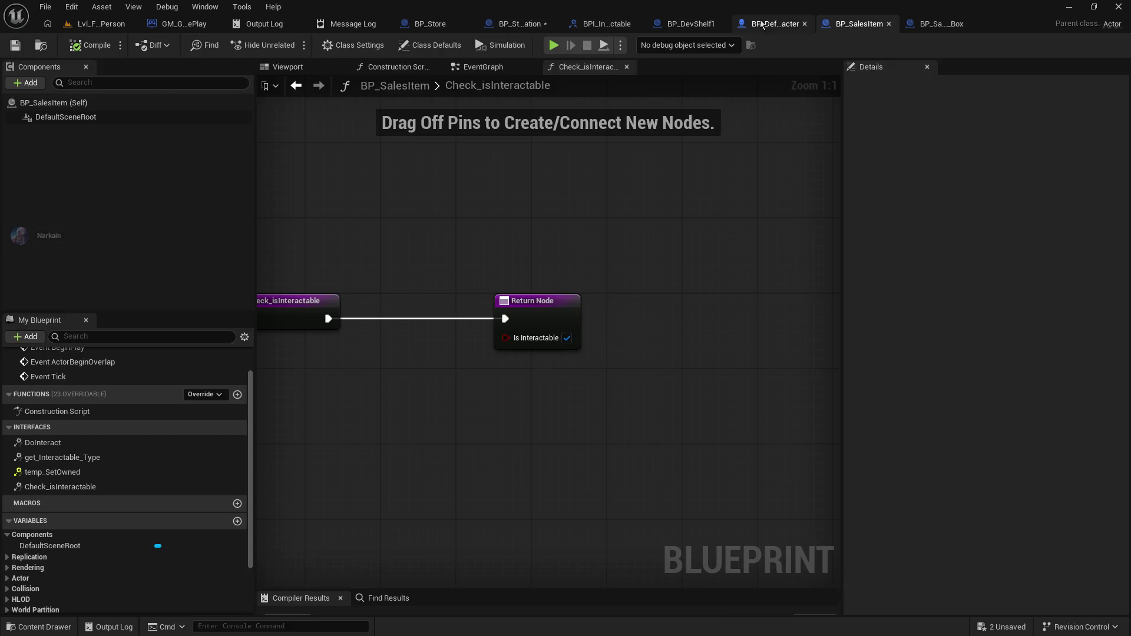
pyautogui.click(762, 24)
# - Add a second case pin to Switch on String and move Temp Set Owned aside
pyautogui.click(522, 293)
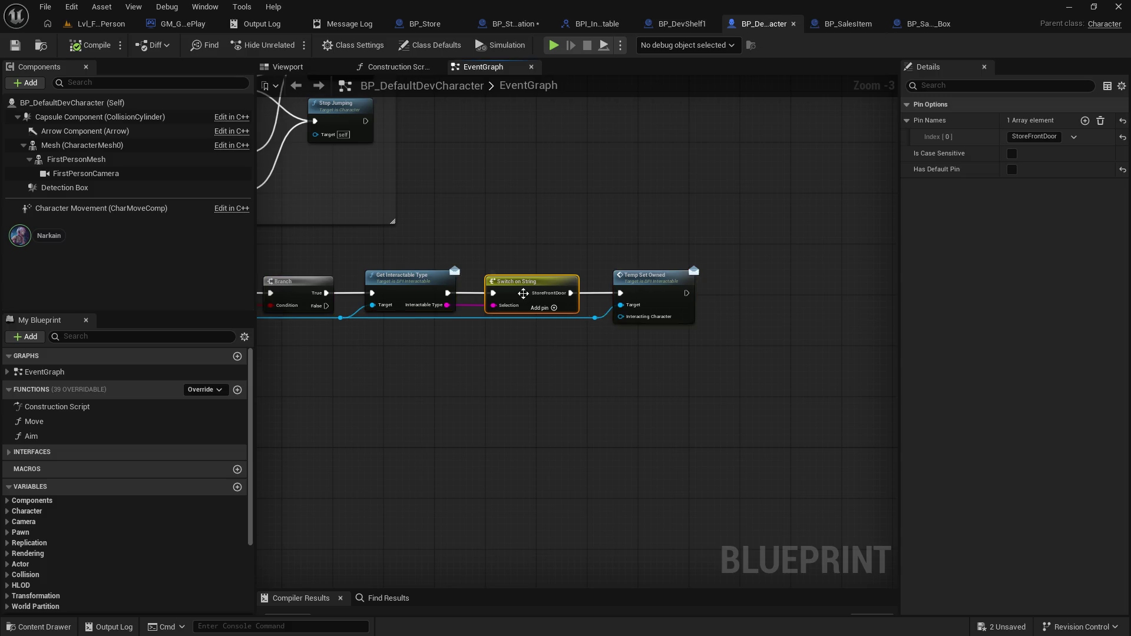
pyautogui.scroll(3, 548, 350)
pyautogui.click(1085, 120)
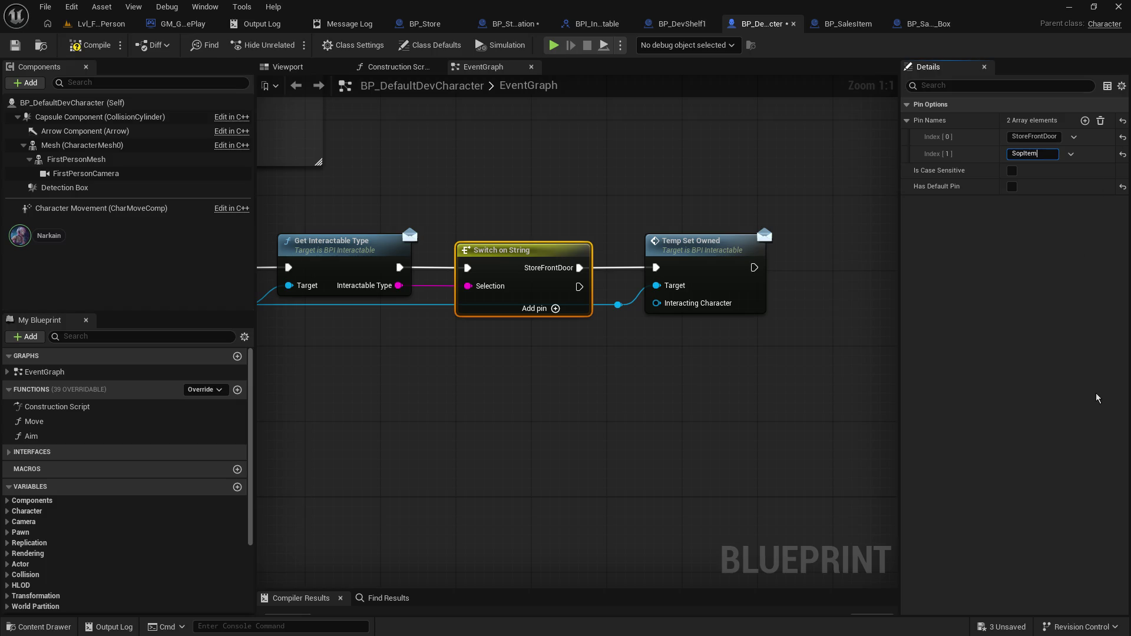
pyautogui.moveTo(709, 219); pyautogui.dragTo(546, 214)
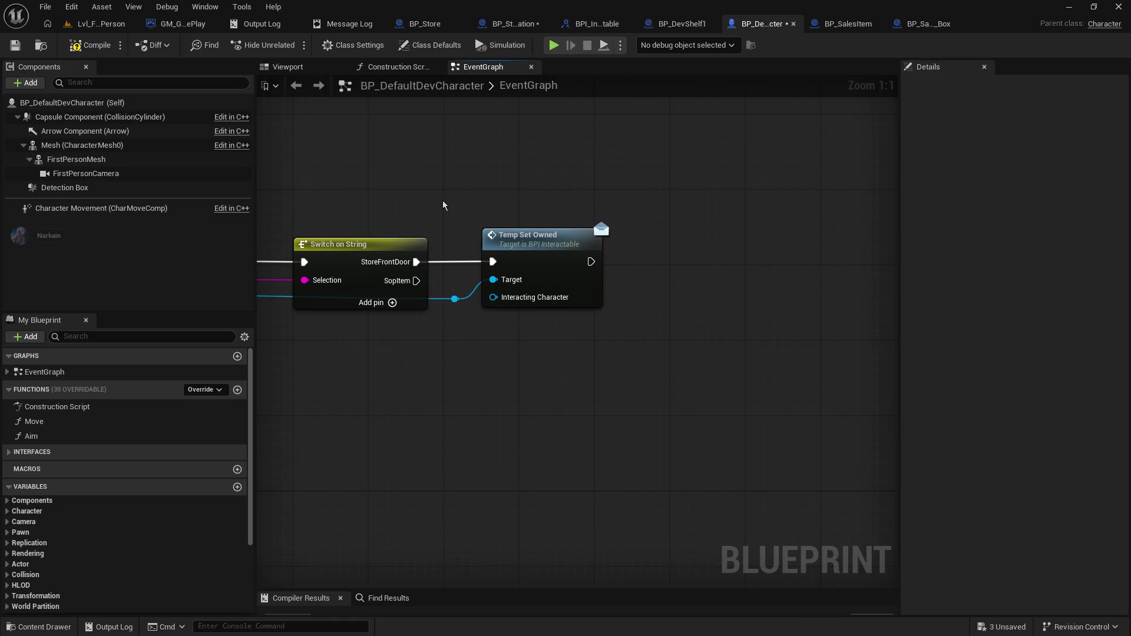
pyautogui.moveTo(550, 251)
pyautogui.mouseDown()
pyautogui.moveTo(674, 251)
pyautogui.moveTo(624, 176)
pyautogui.mouseUp()
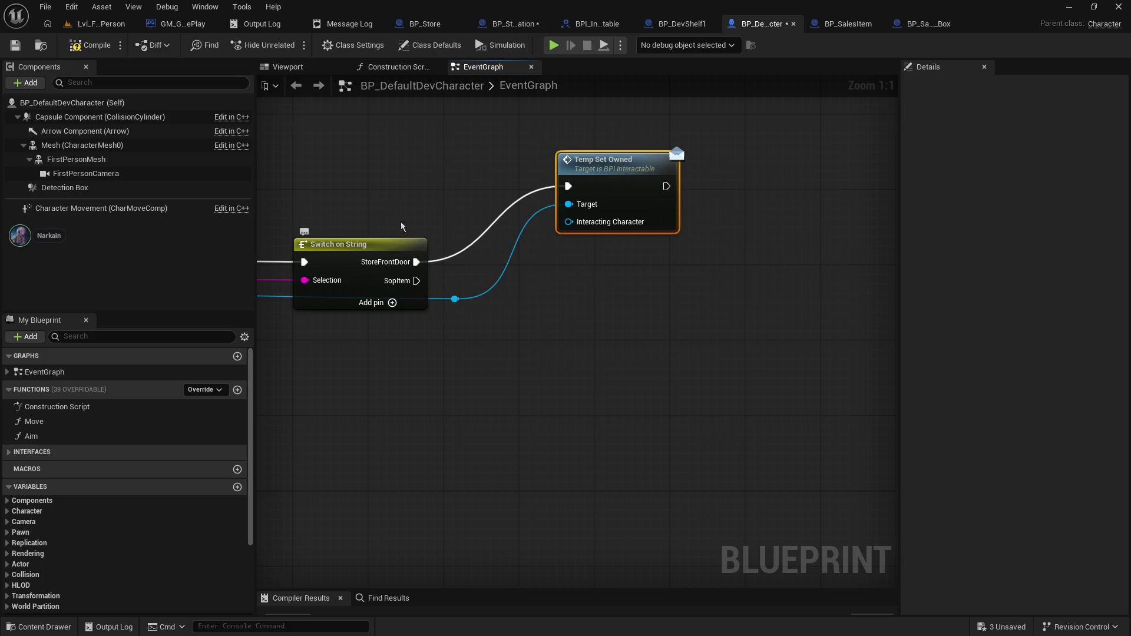
# - From the SopItem case, call Do Interact on the interactable reference and save
pyautogui.moveTo(417, 280); pyautogui.dragTo(589, 288)
pyautogui.write('do intera')
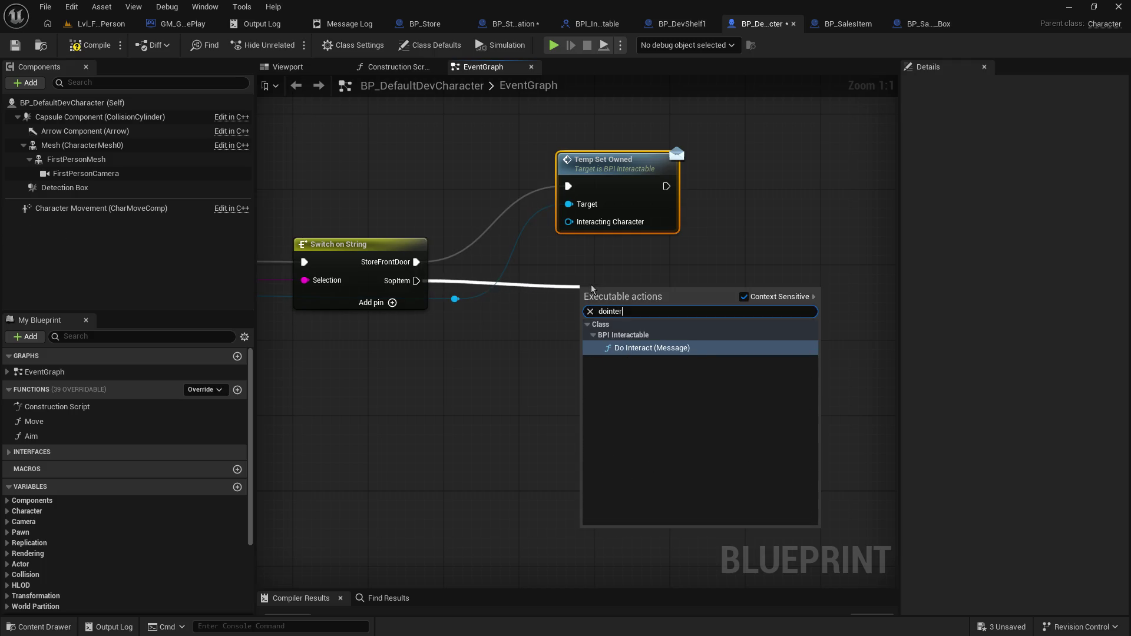
pyautogui.press('Return')
pyautogui.moveTo(623, 329); pyautogui.dragTo(604, 302)
pyautogui.moveTo(455, 299)
pyautogui.mouseDown()
pyautogui.moveTo(548, 321)
pyautogui.moveTo(569, 308)
pyautogui.mouseUp()
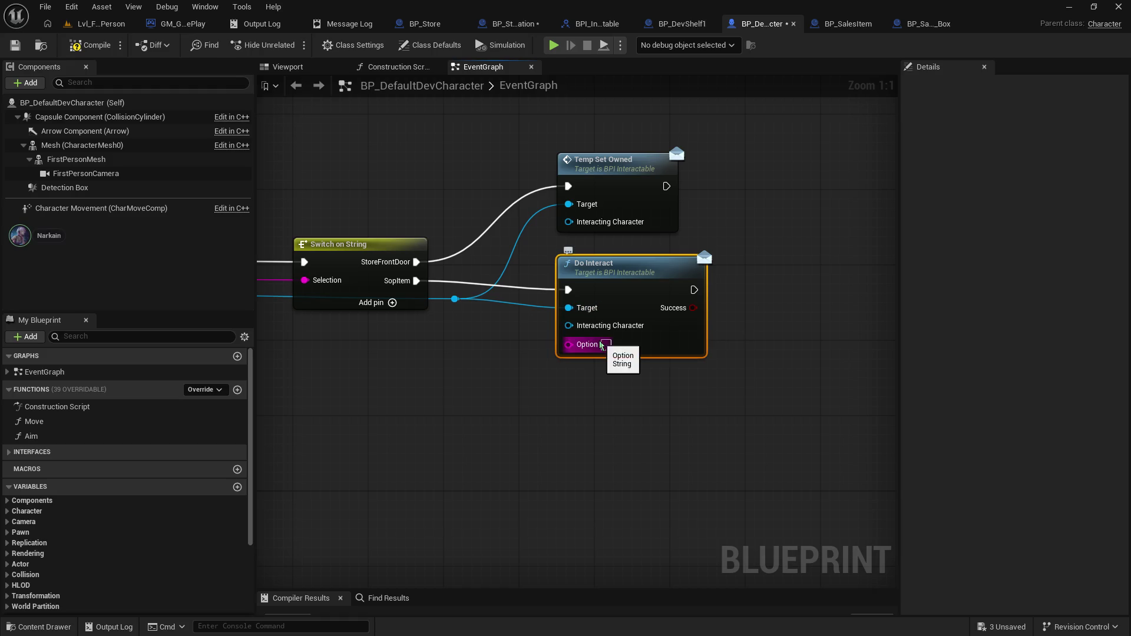
pyautogui.click(16, 45)
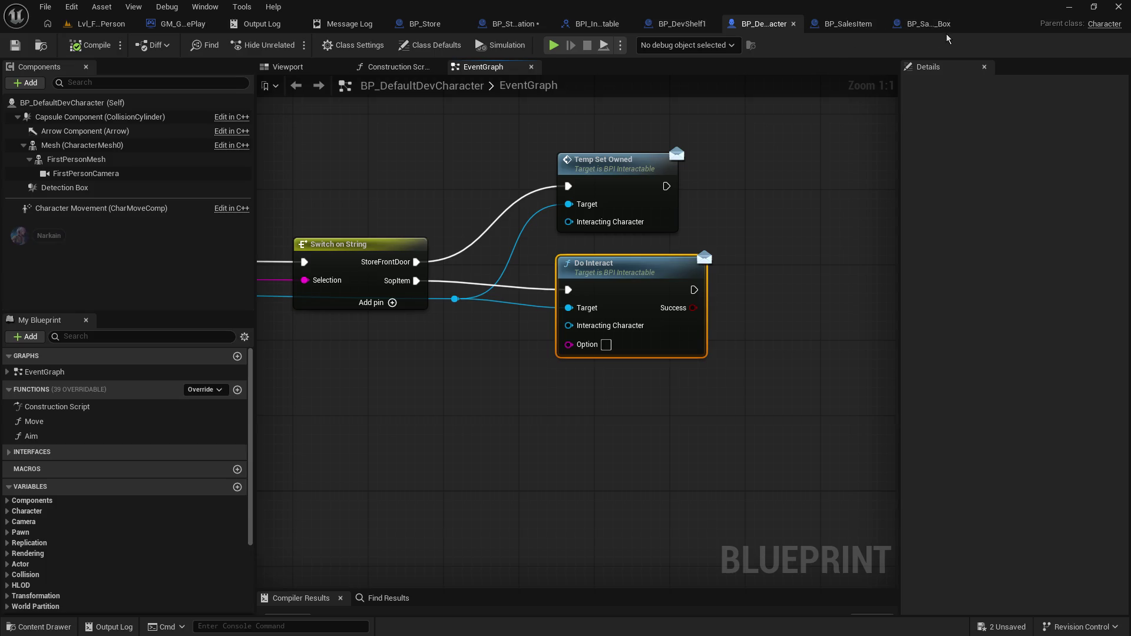
pyautogui.click(929, 24)
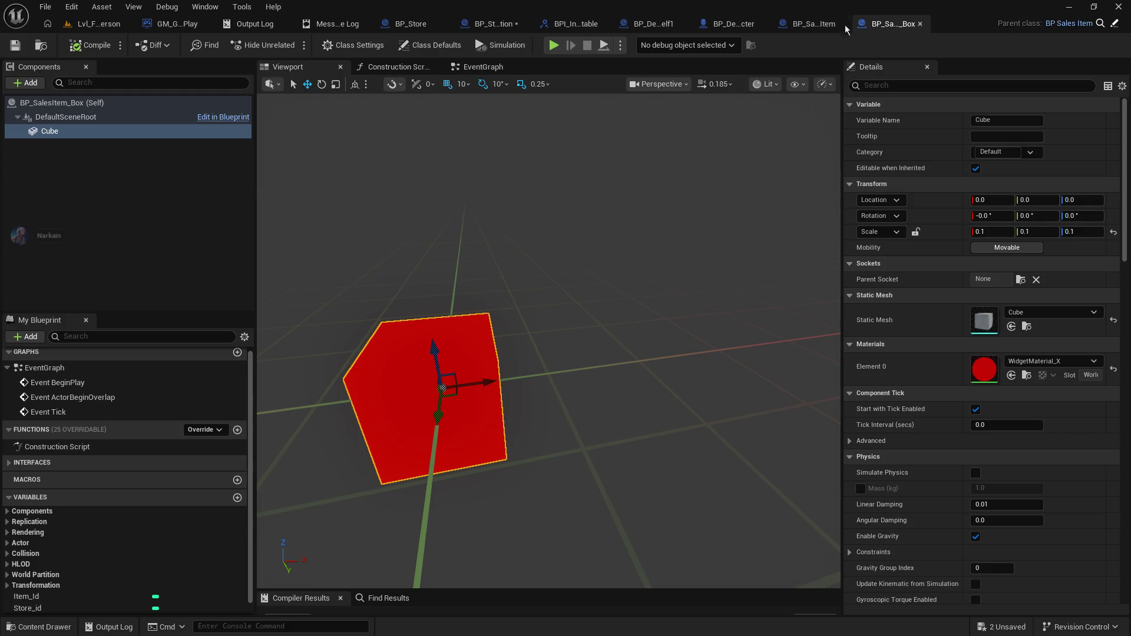
# - Make BP_SalesItem's get_Interactable_Type return ShopItem and compile
pyautogui.click(848, 24)
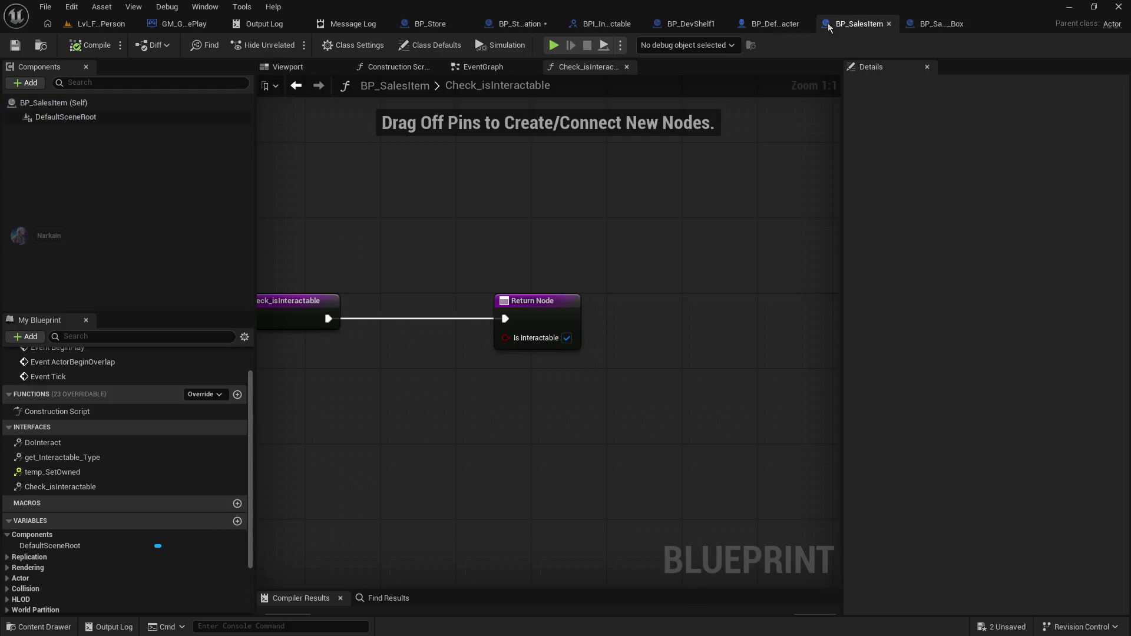
pyautogui.click(484, 66)
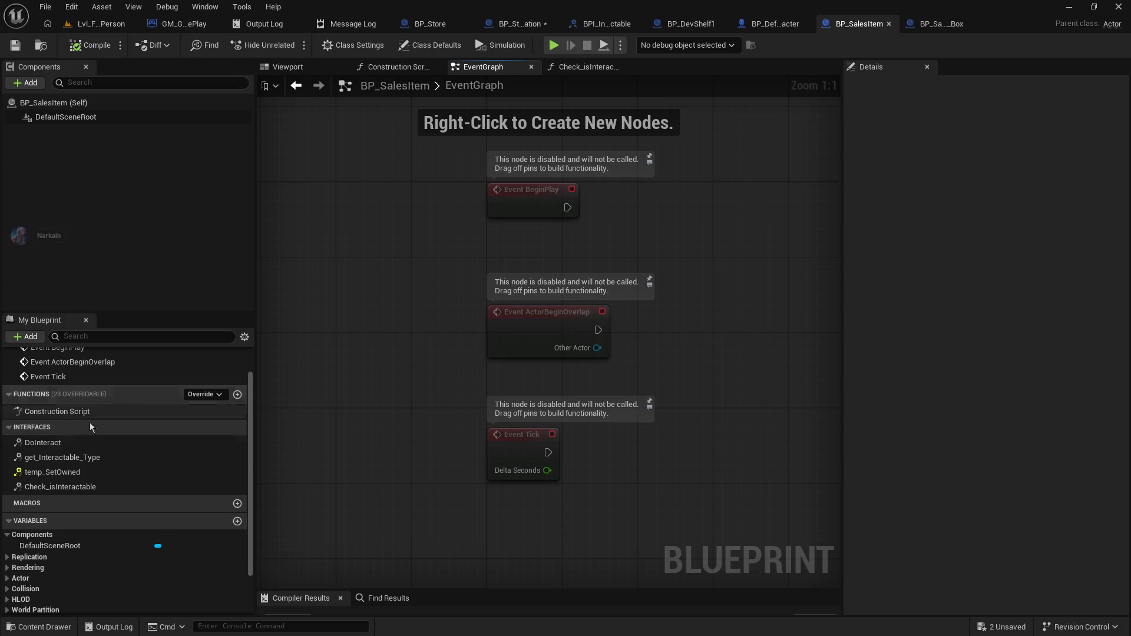
pyautogui.scroll(1, 114, 469)
pyautogui.doubleClick(100, 479)
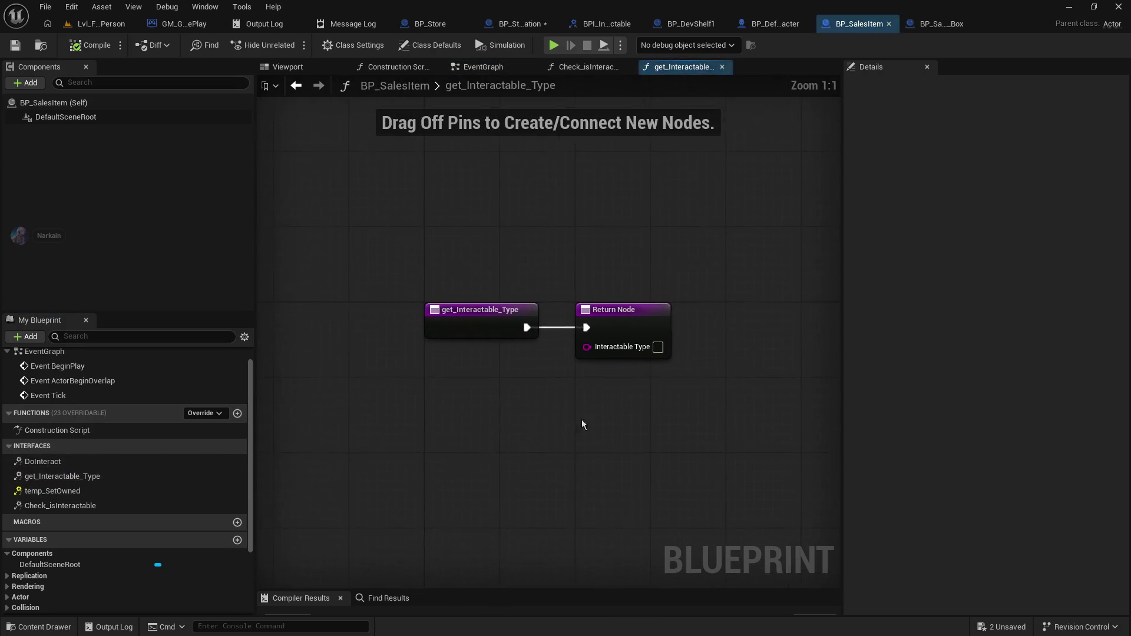
pyautogui.write('SHopItem')
pyautogui.press('Return')
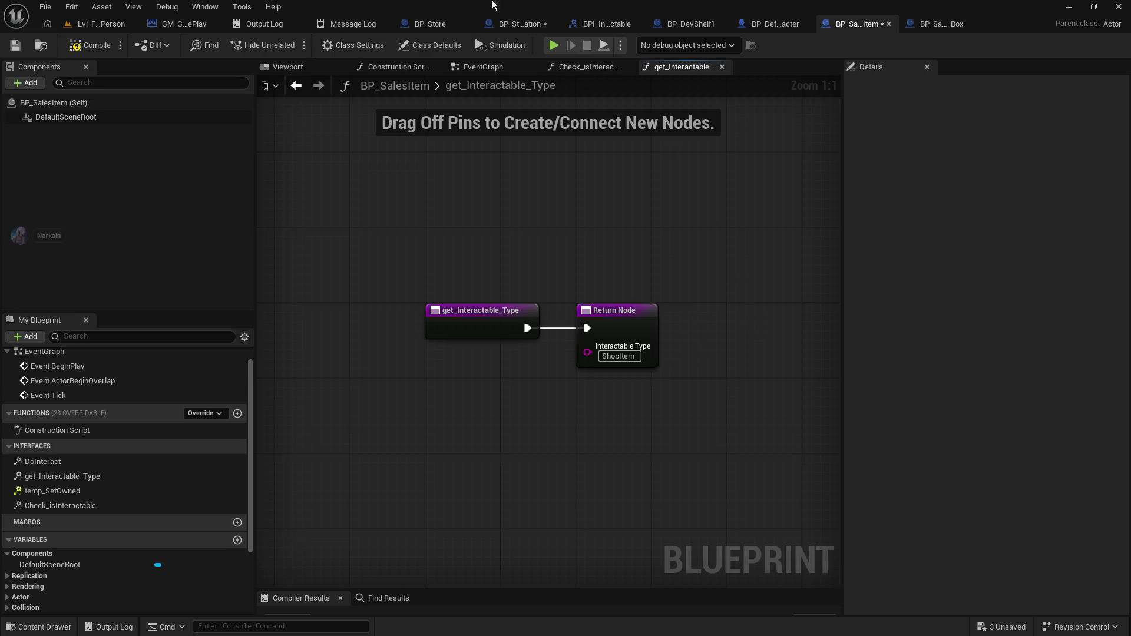
pyautogui.click(87, 47)
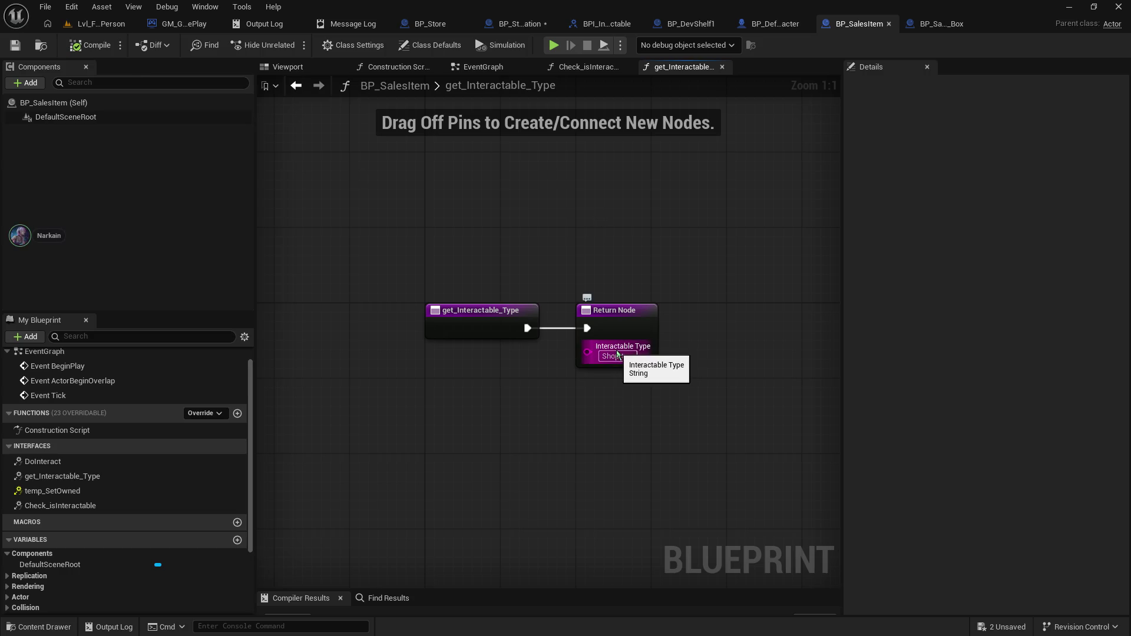
# - Go back through the open blueprints to the BPI_Interactable interface
pyautogui.click(591, 69)
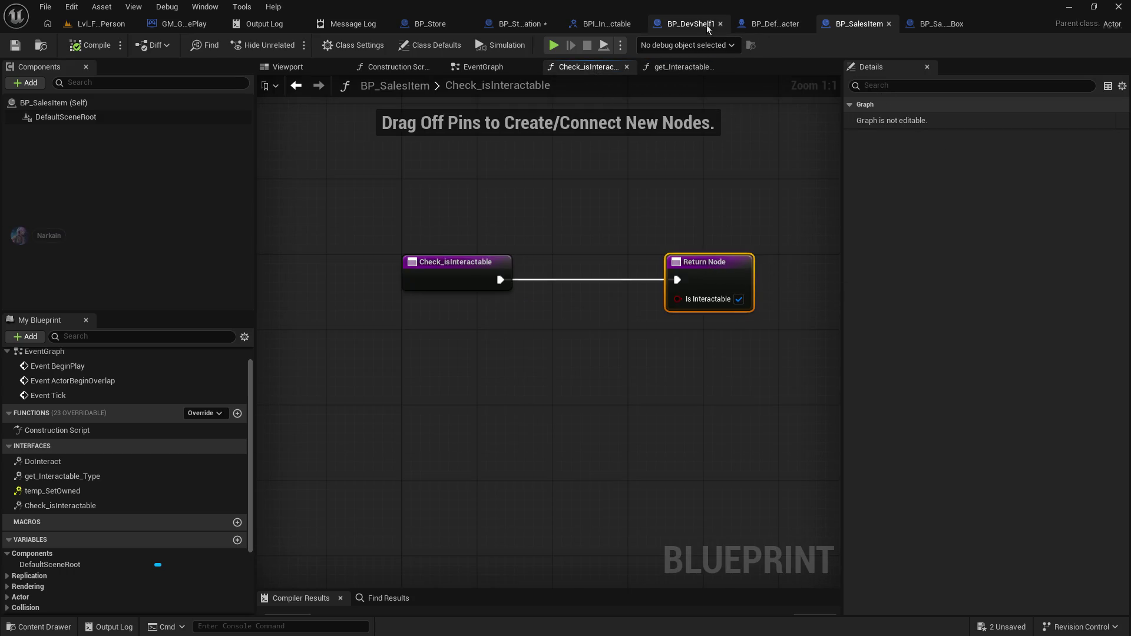
pyautogui.click(776, 23)
pyautogui.click(690, 24)
pyautogui.click(625, 26)
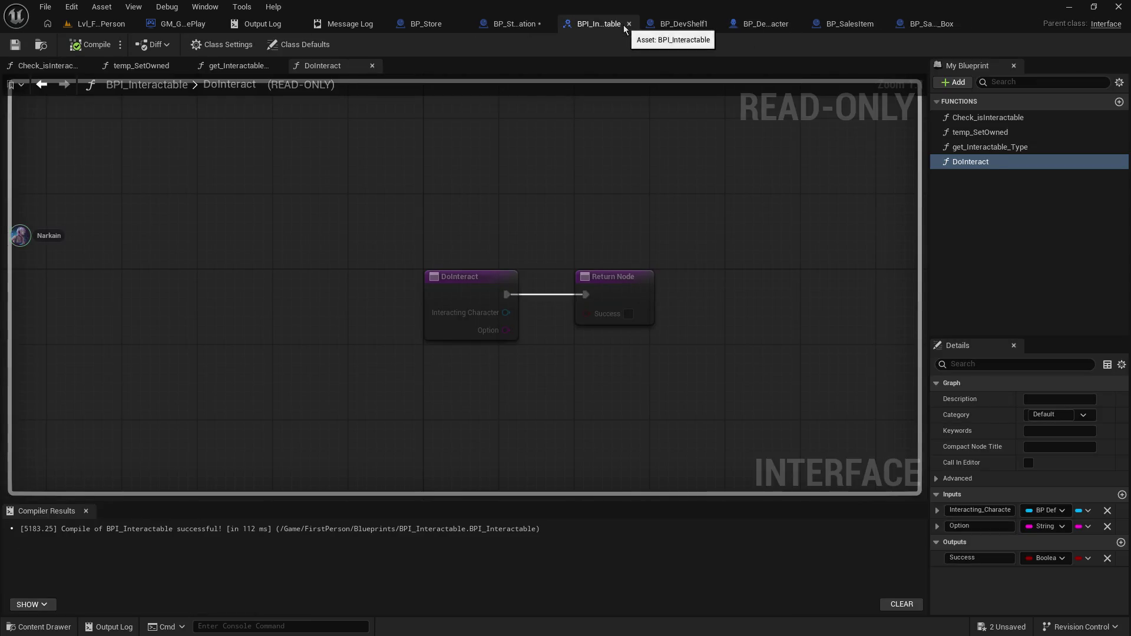